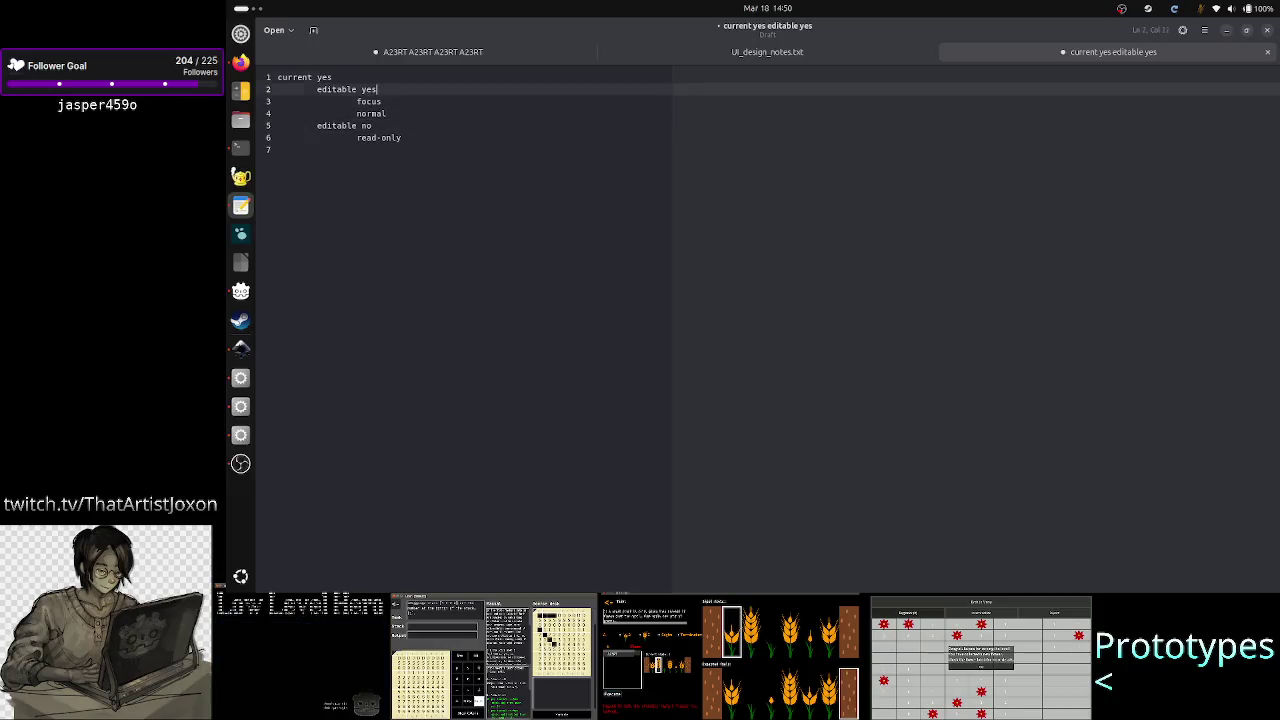
Step: Add a 'current no' heading on line 7 and paste the editable yes/no block beneath it
key("shift+Down")
key("shift+Down")
key("shift+Down")
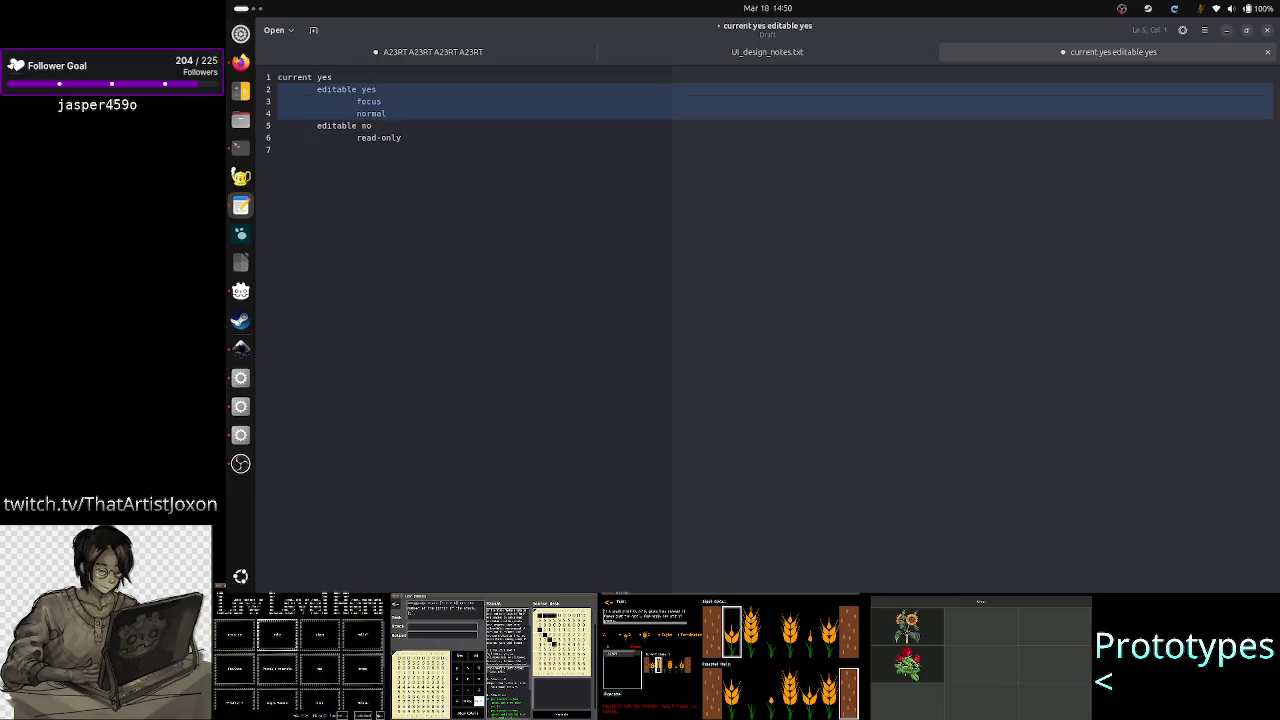
key("shift+End")
left_click(278, 149)
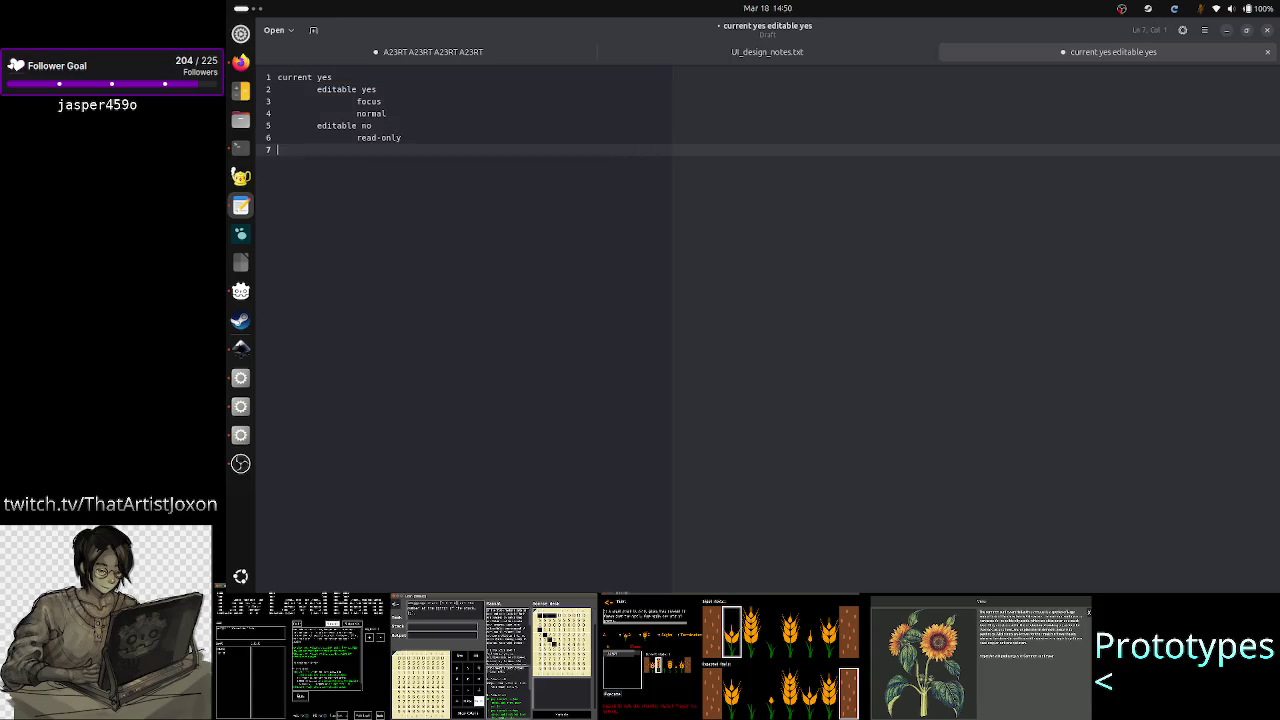
type("current no")
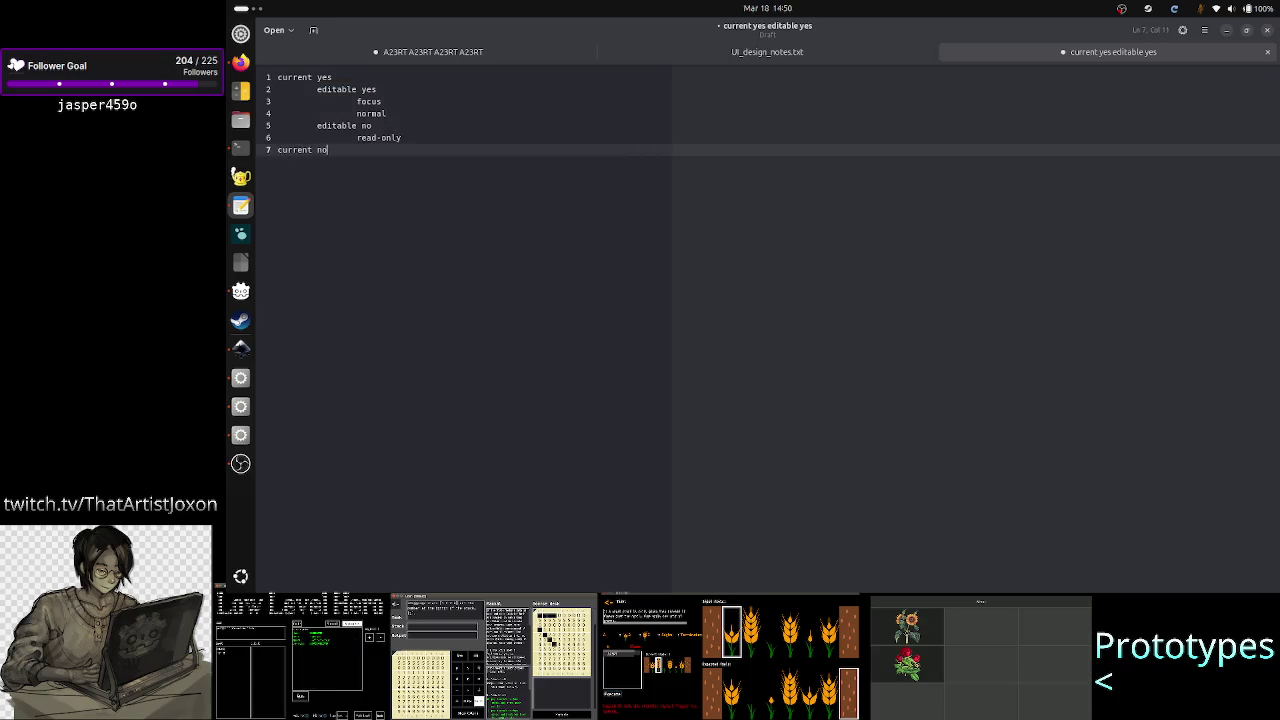
key("Return")
type("editable yes \t\tfocus \t\tnormal \teditable no \t\tread-only")
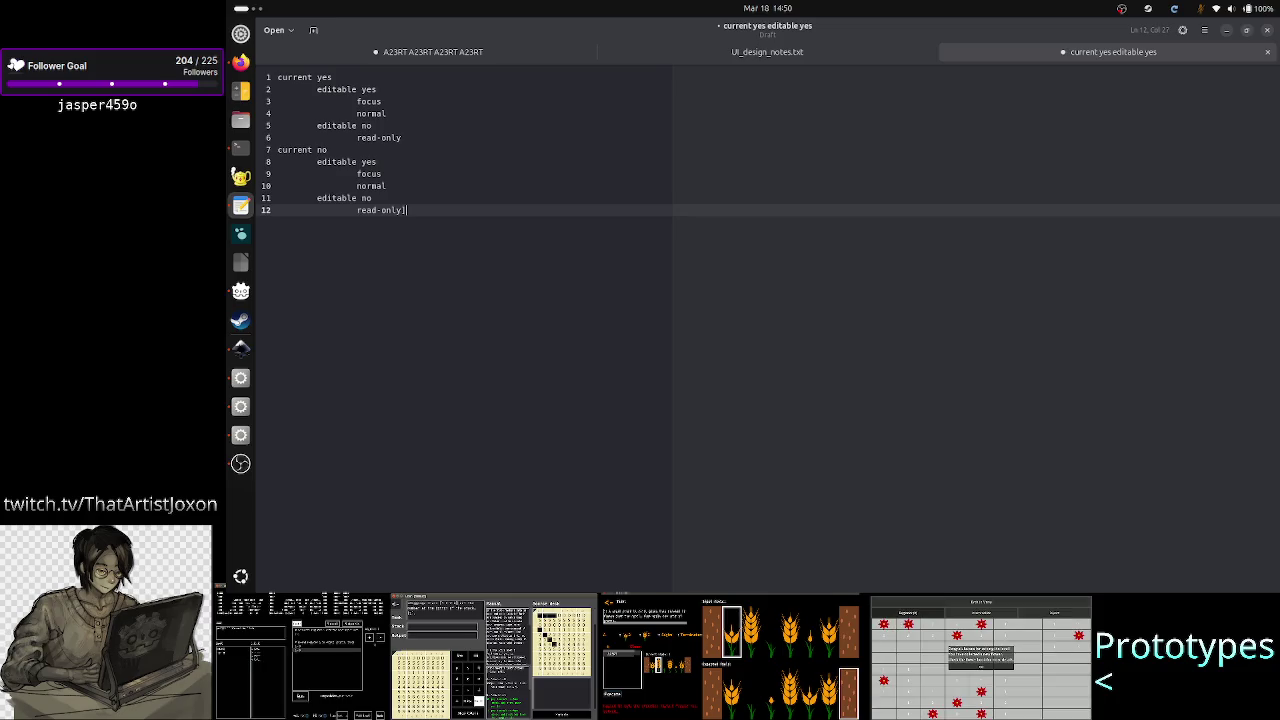
key("Return")
key("BackSpace")
key("BackSpace")
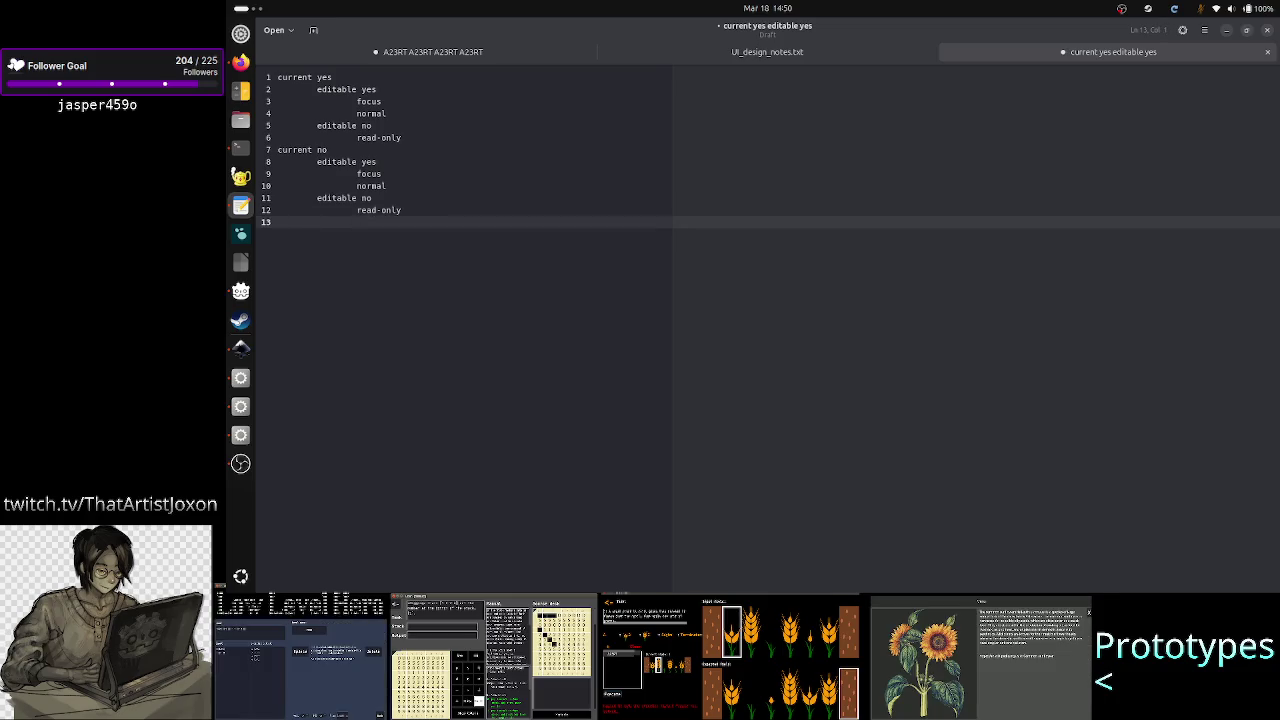
Step: Move back up to the editable yes line under current yes
key("Up")
key("Up")
key("Up")
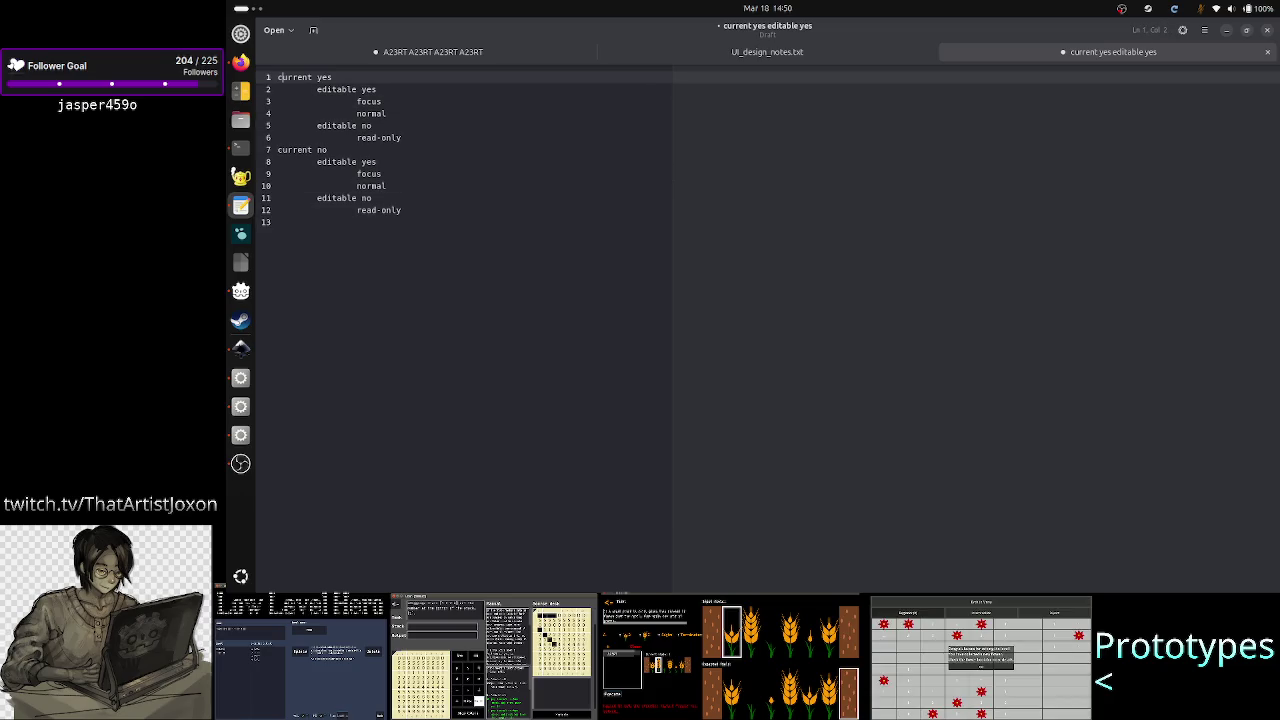
left_click(278, 89)
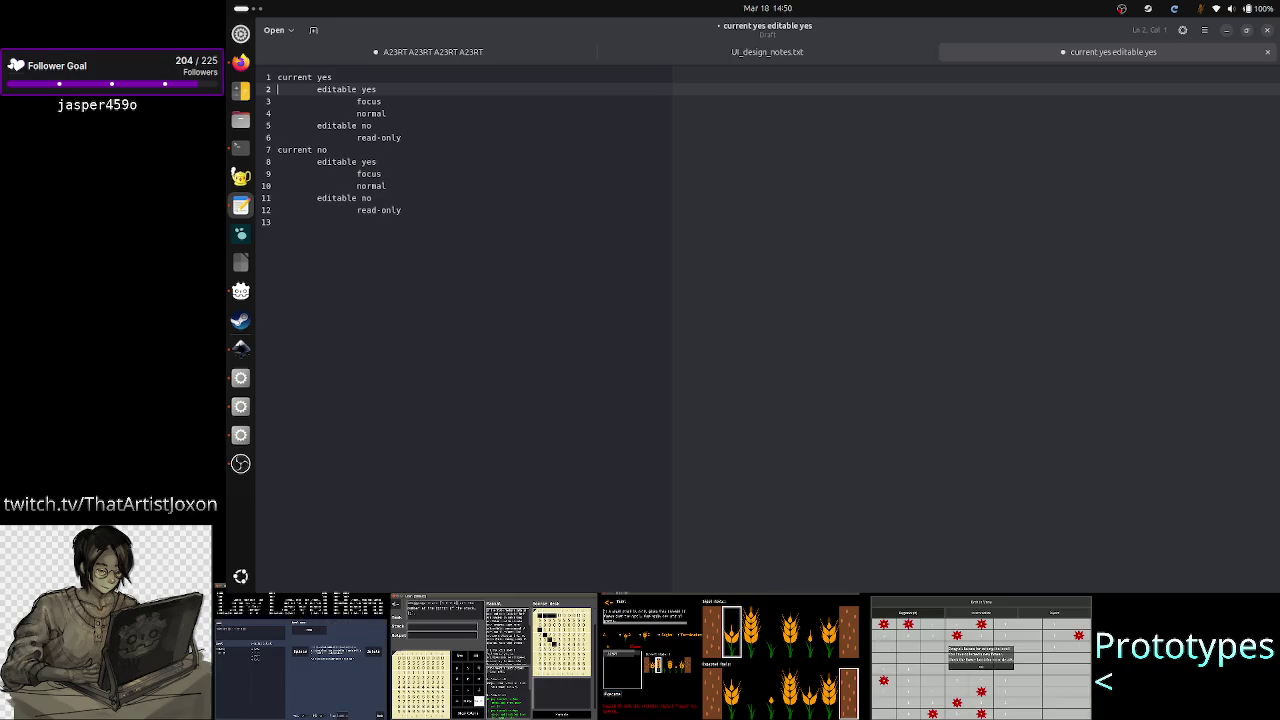
key("Right")
key("Right")
key("Right")
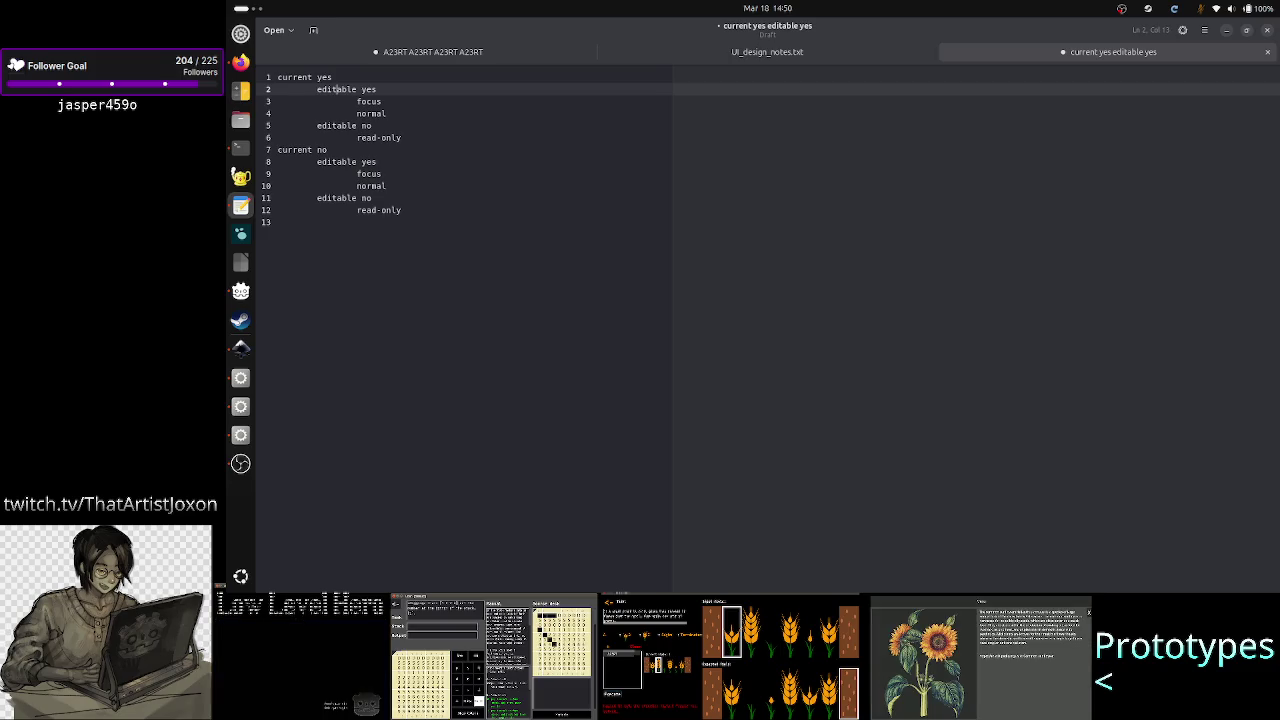
Step: Note 'yellow border, focus hint' beside the focus line, then tab after the normal line
key("Right")
key("Right")
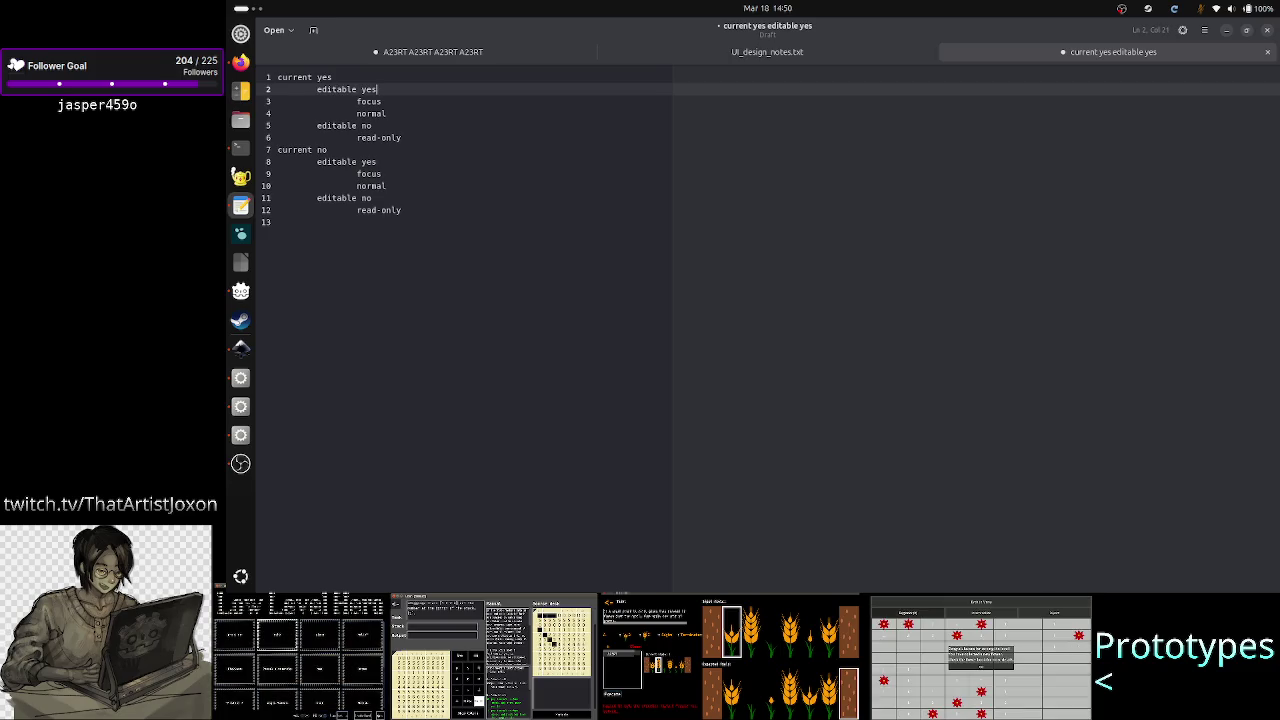
key("Down")
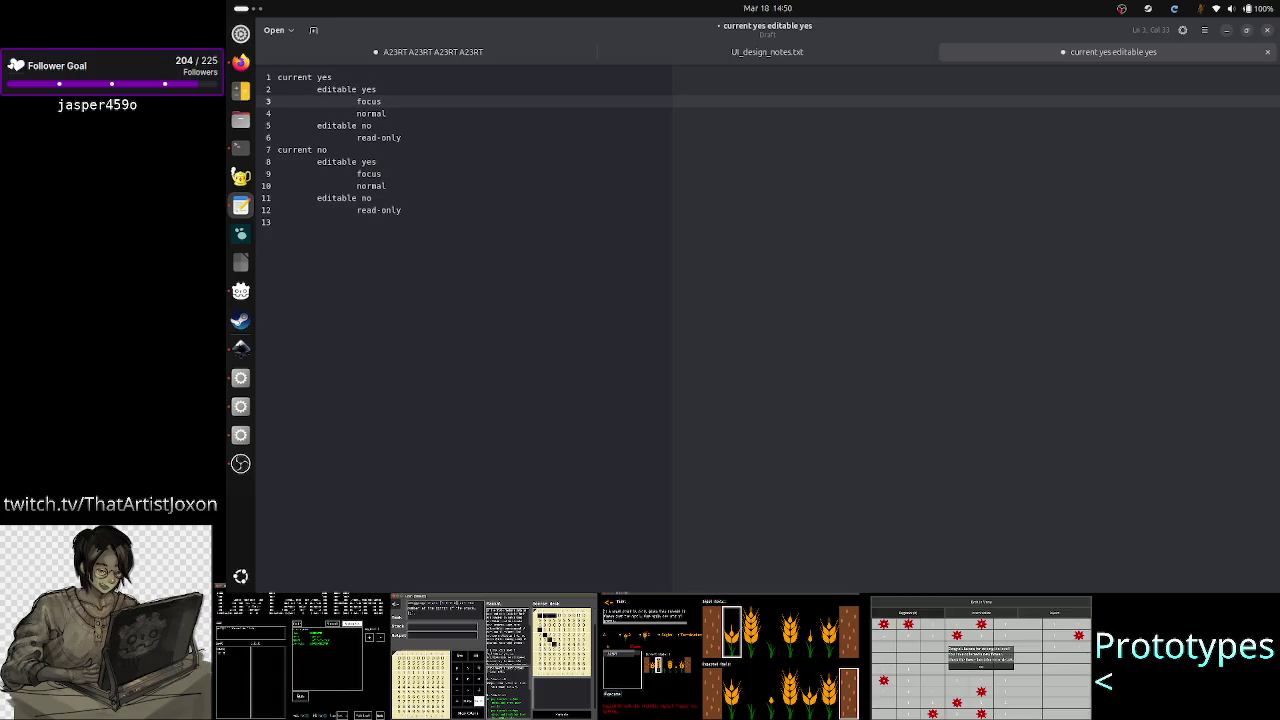
type("ye")
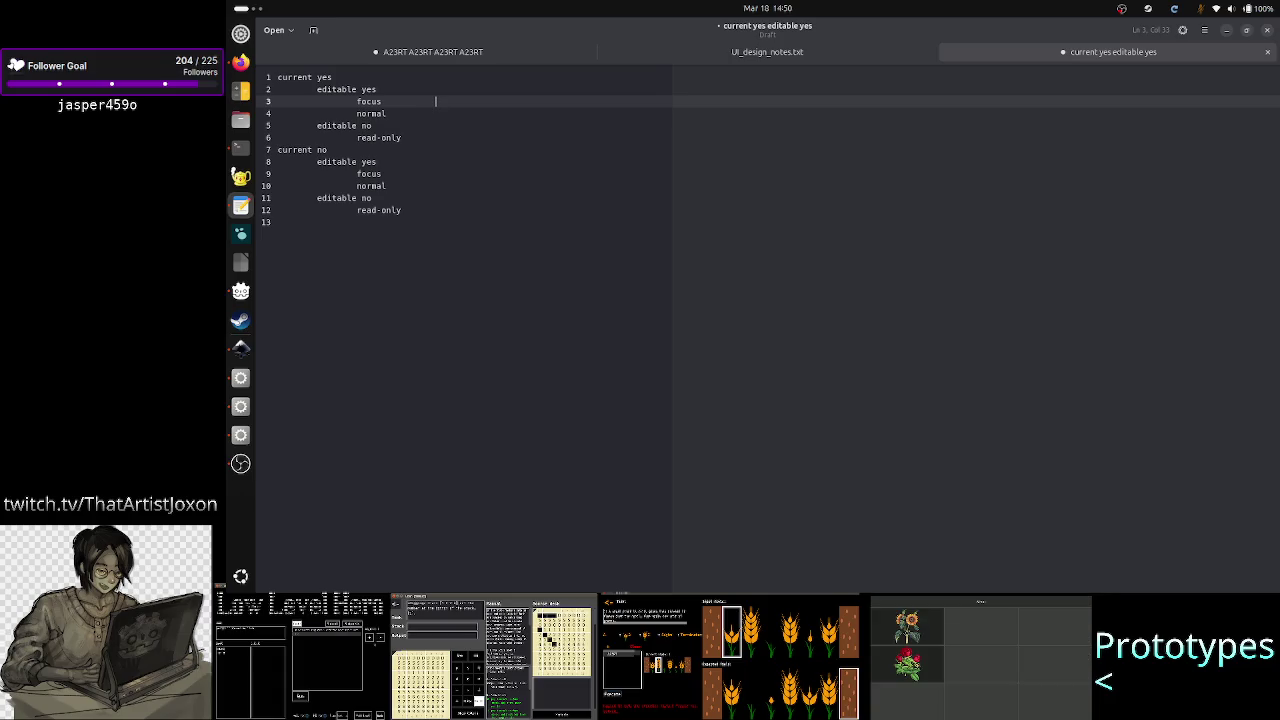
type("llow border, ")
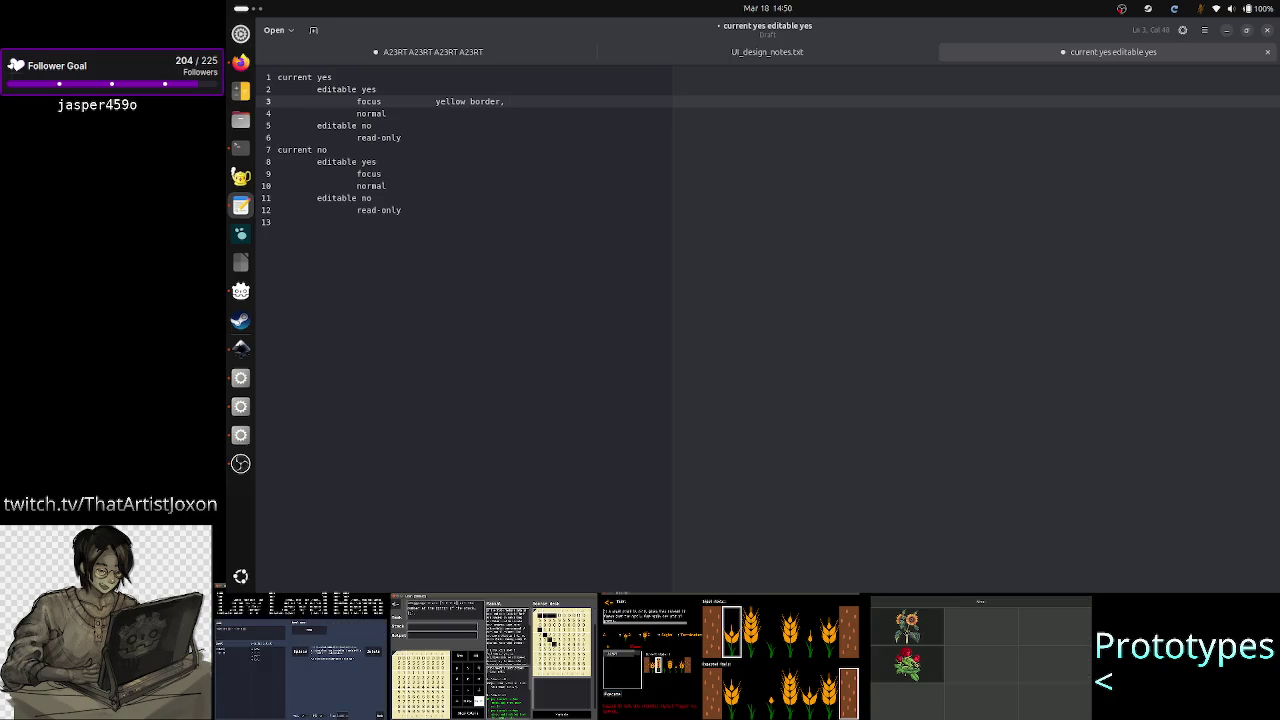
type("focus s")
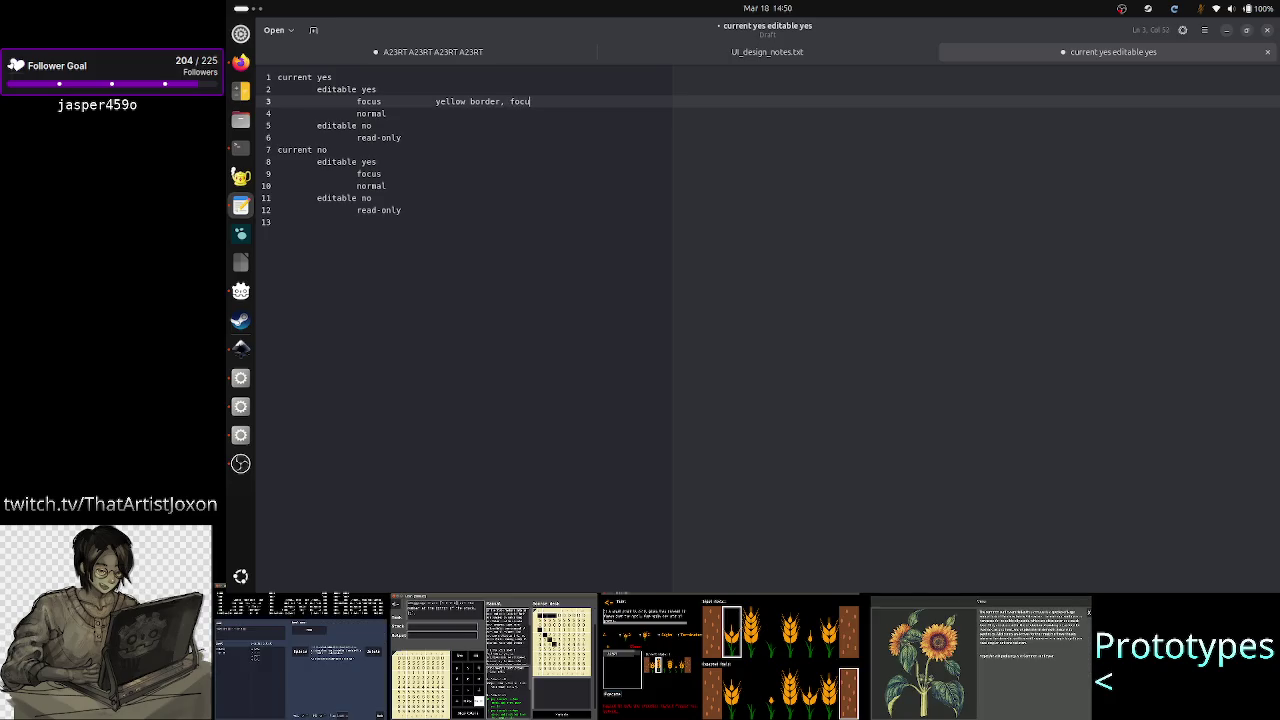
key("BackSpace")
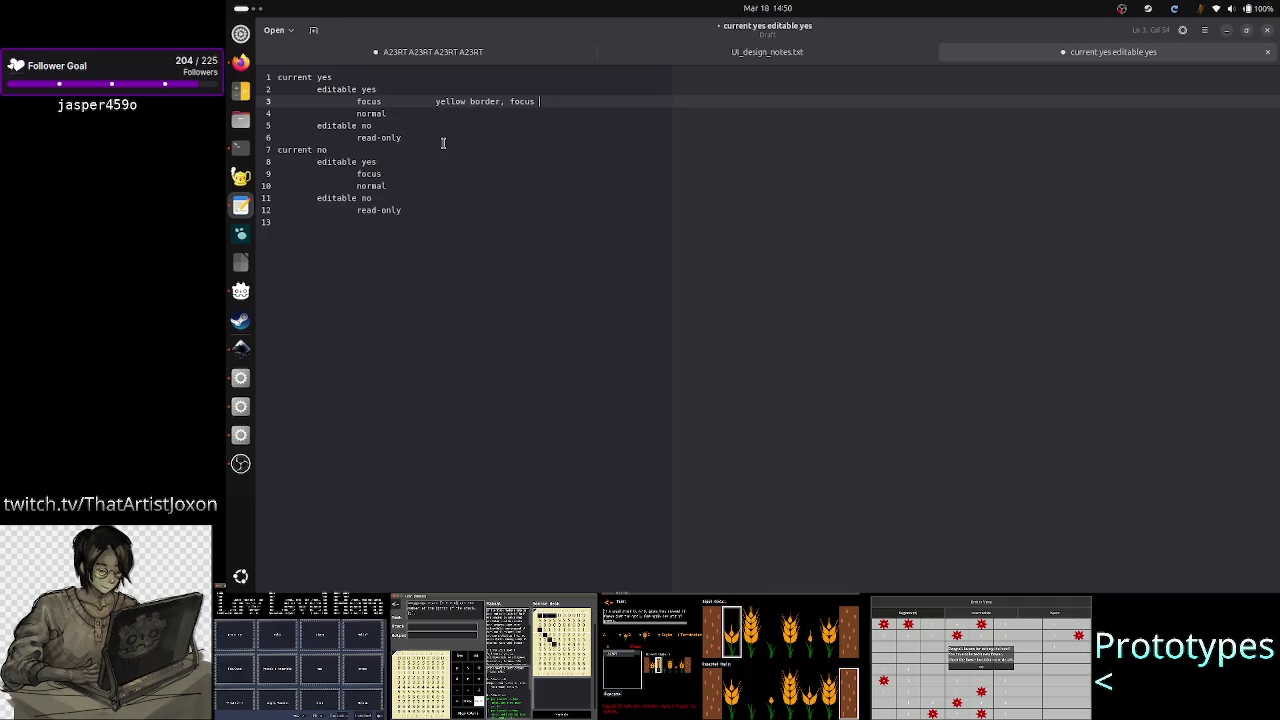
type("hint")
left_click(387, 113)
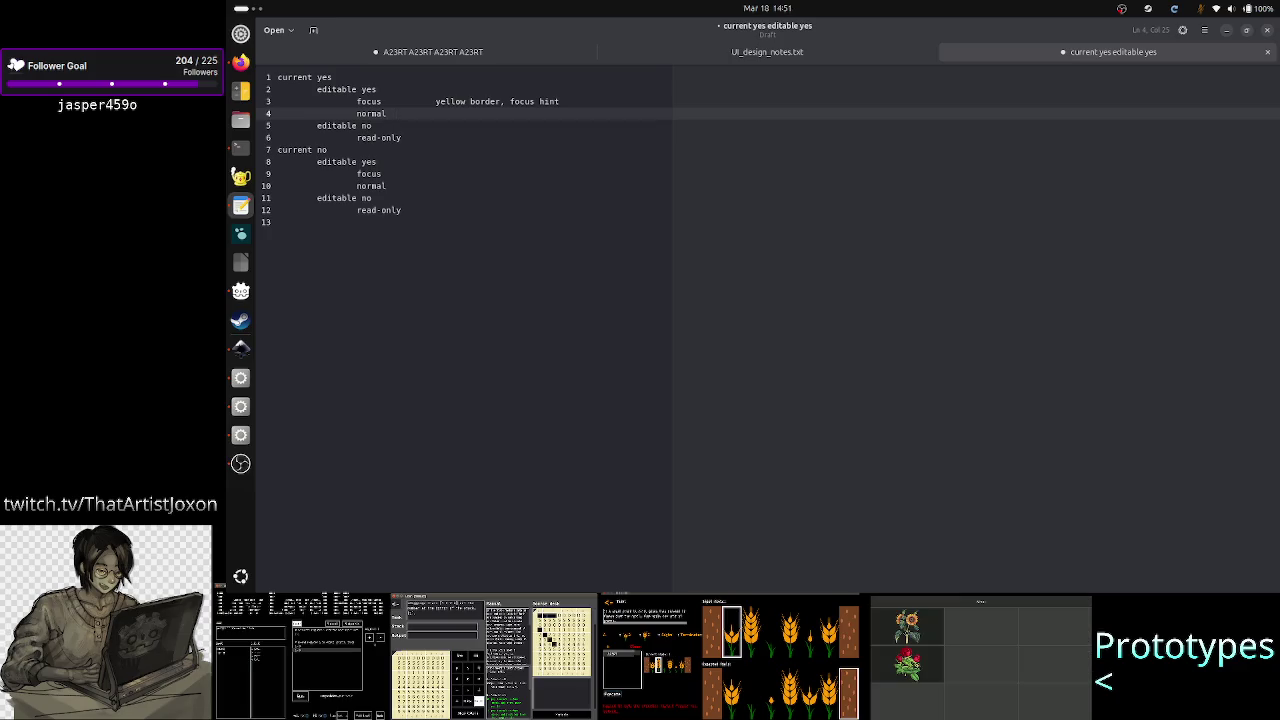
key("Tab")
Step: Note 'yellow border' beside both the normal and read-only lines
type("ye")
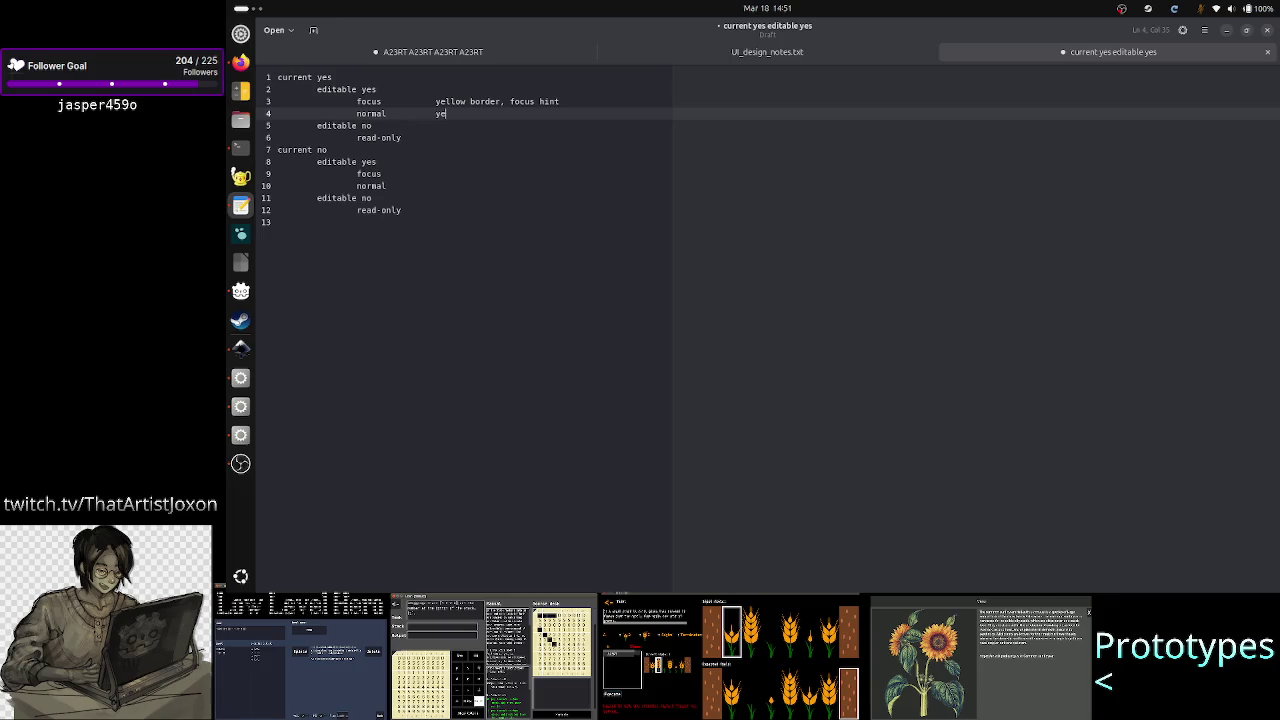
type("llow border")
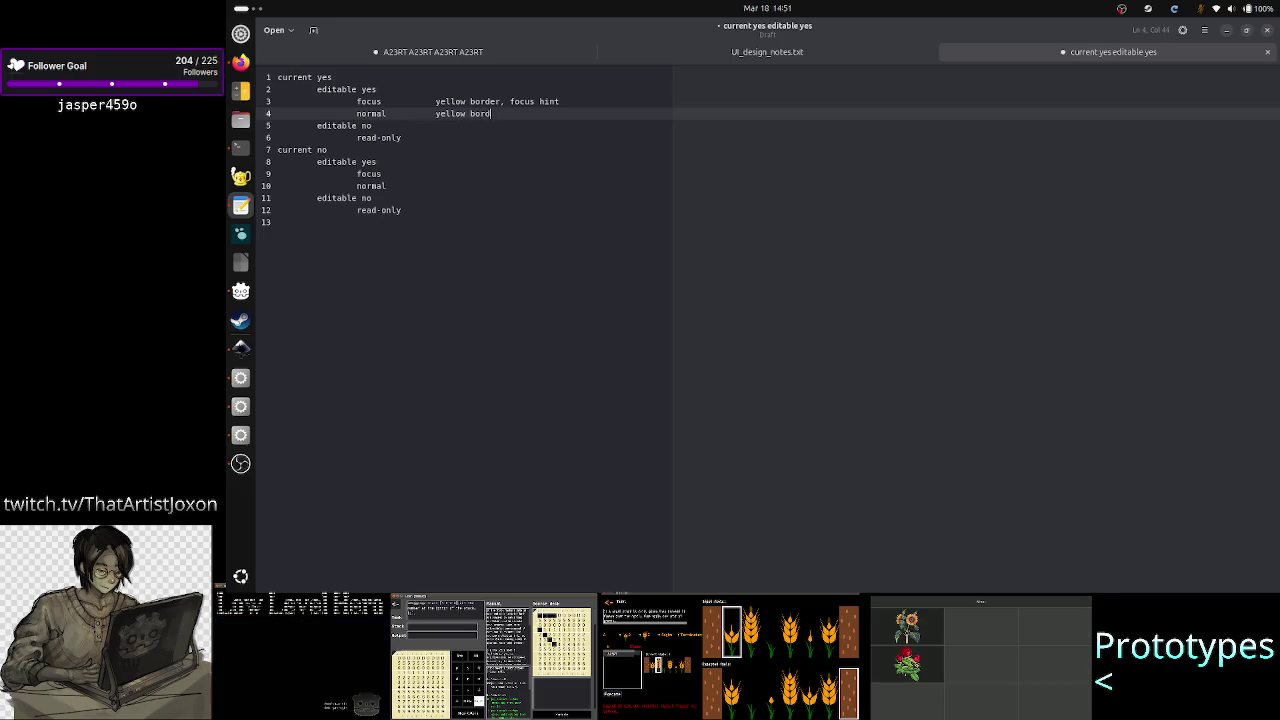
key("Down")
key("Down")
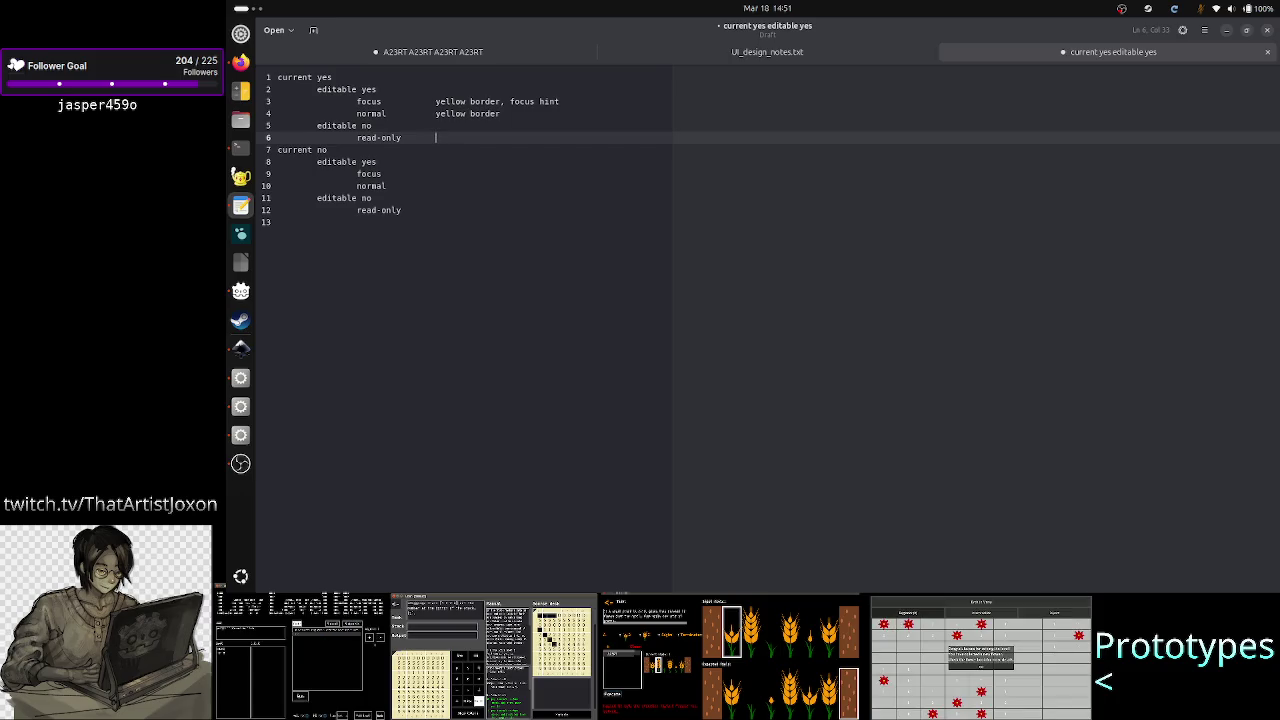
type("yel")
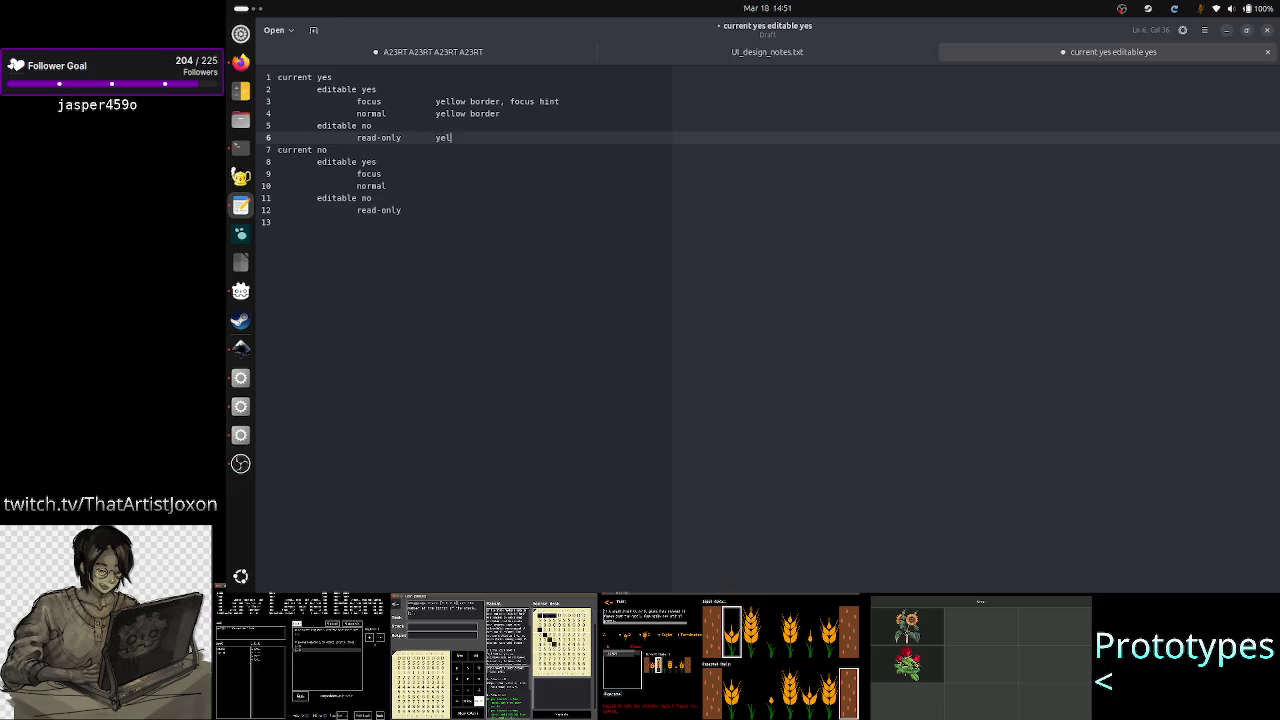
type("low border")
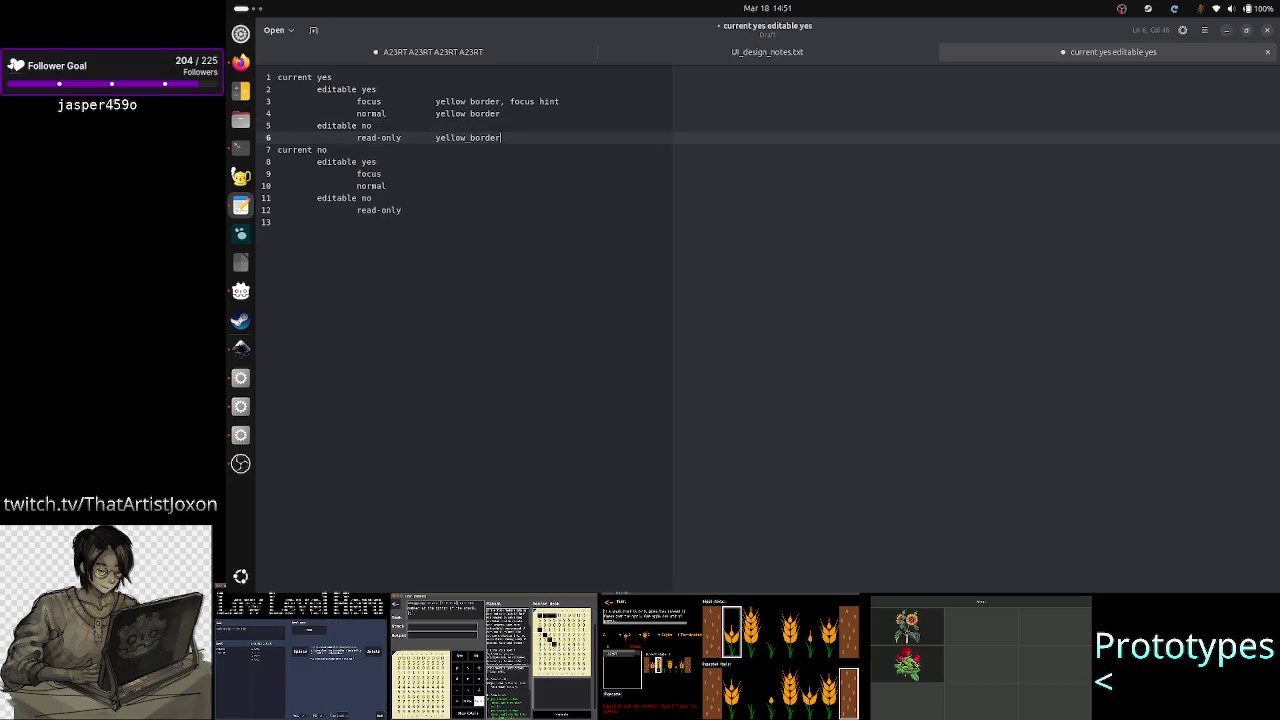
Step: Check the read-only line's note with selections, then return to the normal line's note
key("shift+Left")
key("shift+Left")
key("shift+Left")
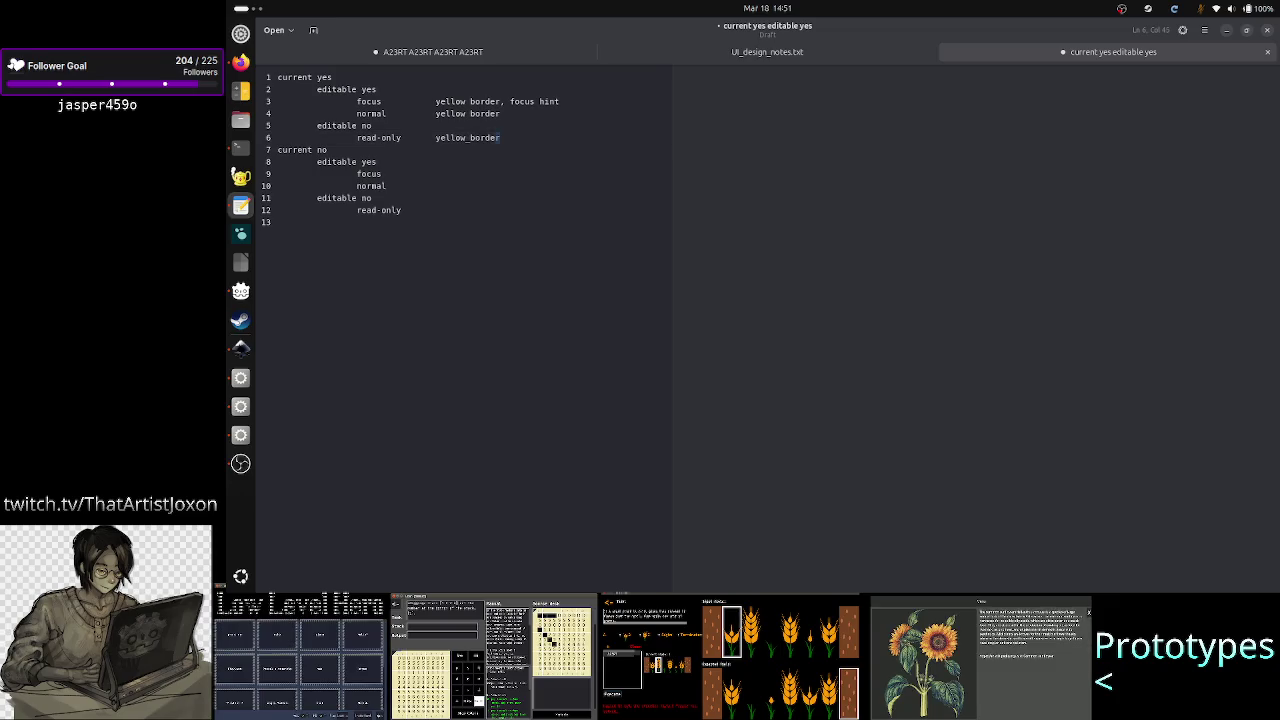
key("shift+Left")
key("Right")
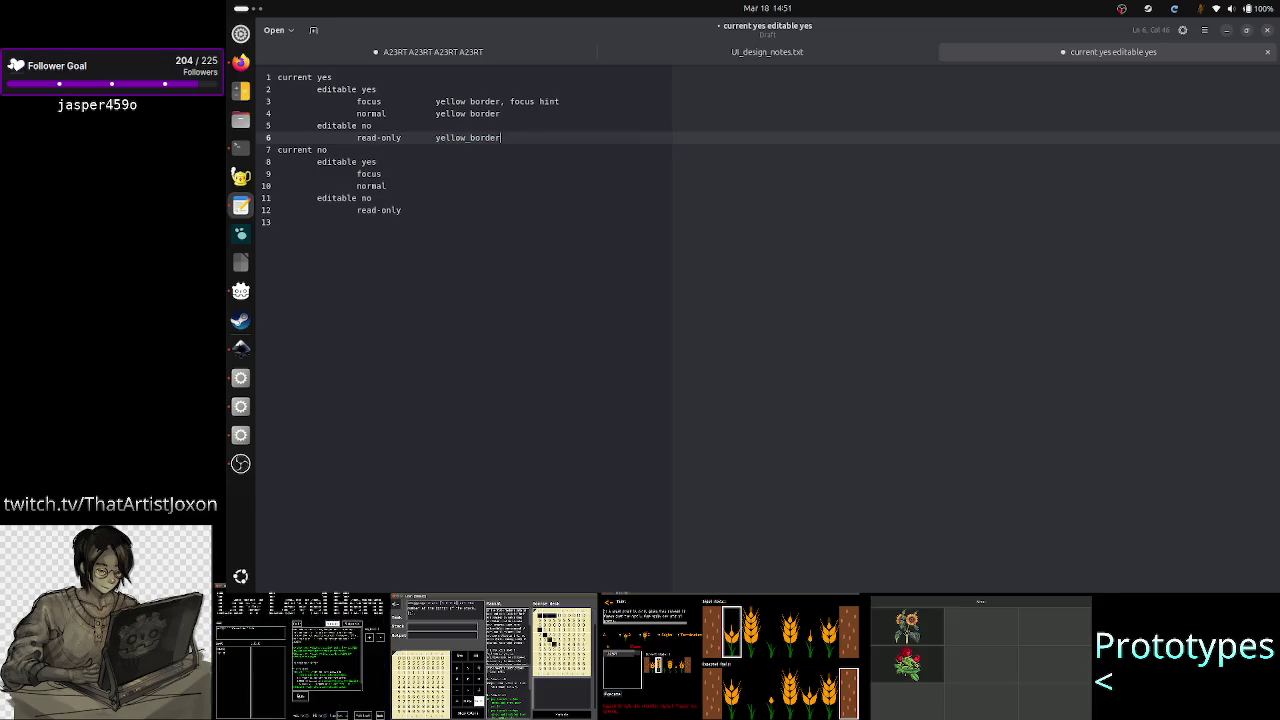
key("shift+Left")
key("shift+Left")
key("shift+Left")
key("Left")
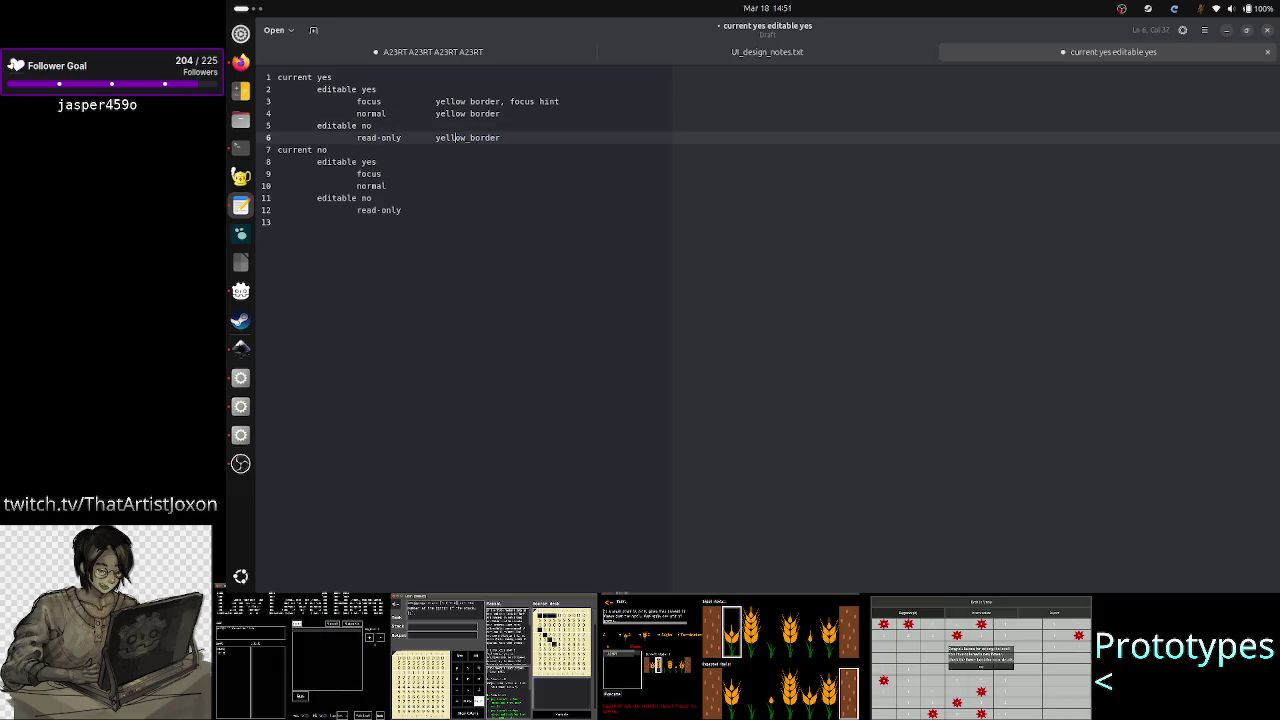
left_click(435, 137)
key("shift+Right")
key("shift+Right")
key("shift+Right")
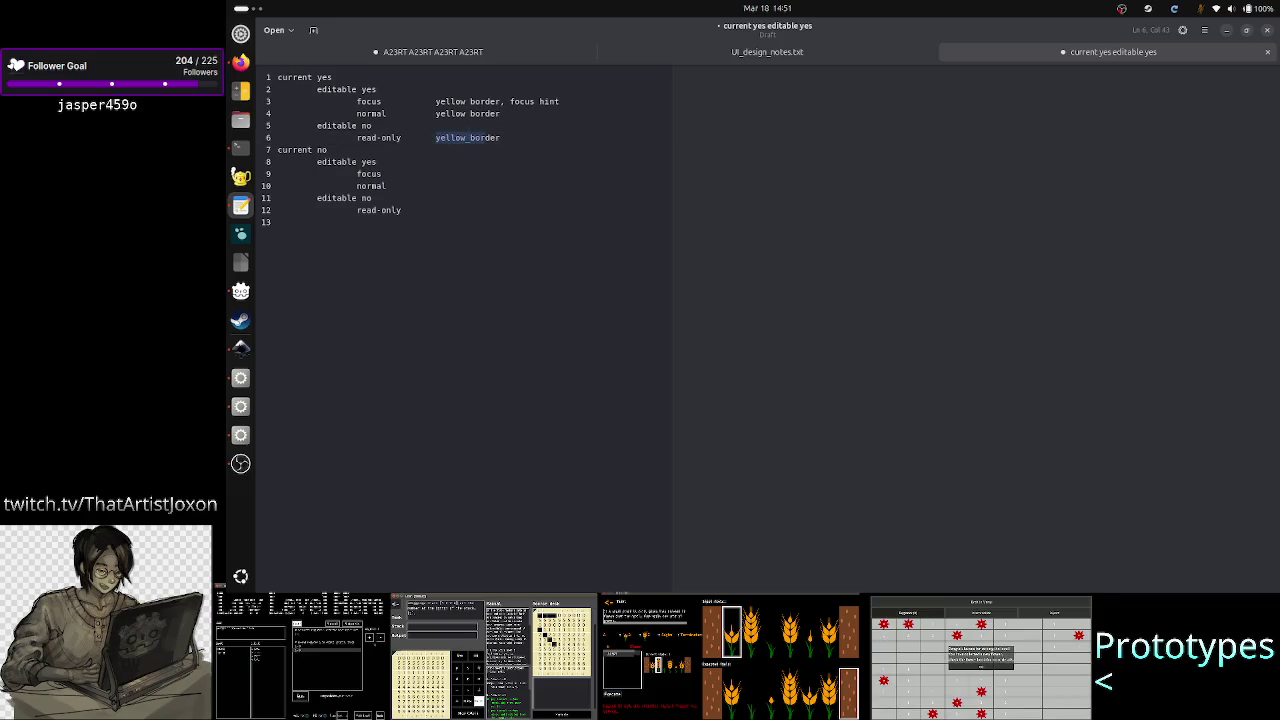
key("Left")
key("Up")
key("Up")
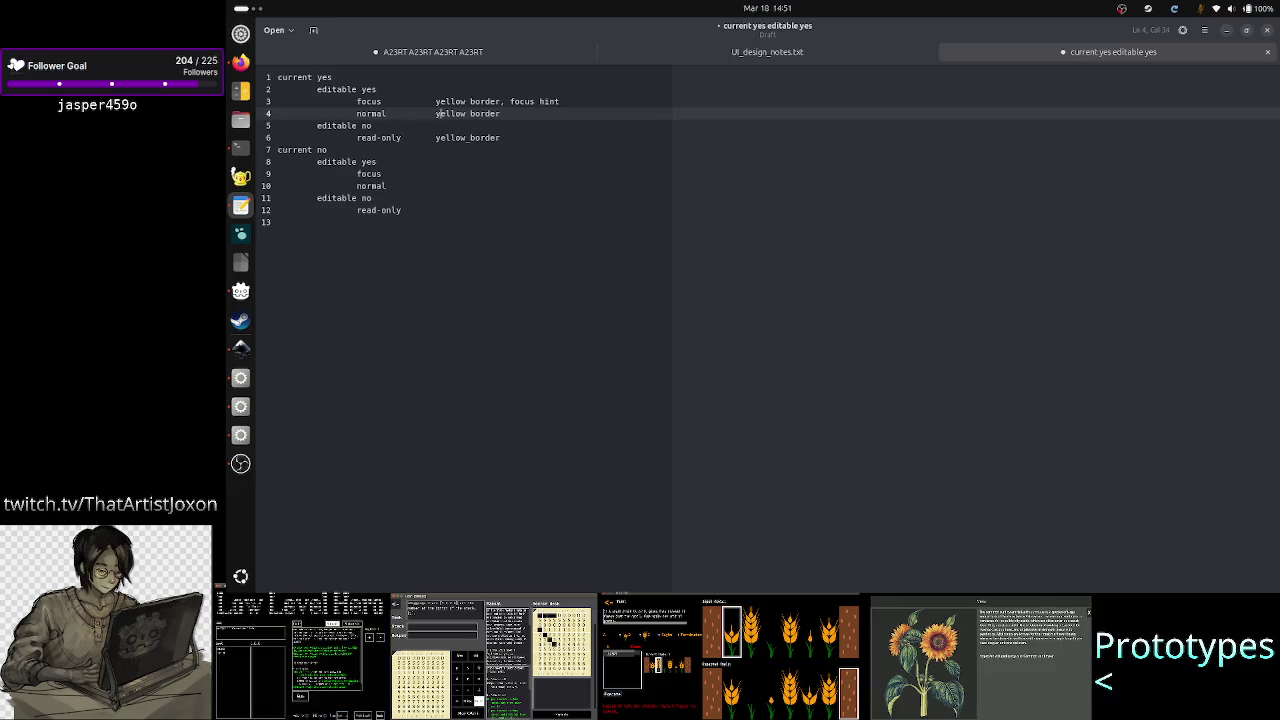
left_click(500, 113)
Step: Extend the notes with ', editable', ', not editable' and change the focus note to 'editable, focus'
type(", editable")
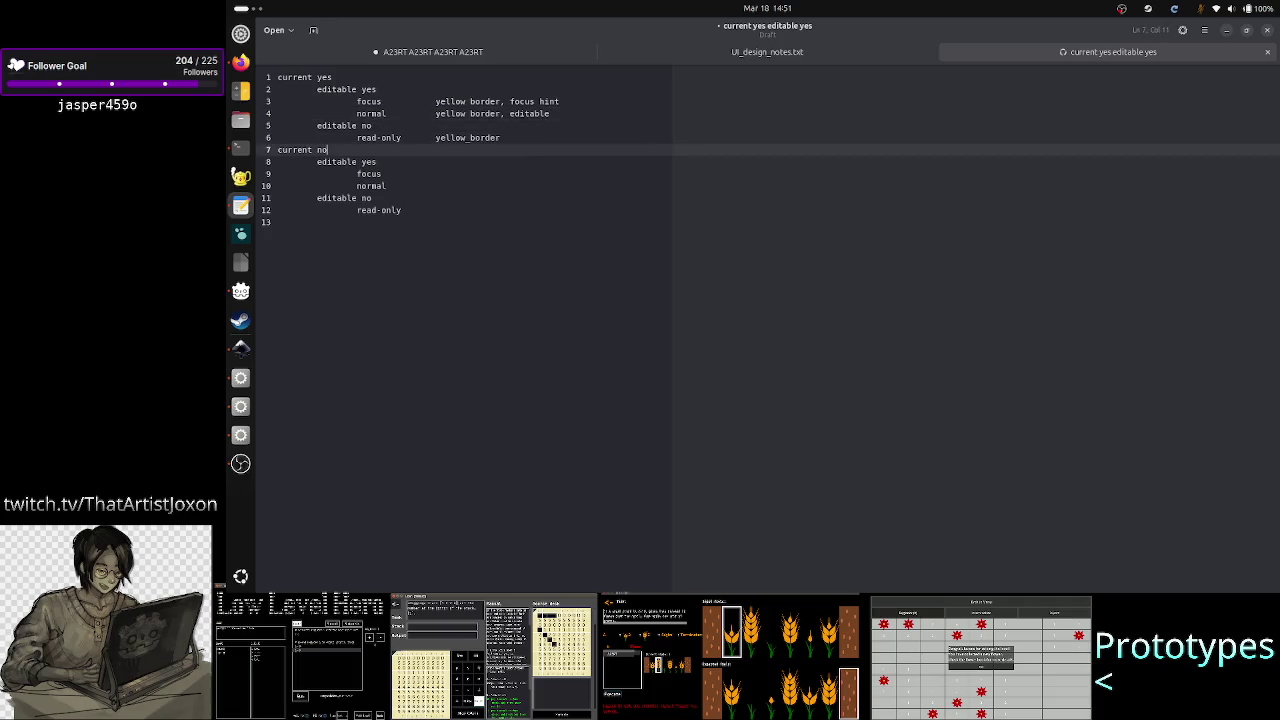
left_click(501, 137)
type(", not e")
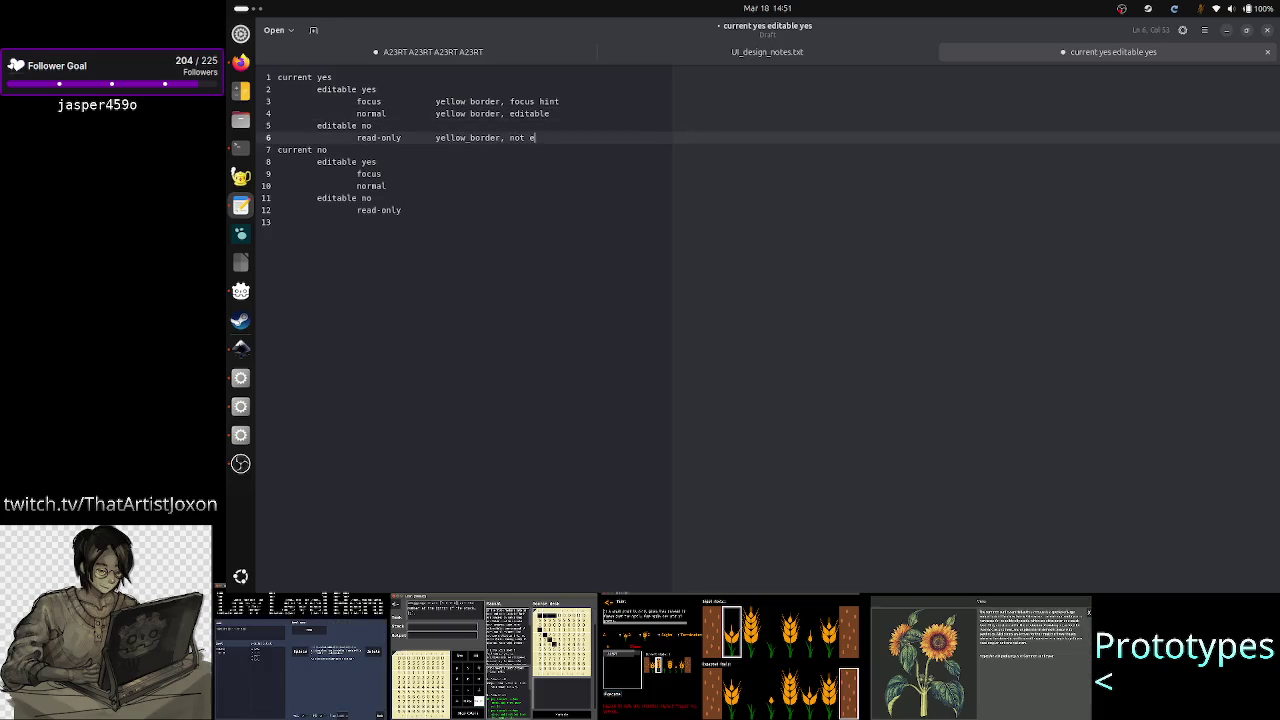
type("ditable")
key("Up")
key("Up")
key("Up")
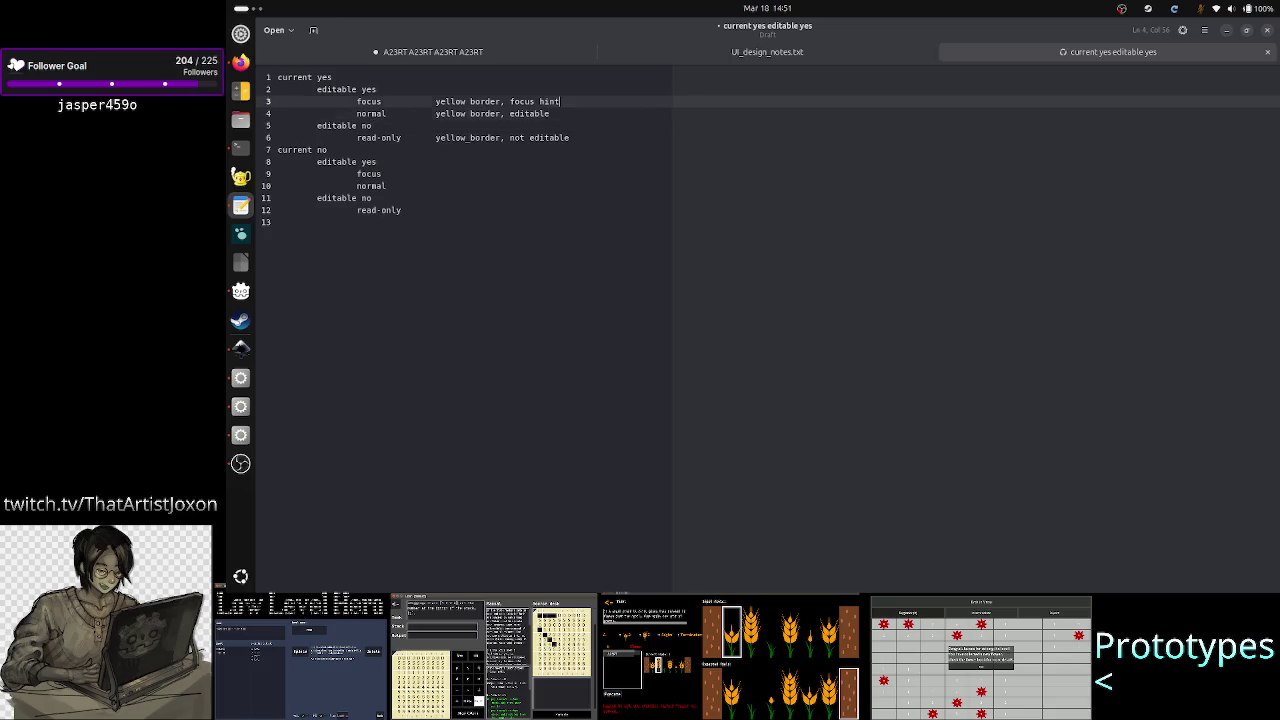
key("BackSpace")
key("BackSpace")
key("BackSpace")
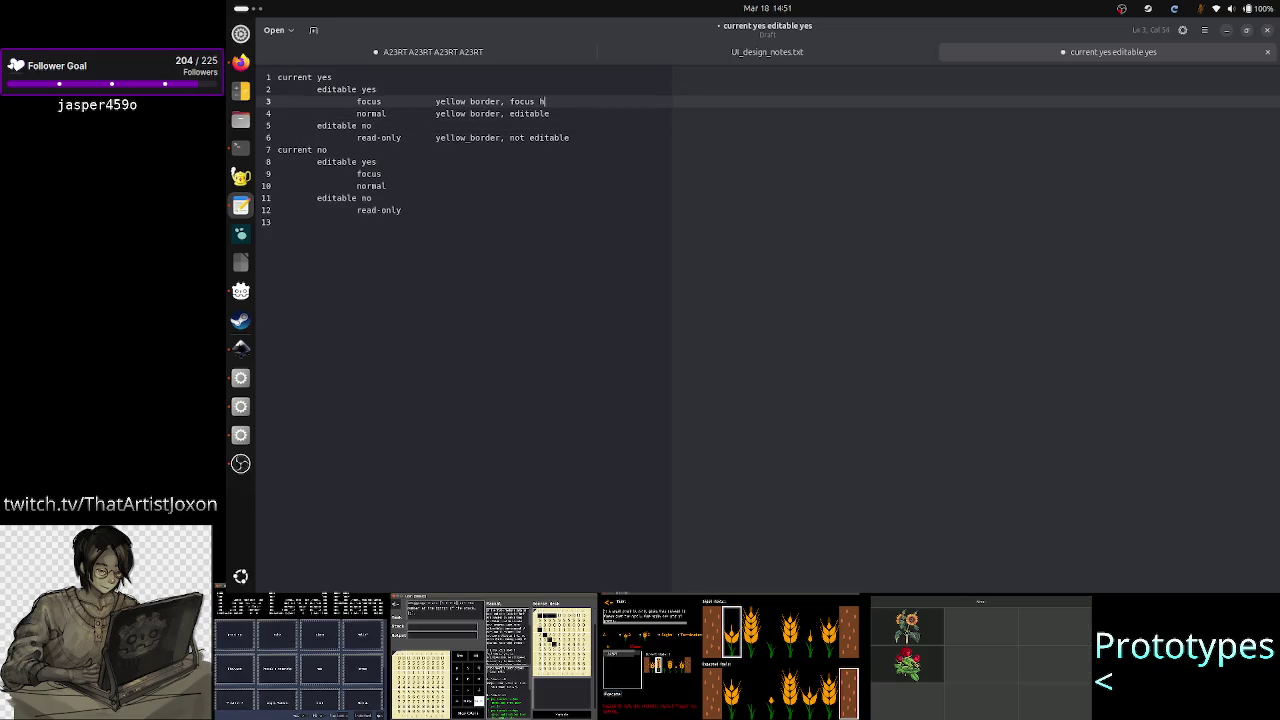
type("ed")
type("itable, ")
type("focus")
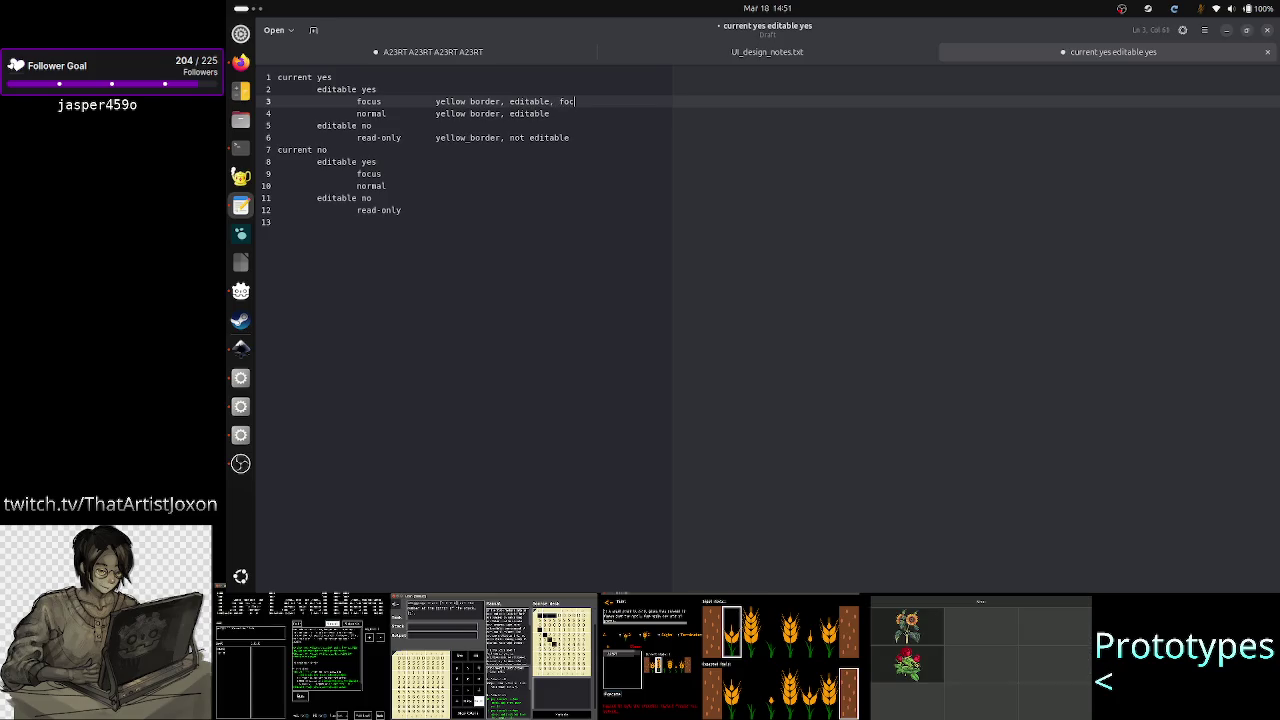
Step: Move down to the editable yes line under current no
key("Down")
key("Down")
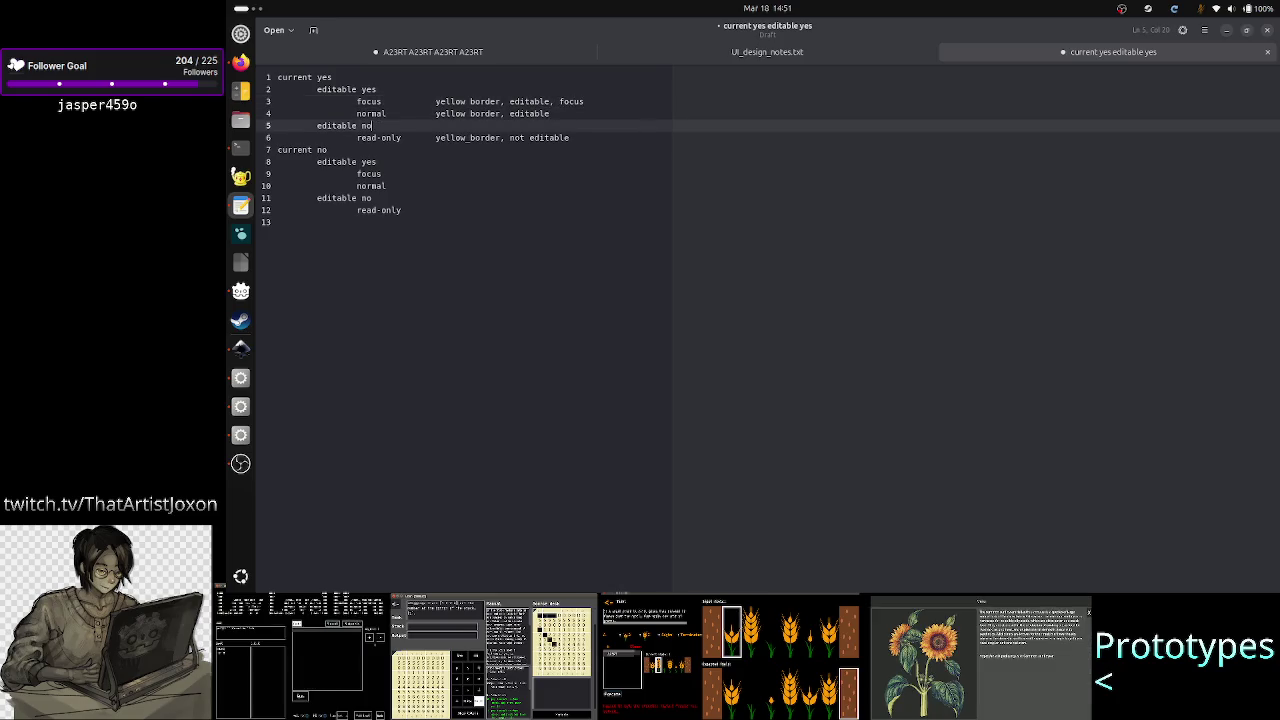
key("Down")
key("Down")
key("Down")
key("End")
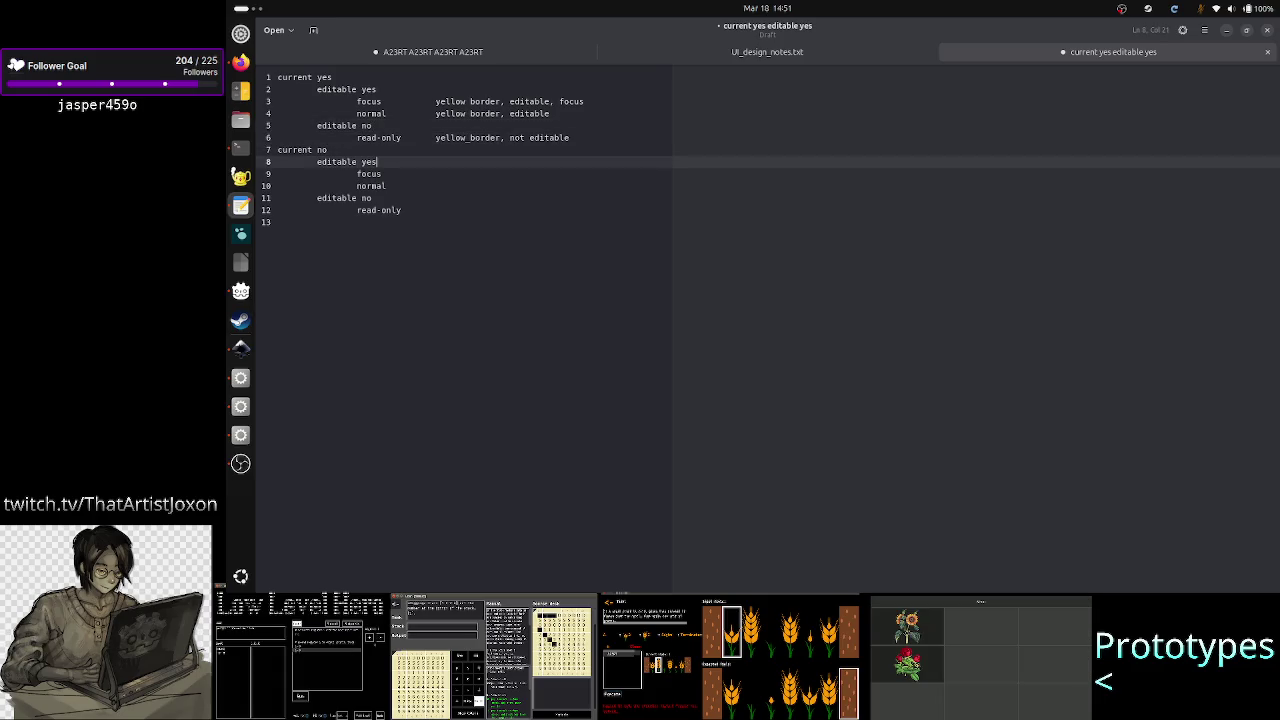
key("Up")
key("Down")
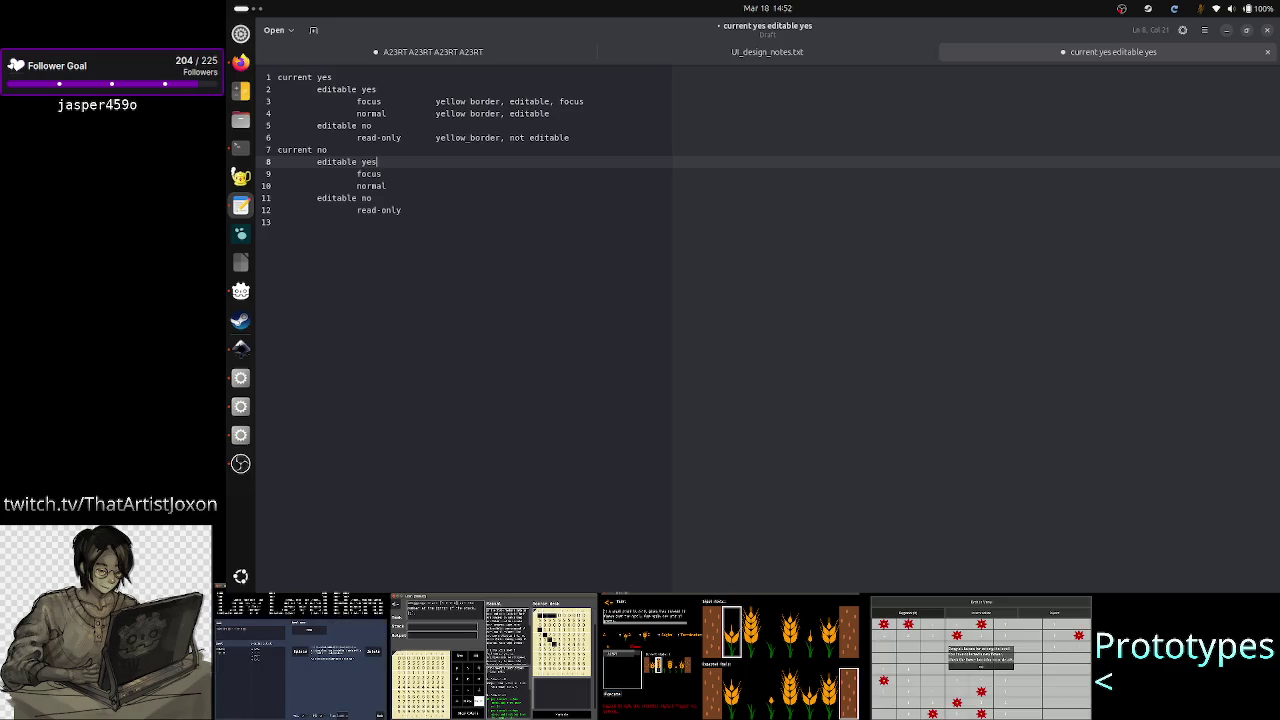
Step: Note 'gray border, editable, focus' beside the focus line under current no
key("Down")
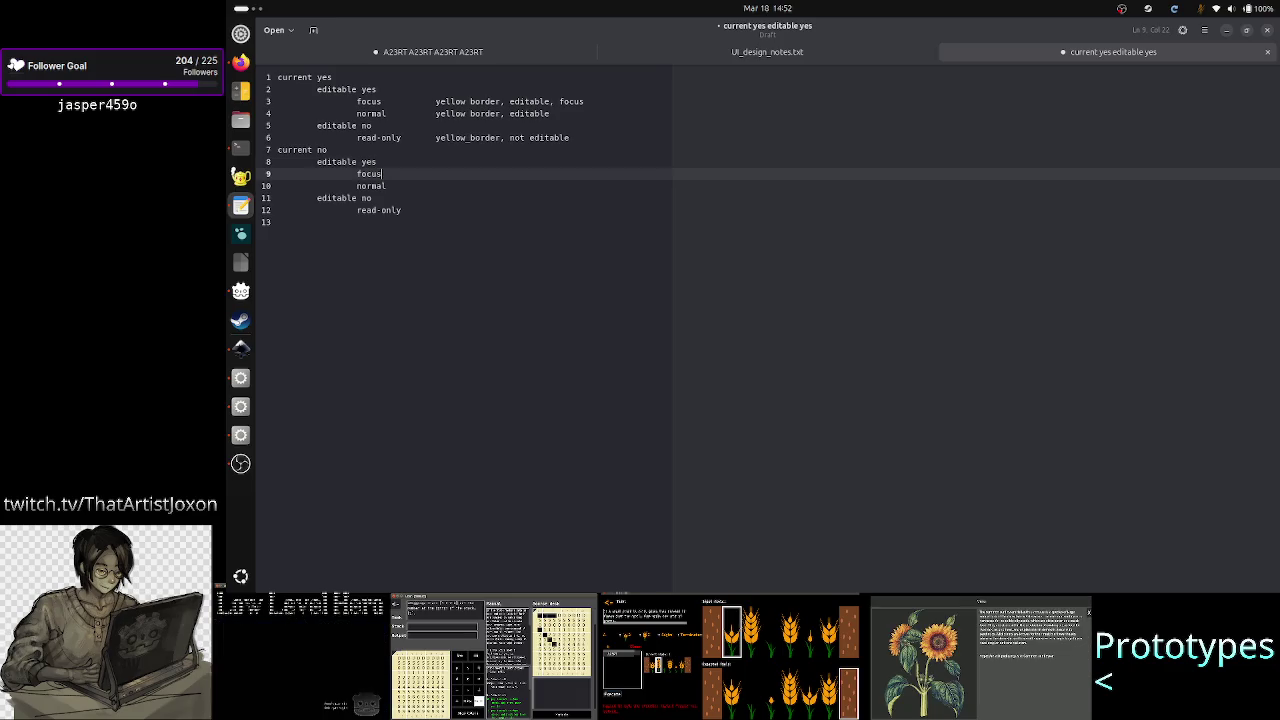
key("Tab")
key("Tab")
type("y")
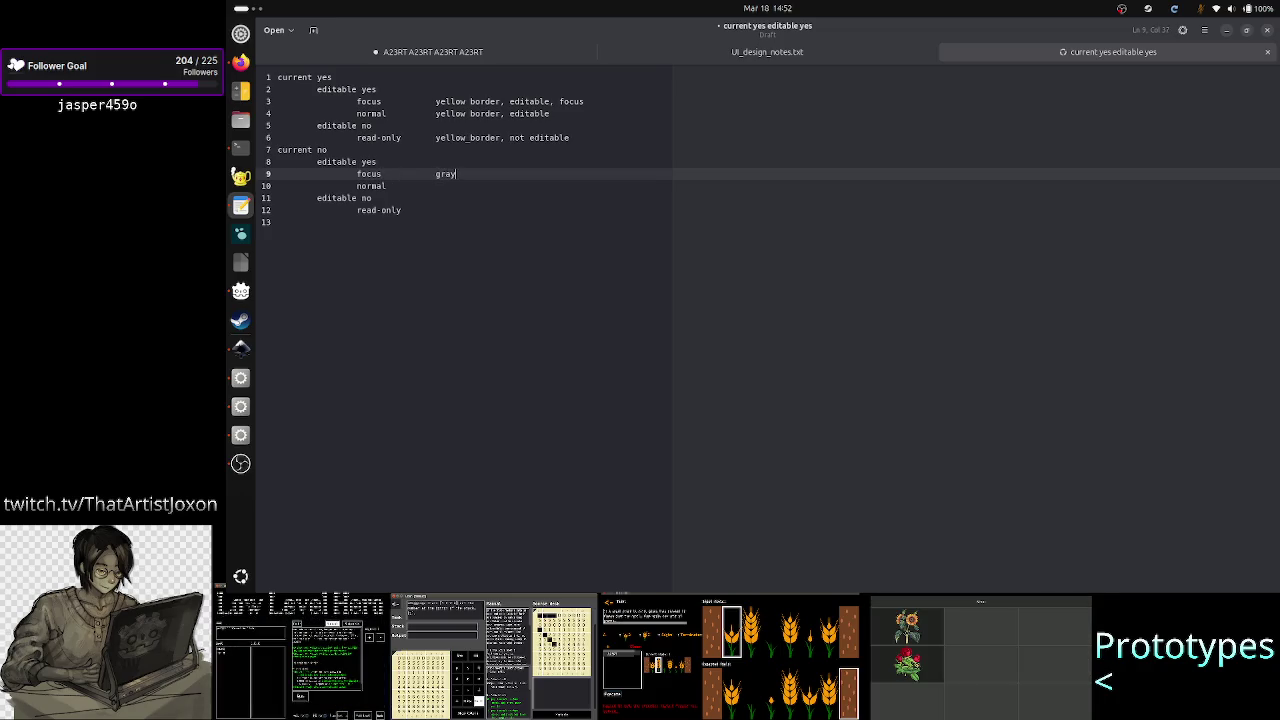
type("ray border")
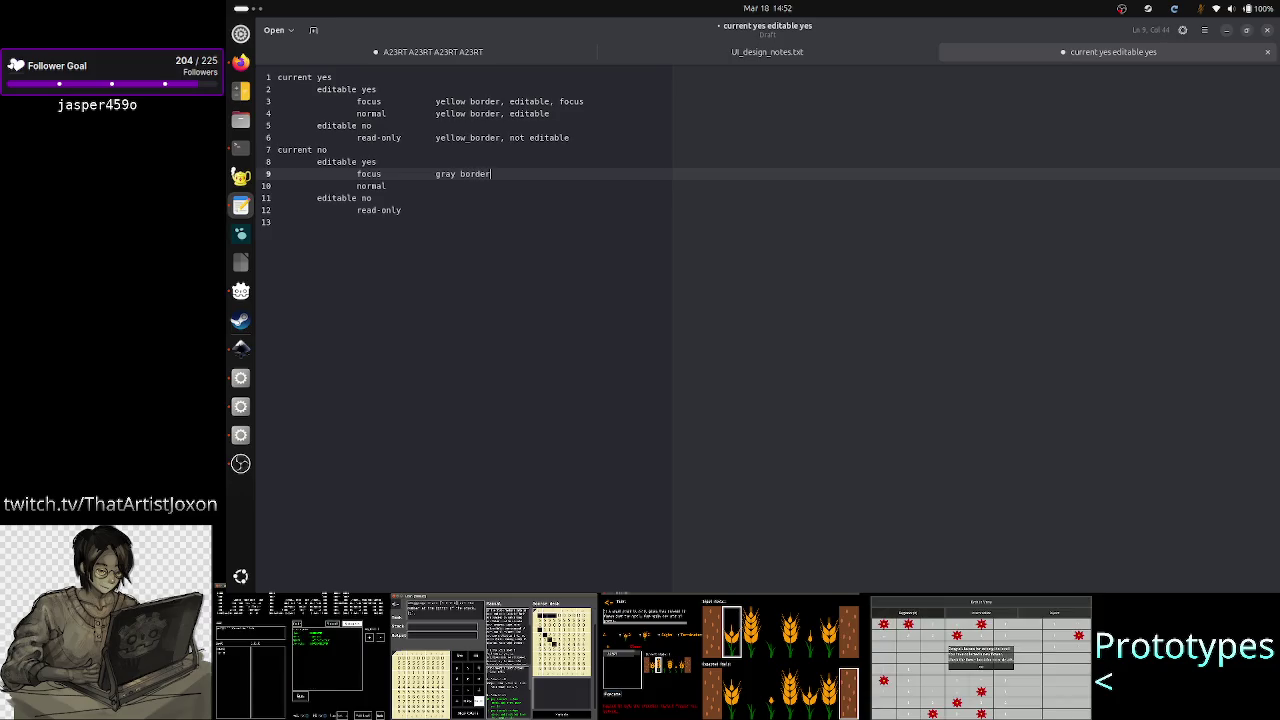
type(", editable")
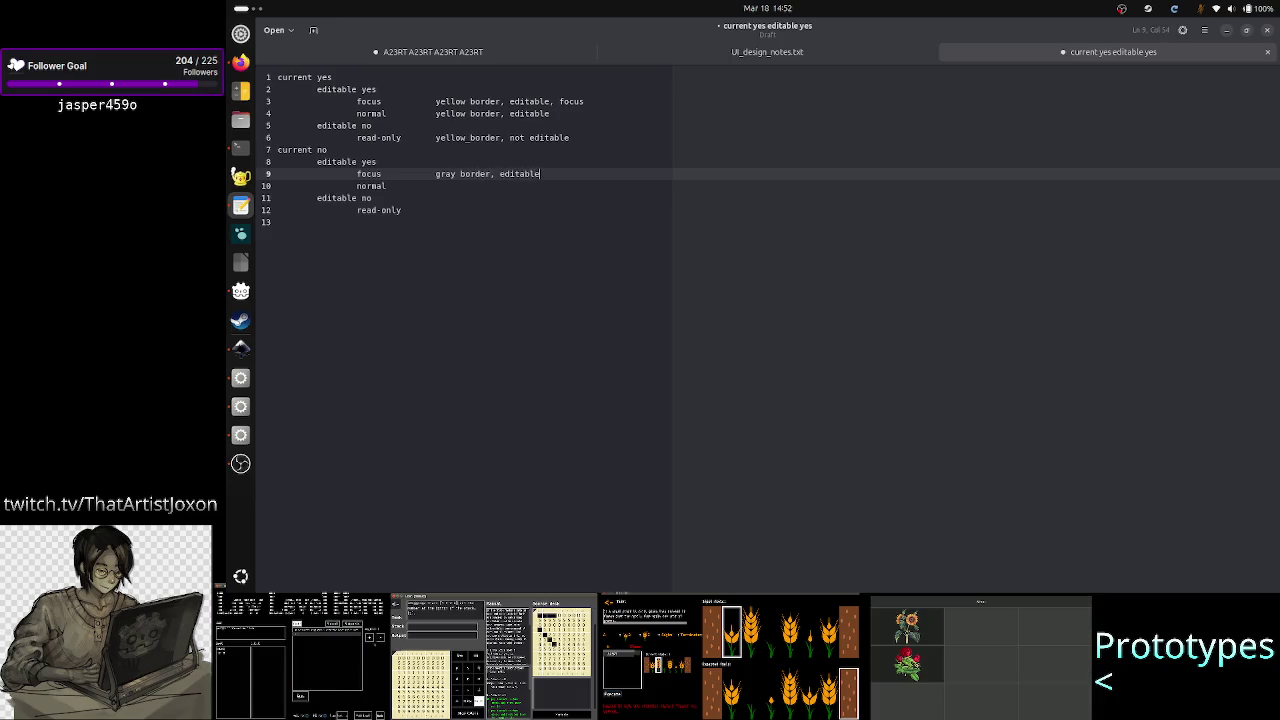
type(" focus")
key("BackSpace")
key("BackSpace")
key("BackSpace")
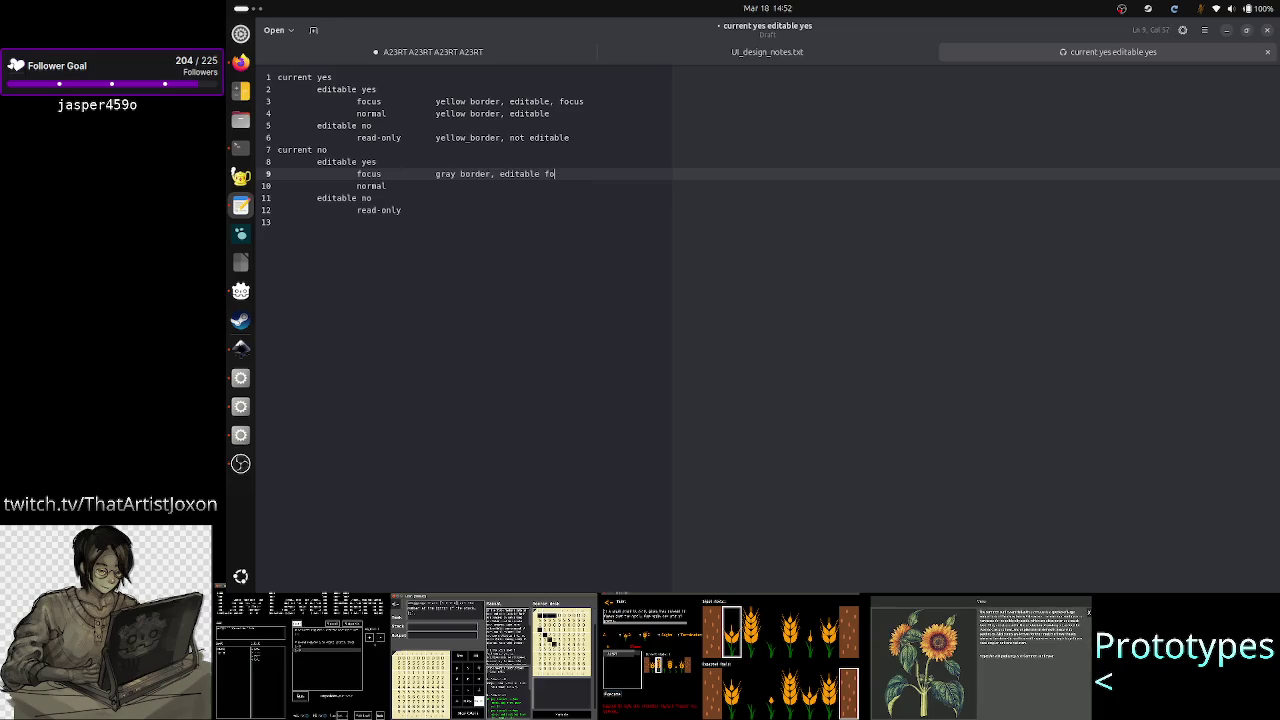
type(", focus")
Step: Note 'gray border, editable' on the normal line and 'gray_border, not editable' on read-only
key("Down")
key("Tab")
left_click(455, 151)
key("Down")
key("Down")
key("Down")
key("Up")
key("End")
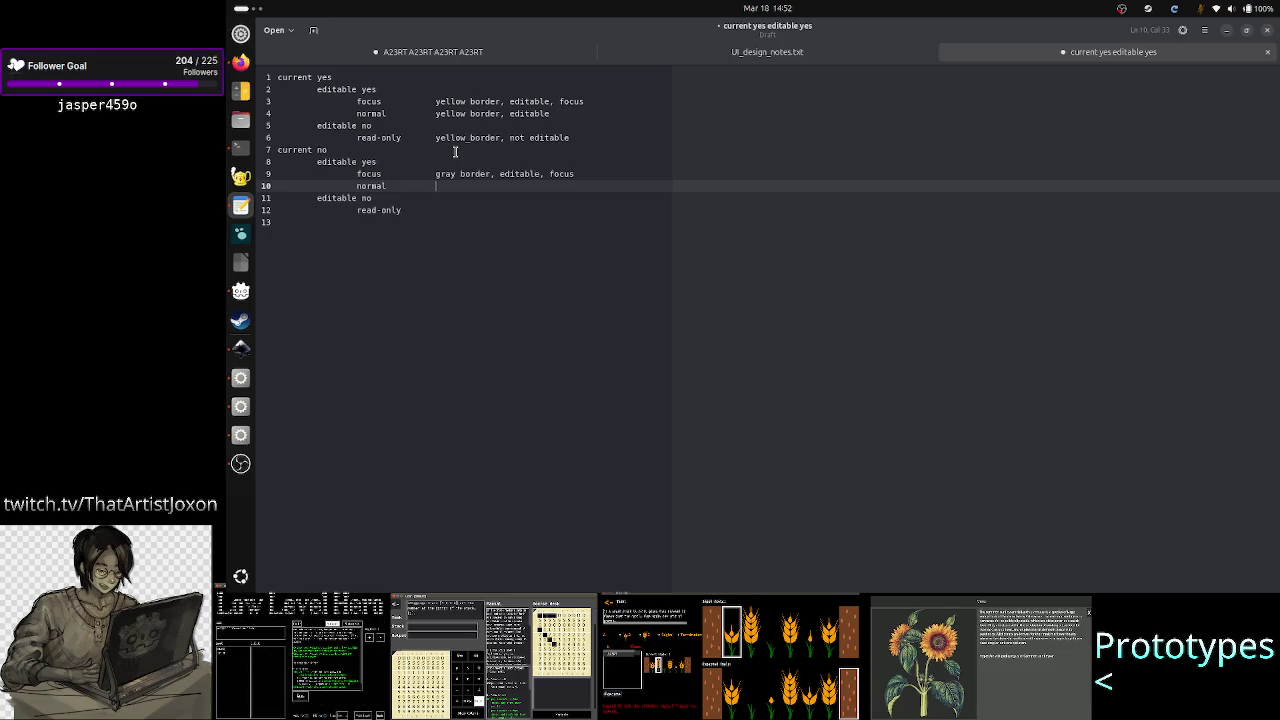
type("gray bo")
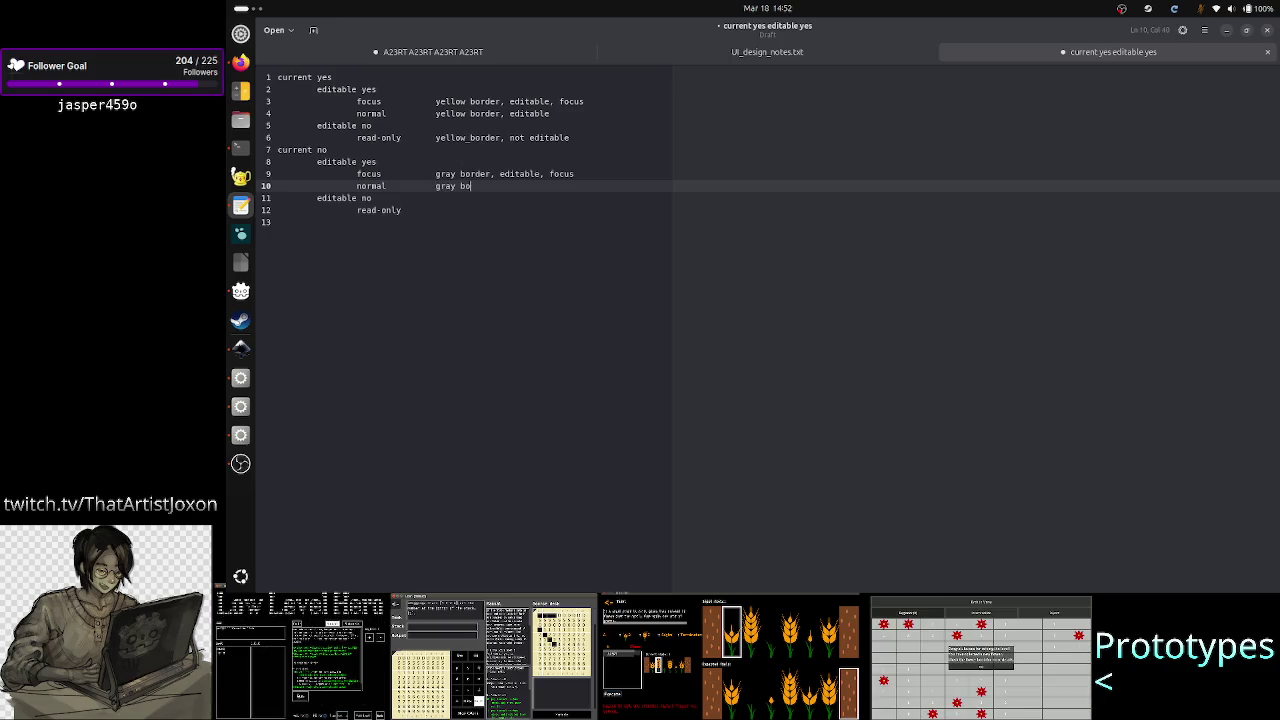
type("rder, edita")
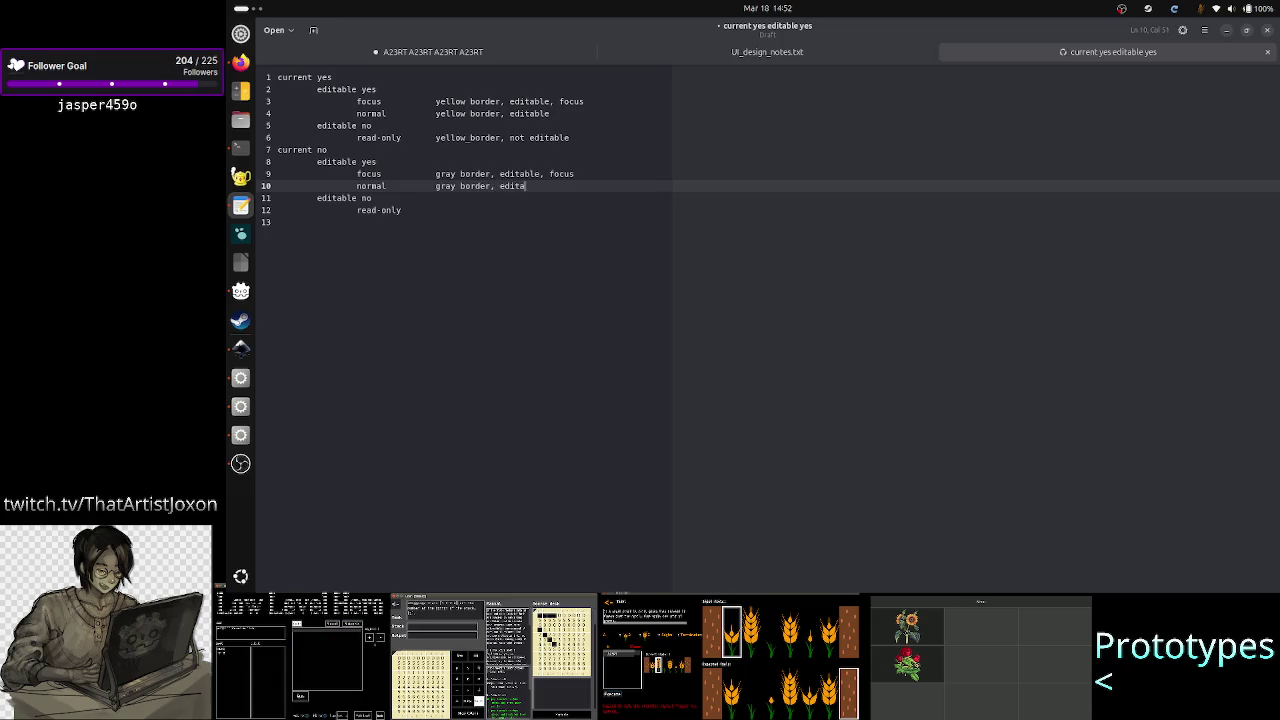
type("ble")
key("Down")
key("Down")
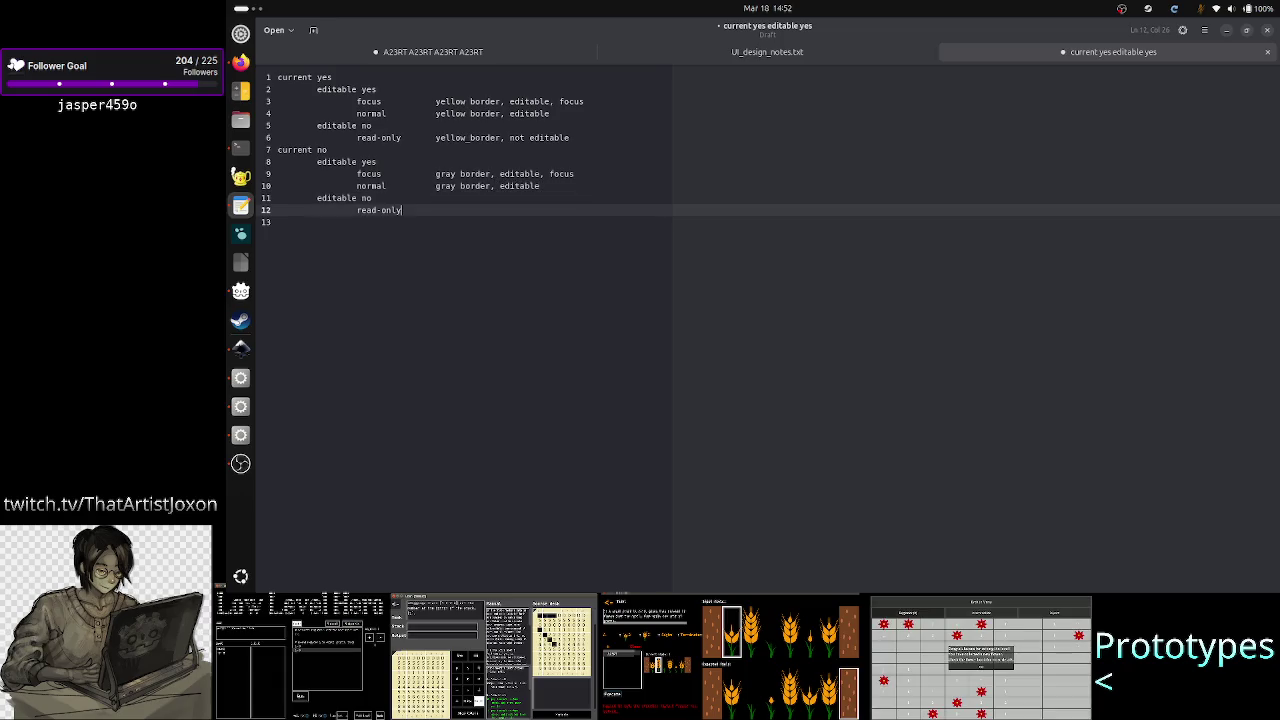
key("Tab")
type("gray")
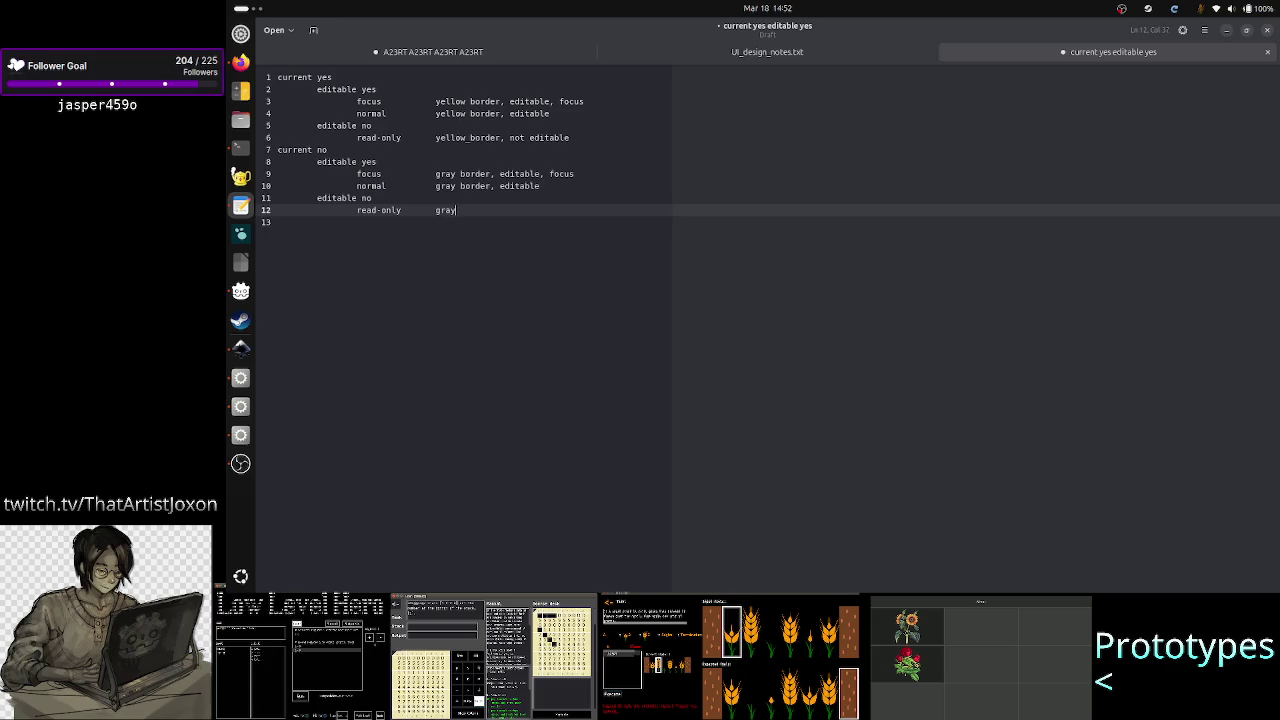
type("_borde")
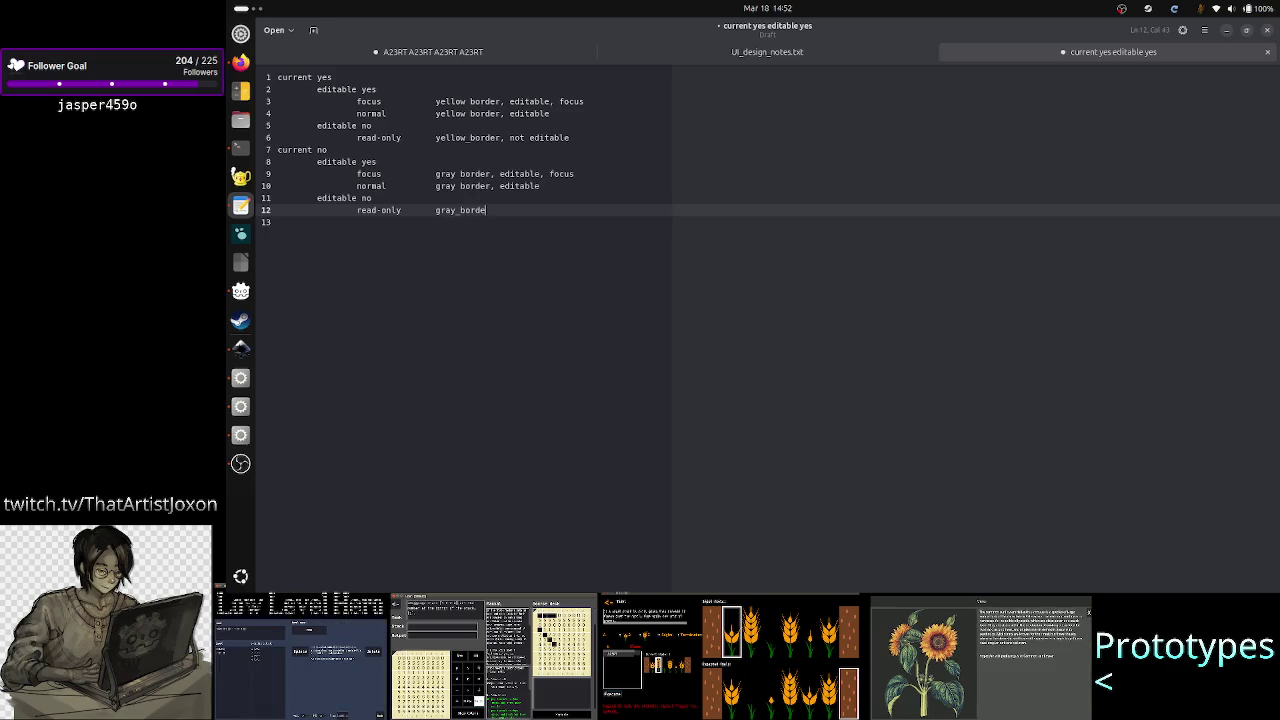
type("r, not ed")
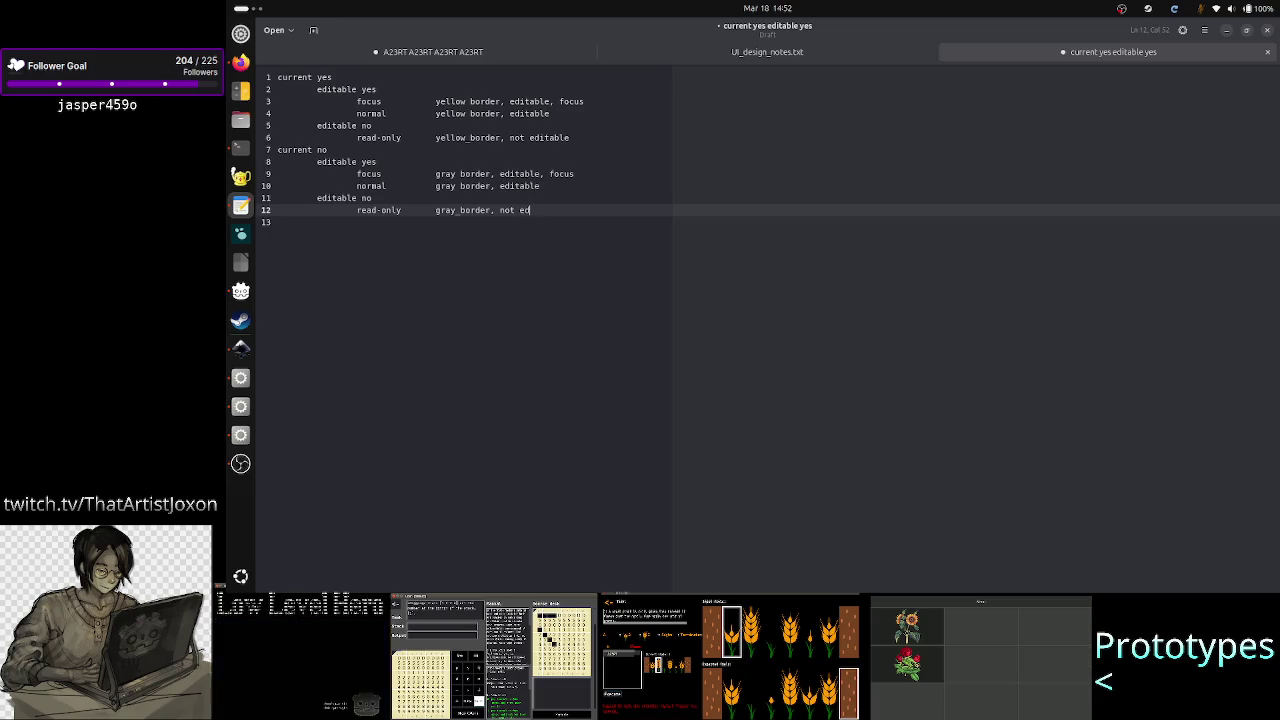
type("itable")
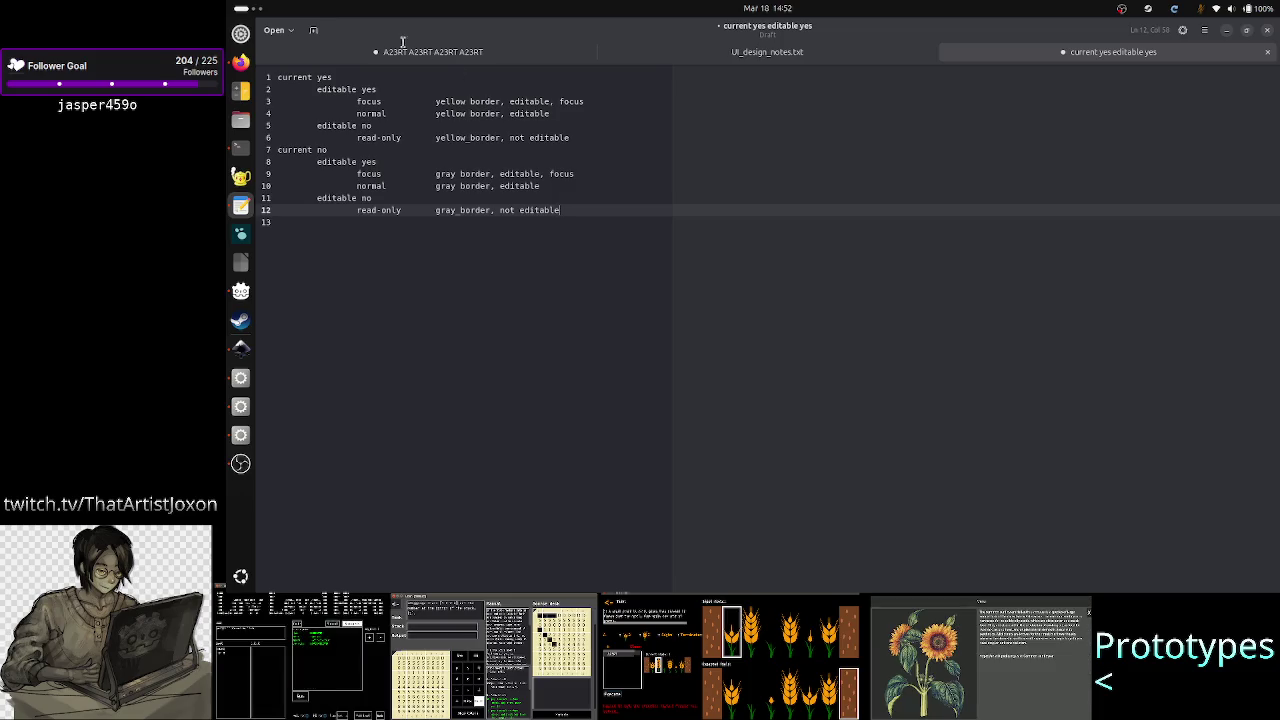
Step: Compare the gray border notes against the yellow border notes above
left_click(460, 101)
left_click(460, 170)
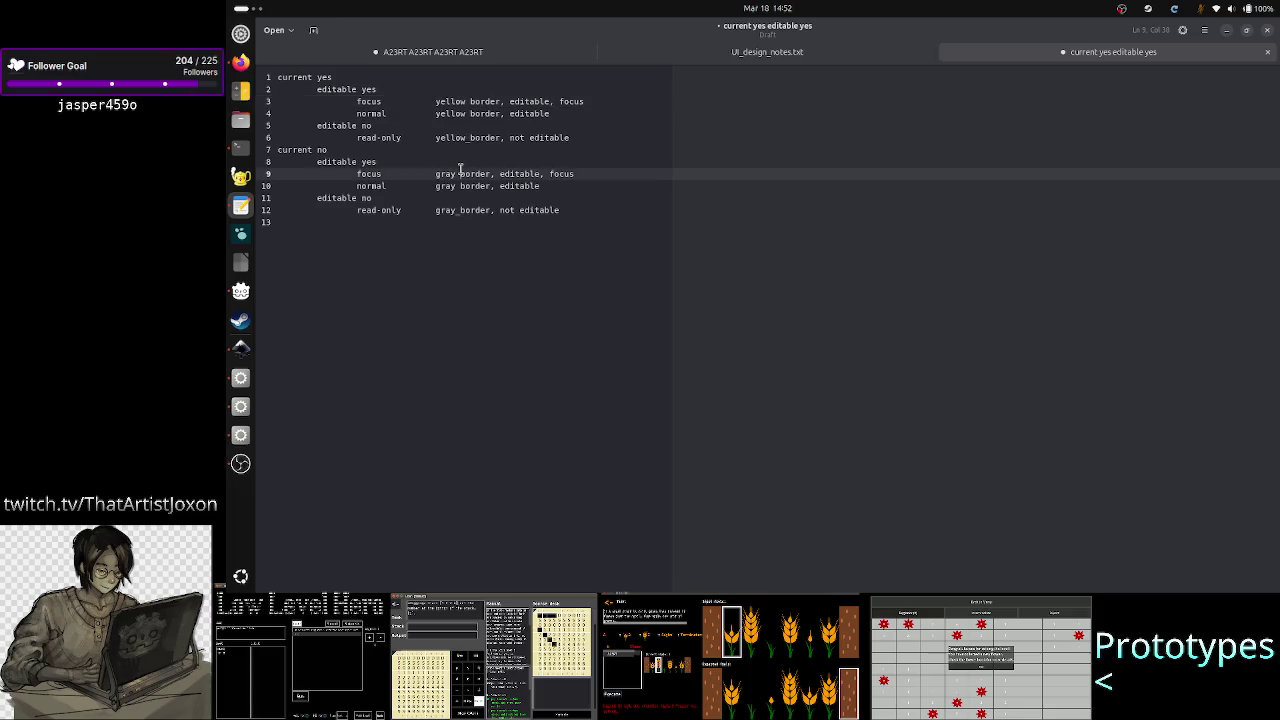
left_click(441, 101)
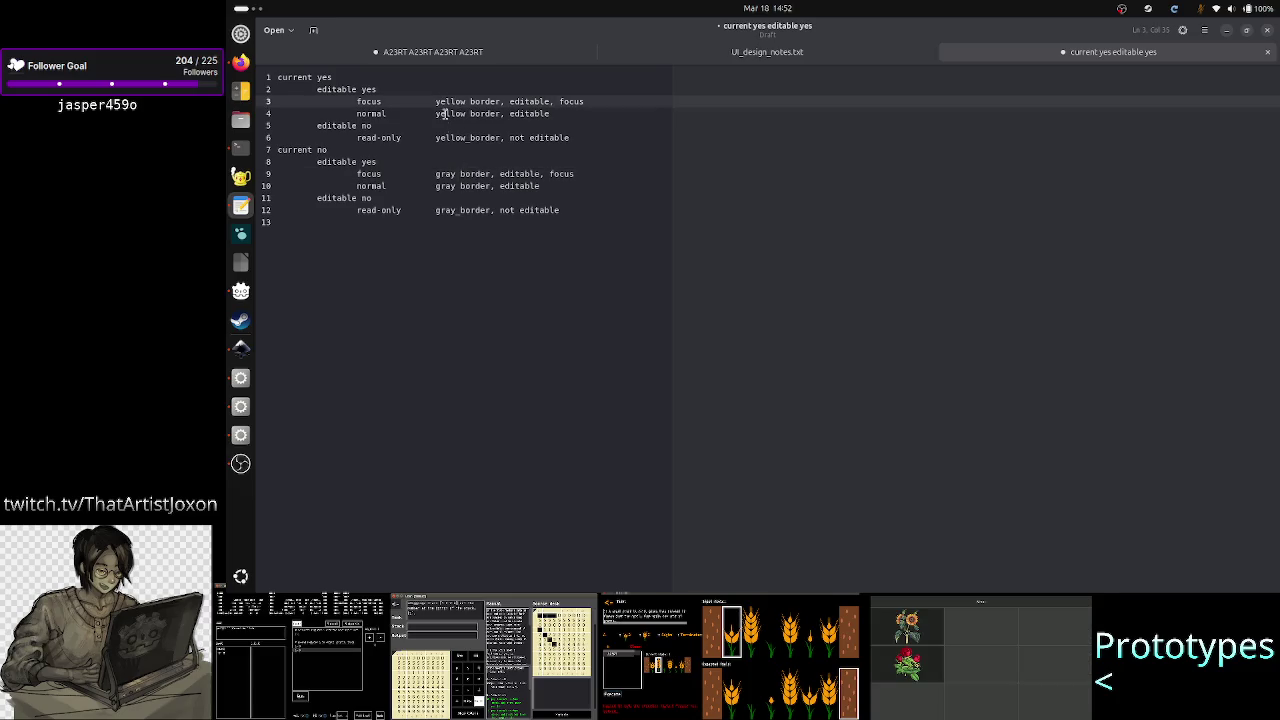
left_click(449, 175)
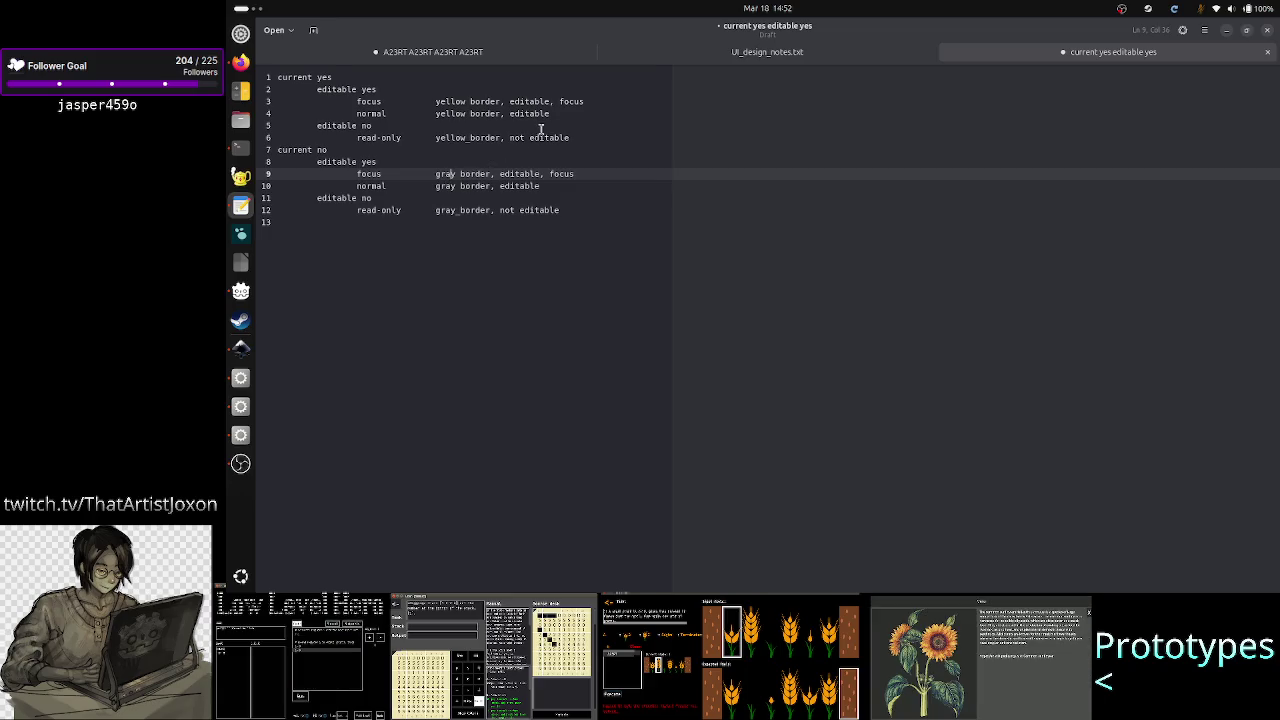
key("Up")
key("Up")
key("Up")
left_click(583, 101)
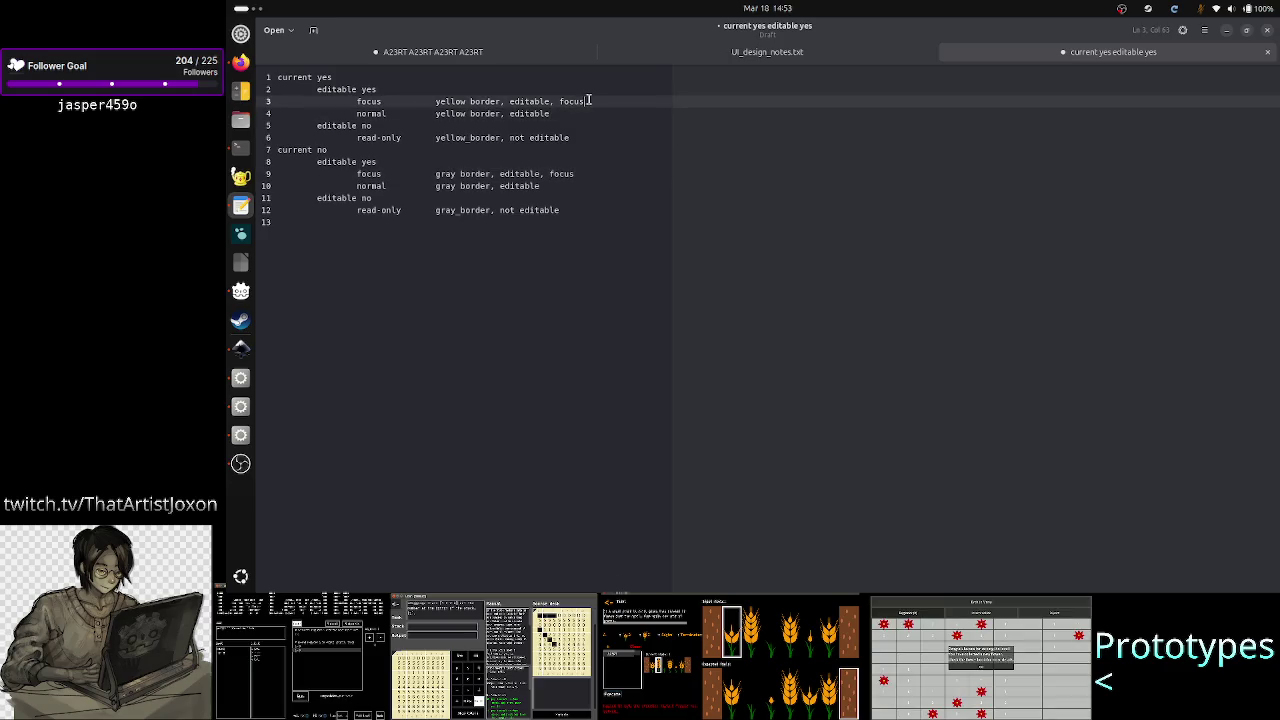
key("Down")
key("Down")
key("Down")
key("Down")
key("Down")
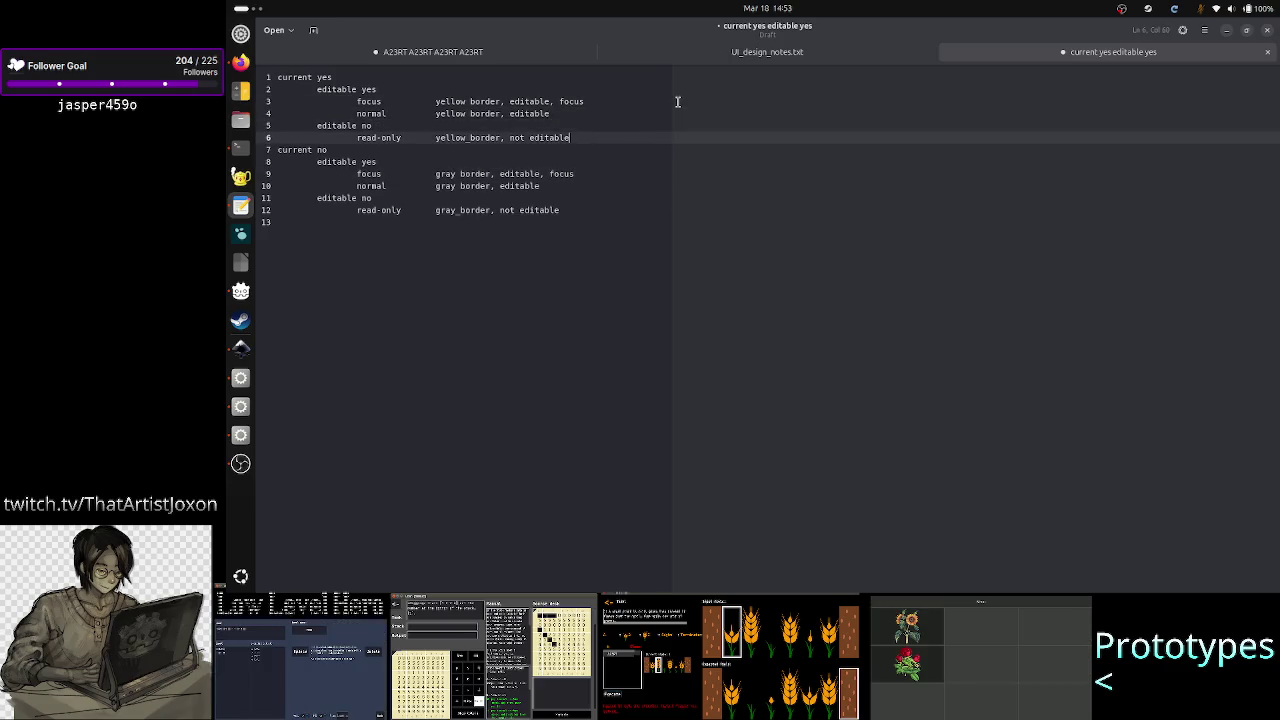
key("Down")
key("Down")
key("Down")
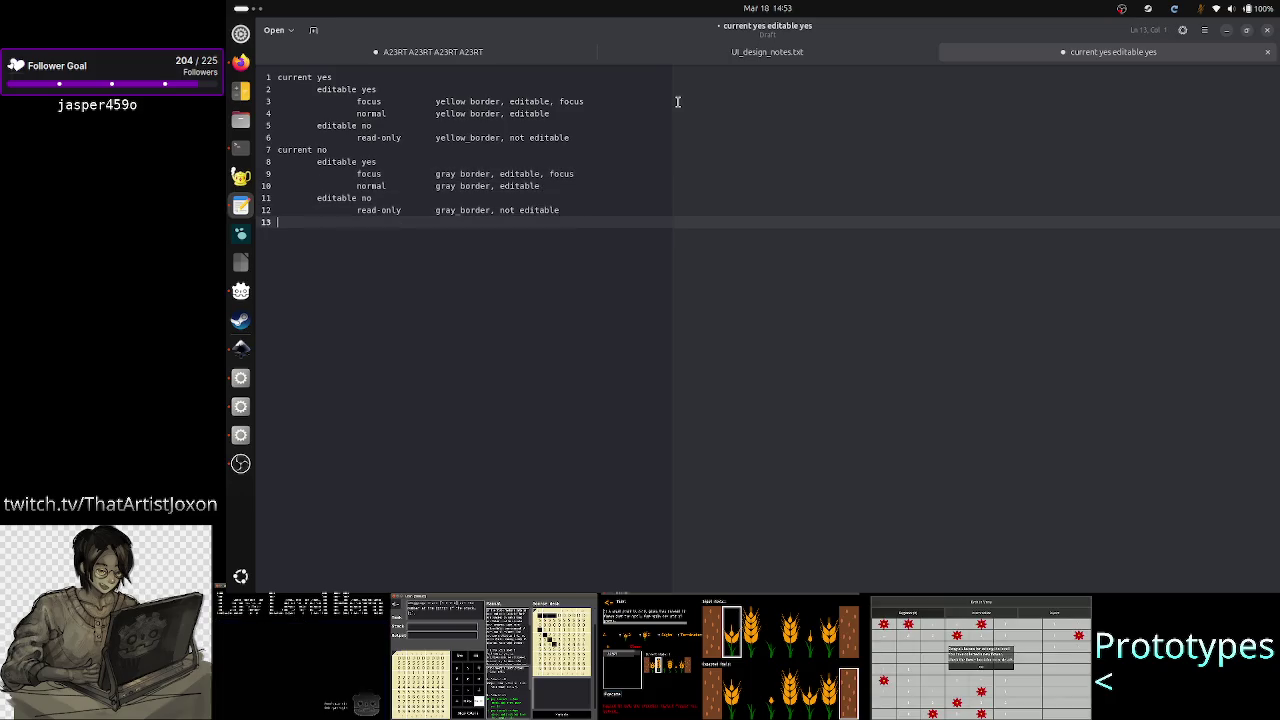
Step: Add the note '22, but need 6' below the border table and mark line 6's 'not editable'
key("Return")
key("Return")
type("2")
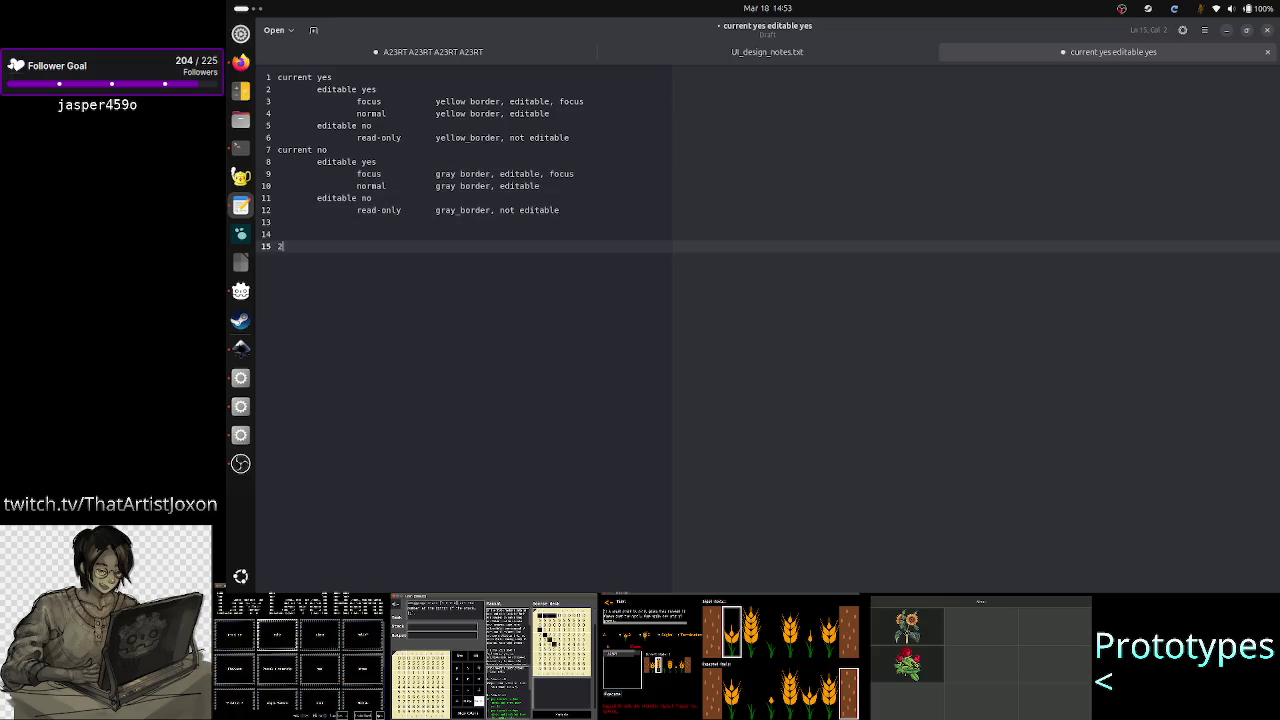
type("2, but ")
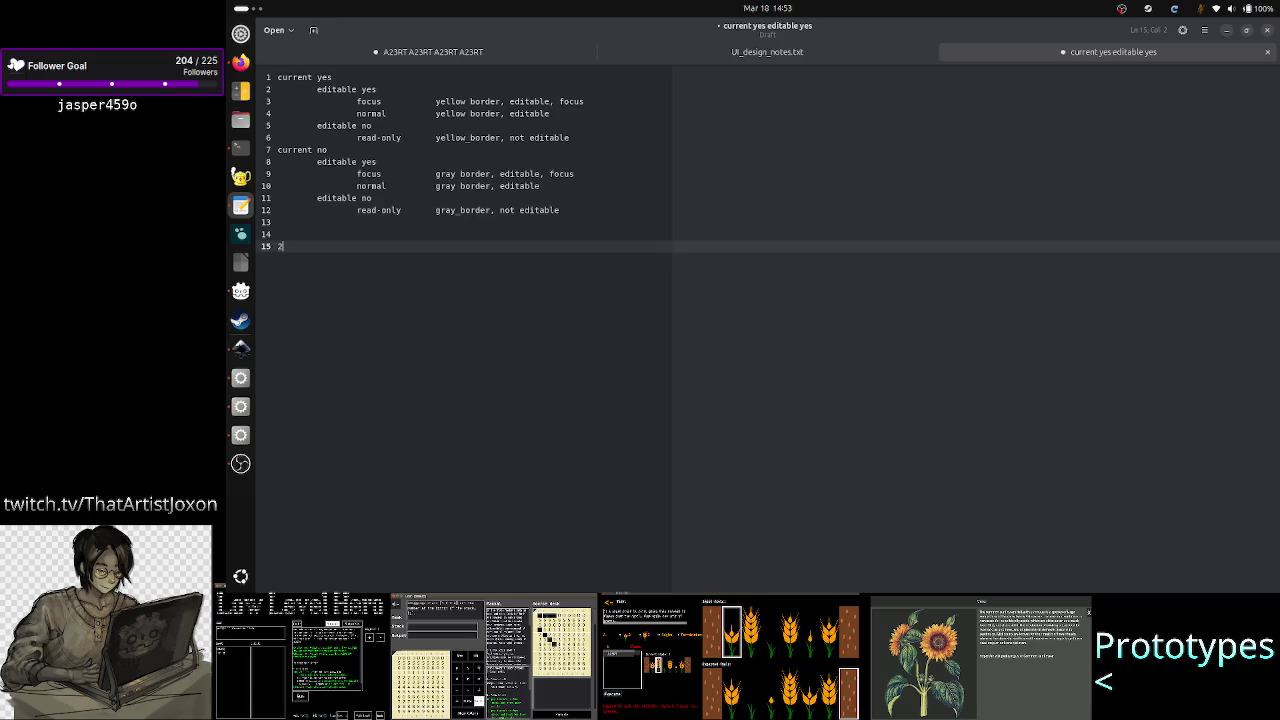
type("need 6")
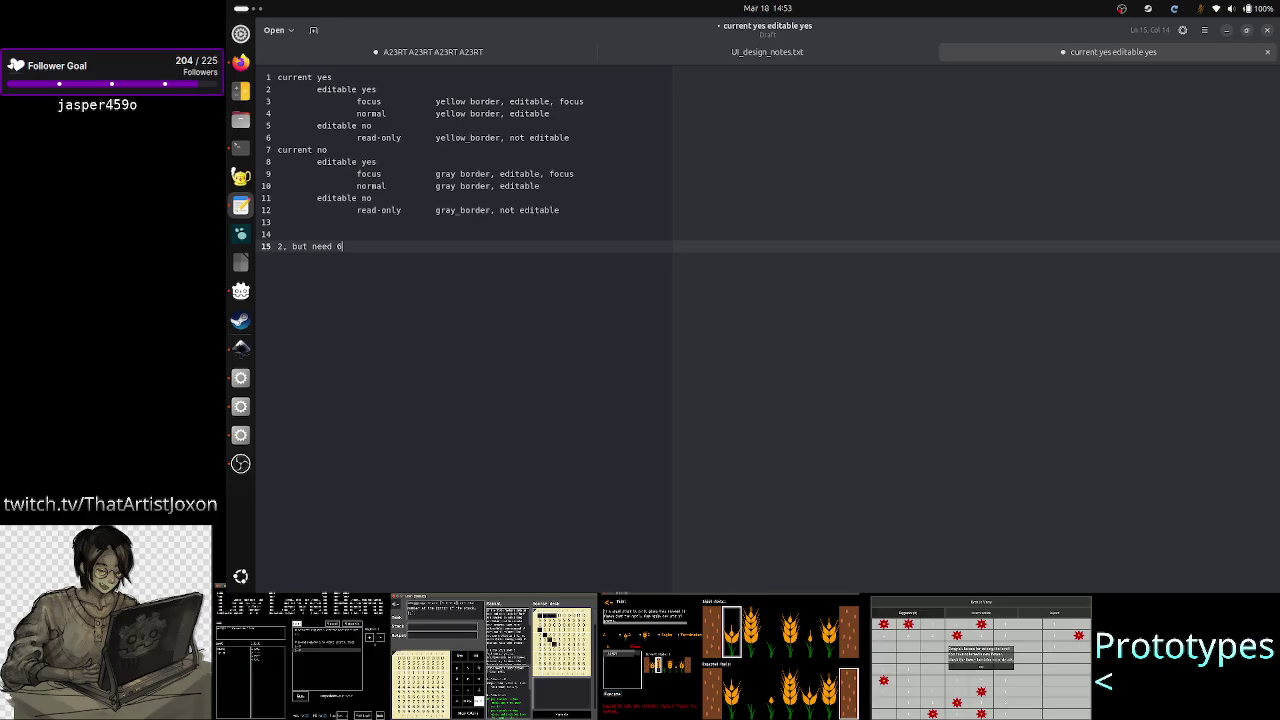
left_click_drag(568, 137, 508, 137)
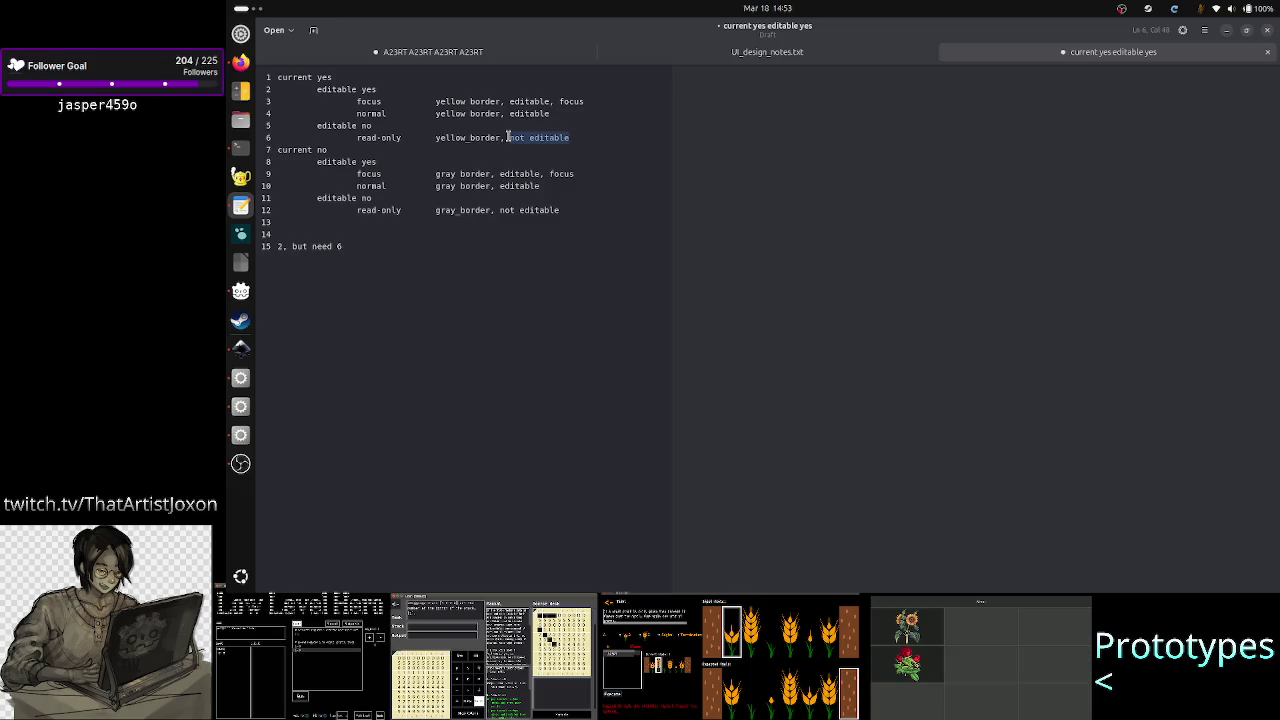
Step: Add an indented 'caret is showing' note, then go back to the Godot project
left_click(411, 278)
key("Return")
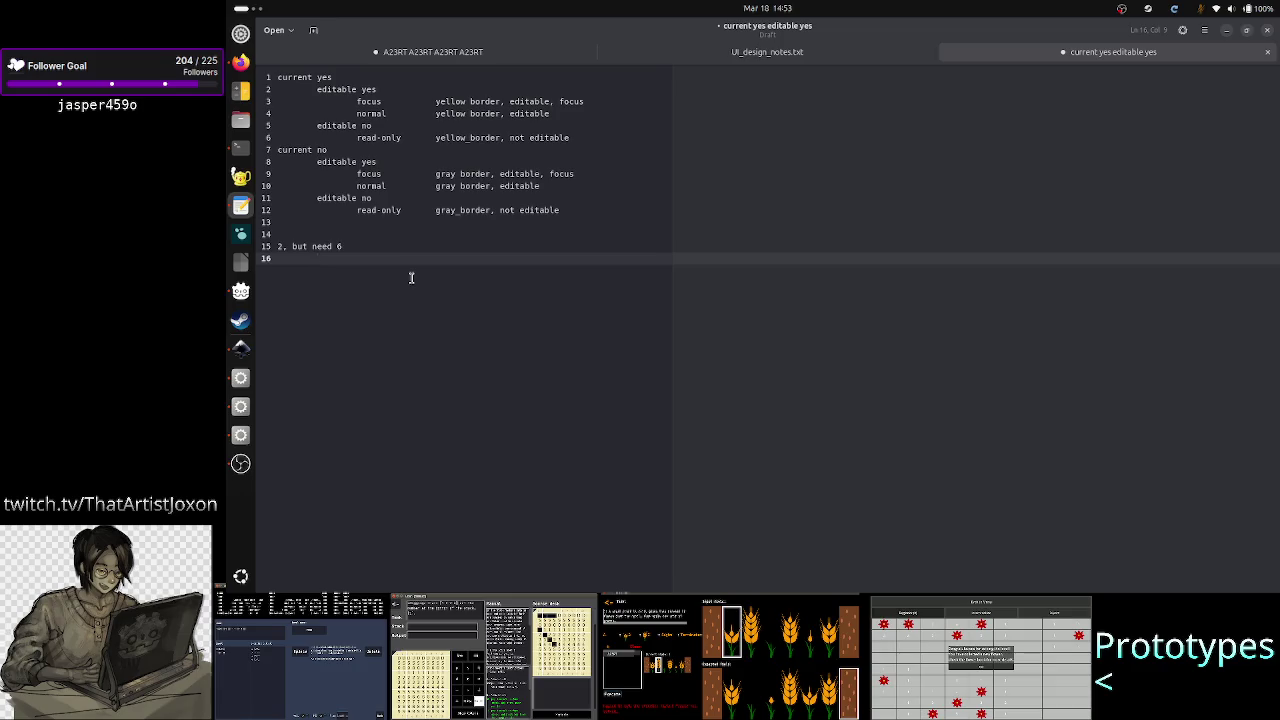
type("caret is showi")
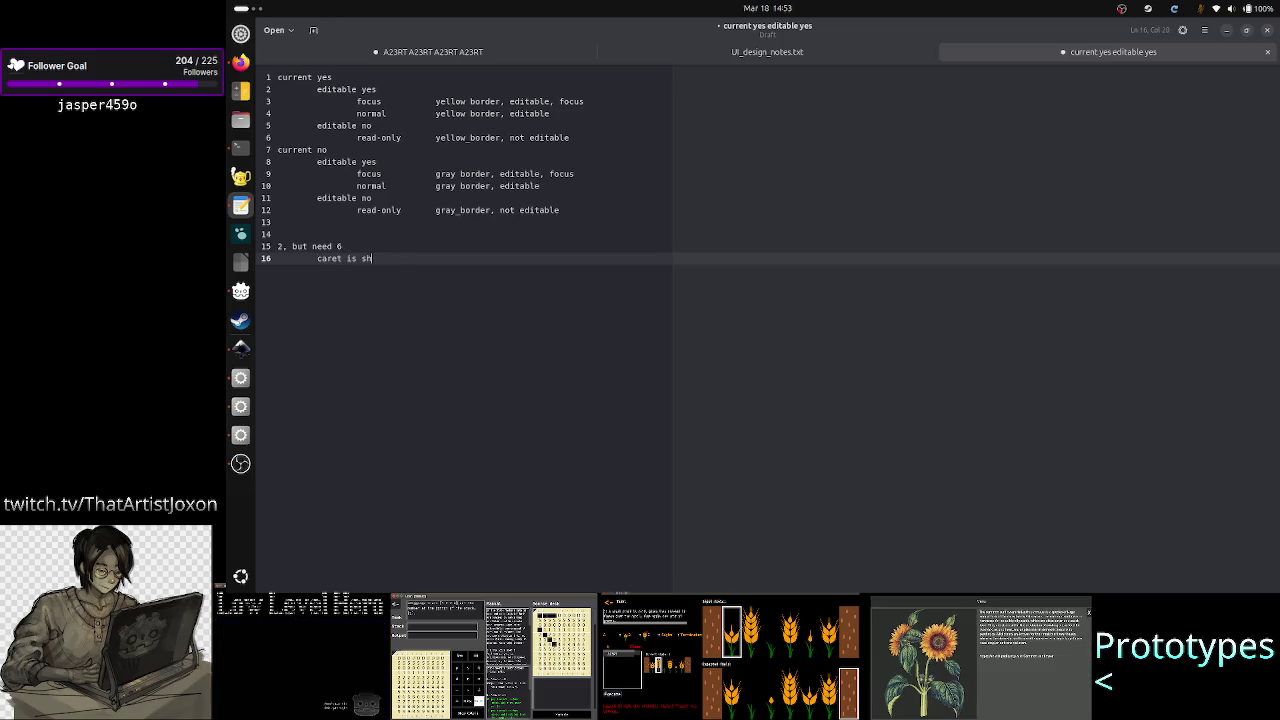
type("ng")
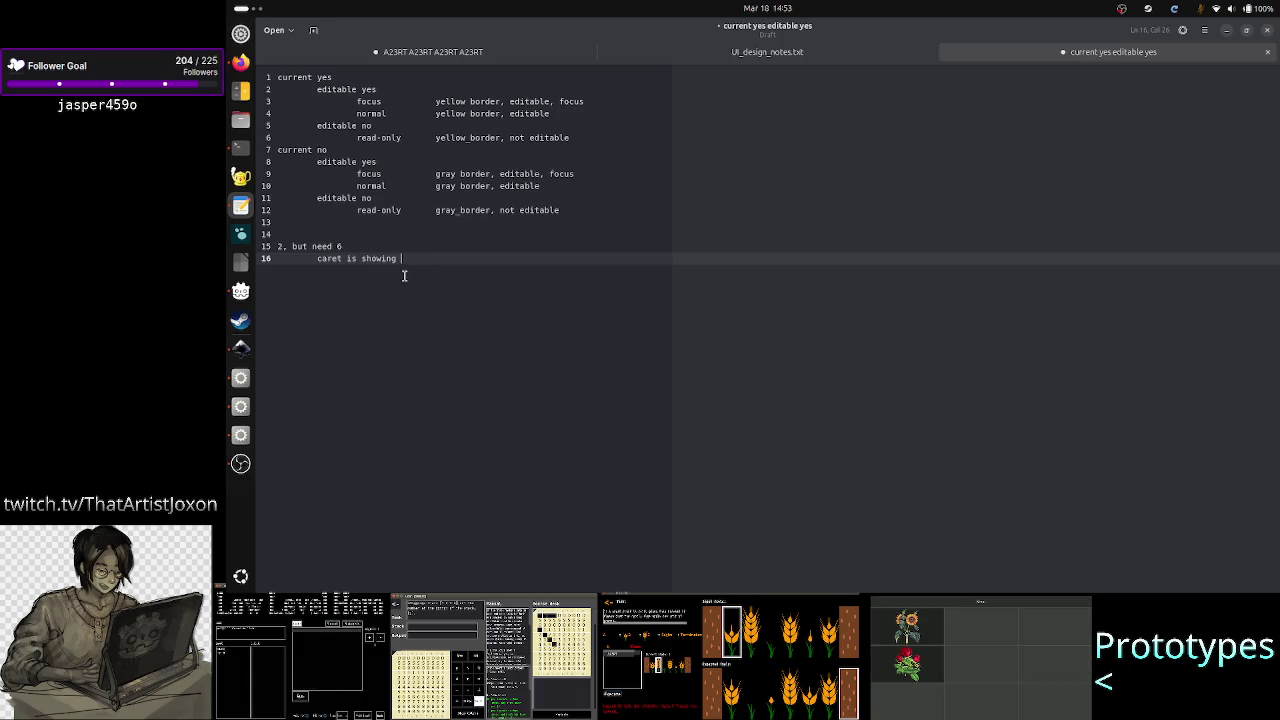
left_click(566, 101)
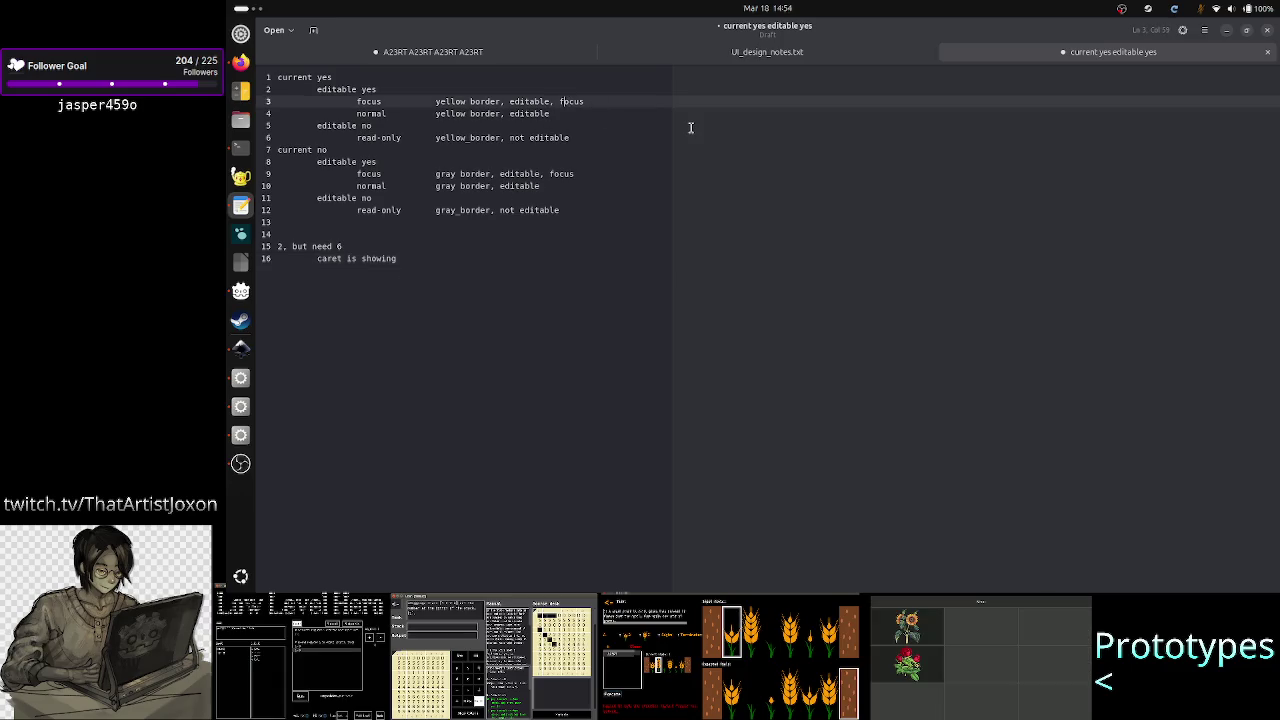
left_click(438, 254)
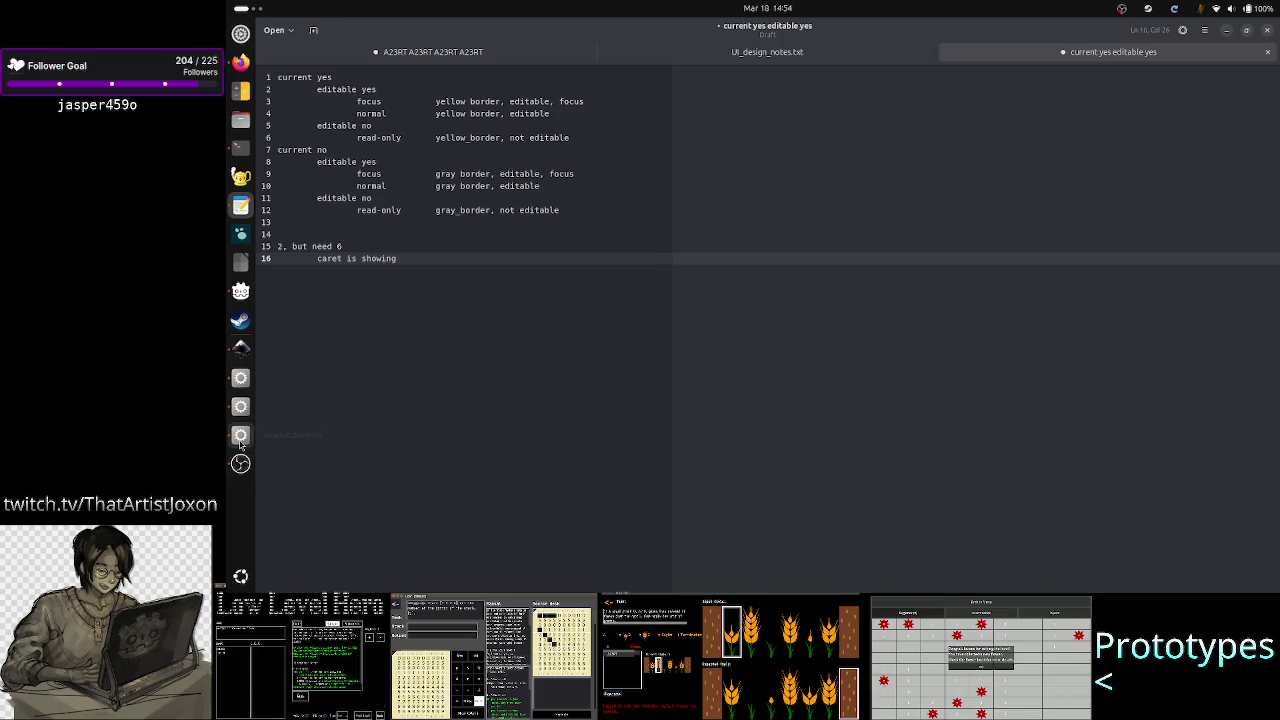
left_click(240, 378)
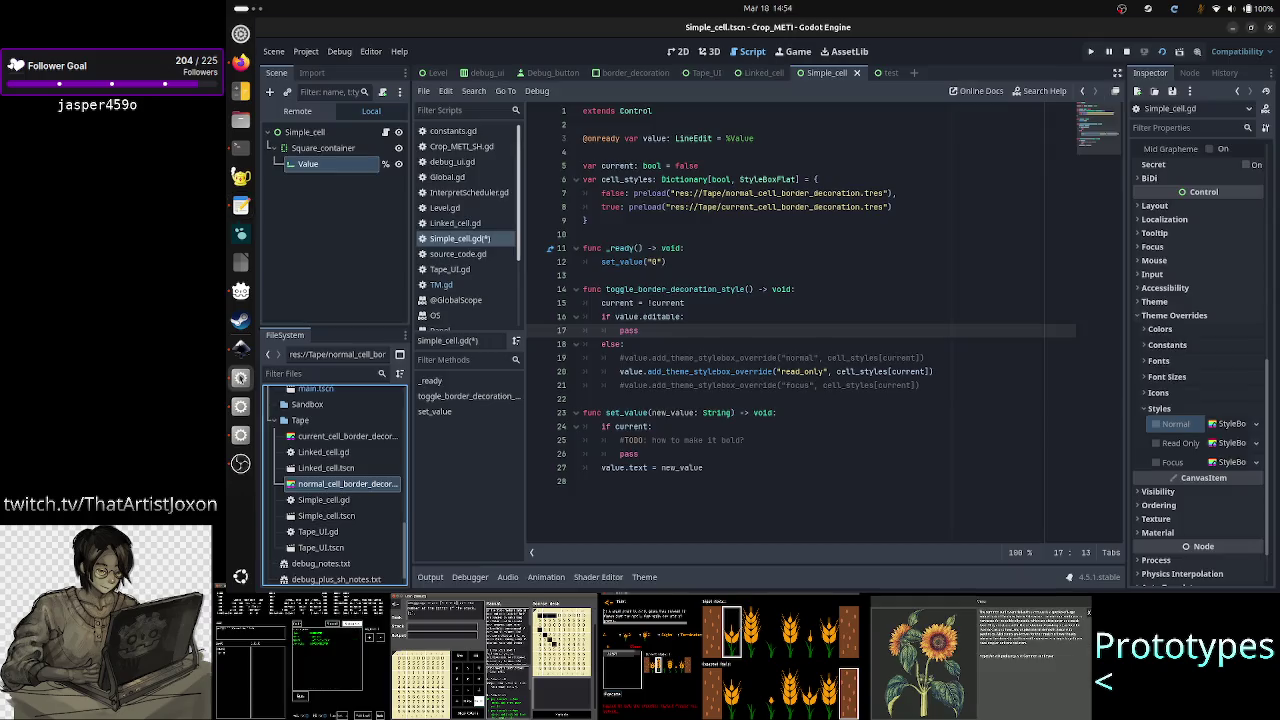
Step: Test-run Simple_cell with F6, then show the test scene's LineEdit in the 2D view
key("F6")
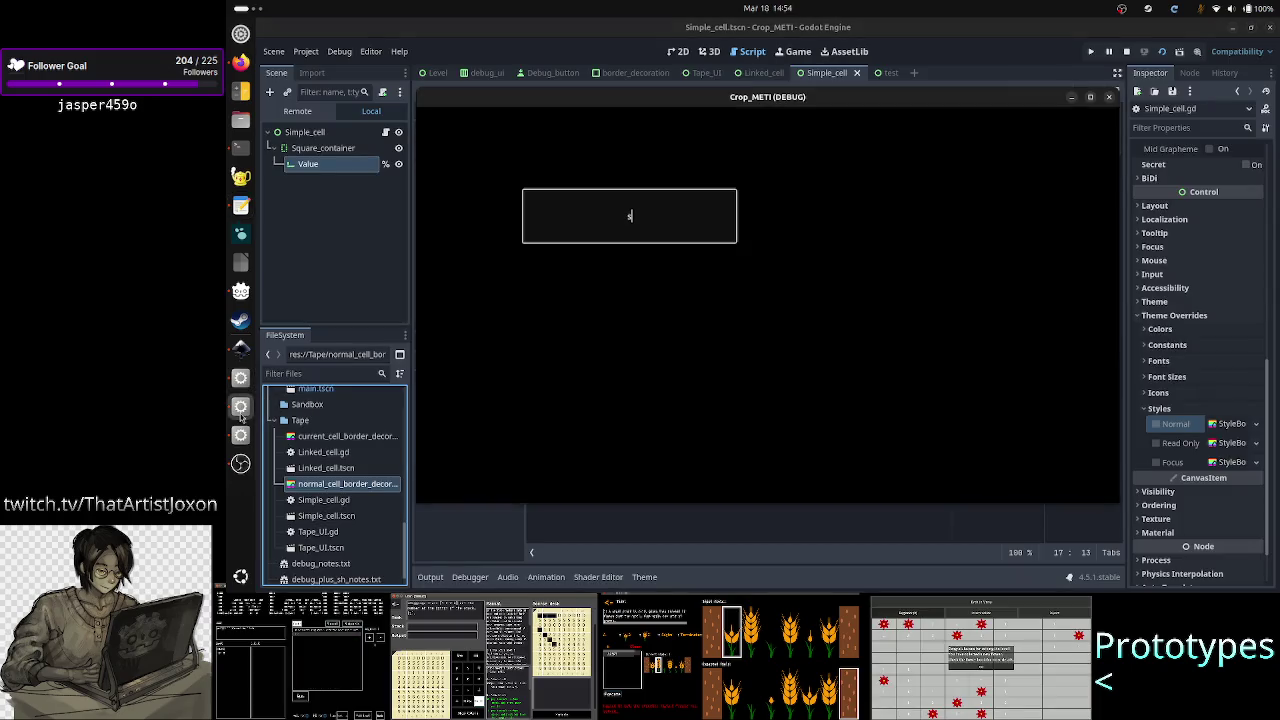
left_click(1108, 96)
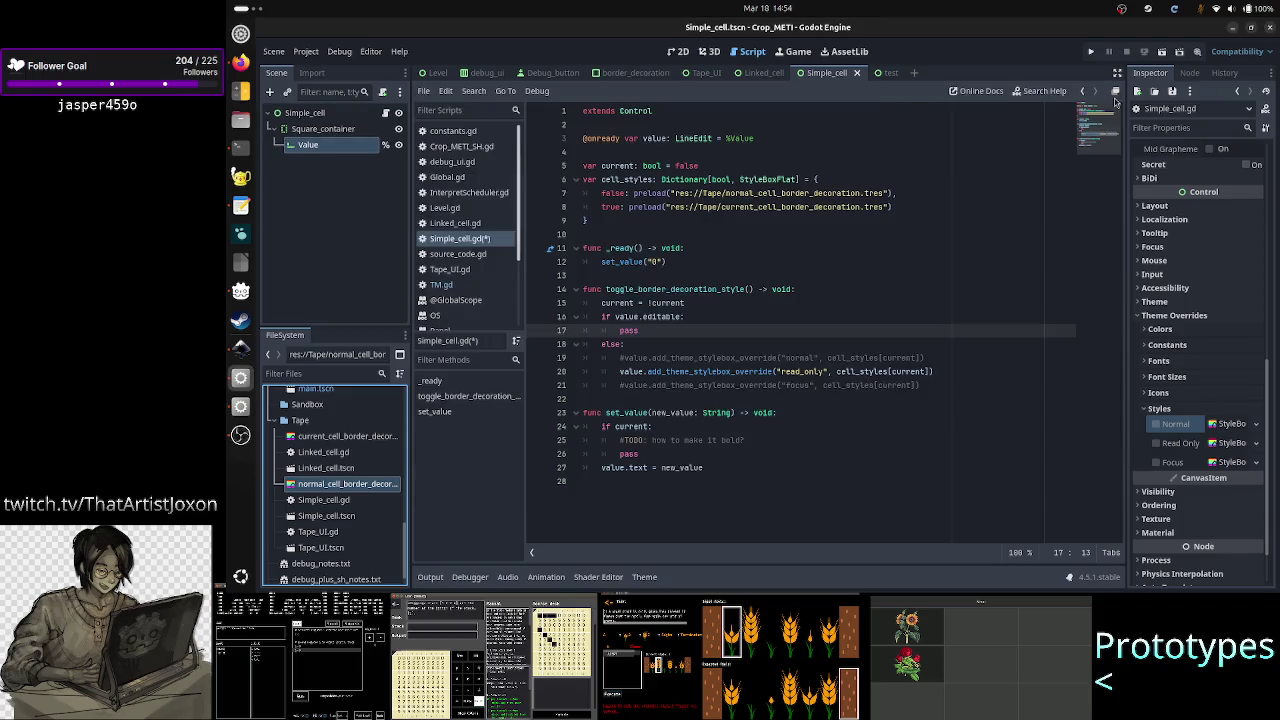
left_click(886, 72)
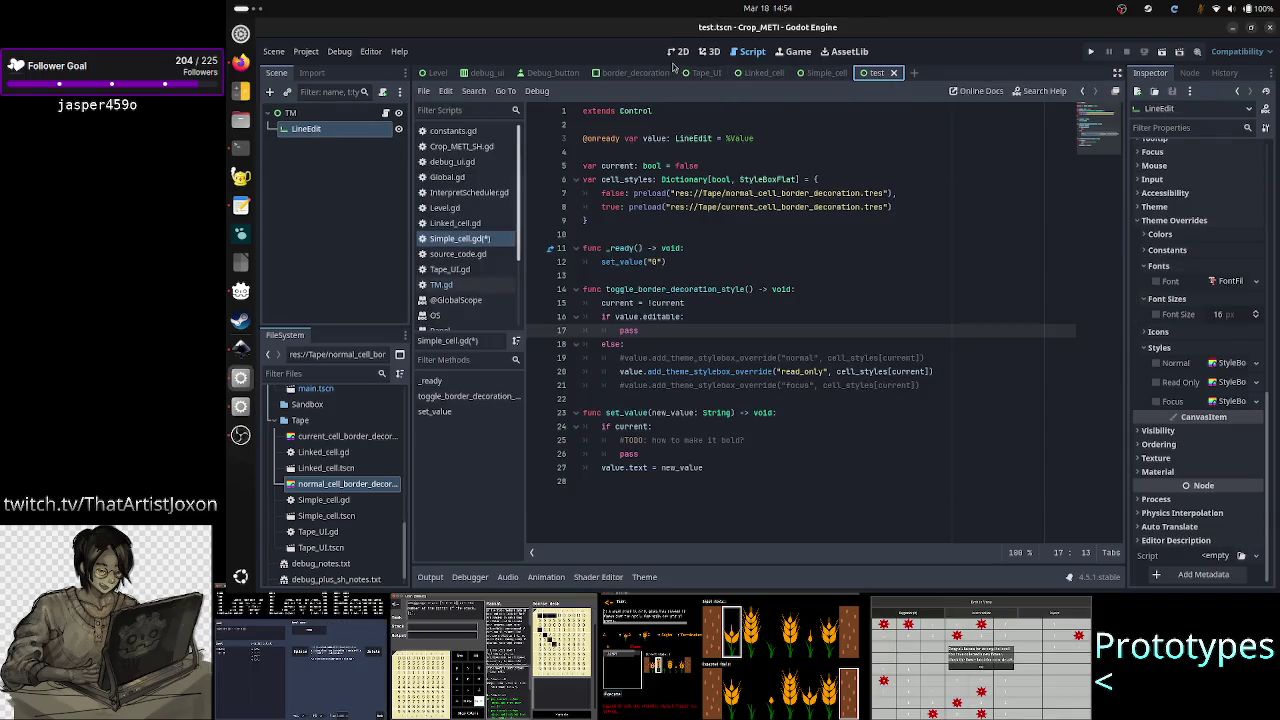
left_click(678, 52)
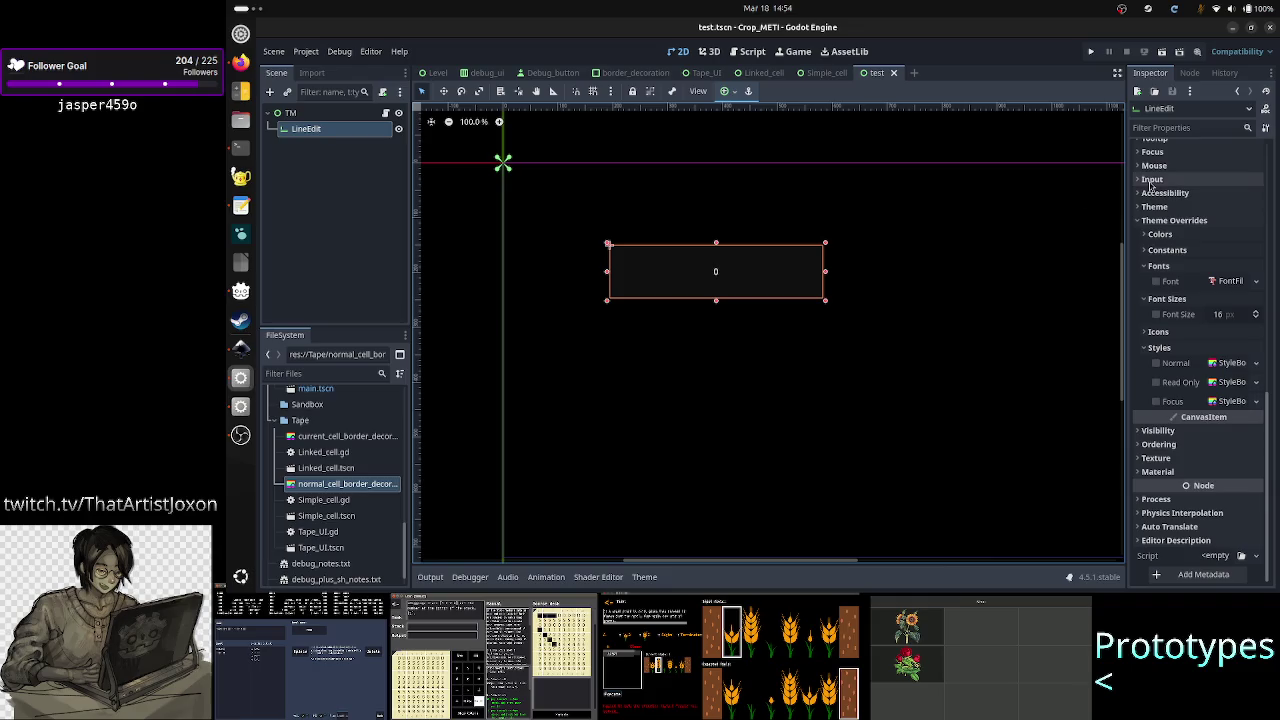
Step: Zoom around the LineEdit in the 2D view and run the test scene
scroll(1175, 225, "up", 10)
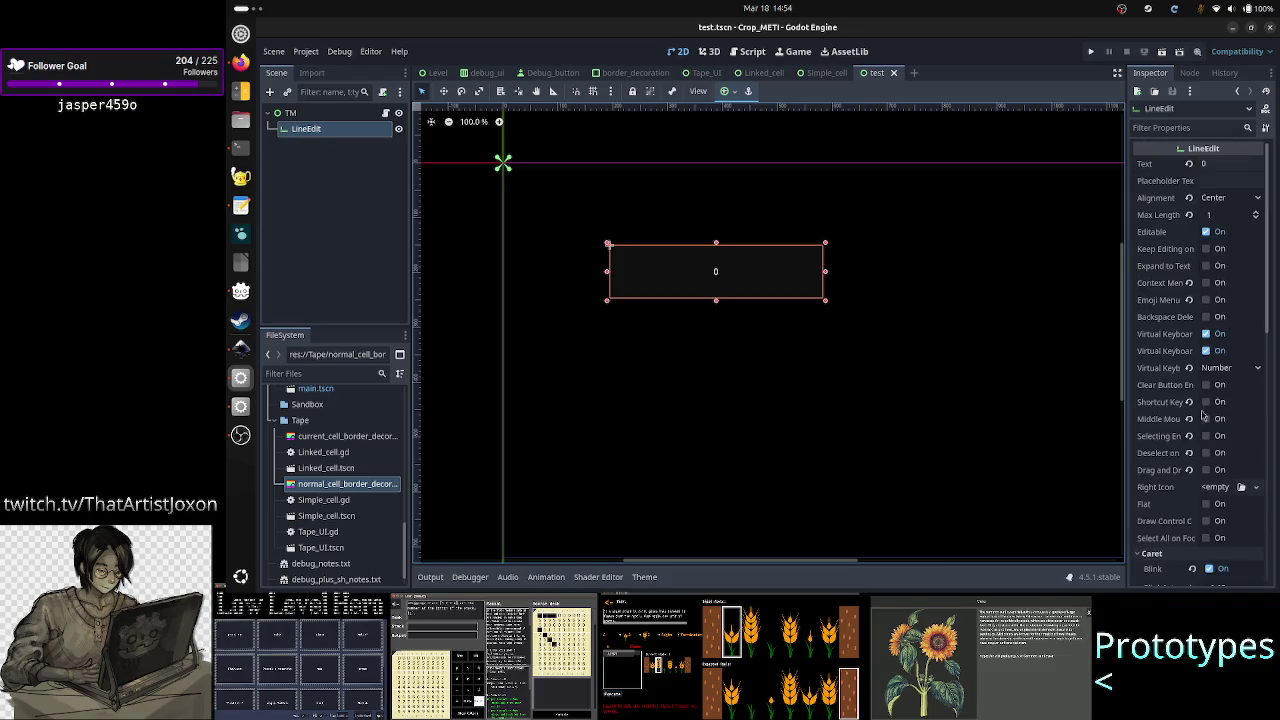
scroll(1203, 455, "down", 4)
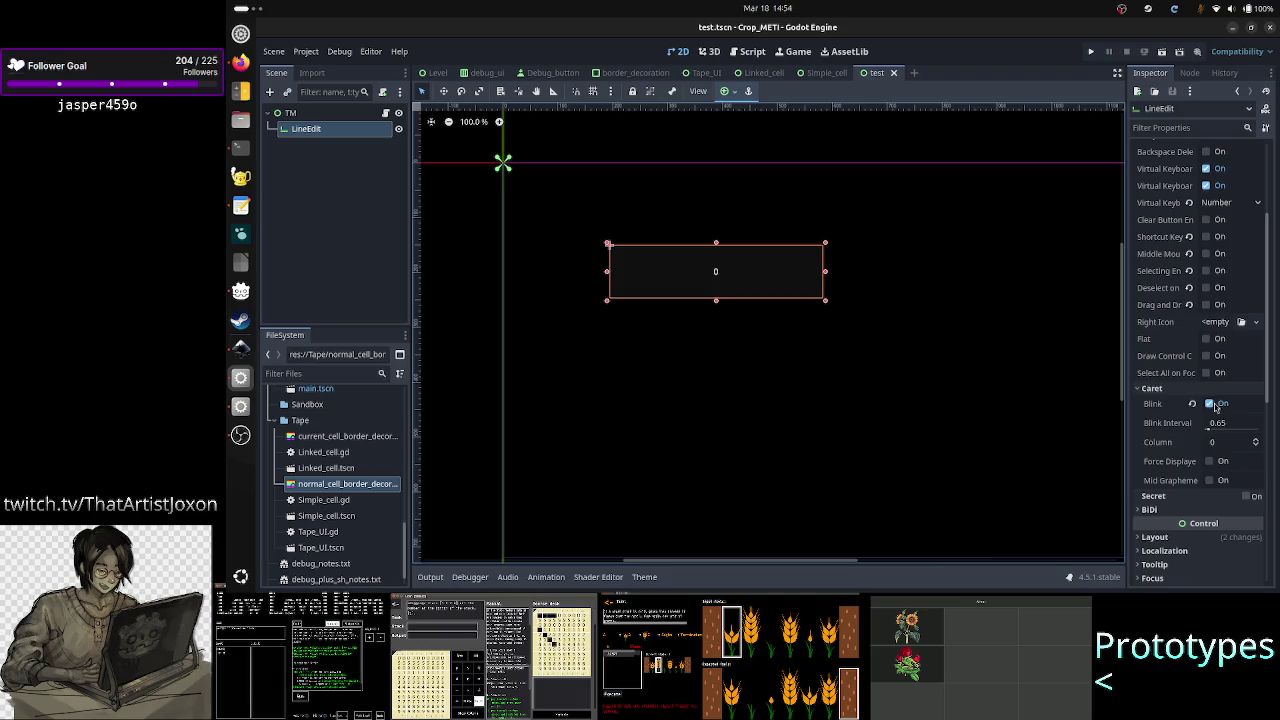
scroll(1217, 405, "up", 4)
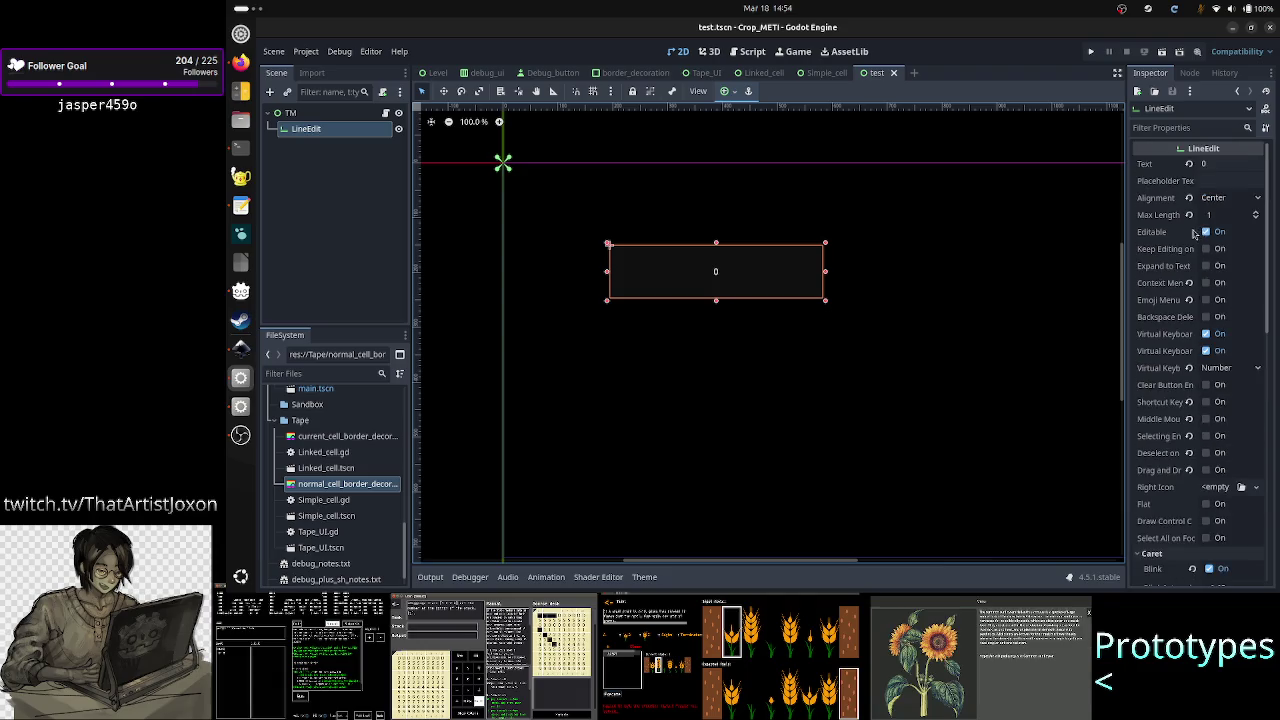
left_click(1162, 55)
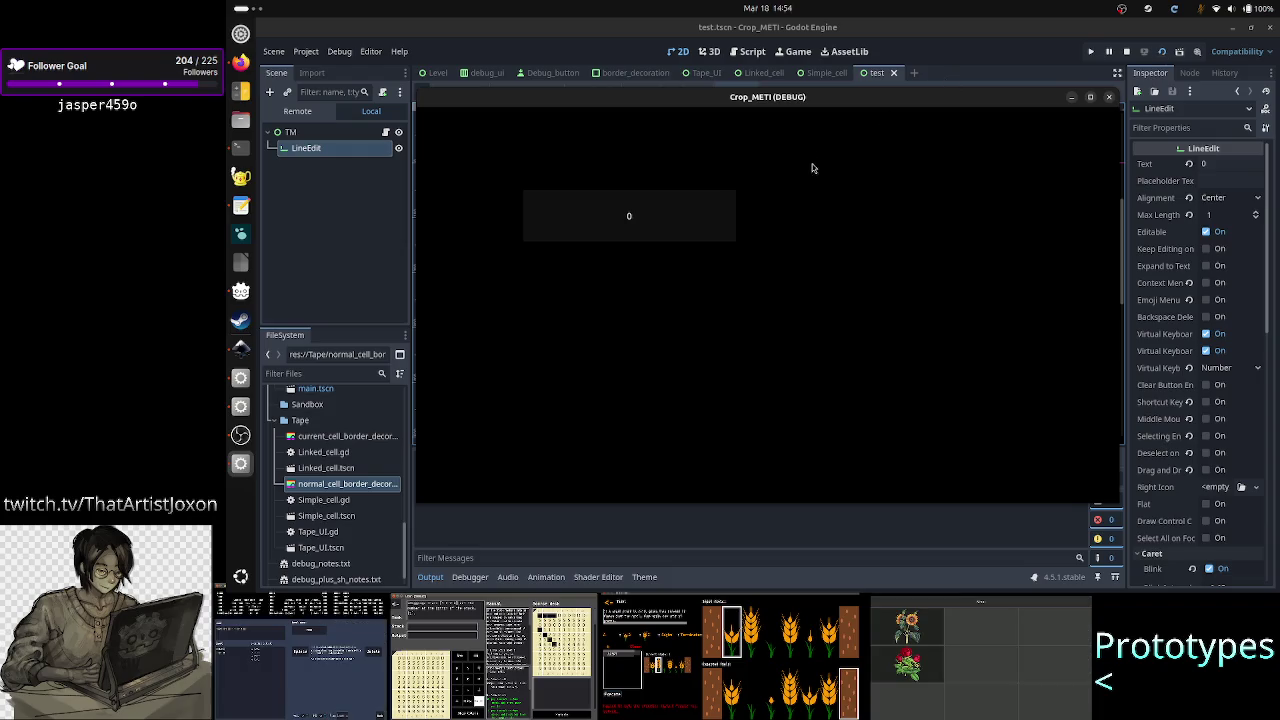
left_click_drag(806, 98, 818, 143)
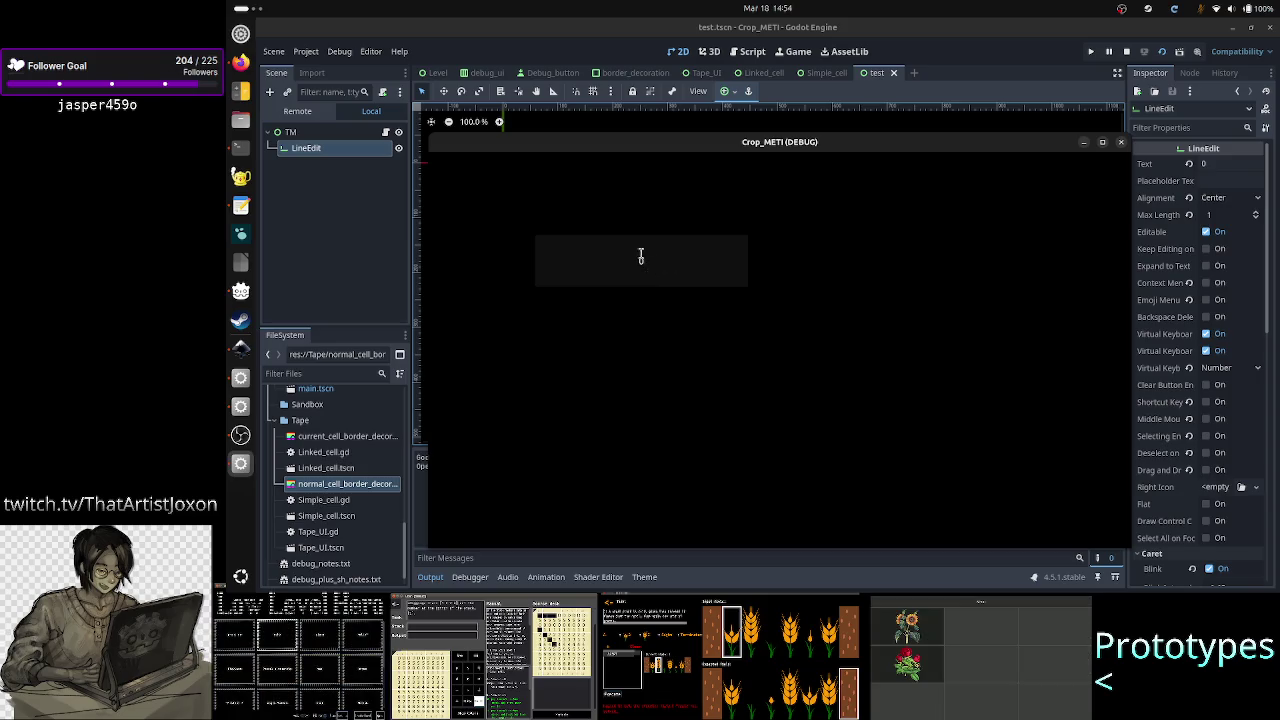
left_click(1121, 144)
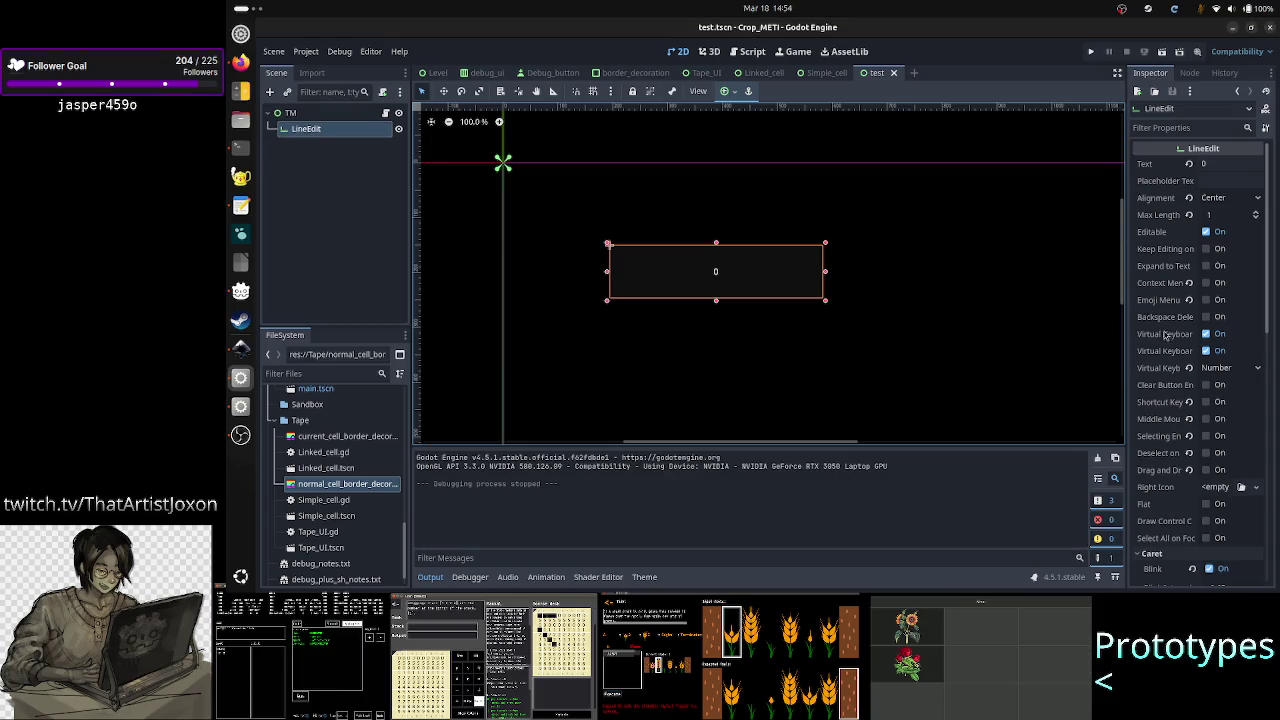
scroll(1199, 480, "down", 5)
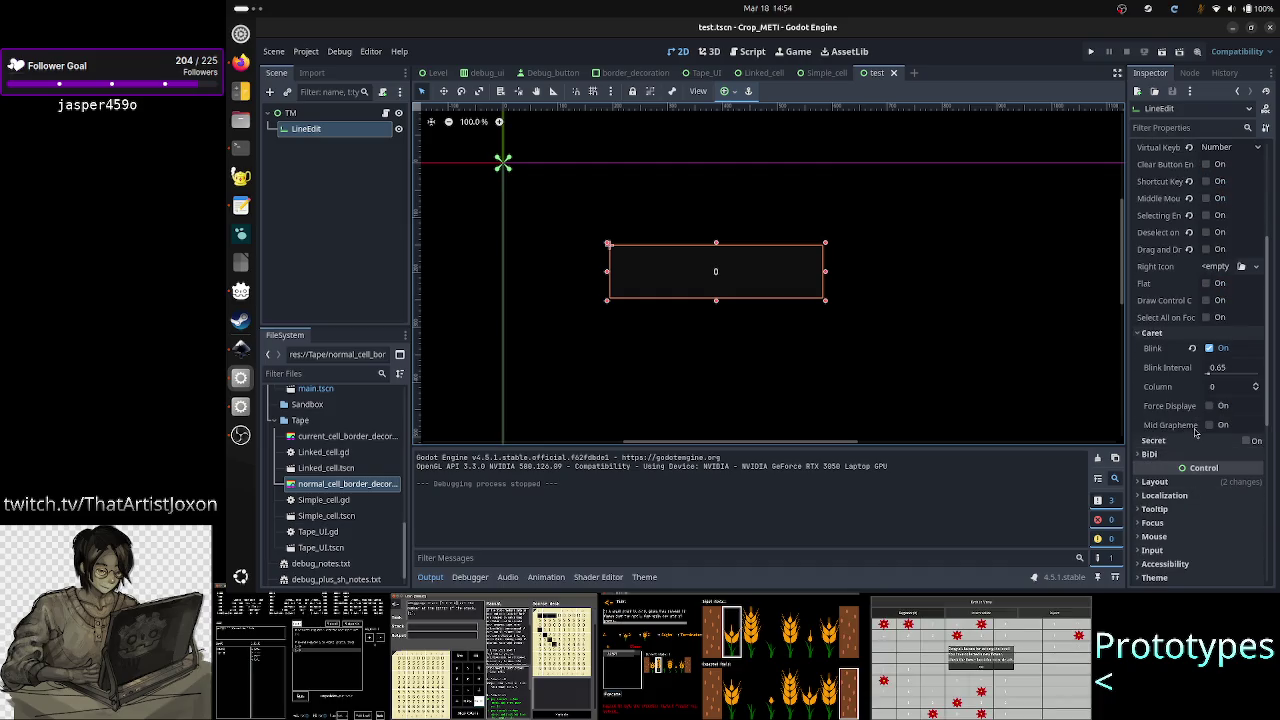
mouse_move(1191, 411)
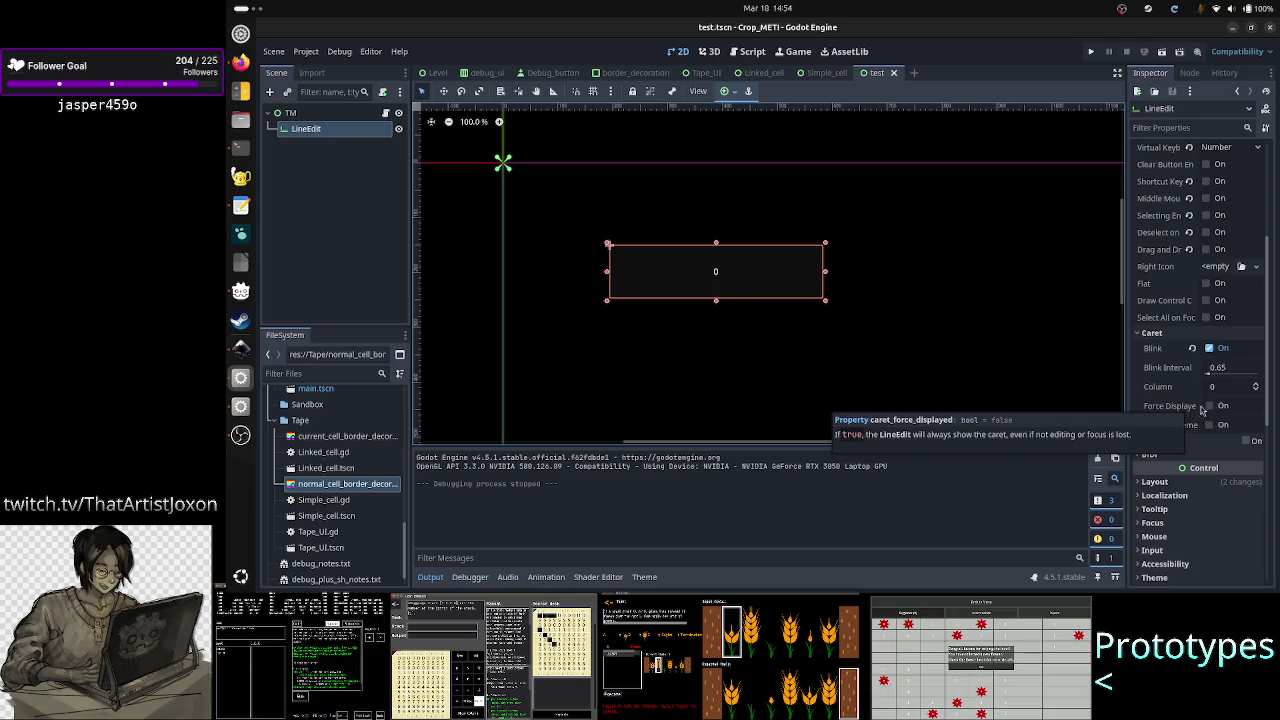
Step: Turn on Caret Force Displayed, test-run the scene, then switch off the LineEdit's Editable property
left_click(1209, 405)
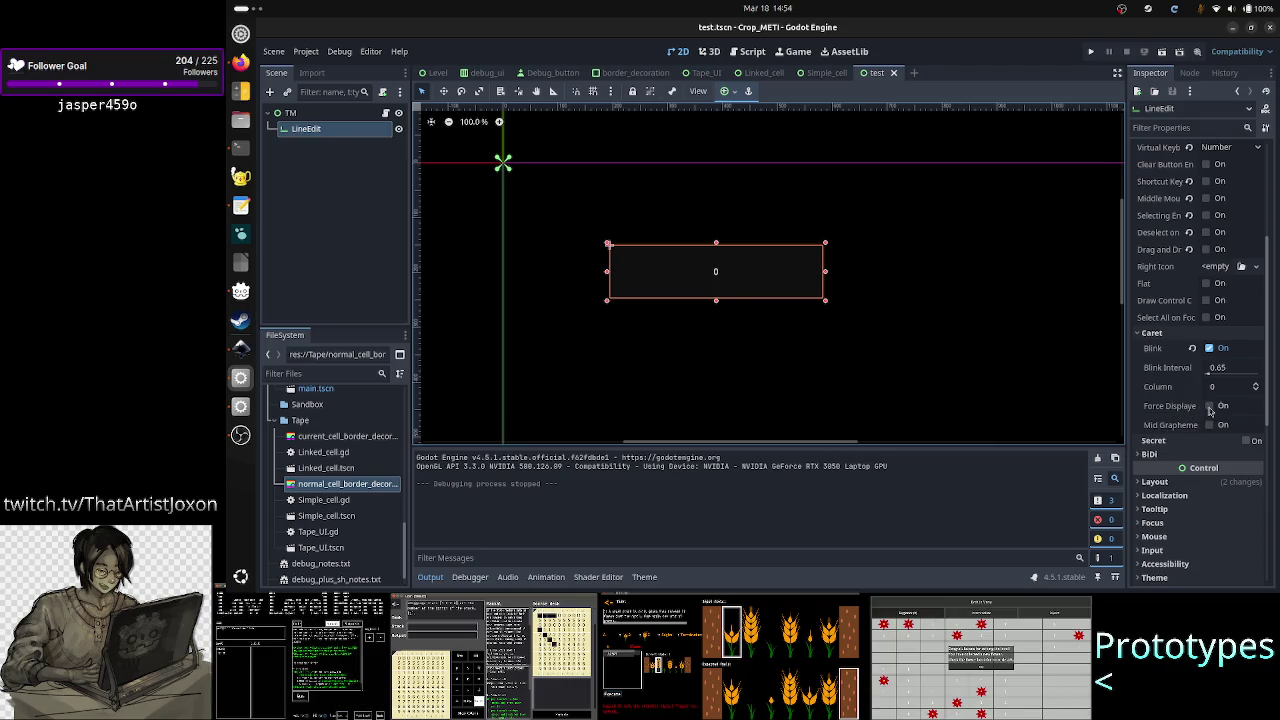
left_click(1163, 54)
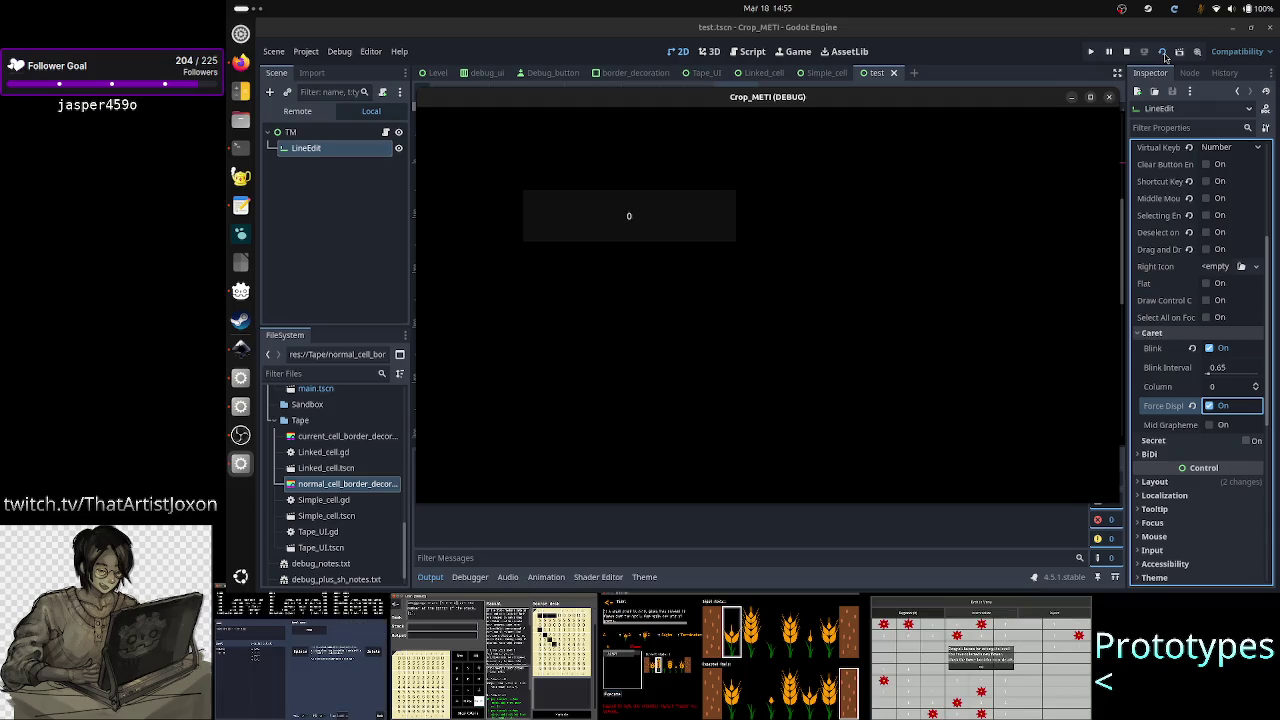
left_click(1109, 97)
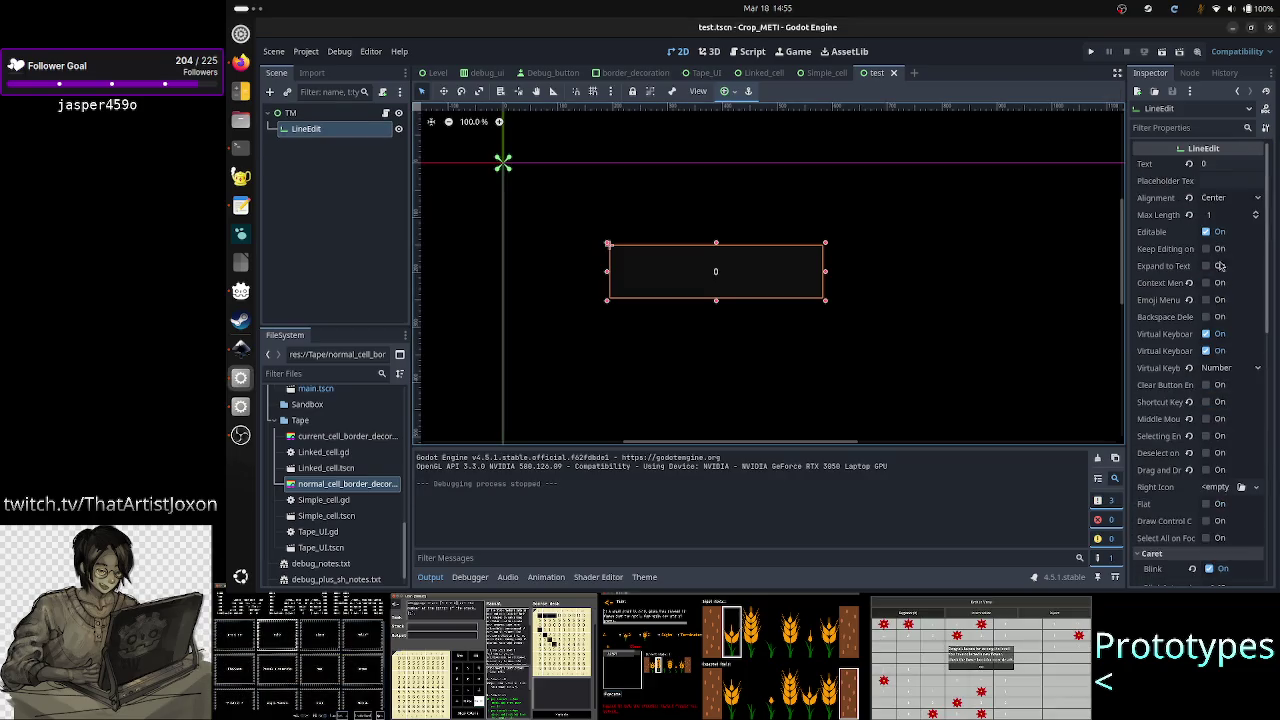
left_click(1206, 232)
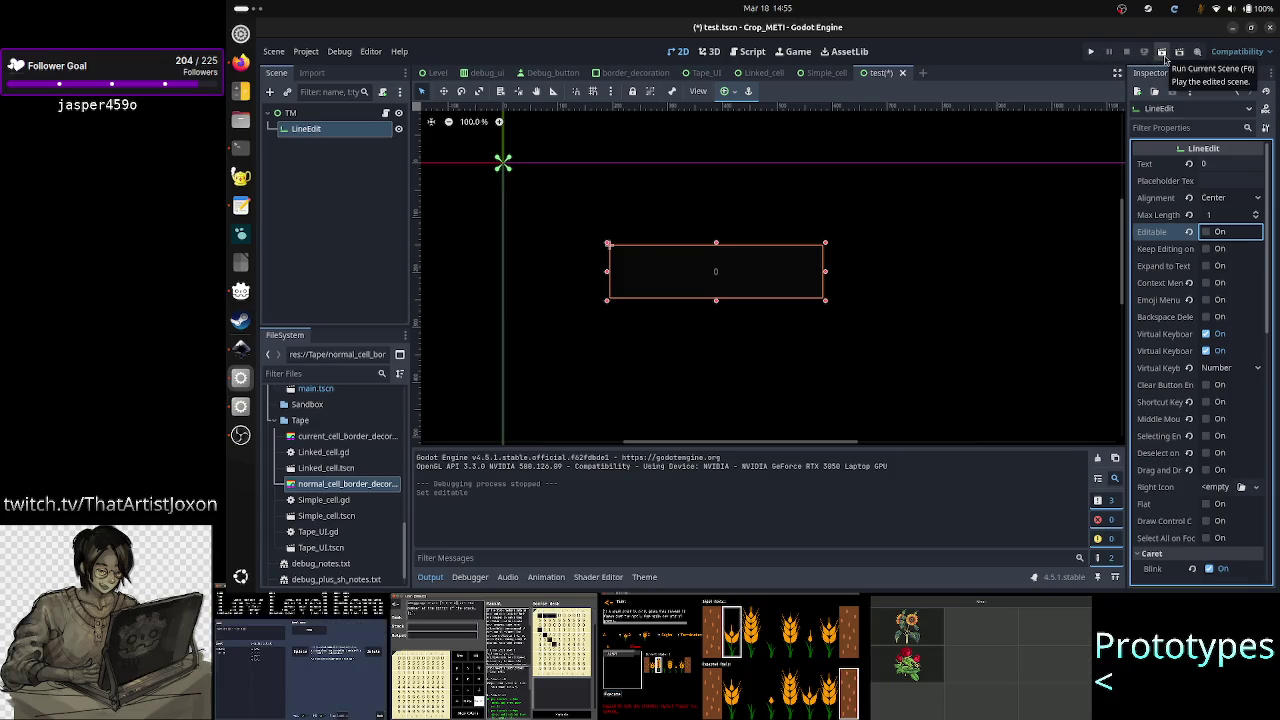
Step: Save and run the test scene to check the non-editable LineEdit, then return to the notes
left_click(1163, 55)
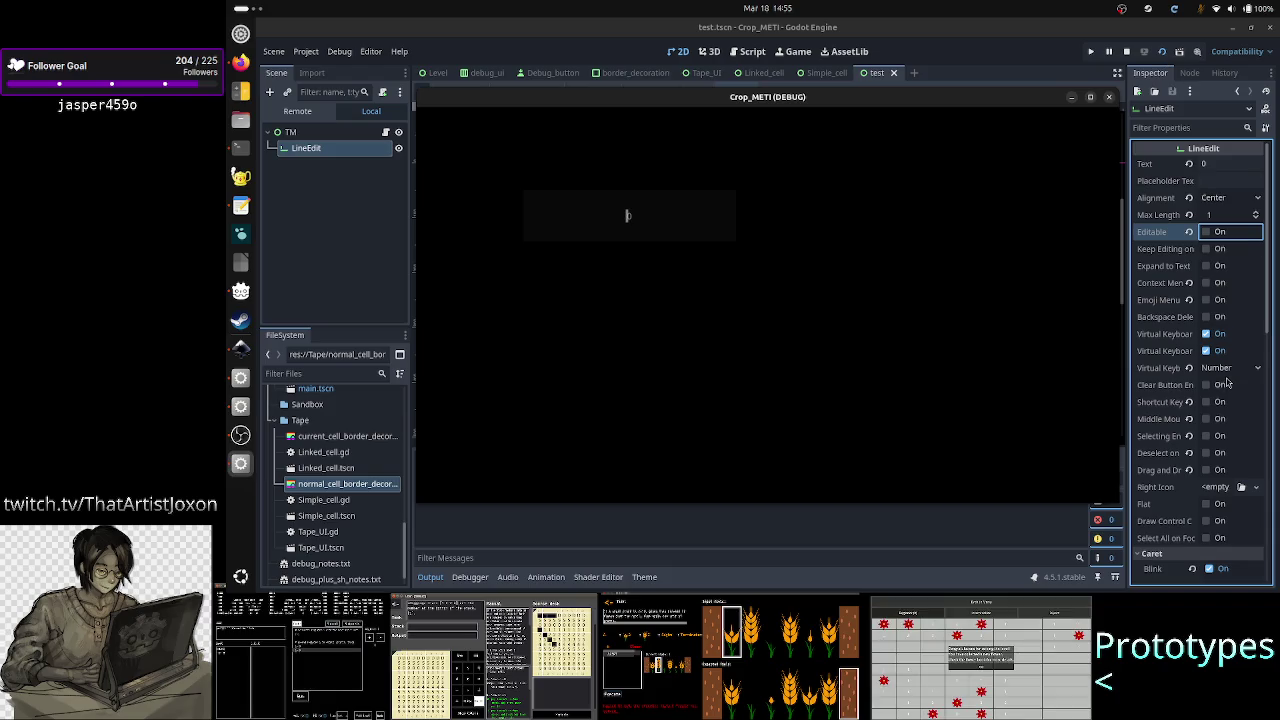
scroll(1224, 388, "down", 4)
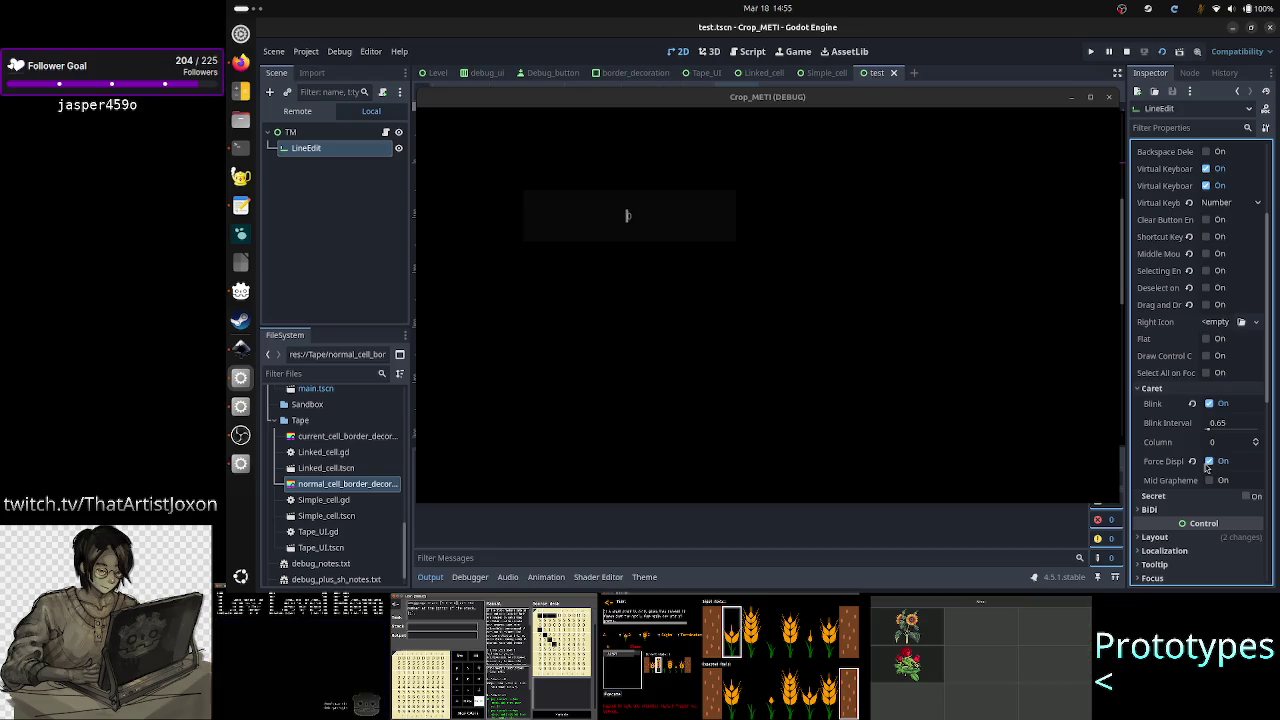
scroll(1226, 261, "up", 5)
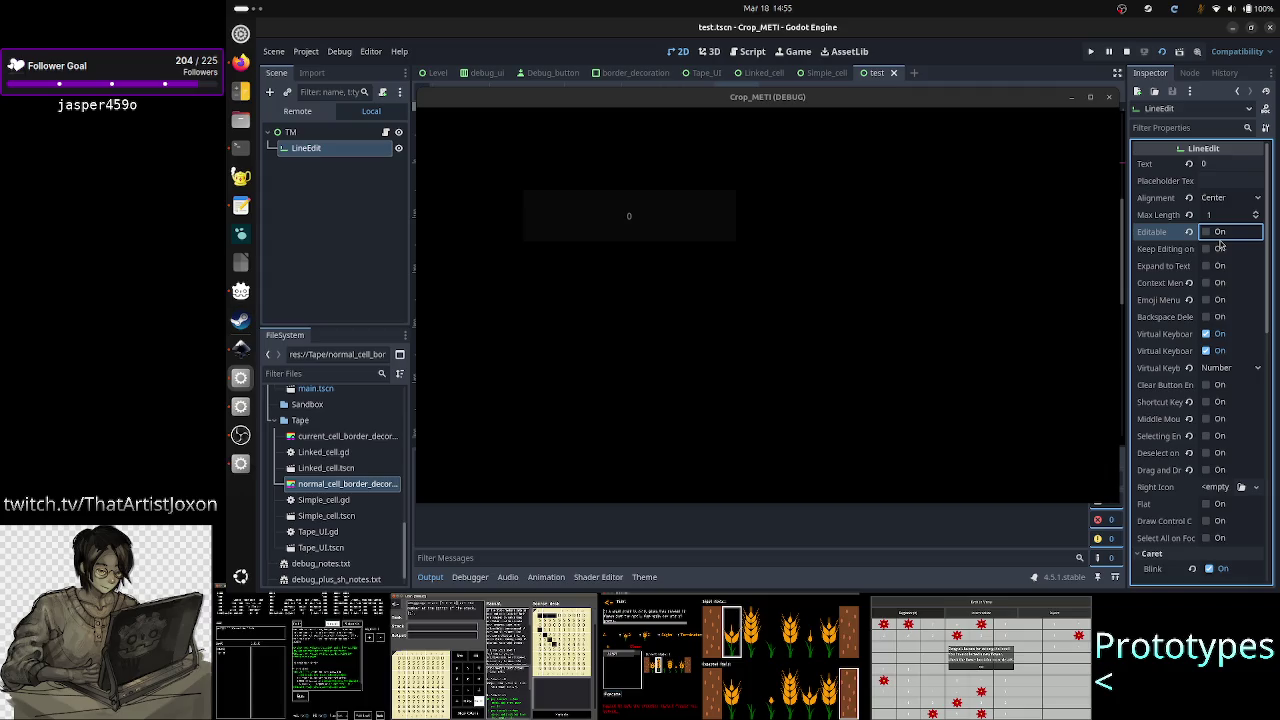
left_click(1108, 98)
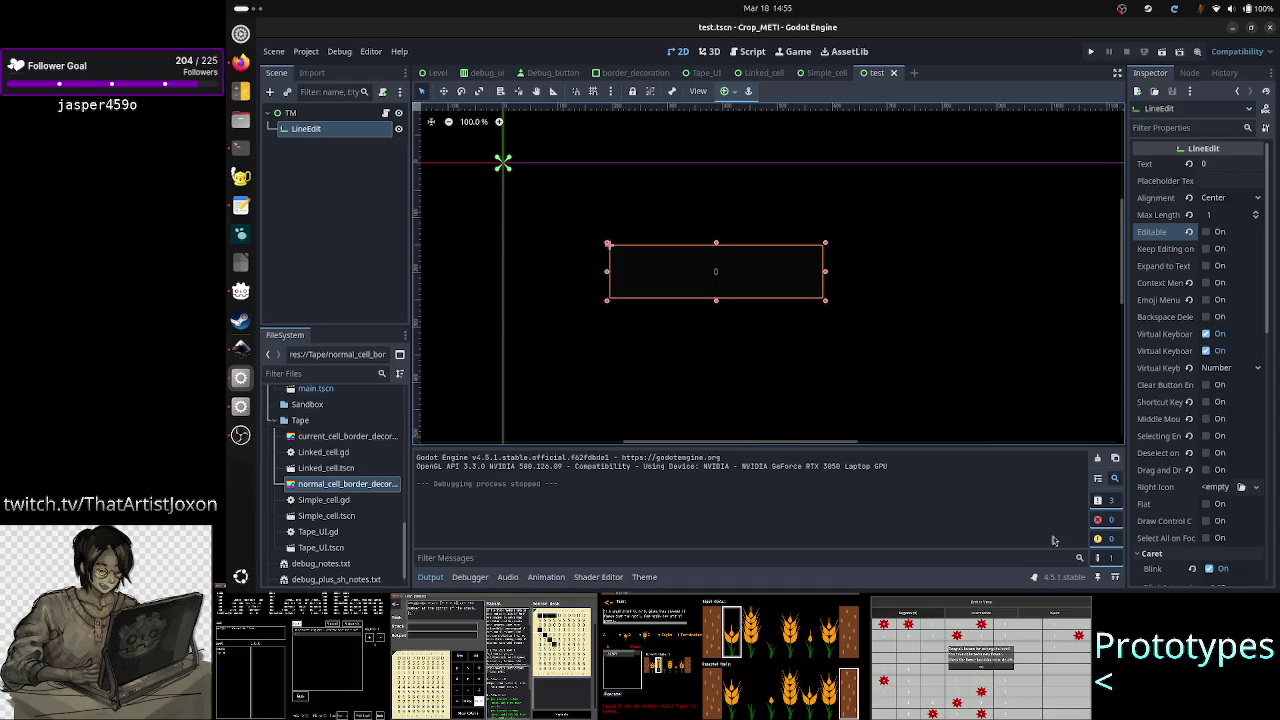
scroll(1197, 547, "down", 3)
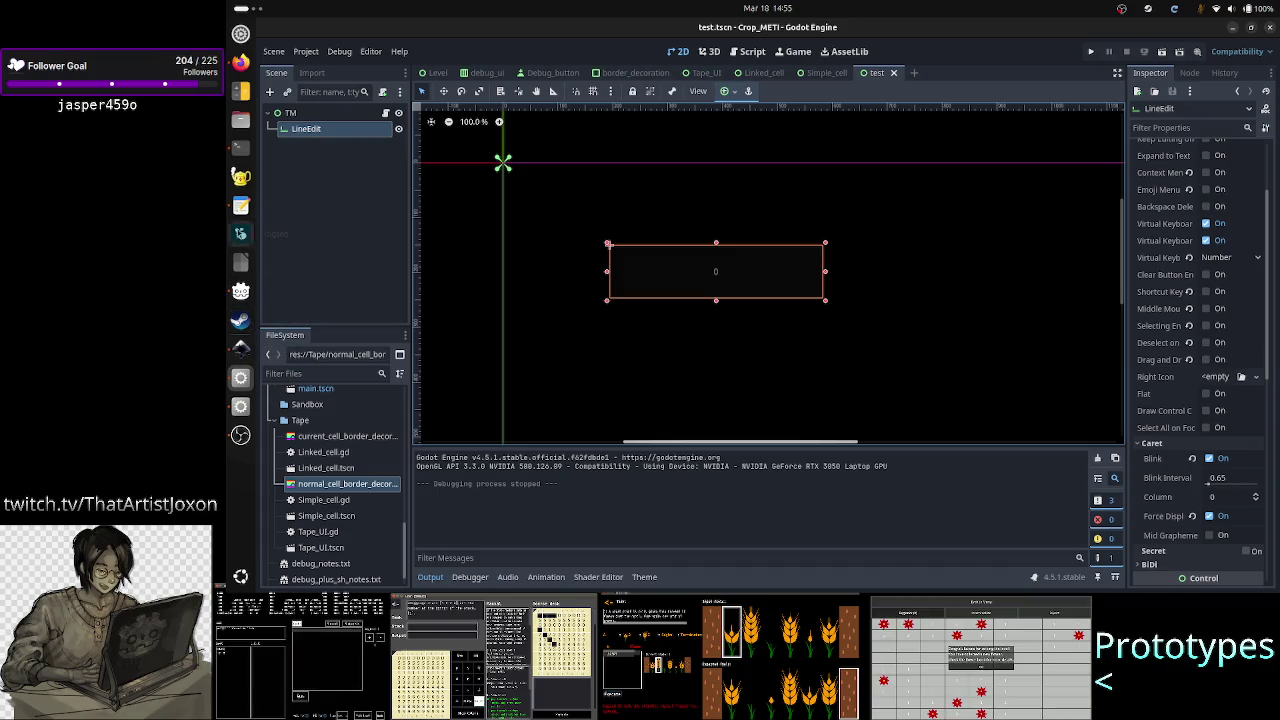
left_click(238, 205)
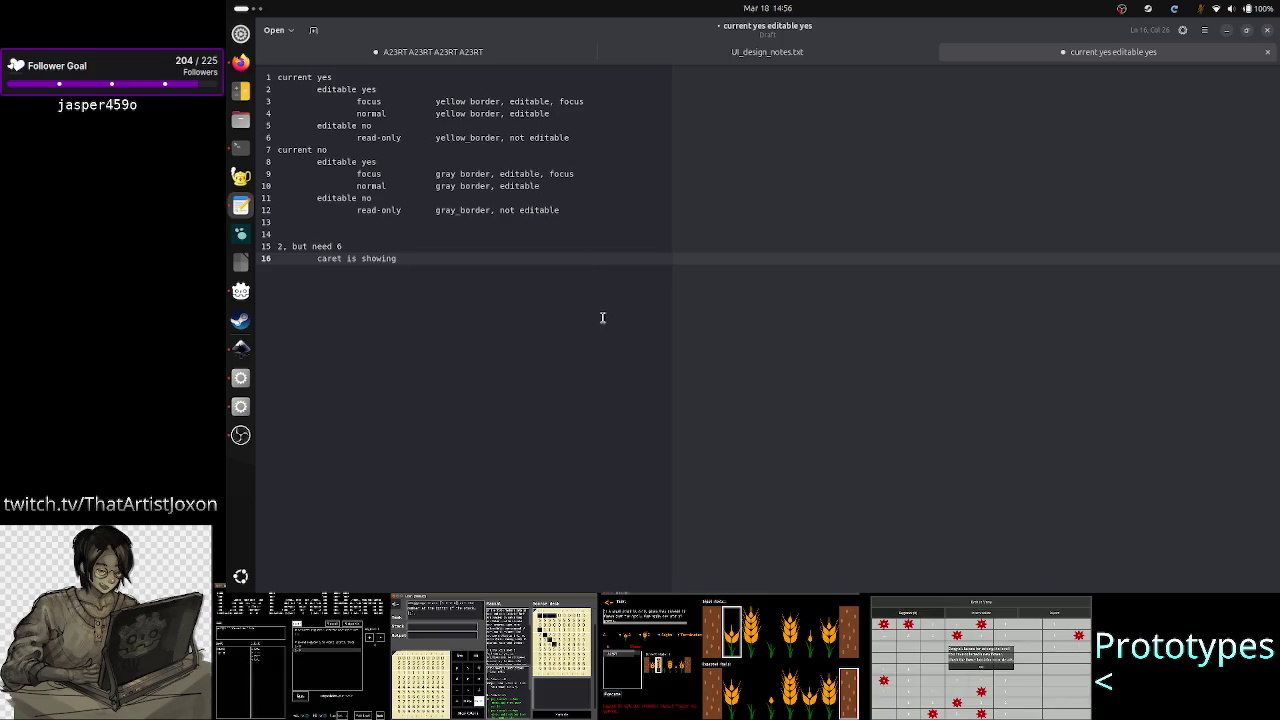
Step: Erase the caret note and remove 'editable' wording from the current yes focus, normal and read-only lines
key("BackSpace")
key("BackSpace")
key("BackSpace")
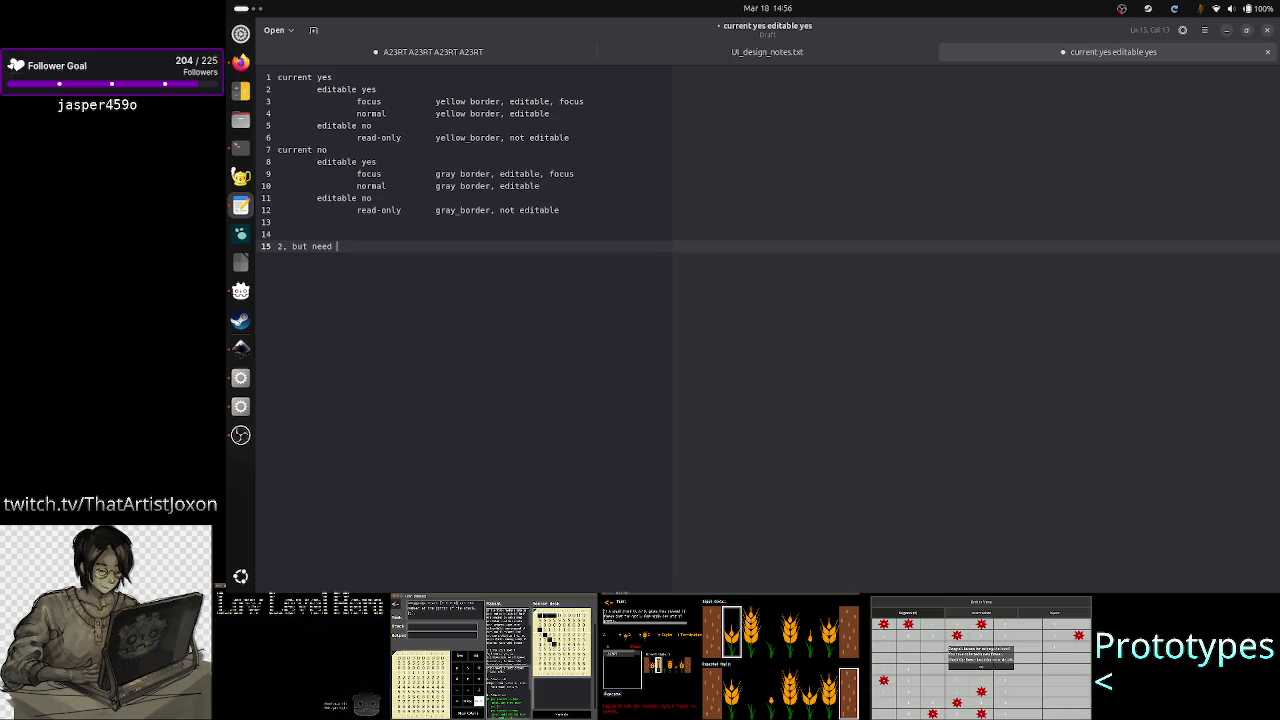
double_click(536, 104)
key("BackSpace")
key("BackSpace")
key("BackSpace")
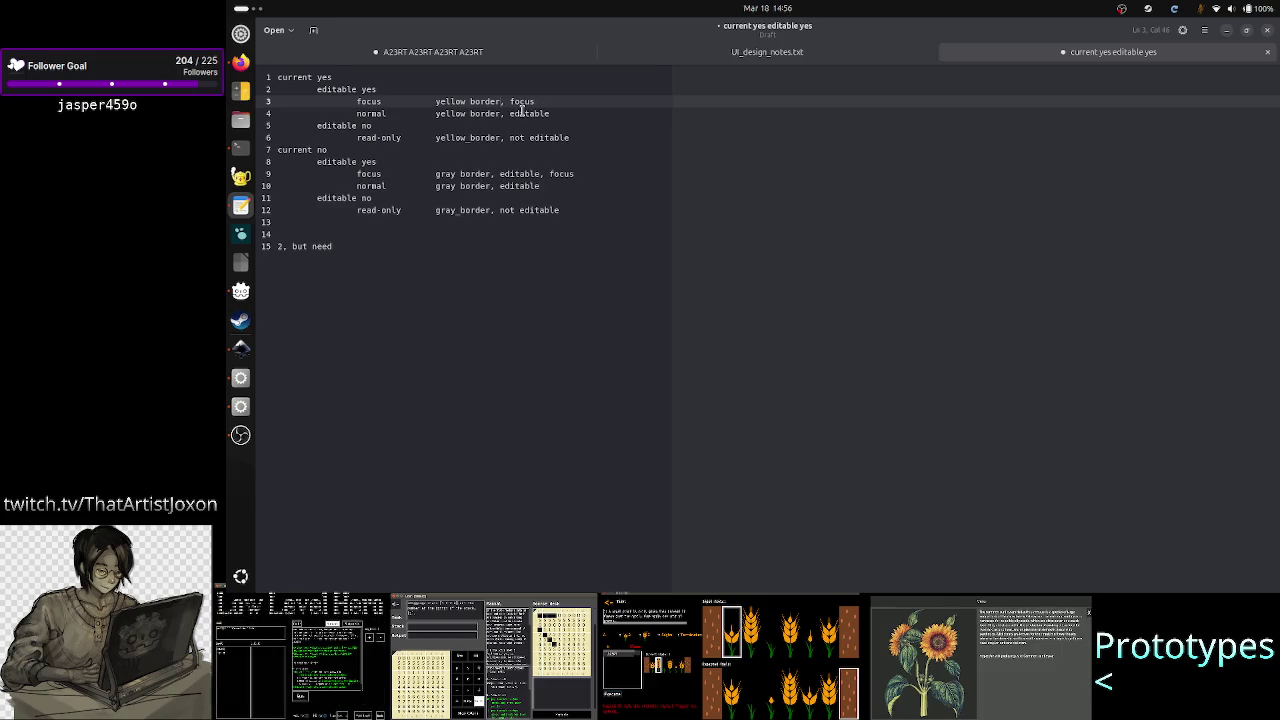
double_click(521, 113)
key("BackSpace")
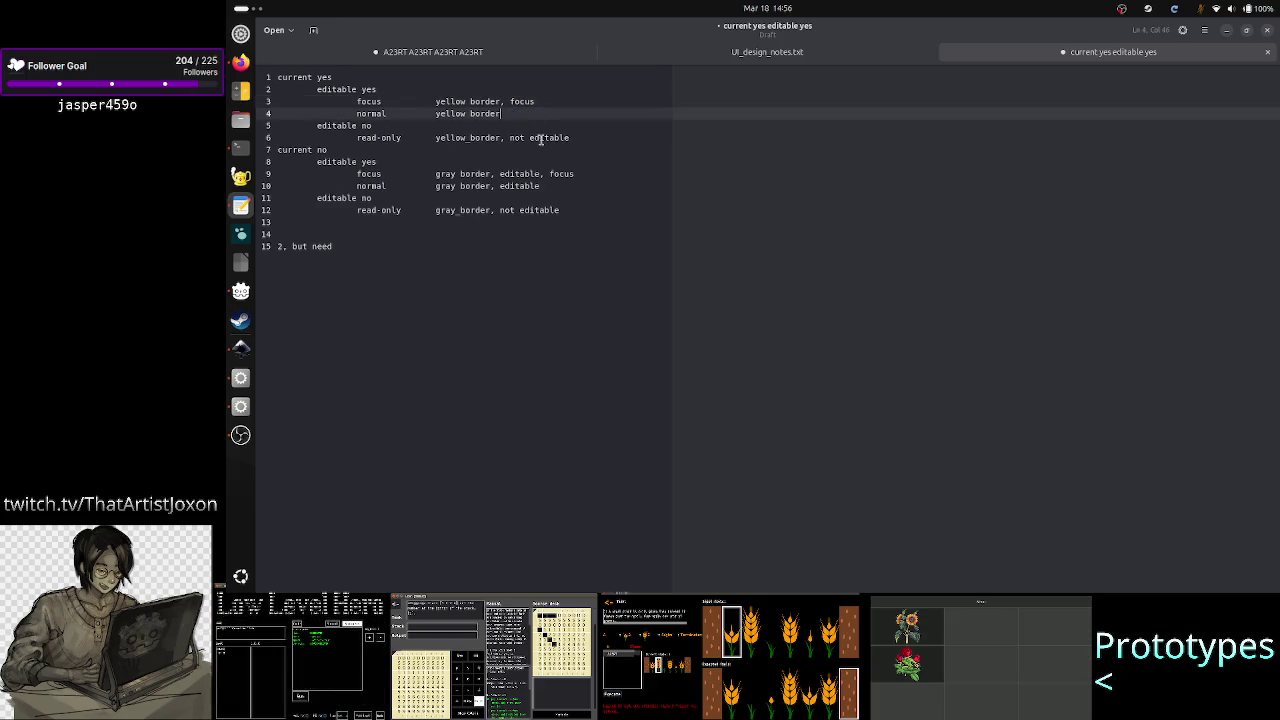
left_click(585, 137)
key("BackSpace")
key("BackSpace")
key("BackSpace")
key("BackSpace")
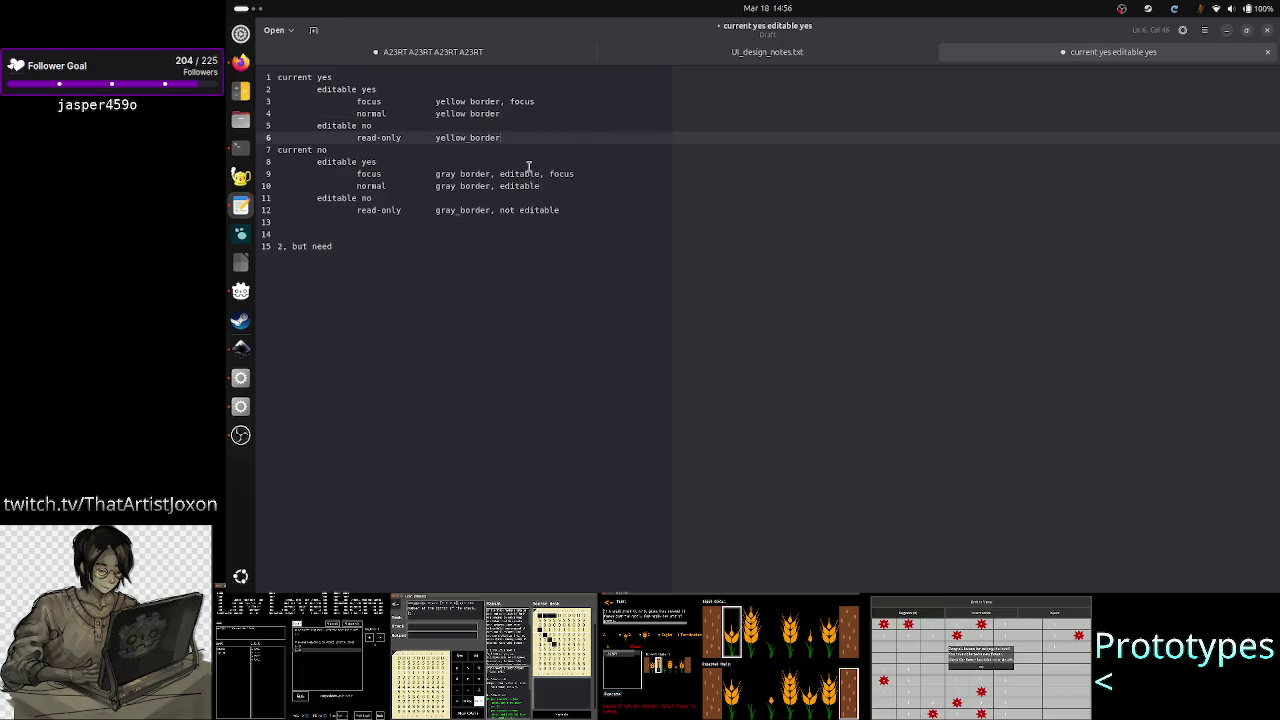
Step: Delete 'editable' and 'not' from the current no focus, normal and read-only lines
left_click_drag(525, 174, 528, 165)
left_click(588, 175)
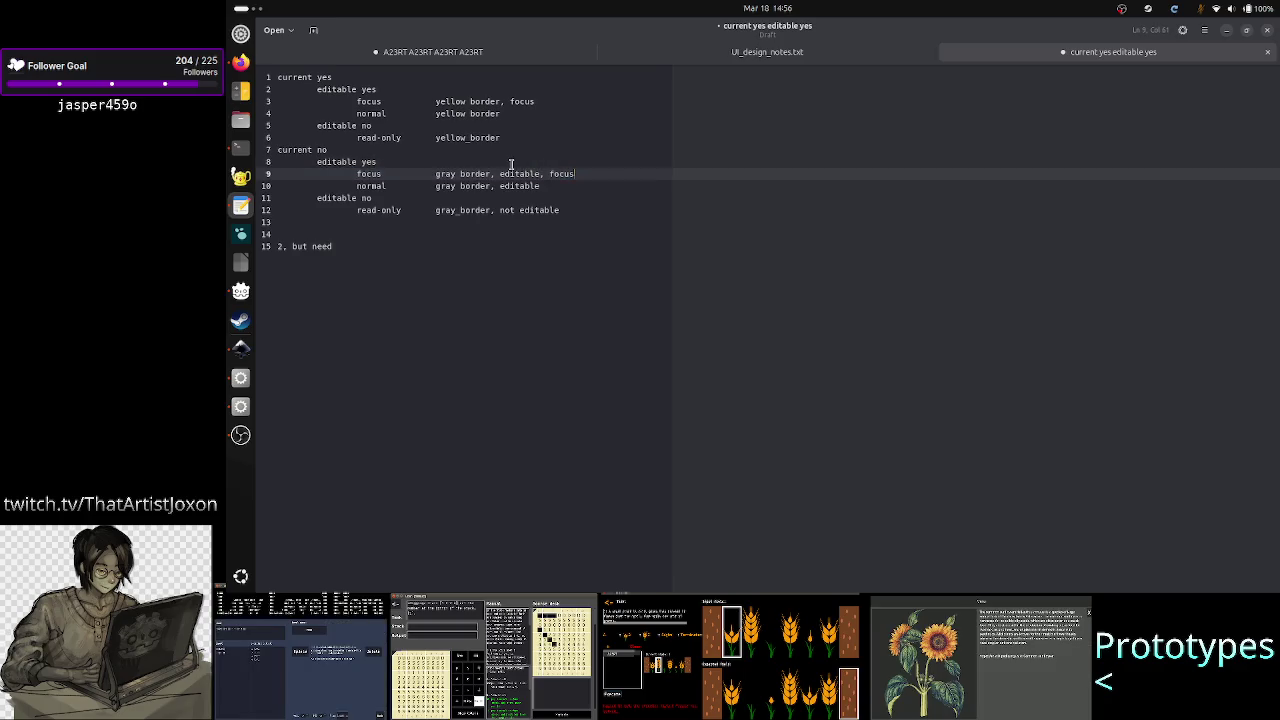
double_click(521, 174)
key("BackSpace")
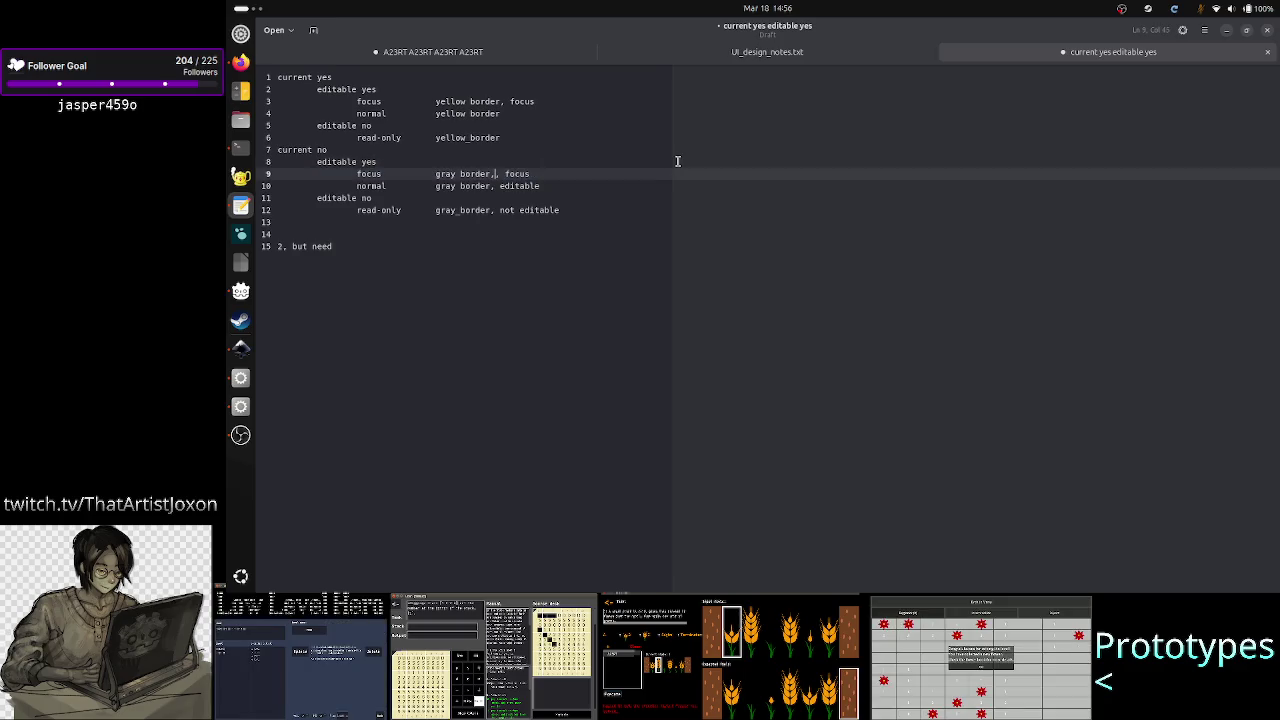
double_click(517, 186)
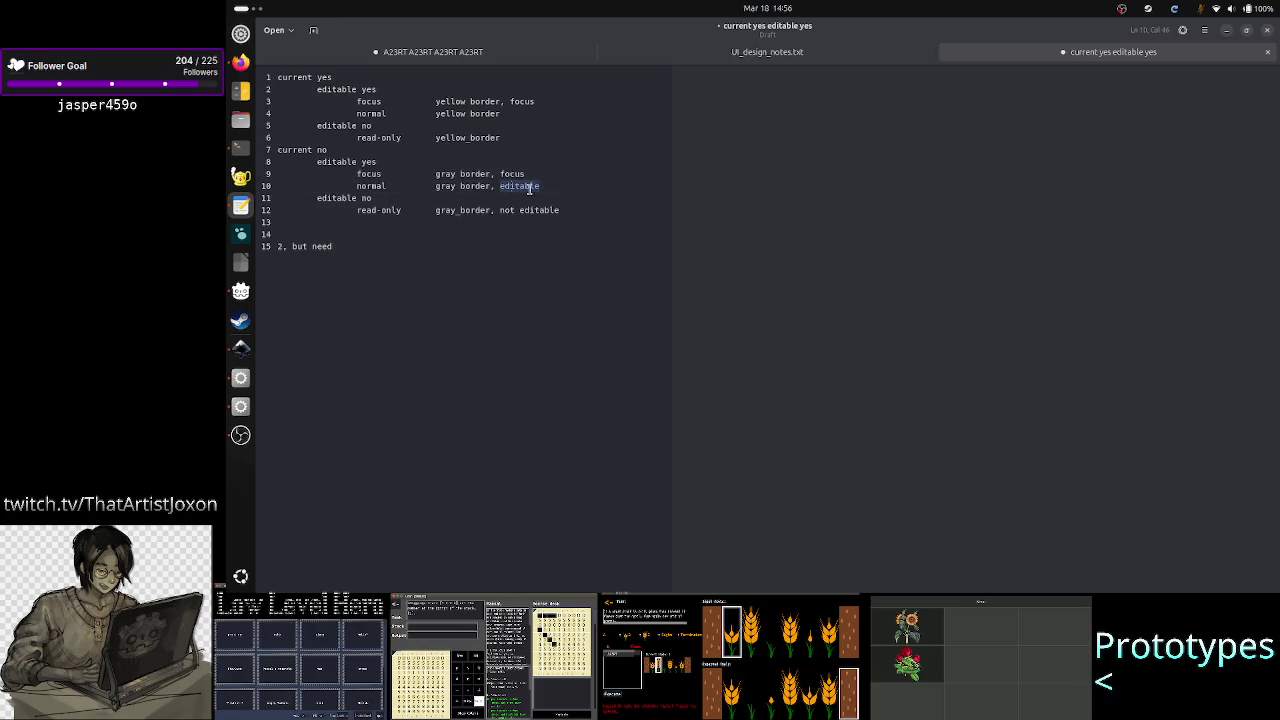
key("BackSpace")
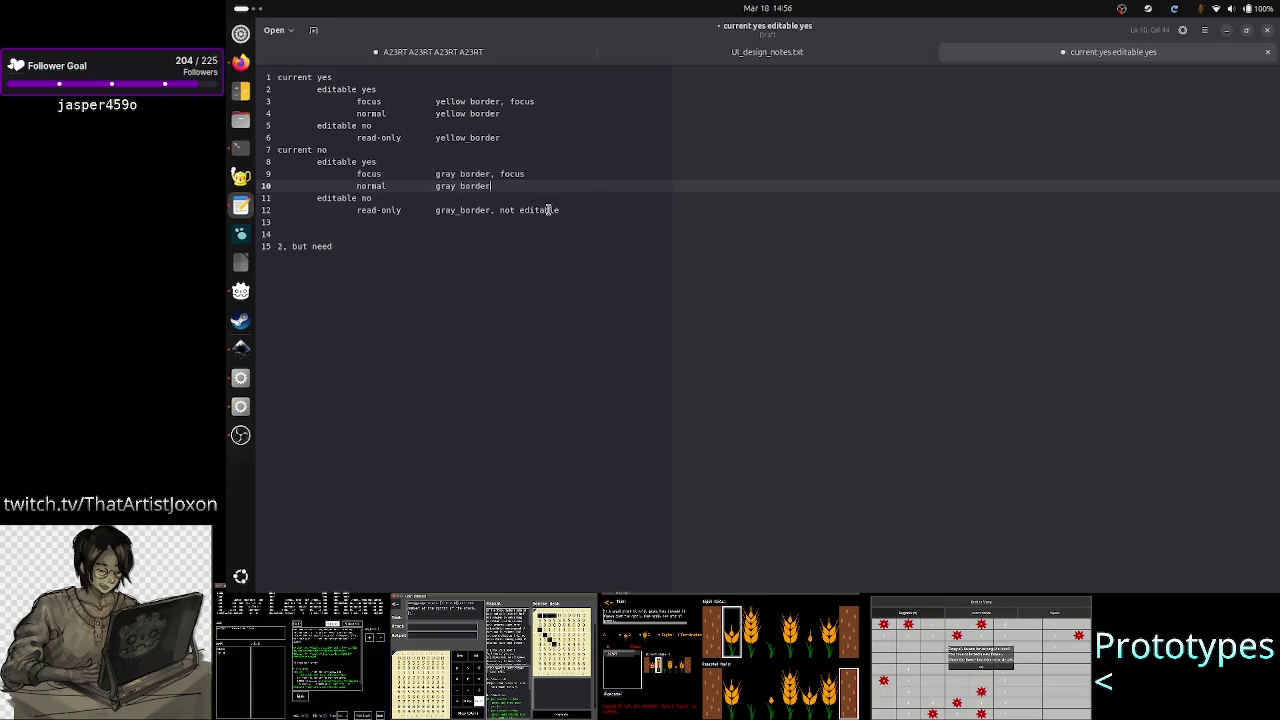
double_click(540, 210)
key("BackSpace")
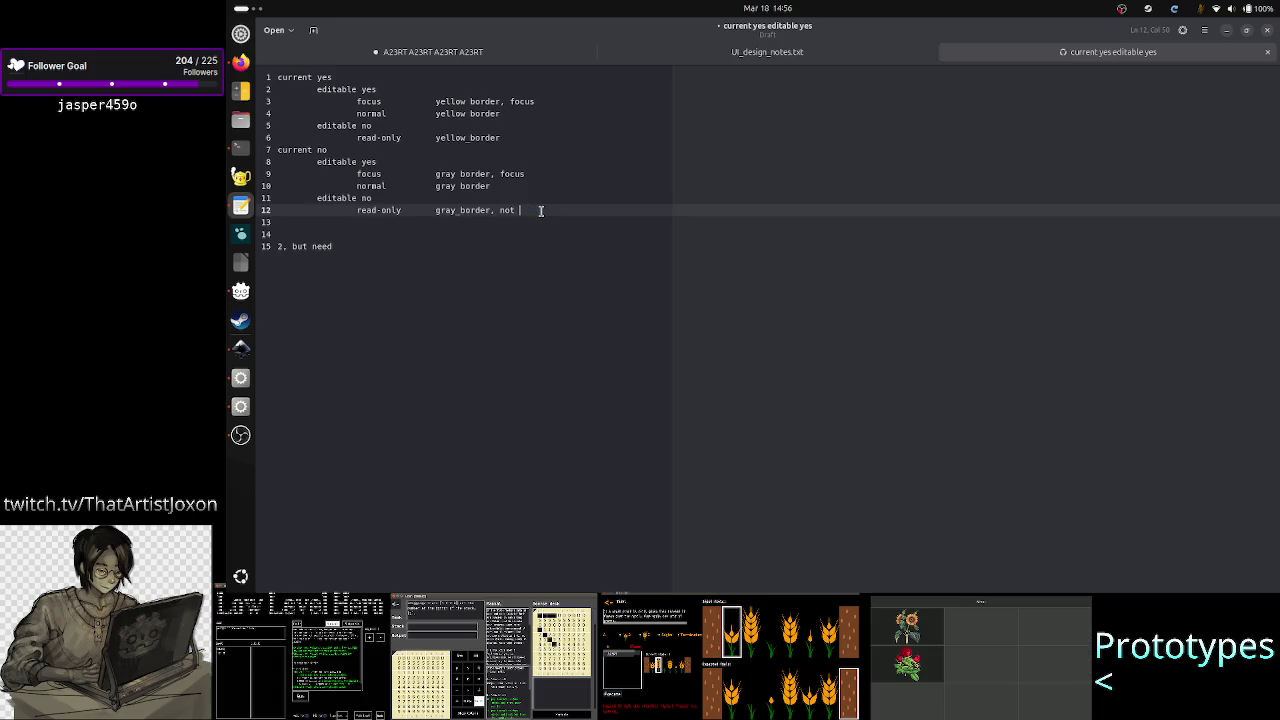
key("BackSpace")
key("BackSpace")
key("BackSpace")
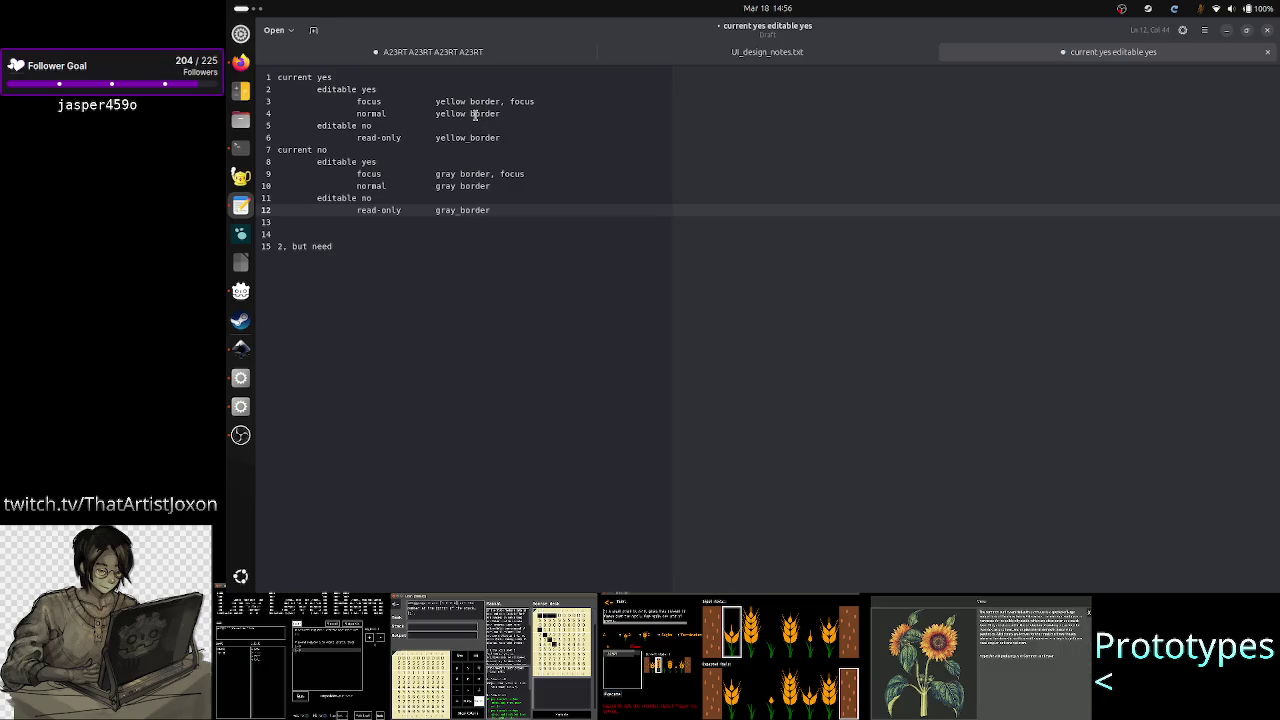
Step: Review the edited lines, ending at the '2, but need' note
left_click(471, 186)
left_click(470, 137)
left_click(472, 113)
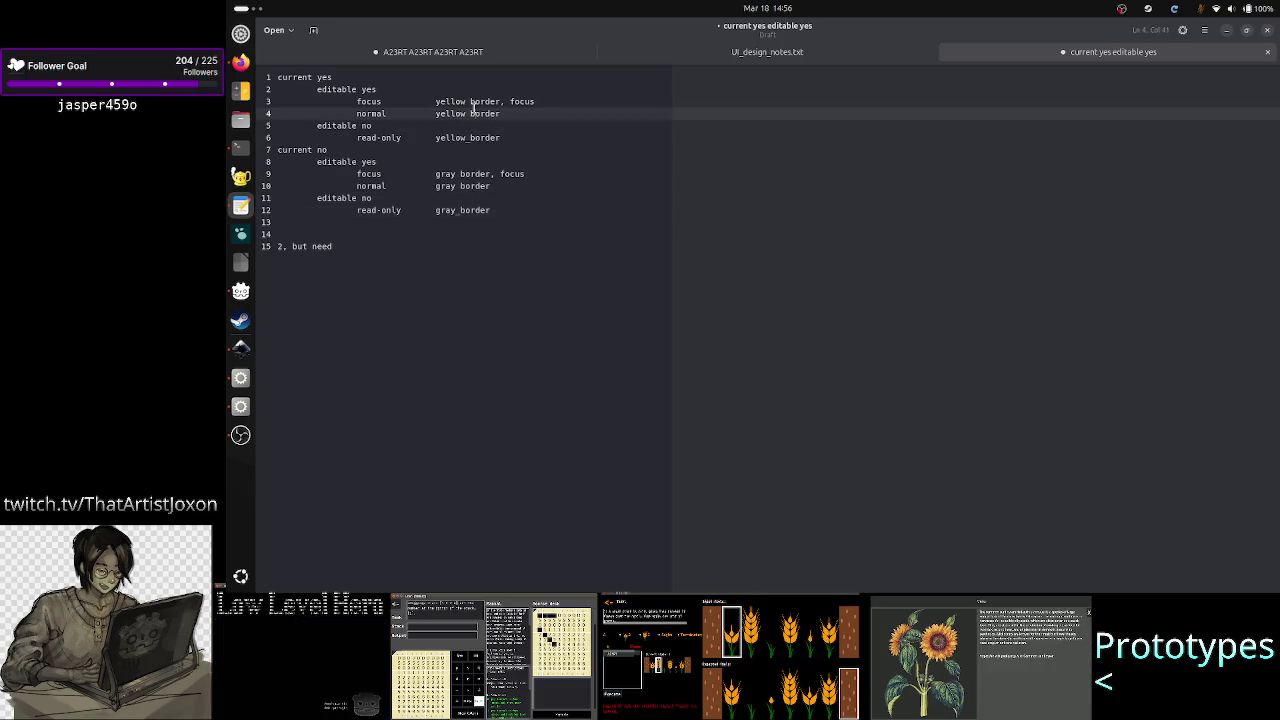
left_click(485, 101)
left_click(485, 174)
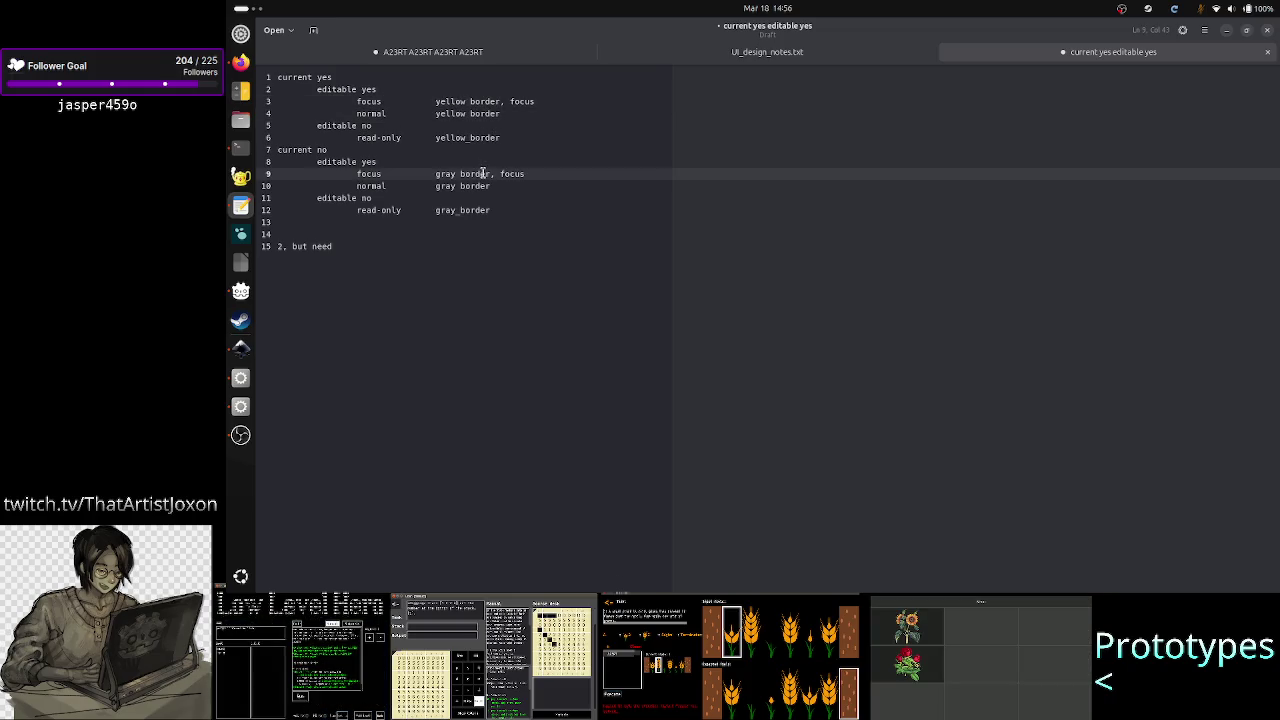
left_click(398, 257)
Step: Finish the note as '2, but need 4' and add the line 'rely on forced cursor when editable' below it
type("4")
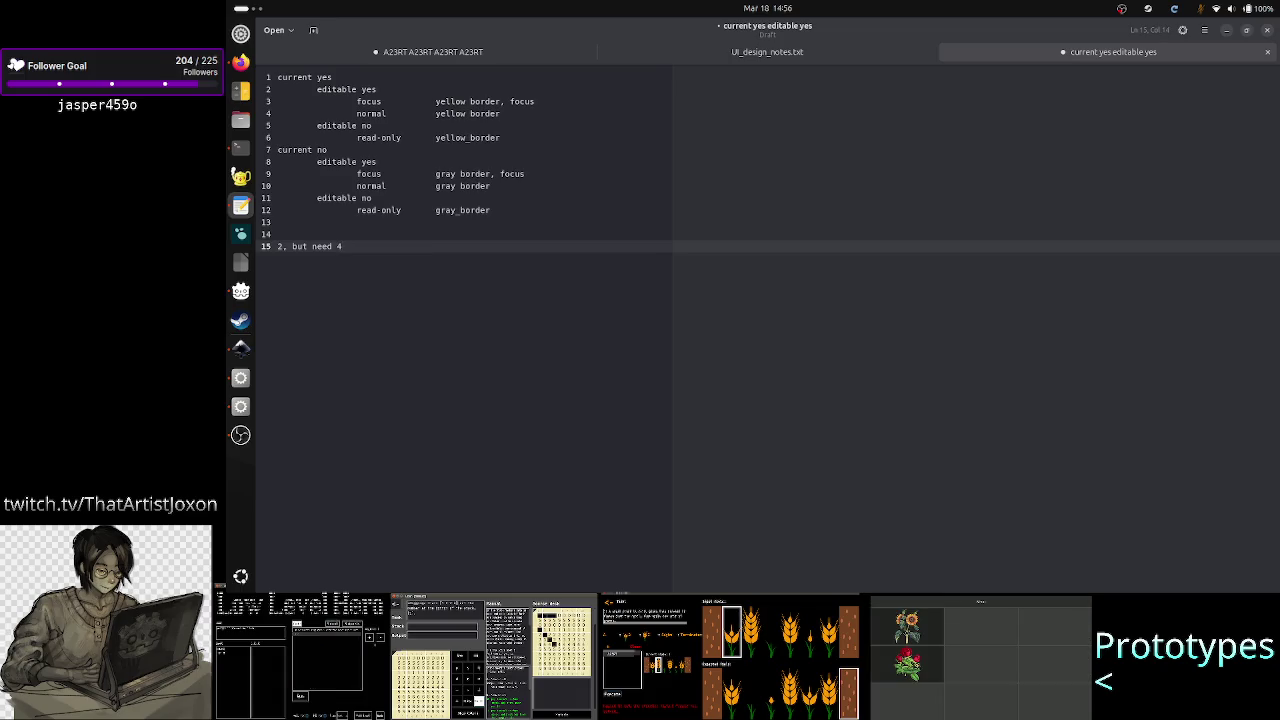
key("Return")
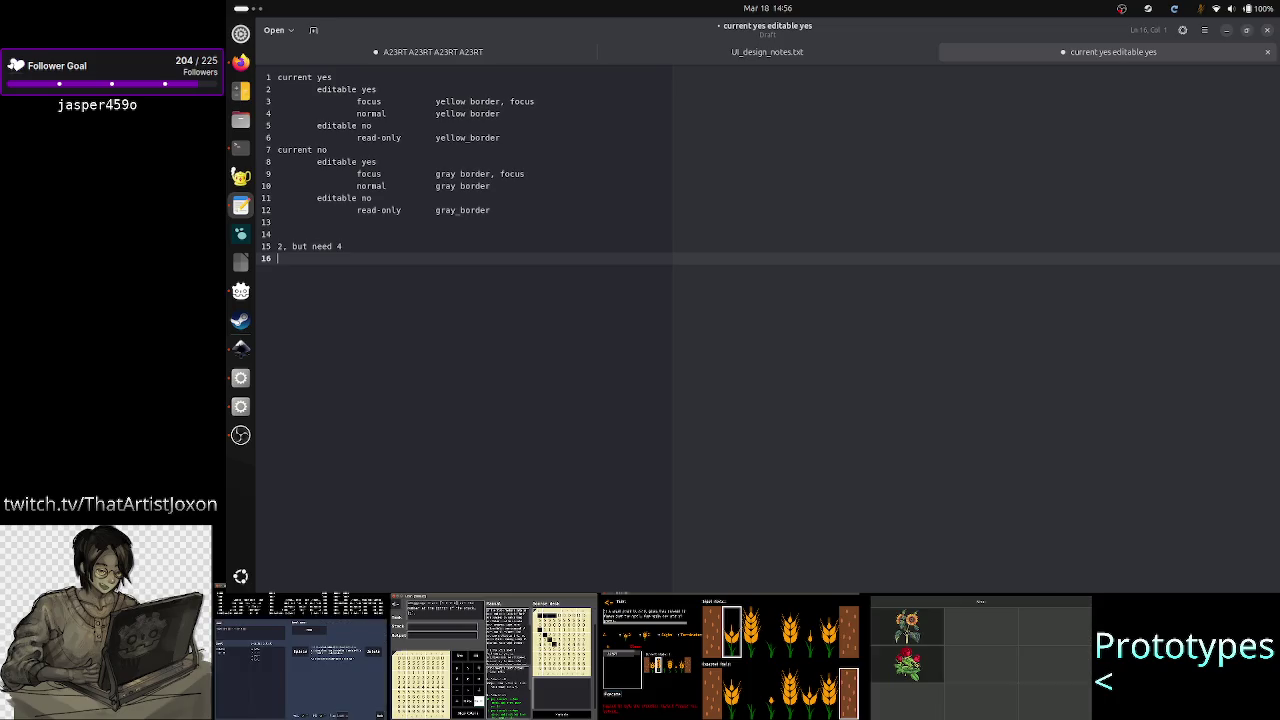
type("rely on ")
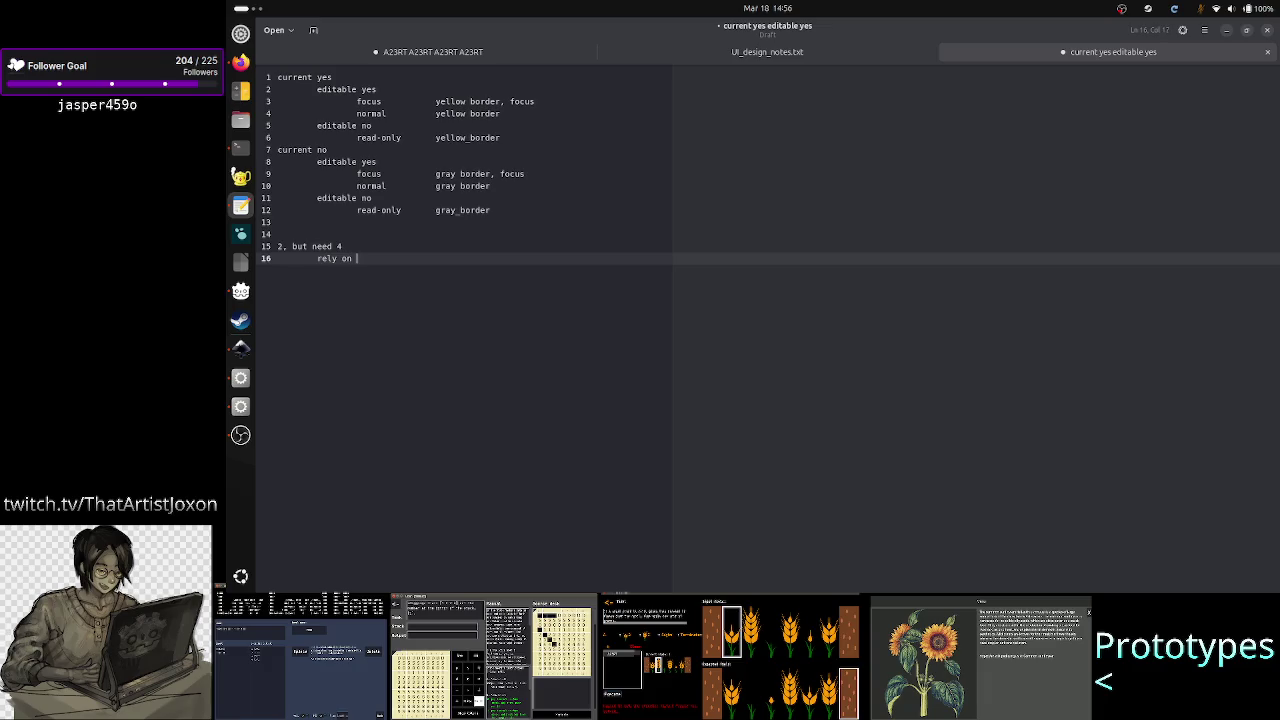
type("cu")
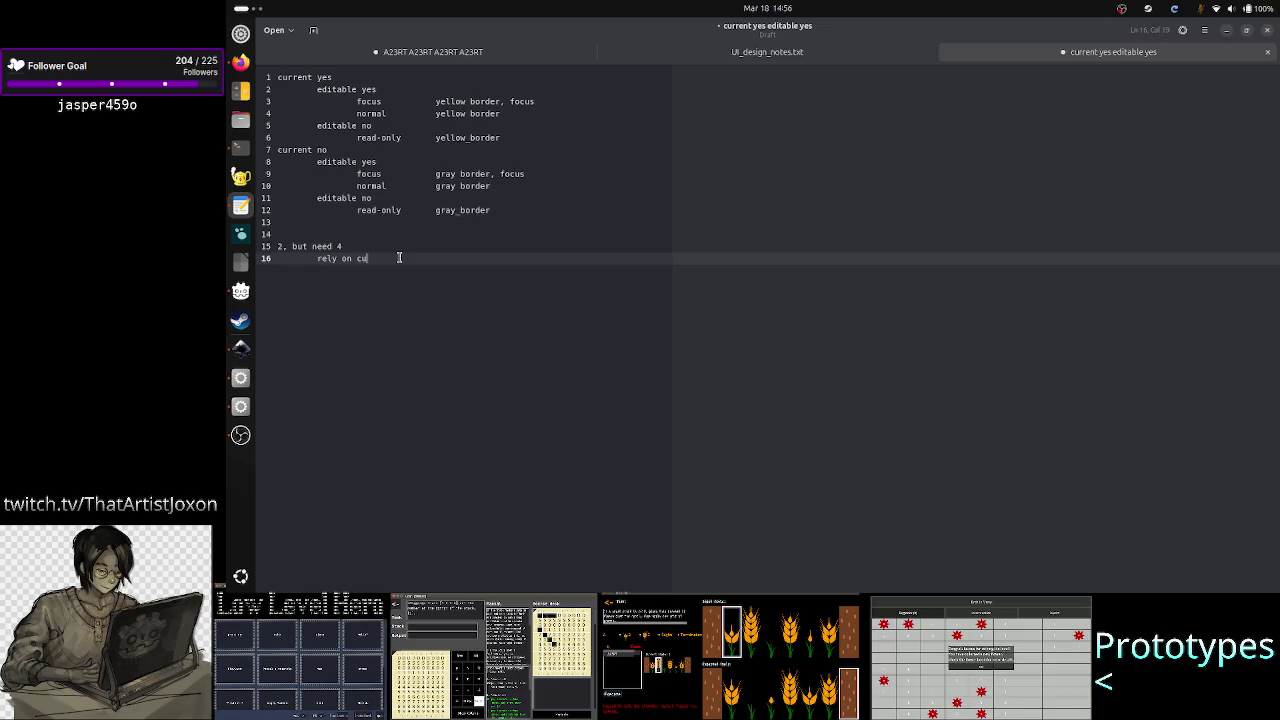
key("BackSpace")
key("BackSpace")
key("BackSpace")
type("forced cursor ")
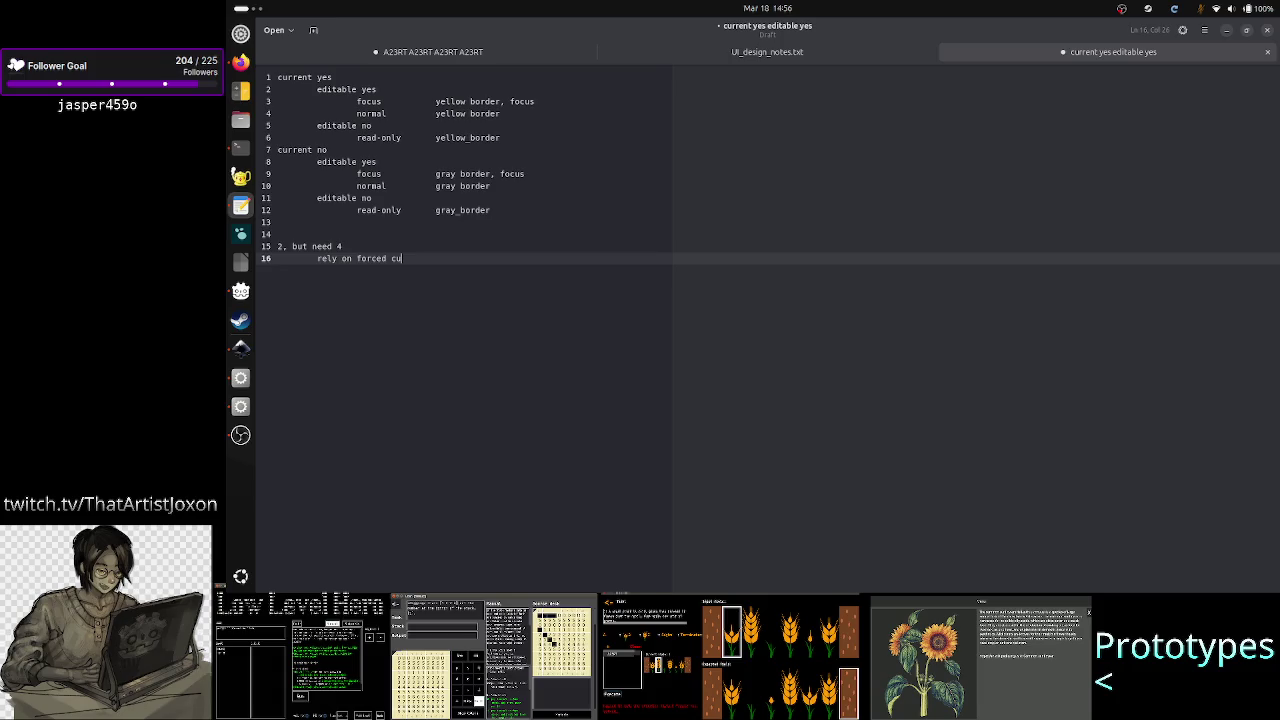
type("when")
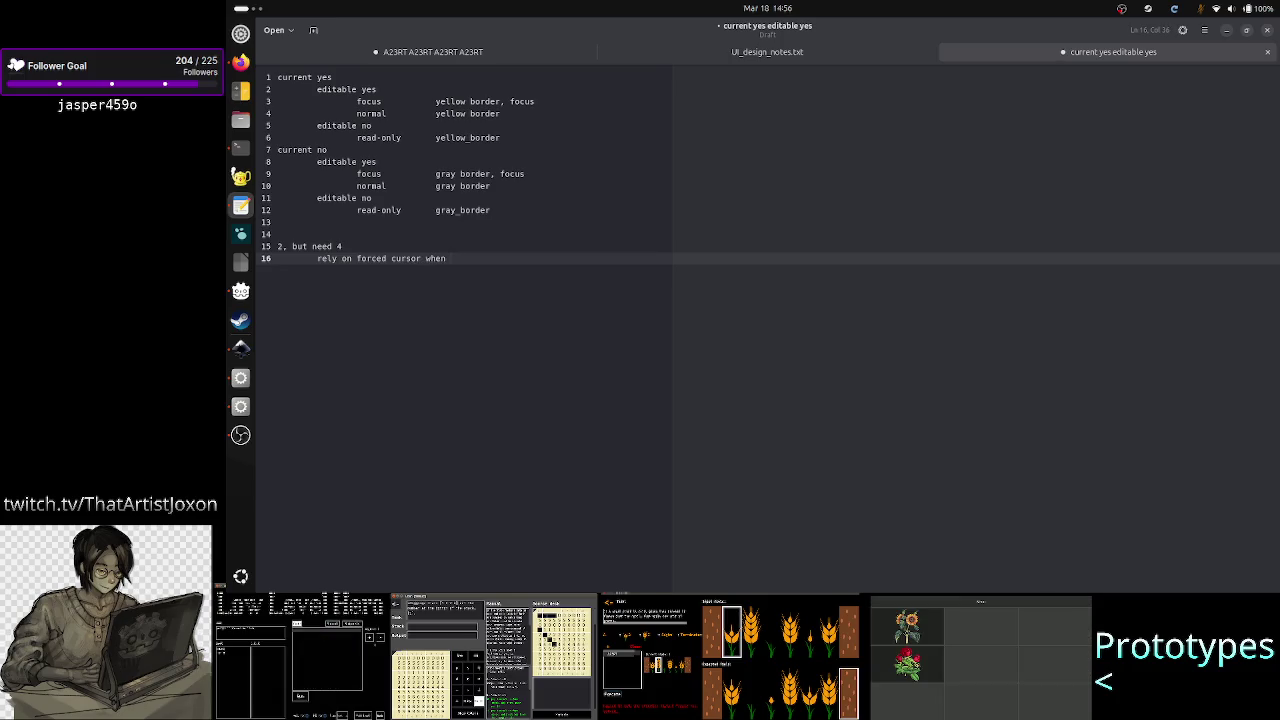
type(" editable")
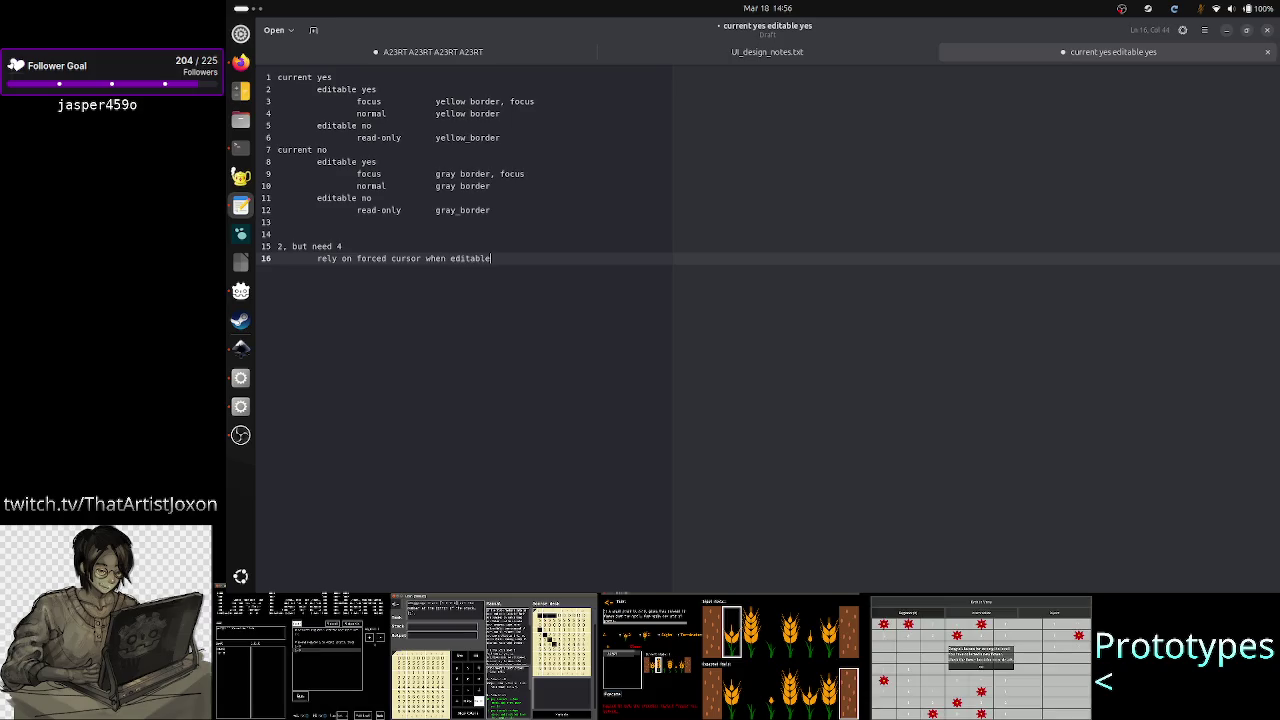
key("alt+Tab")
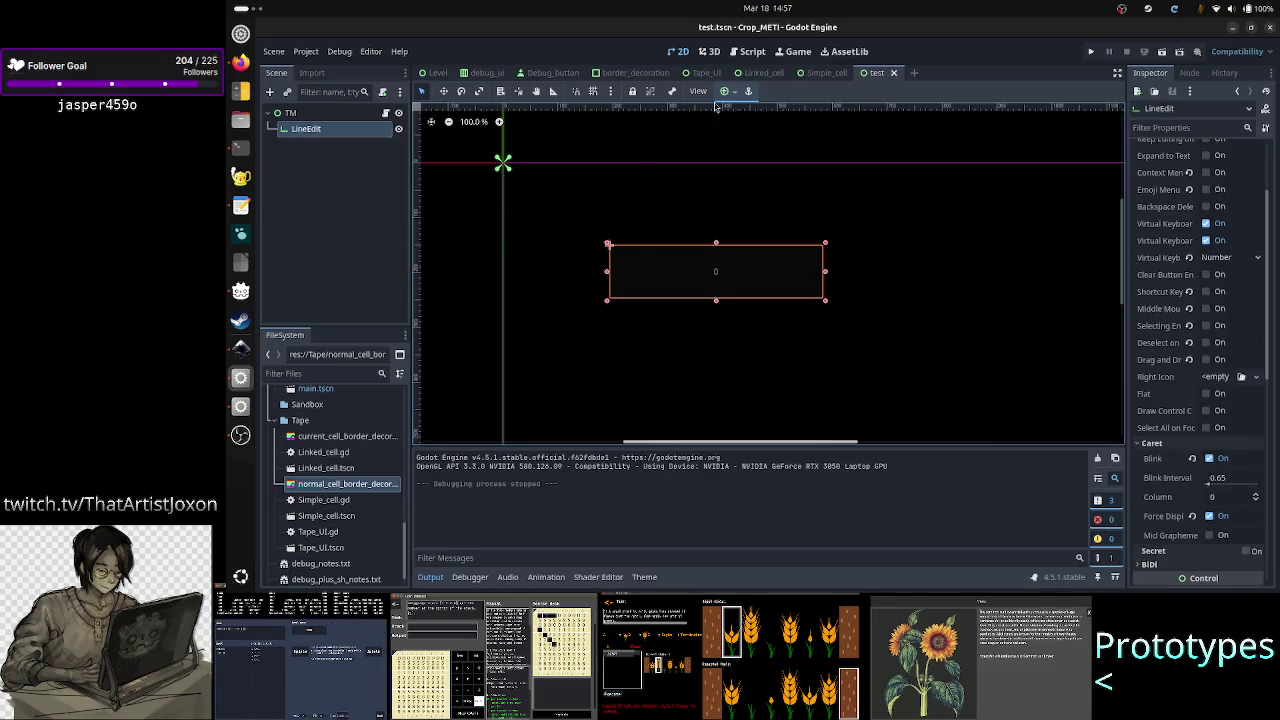
Step: Bring up the Simple_cell scene and turn on Caret > Force Displayed for the Value field
left_click(816, 79)
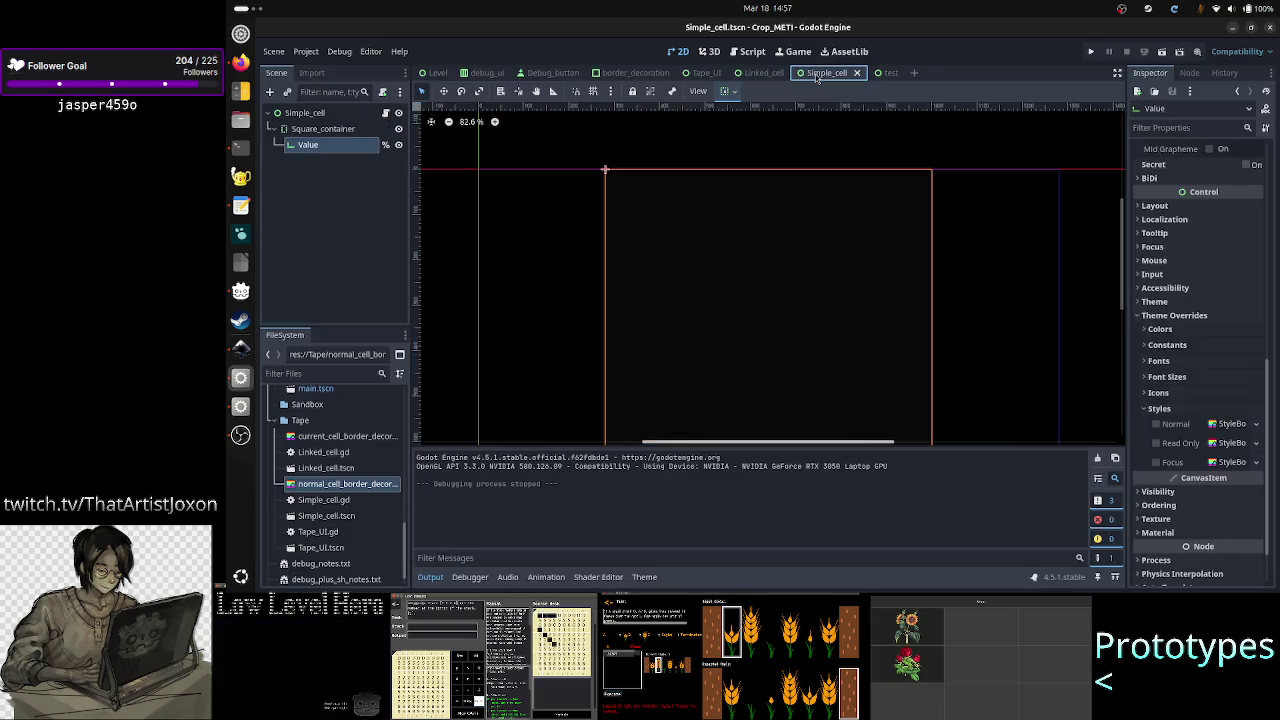
scroll(1184, 235, "up", 5)
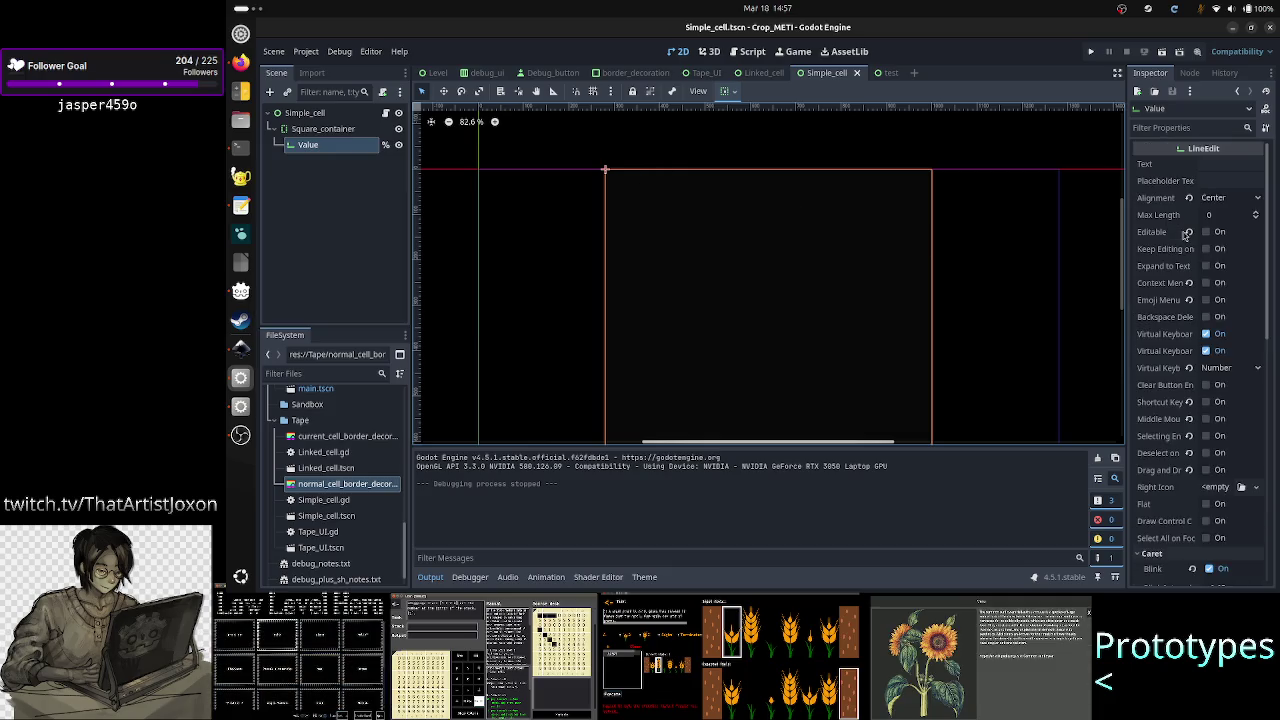
scroll(1172, 468, "down", 3)
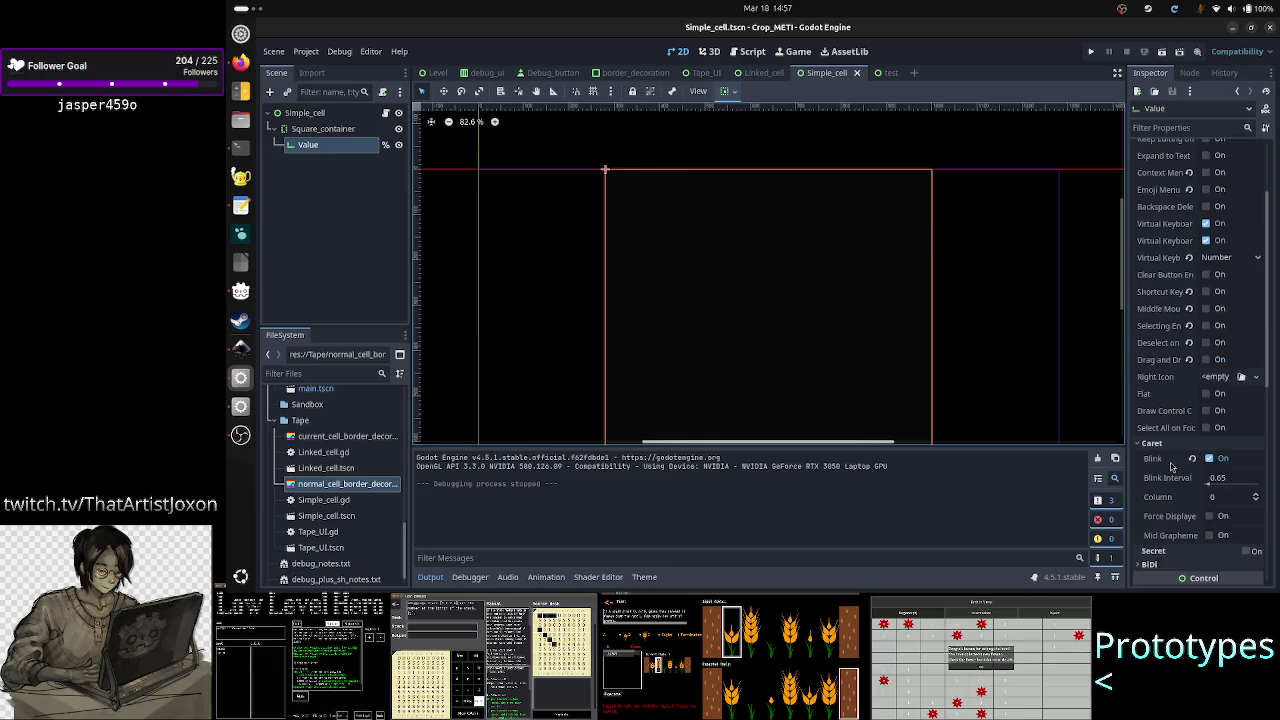
left_click(1209, 516)
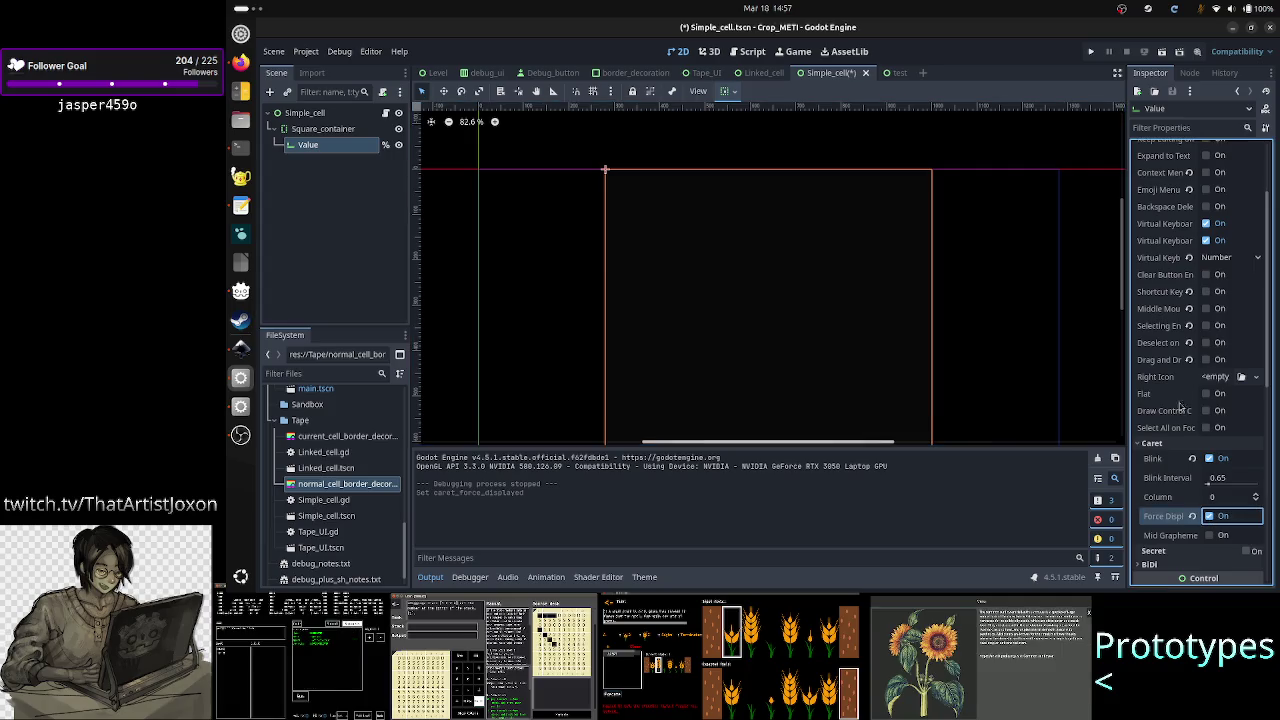
Step: Switch Force Displayed back off and save the Simple_cell scene
scroll(1183, 402, "up", 3)
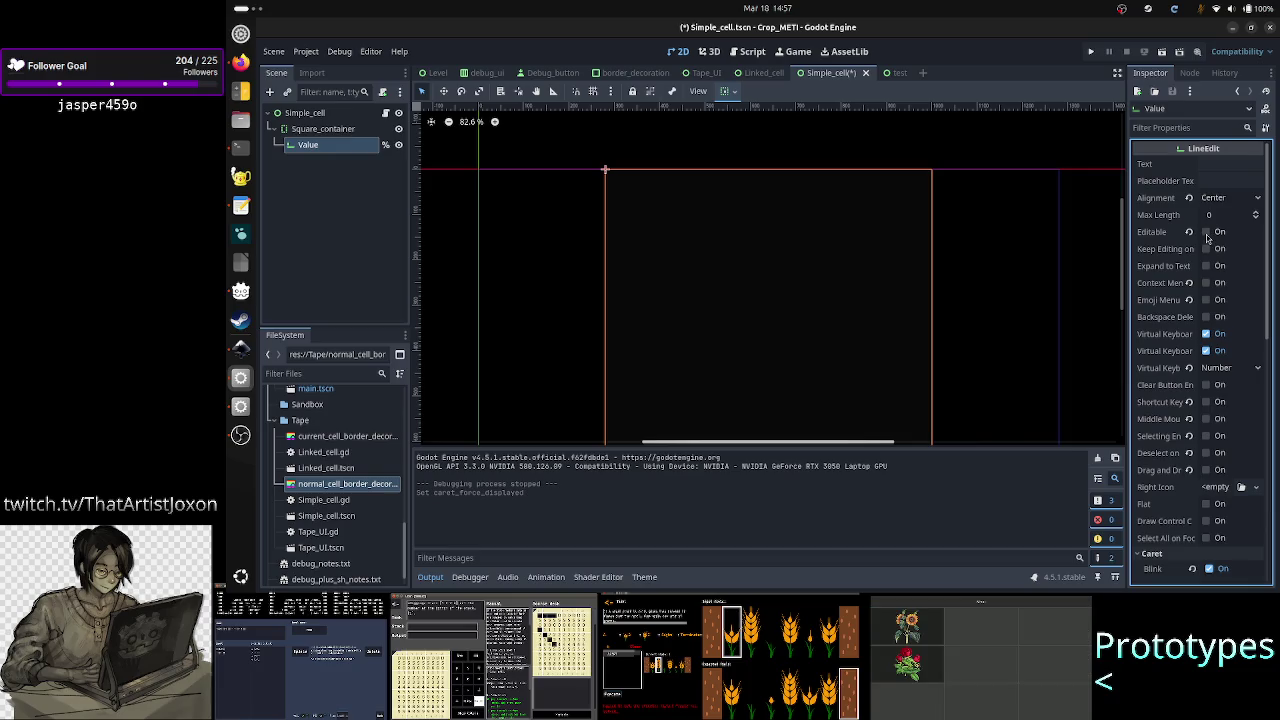
scroll(1207, 237, "down", 5)
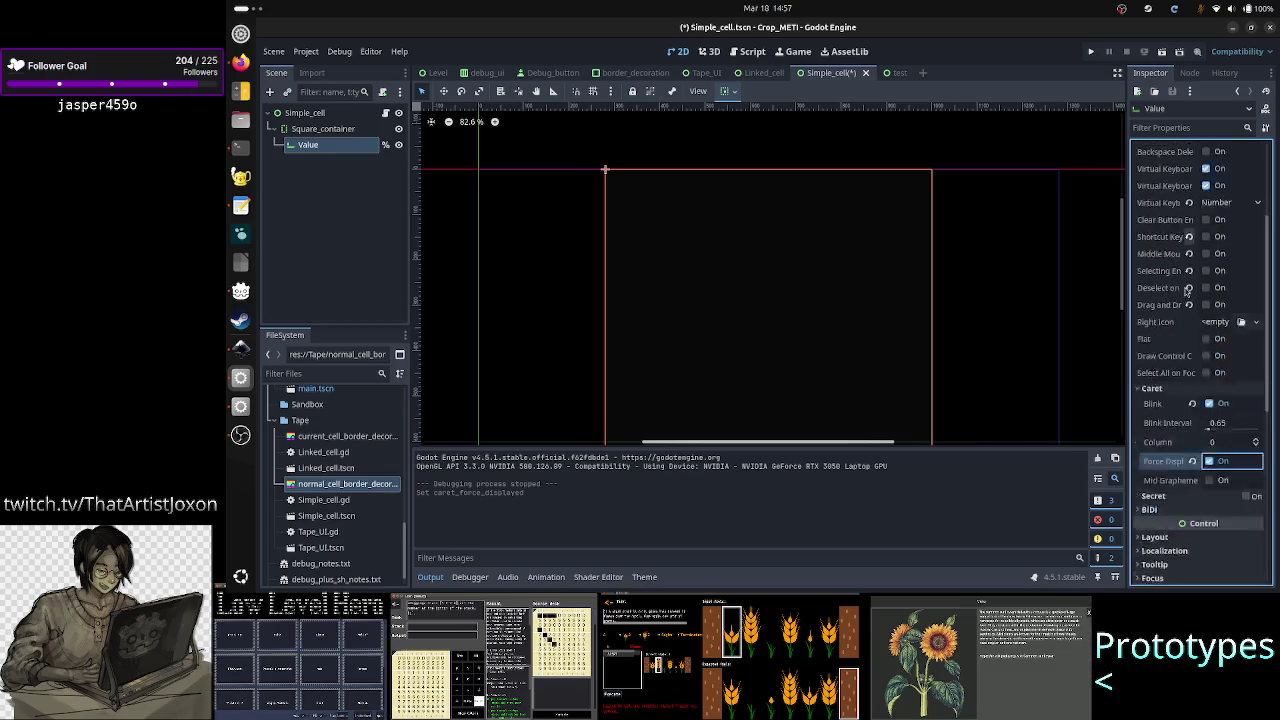
left_click(1192, 350)
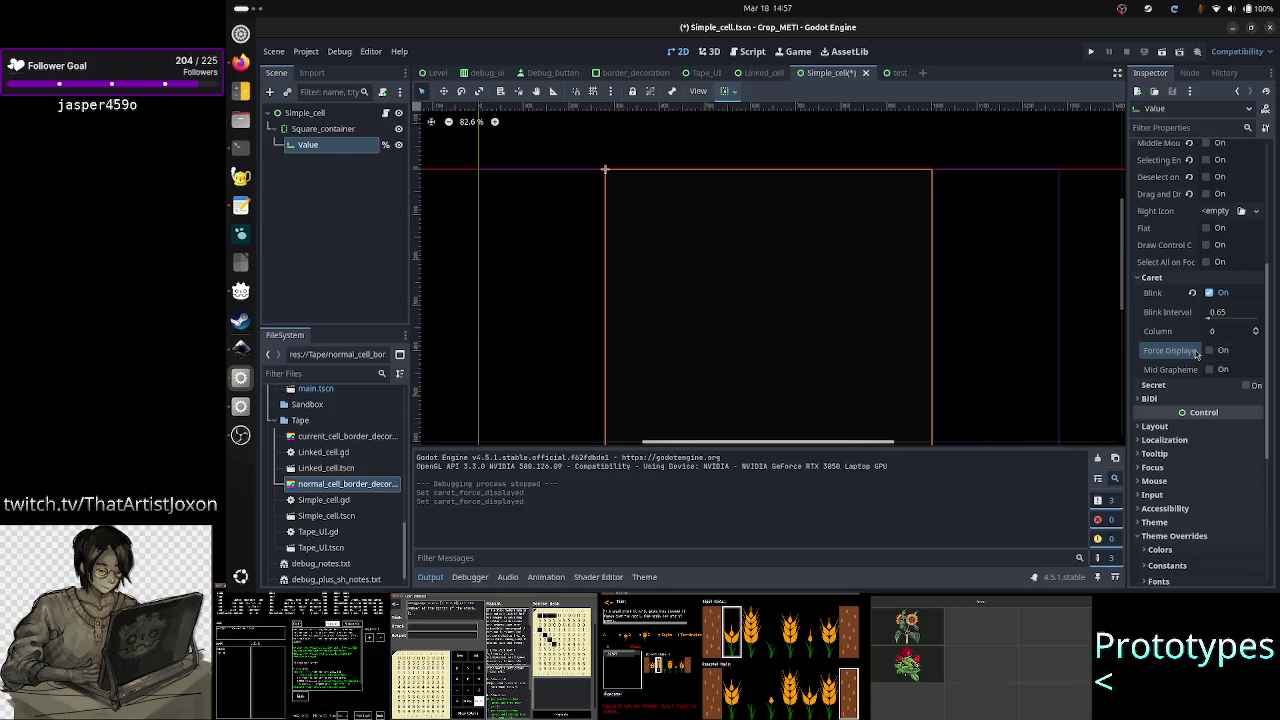
scroll(1196, 338, "up", 5)
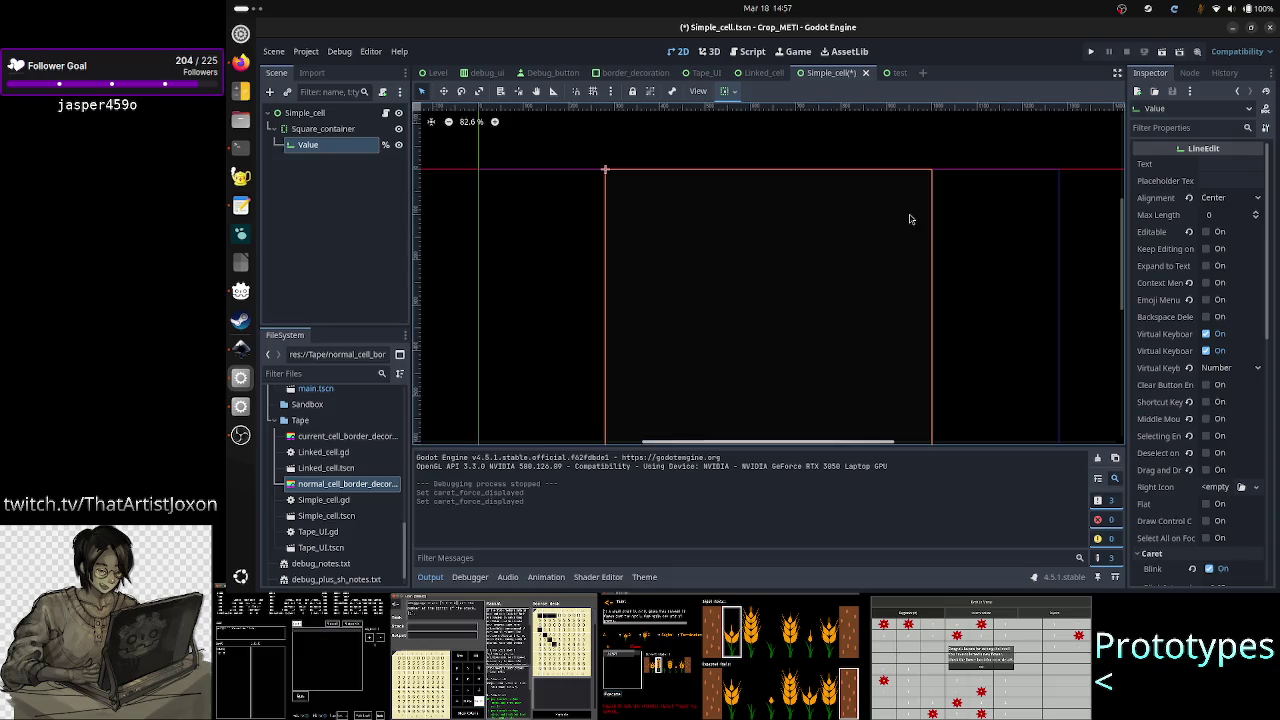
key("ctrl+s")
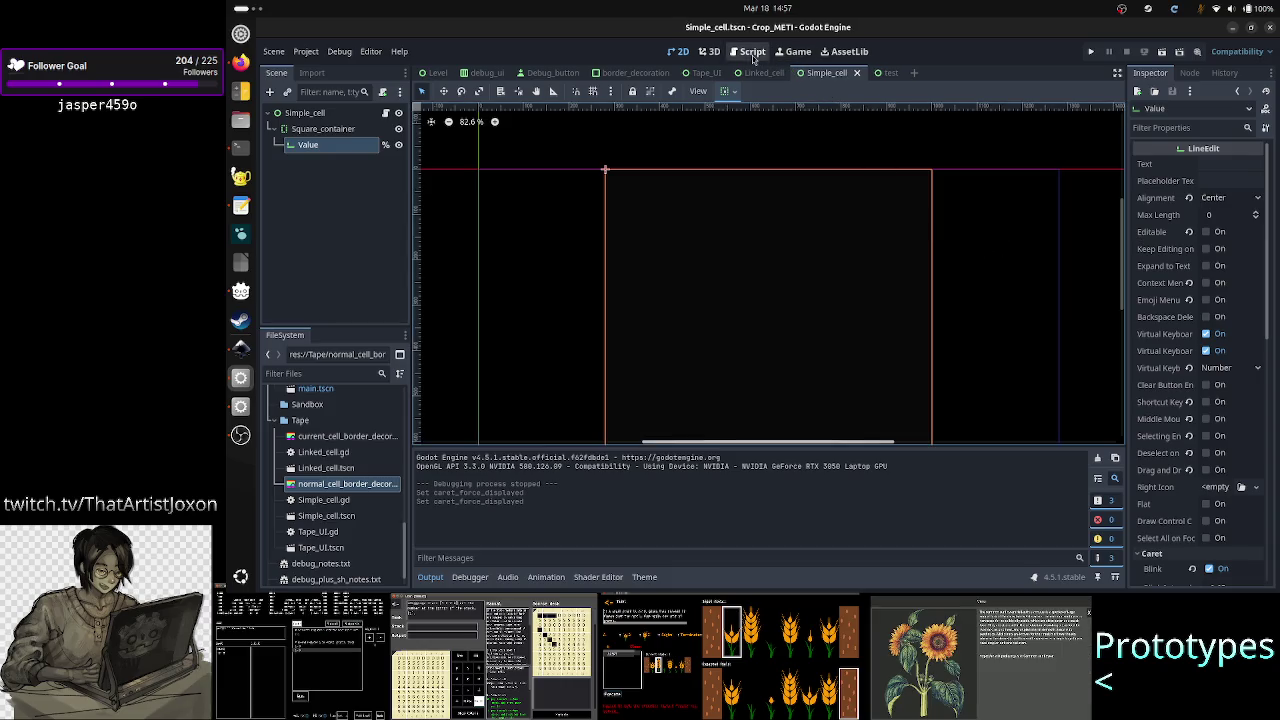
left_click(750, 51)
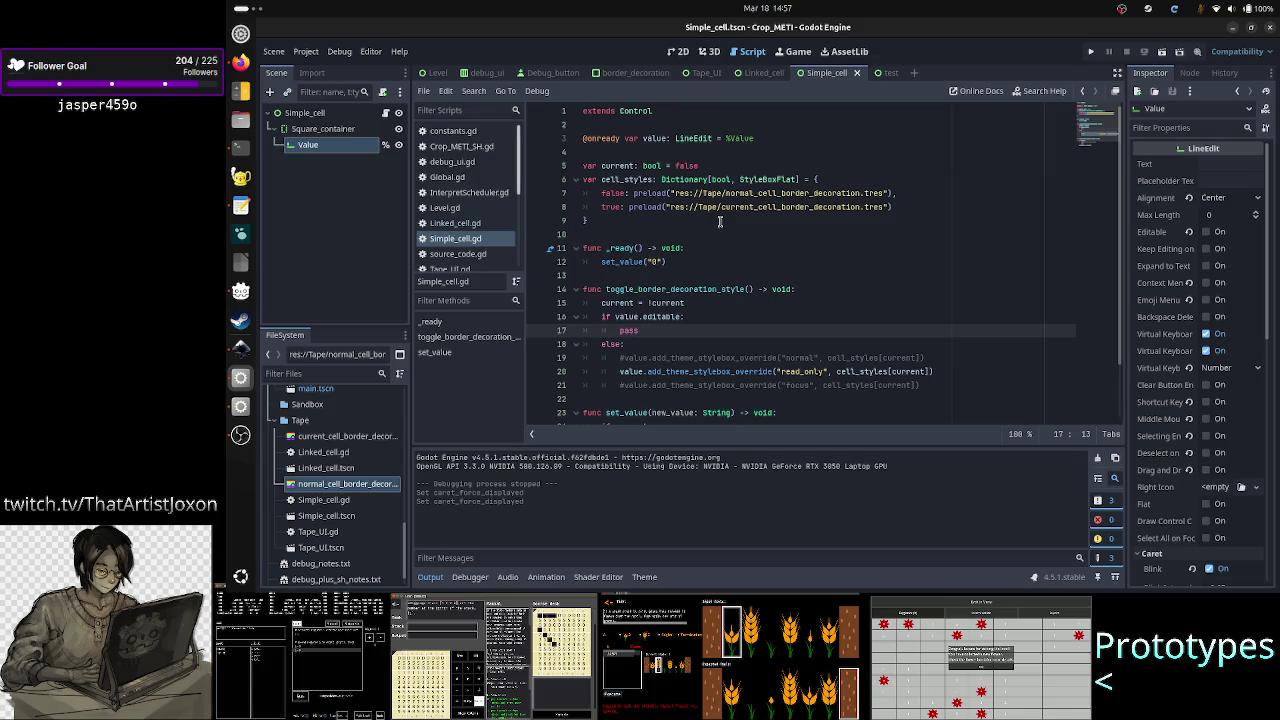
left_click(735, 180)
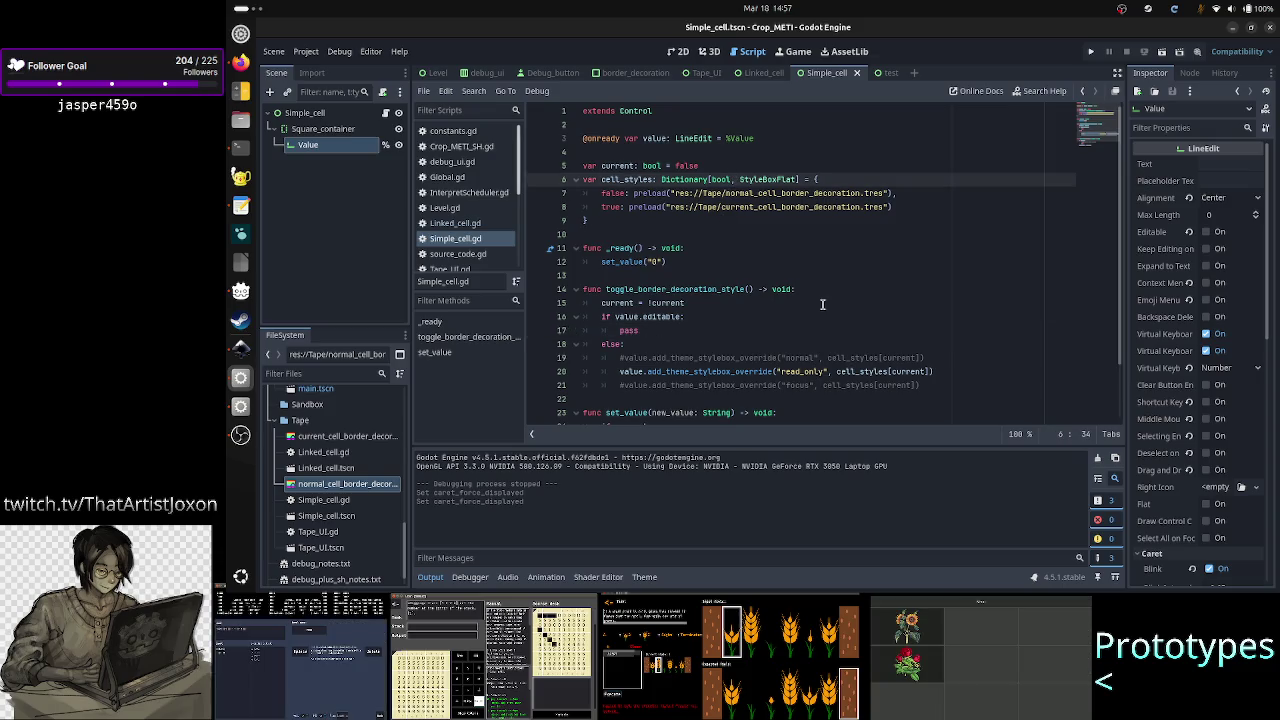
key("Up")
key("Up")
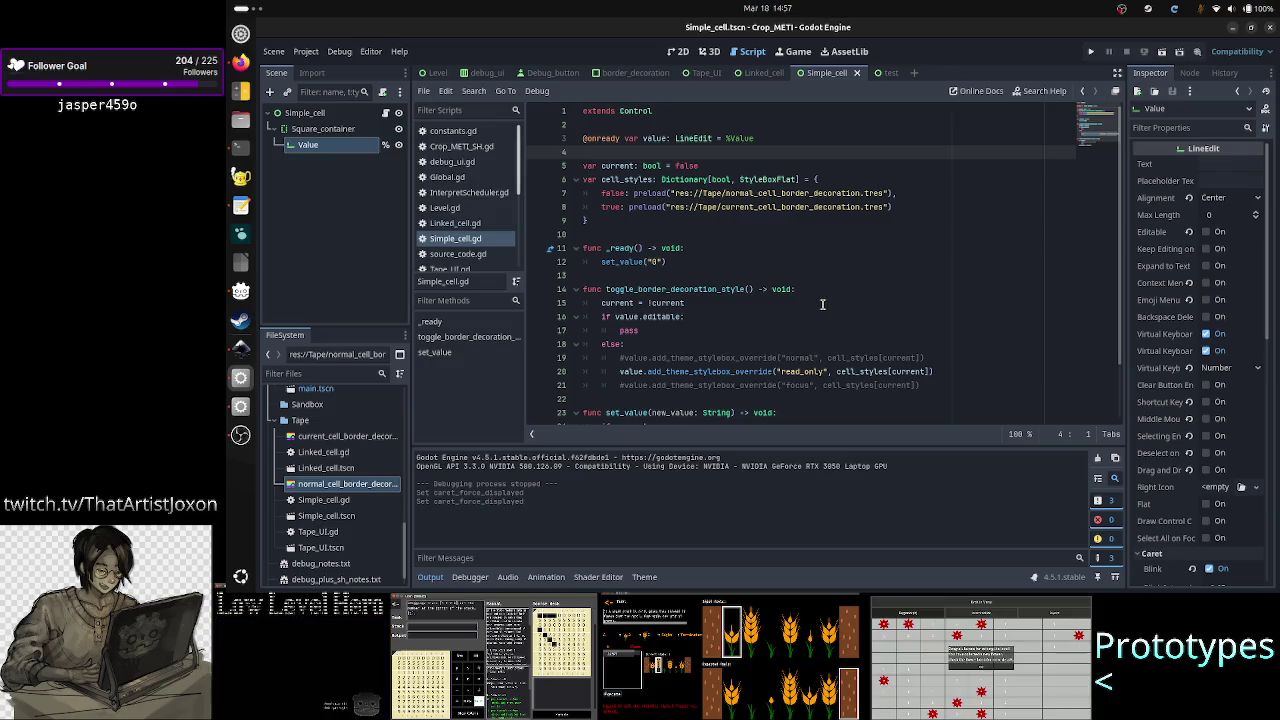
key("Down")
key("End")
key("Return")
key("Up")
key("Up")
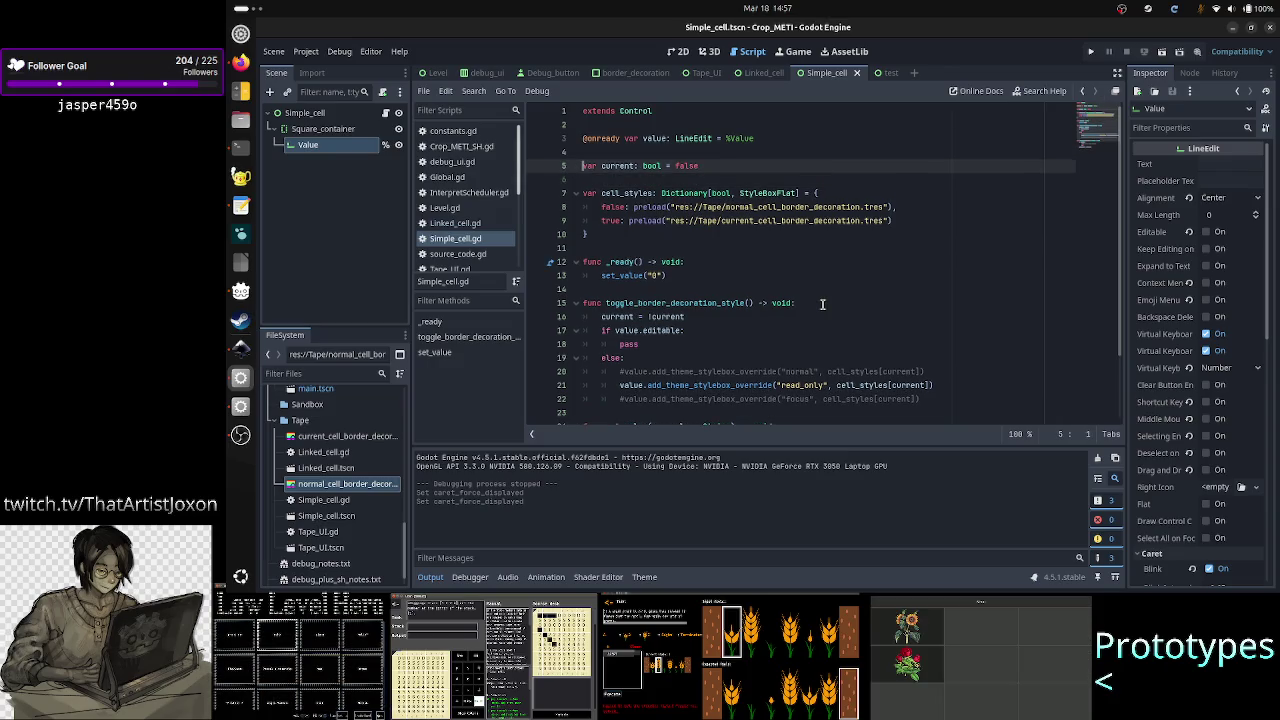
key("Return")
Step: Type 'var editable' on the new line 5
type("var c")
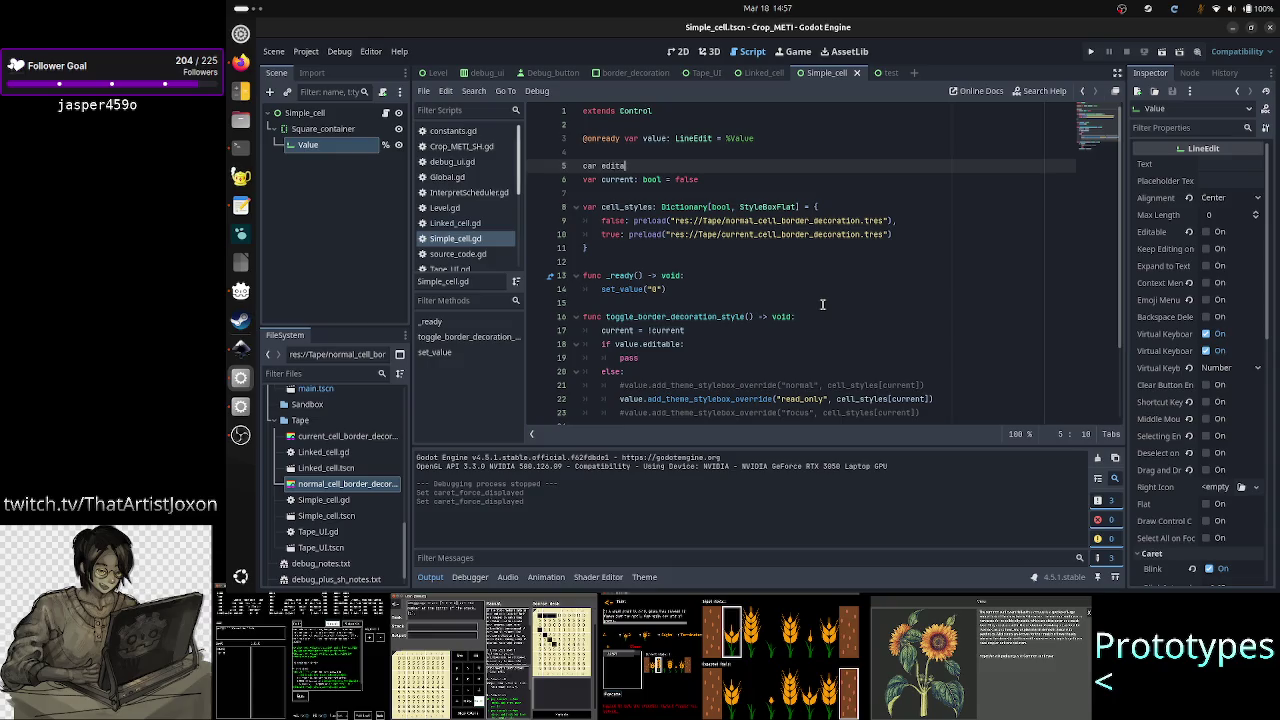
key("BackSpace")
key("BackSpace")
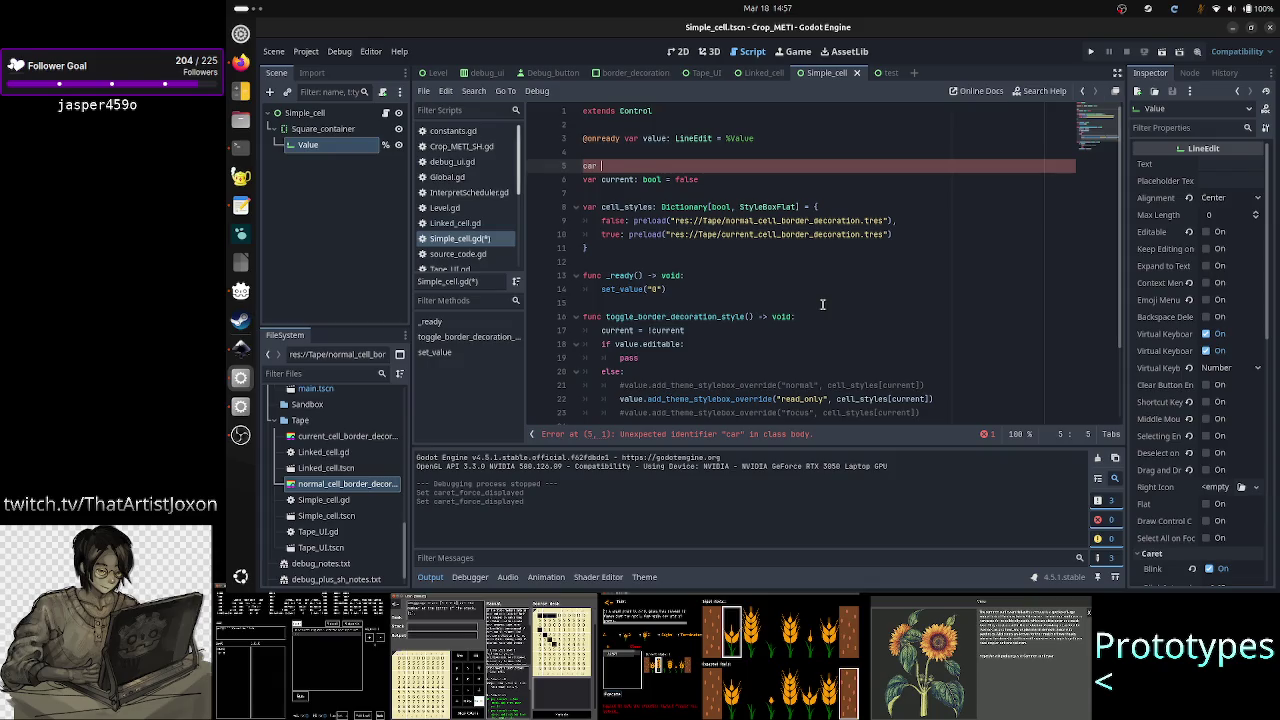
type("edita")
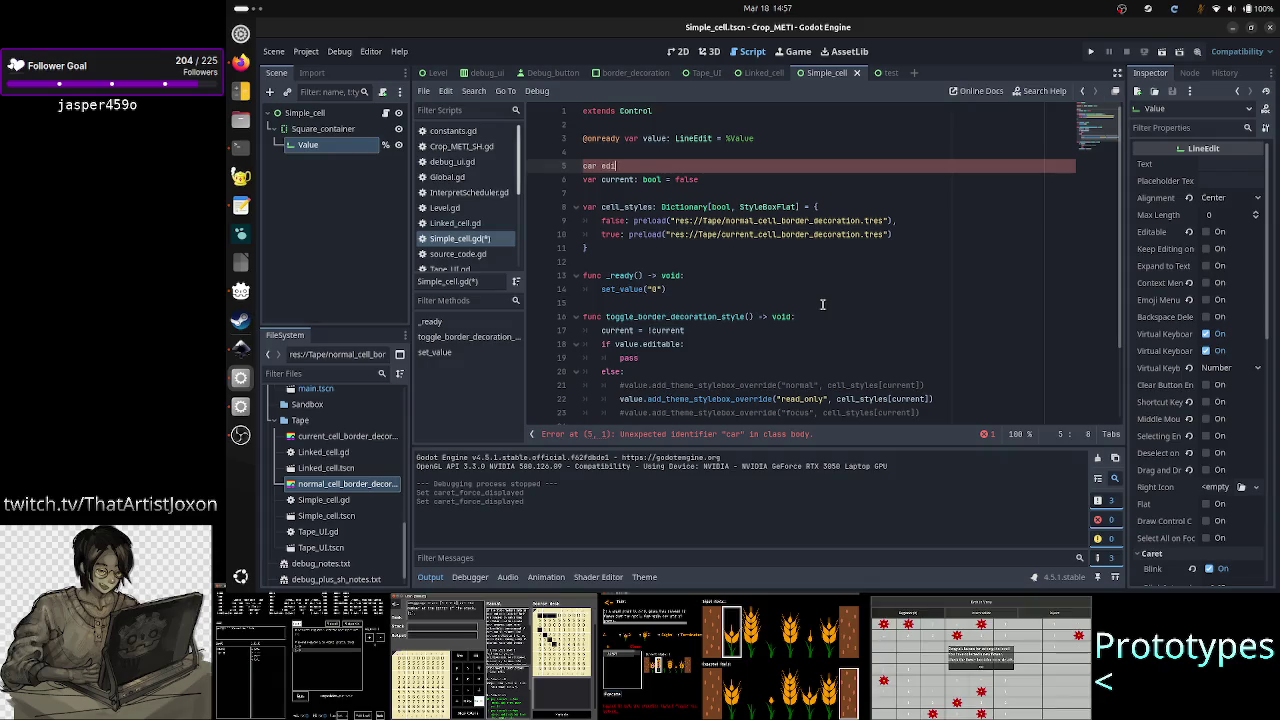
key("BackSpace")
key("BackSpace")
key("BackSpace")
key("BackSpace")
key("BackSpace")
key("BackSpace")
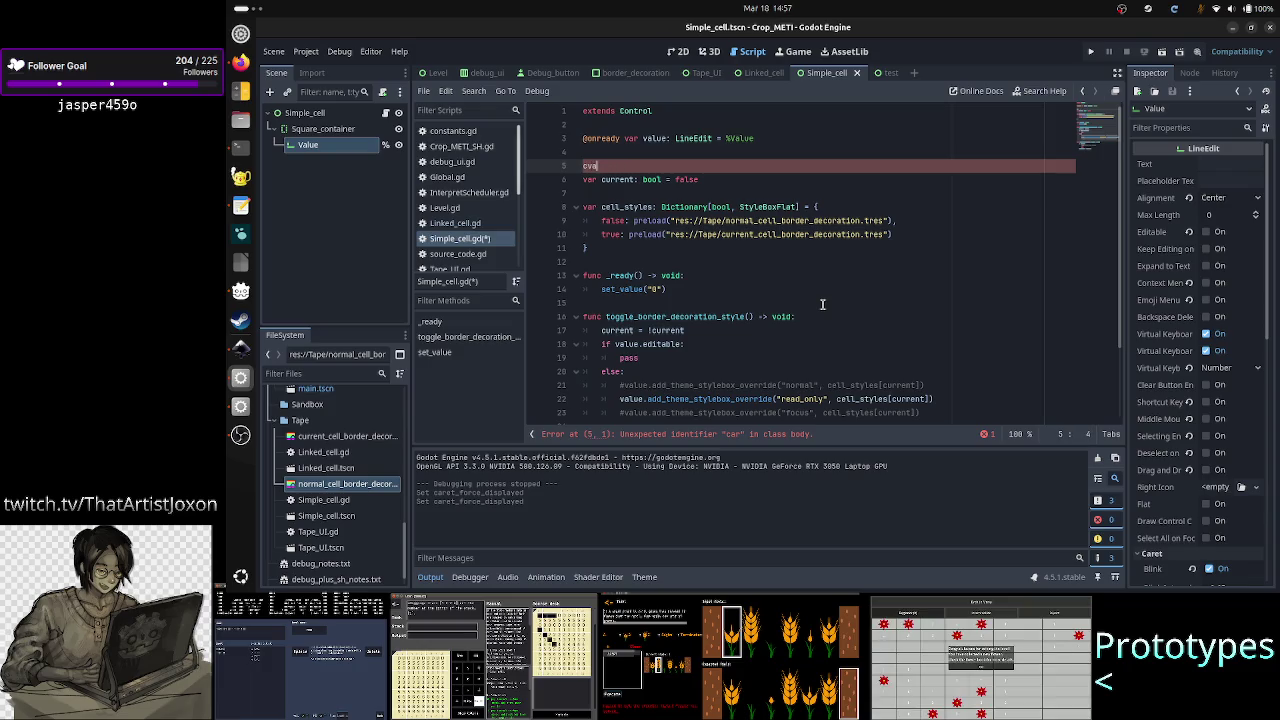
type("var edita")
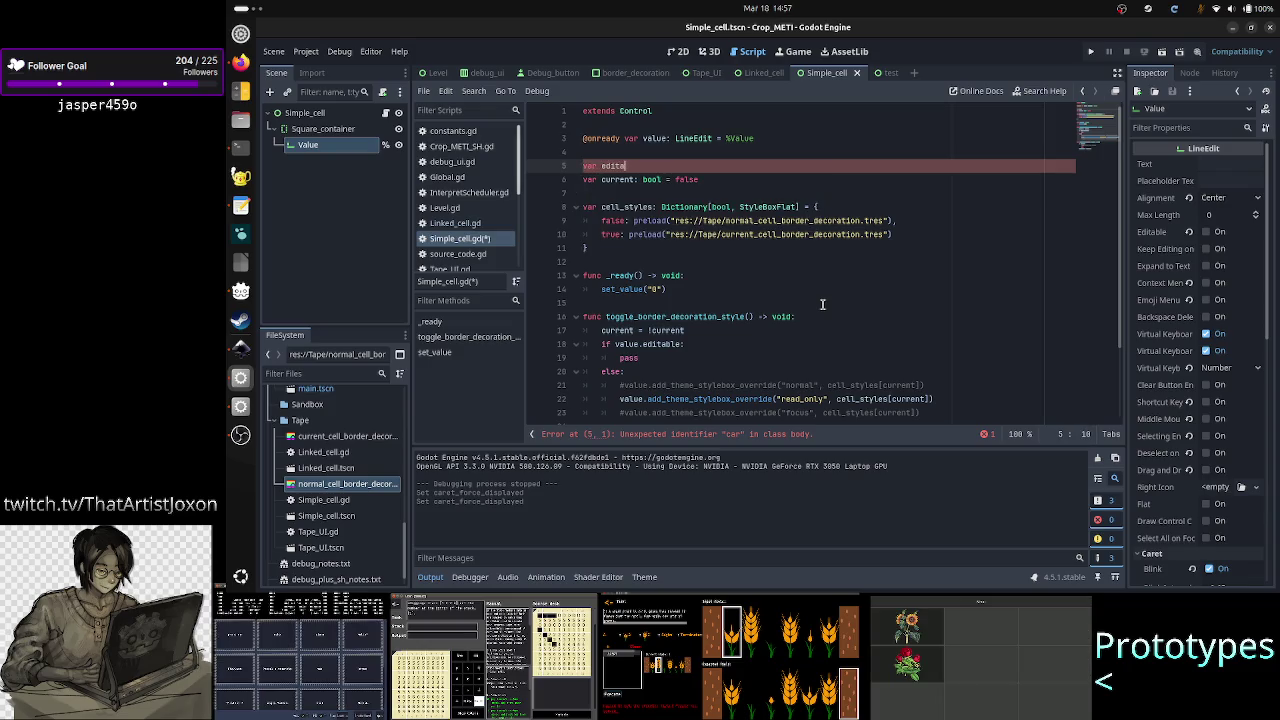
type("ble")
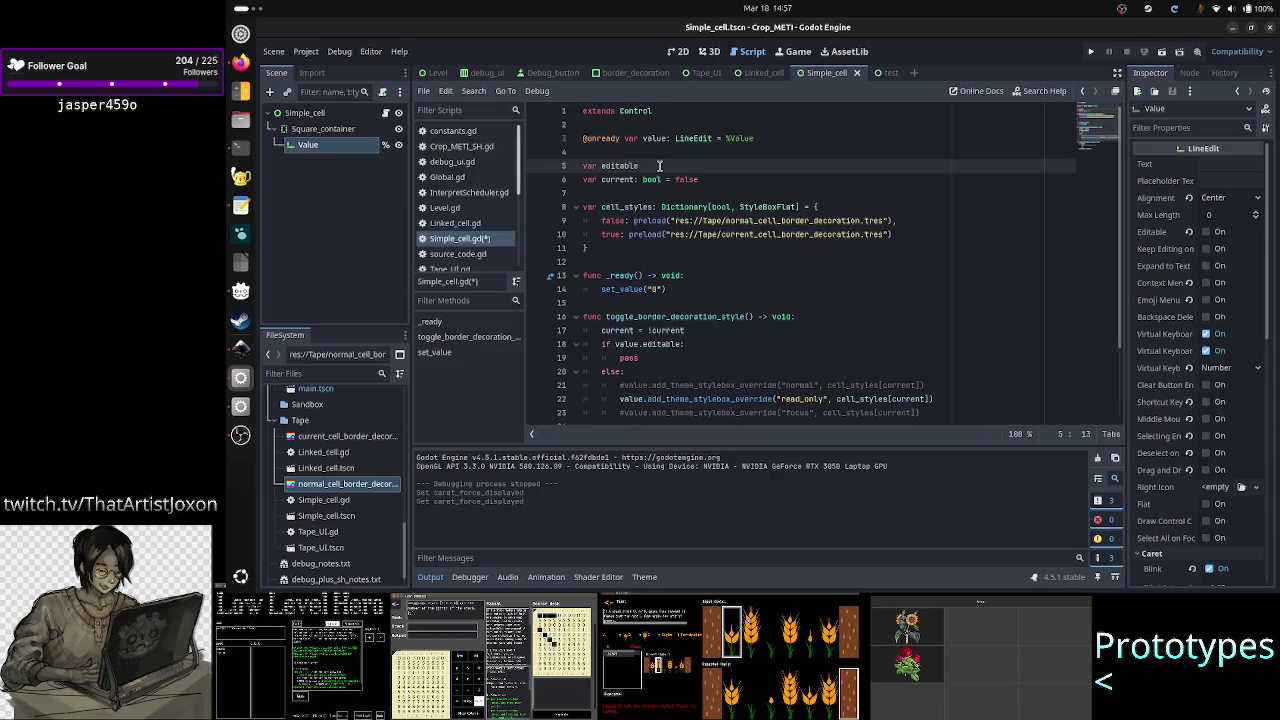
left_click(345, 114)
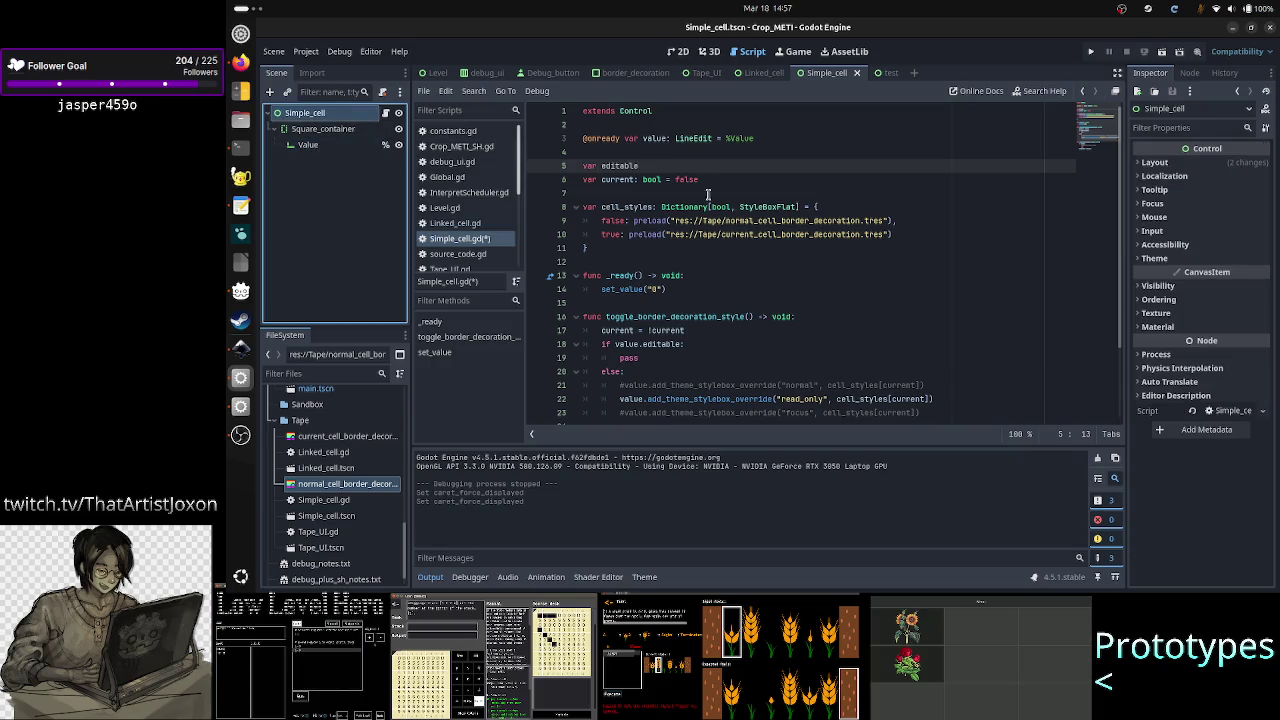
Step: Extend the declaration so it reads 'var editable: bool = false'
left_click(680, 156)
left_click(731, 167)
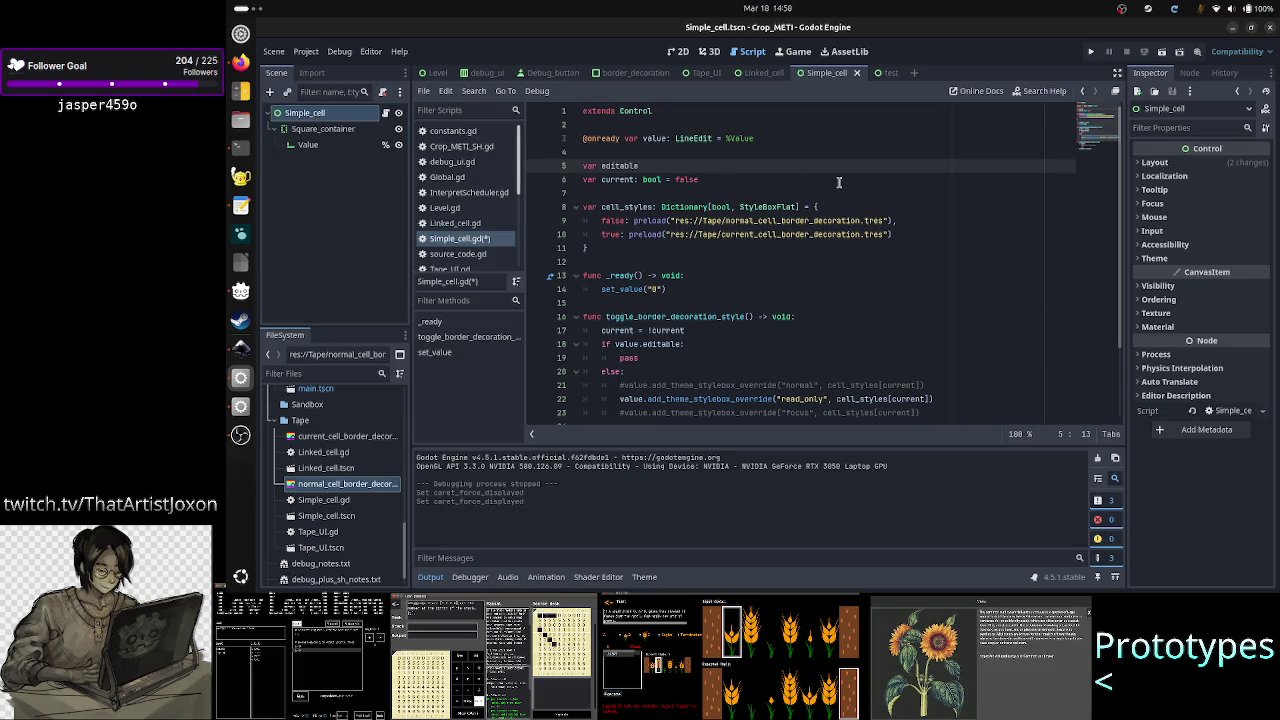
type(":bool")
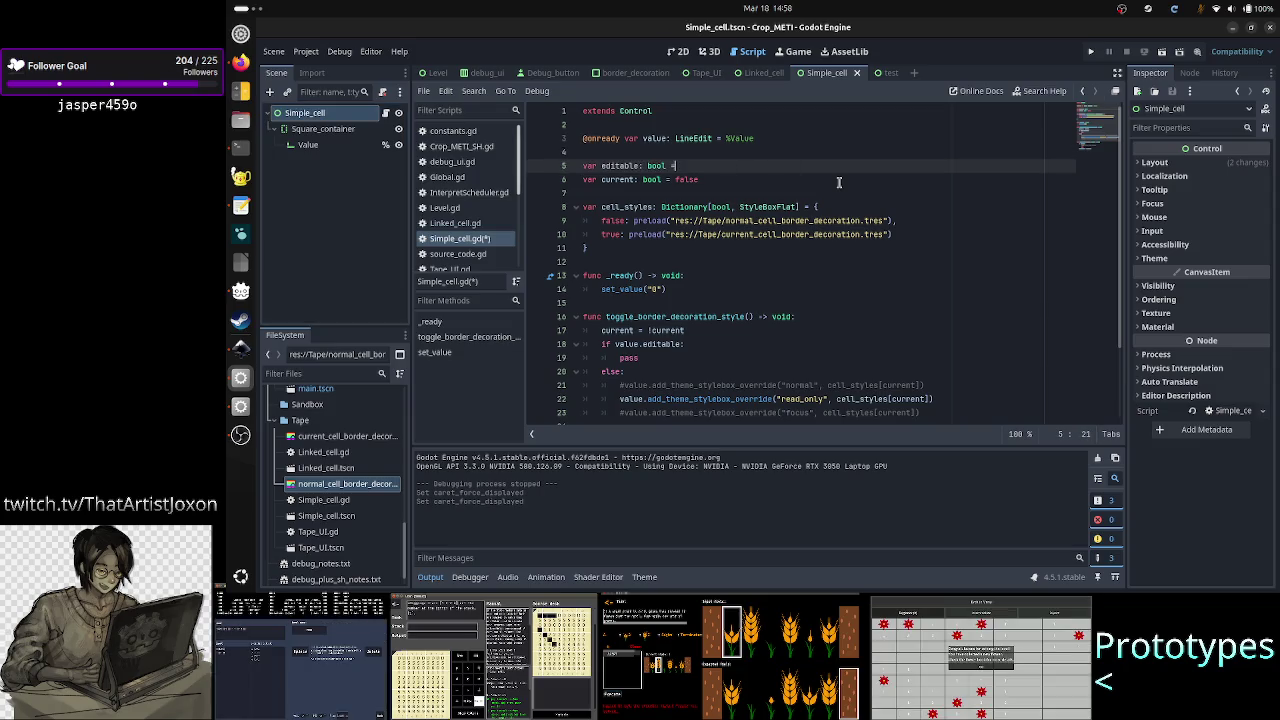
type(" = false")
key("Down")
key("Down")
key("Down")
key("Down")
key("Down")
key("Down")
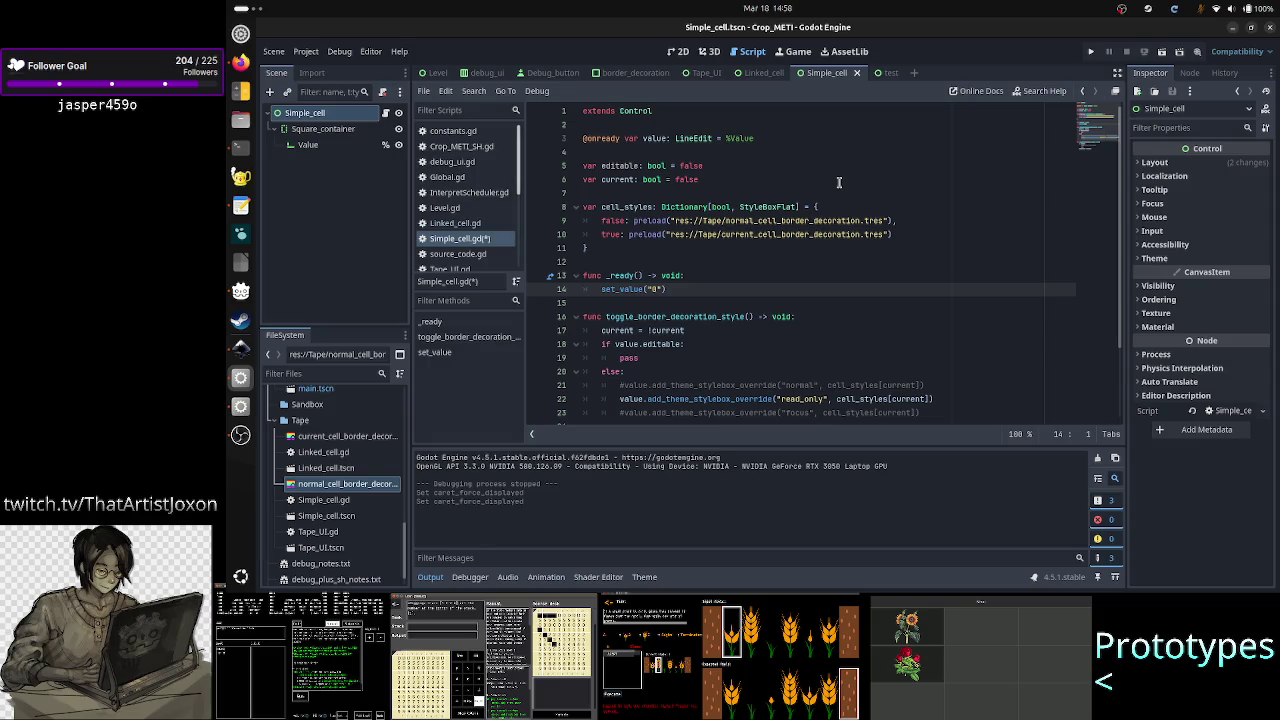
Step: Try an 'if ed' line in _ready, then delete it so _ready only calls set_value("0")
key("Return")
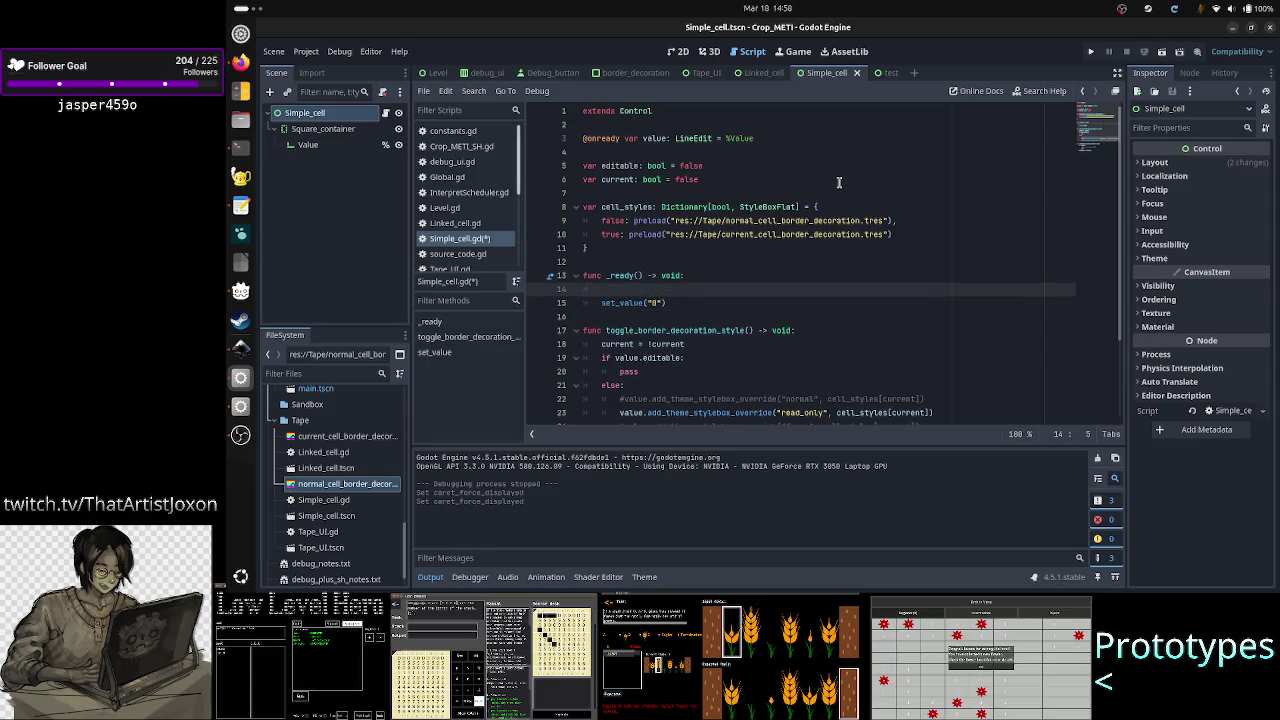
type("if")
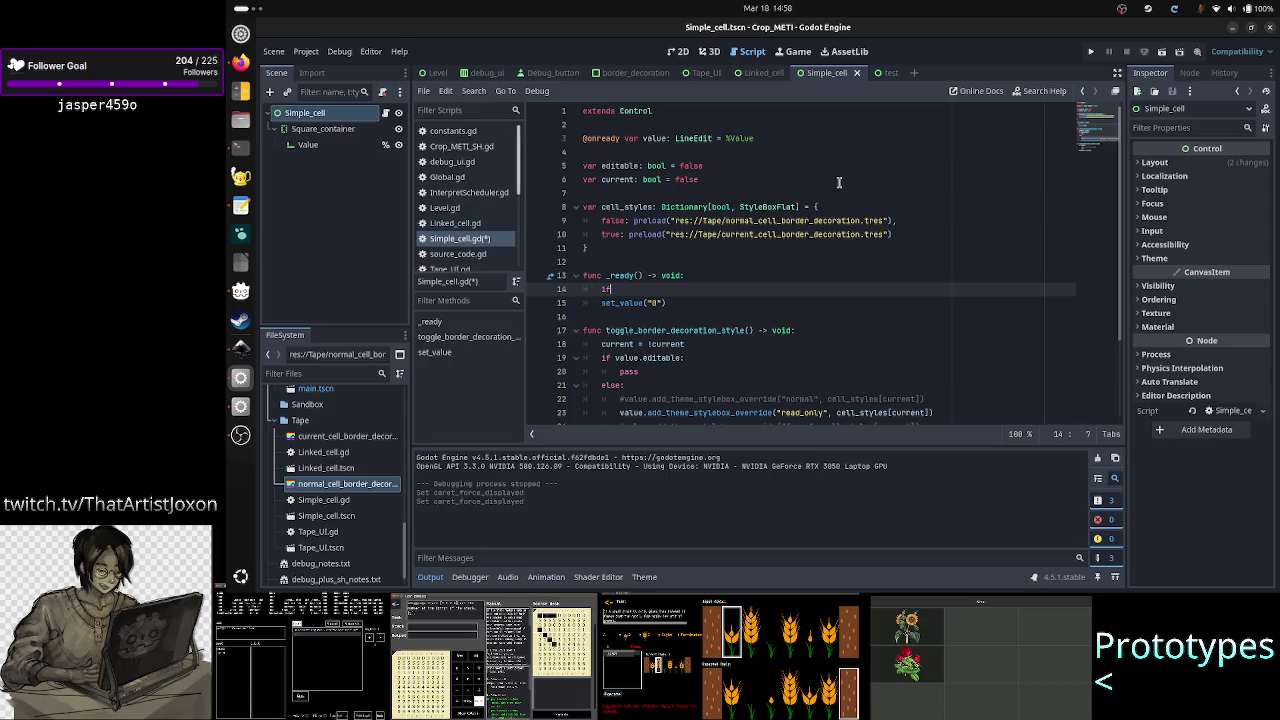
type(" ed")
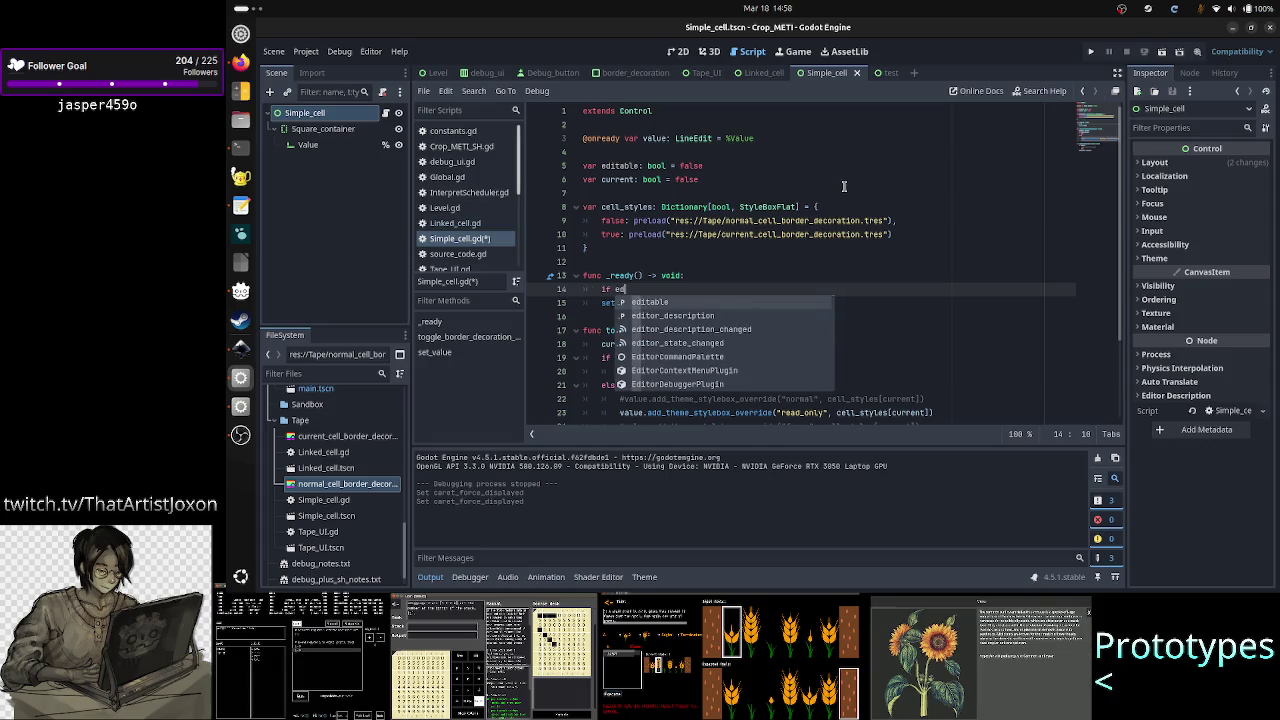
key("BackSpace")
key("BackSpace")
key("BackSpace")
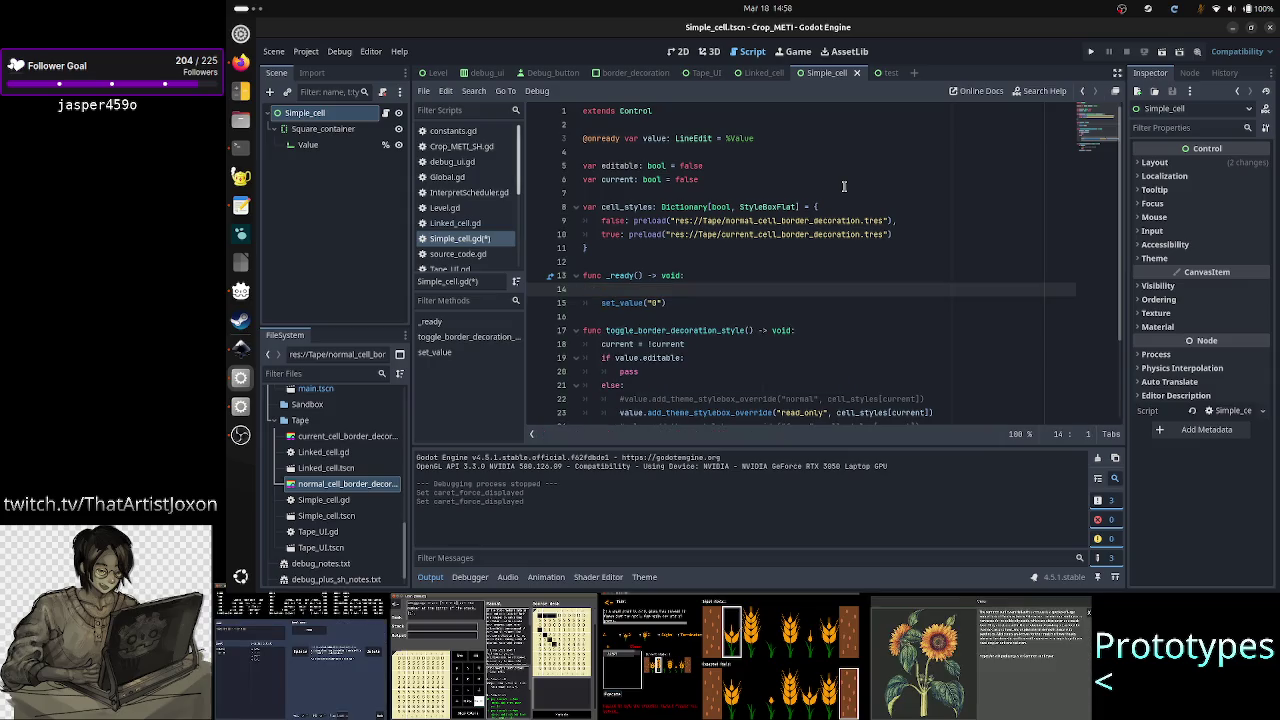
key("BackSpace")
key("Down")
key("Down")
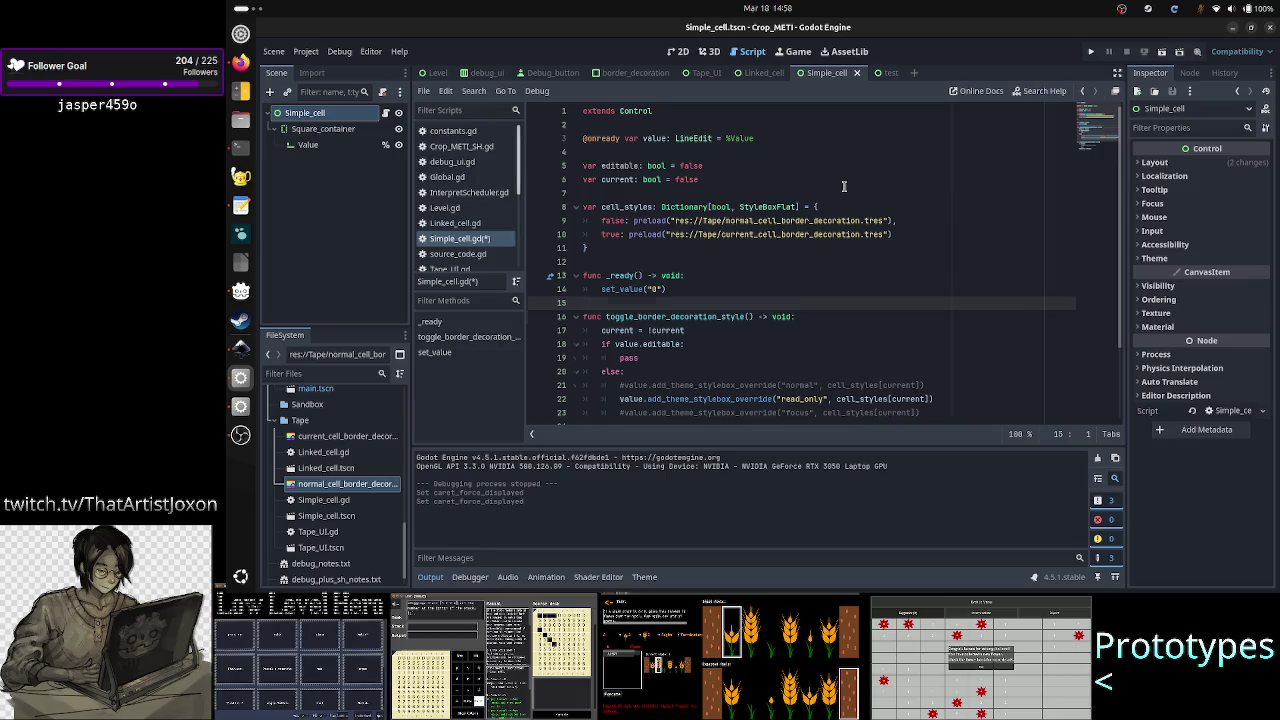
Step: Add the function header 'func toggle_editable() -> void:' below _ready
key("Return")
key("Return")
key("Up")
type("fun")
key("BackSpace")
type("to")
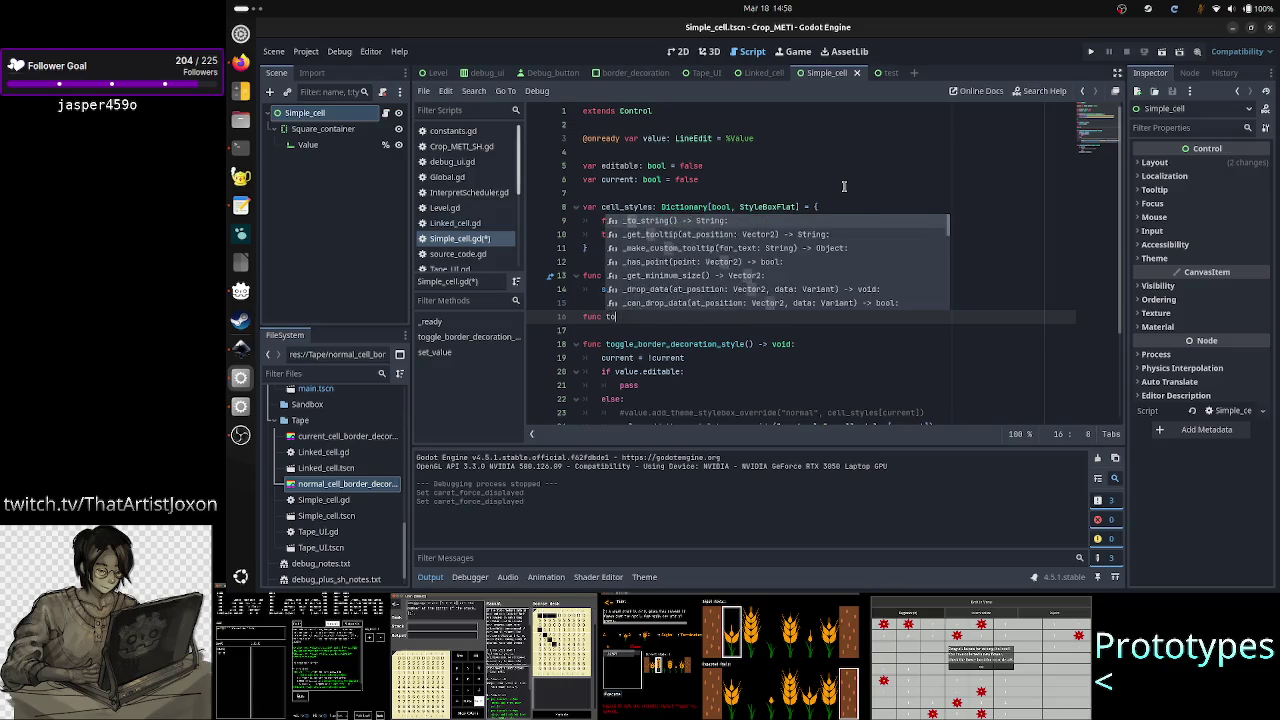
type("ggle_editable")
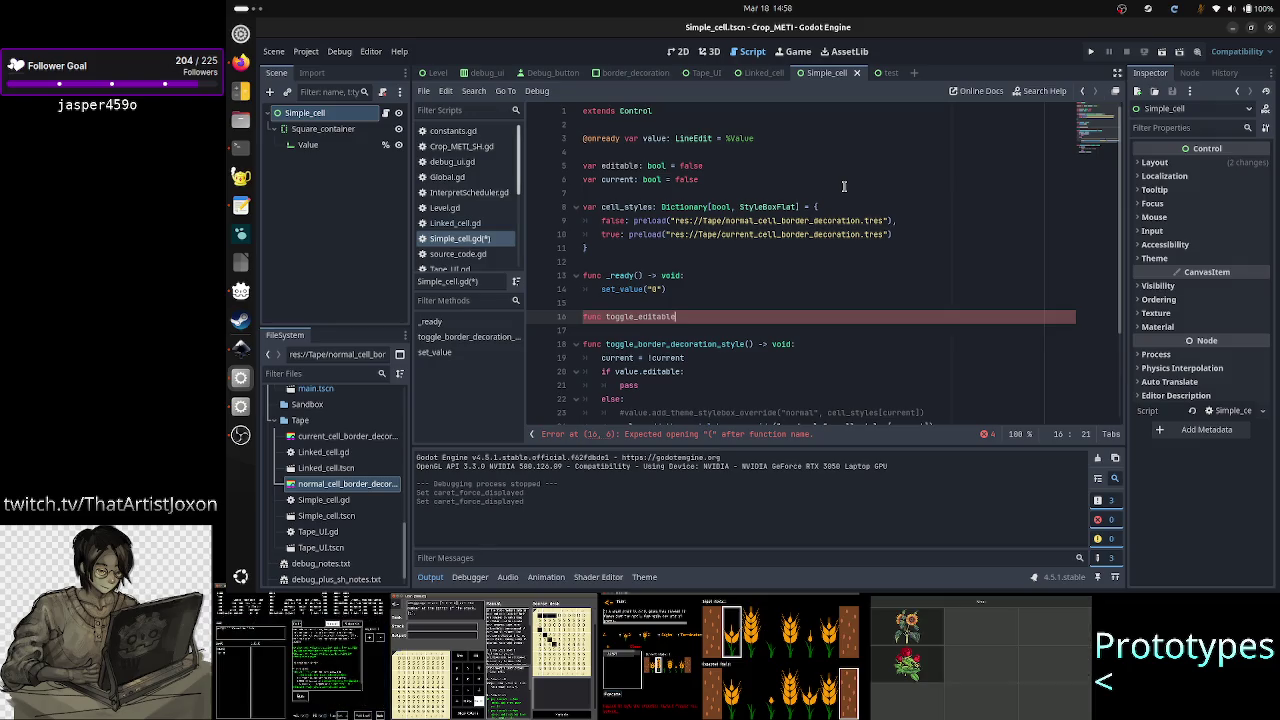
type("(")
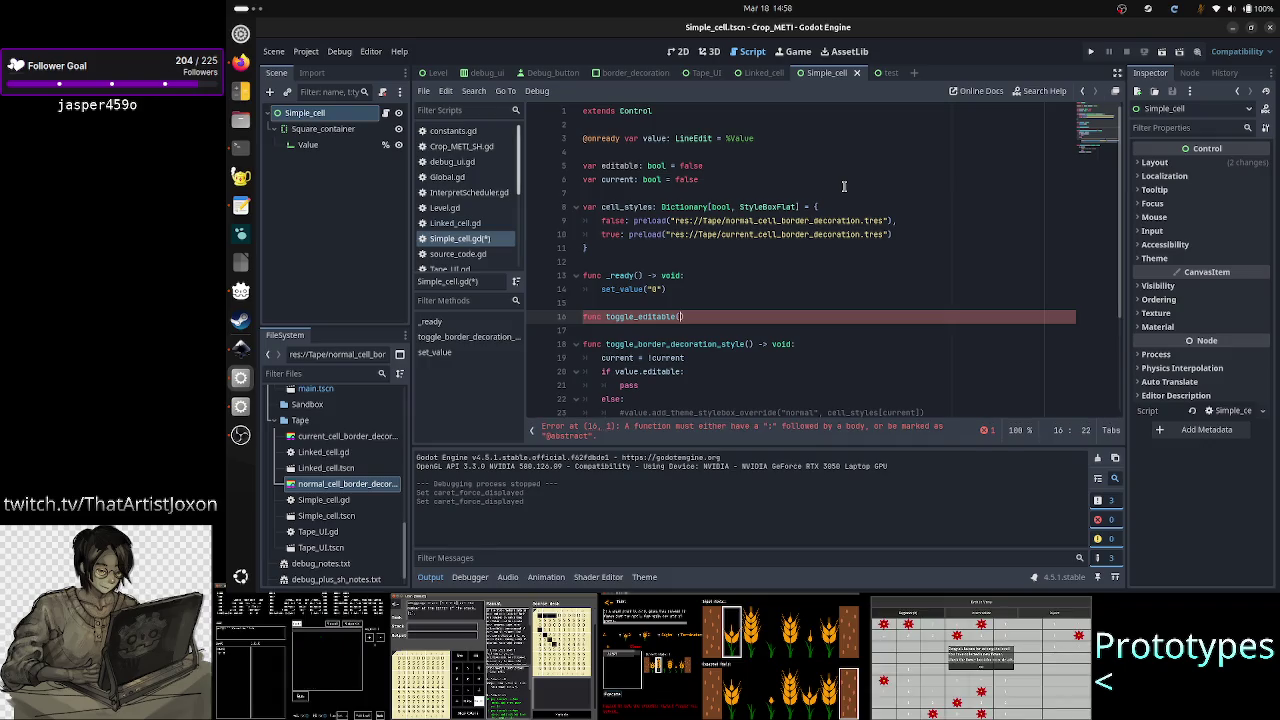
type(") -> void:")
key("Return")
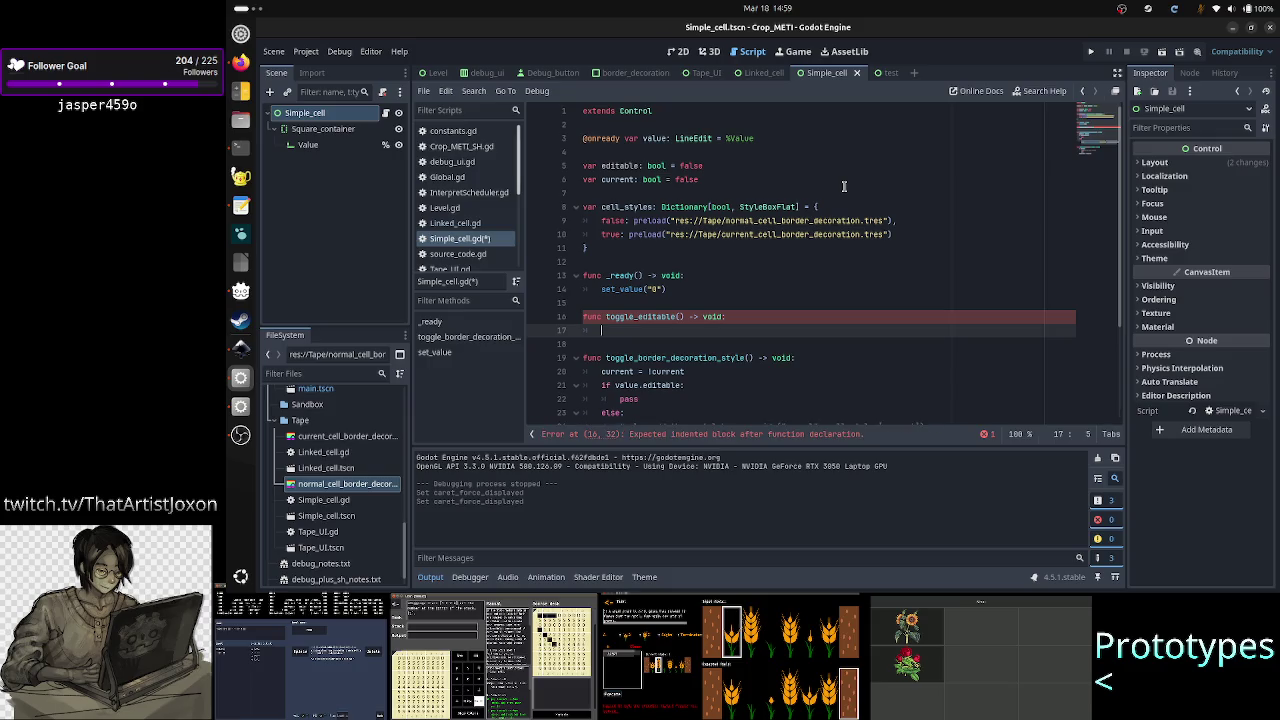
Step: Give toggle_editable the body 'editable = !editable' followed by 'if editable:'
type("editable")
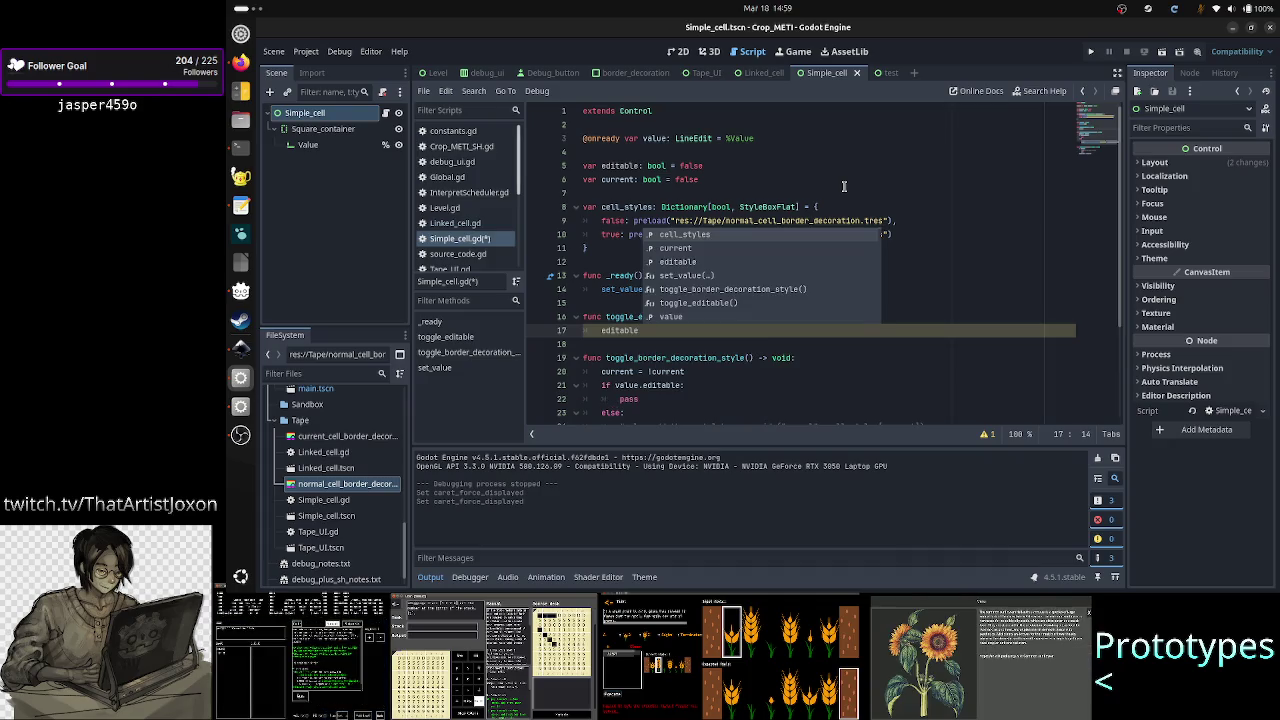
type(" = !editable")
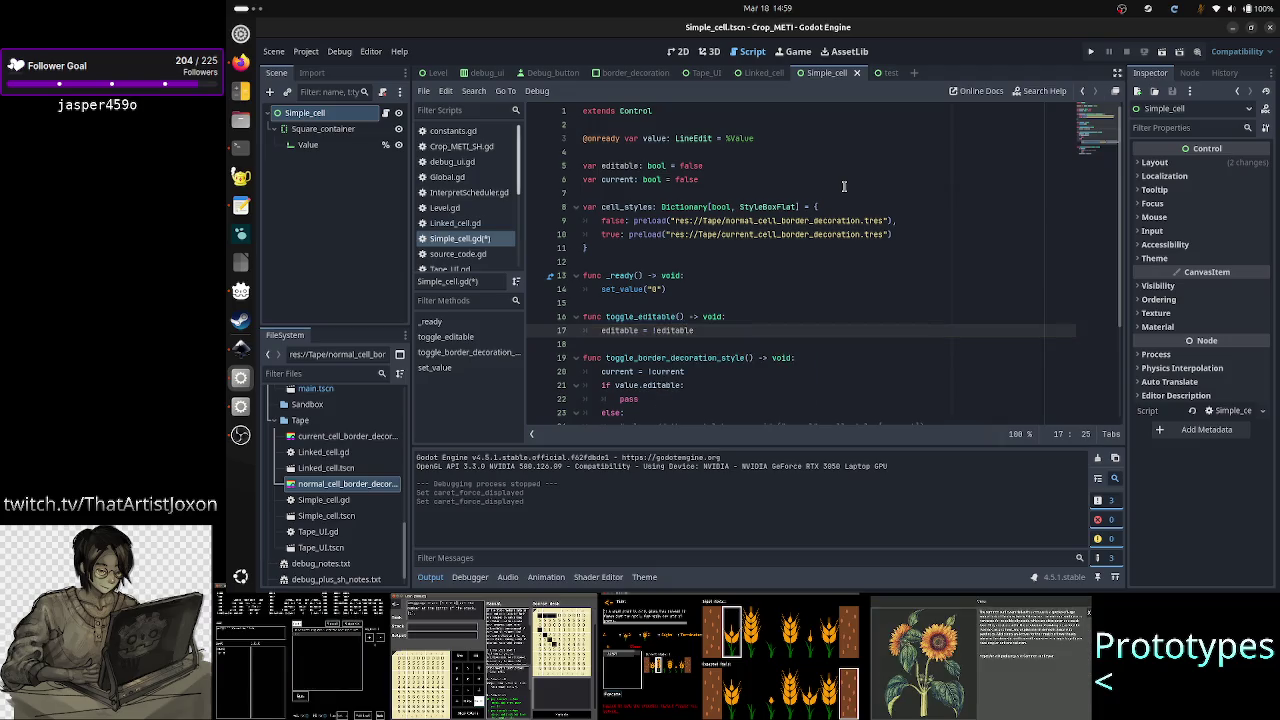
key("Return")
type("if edi")
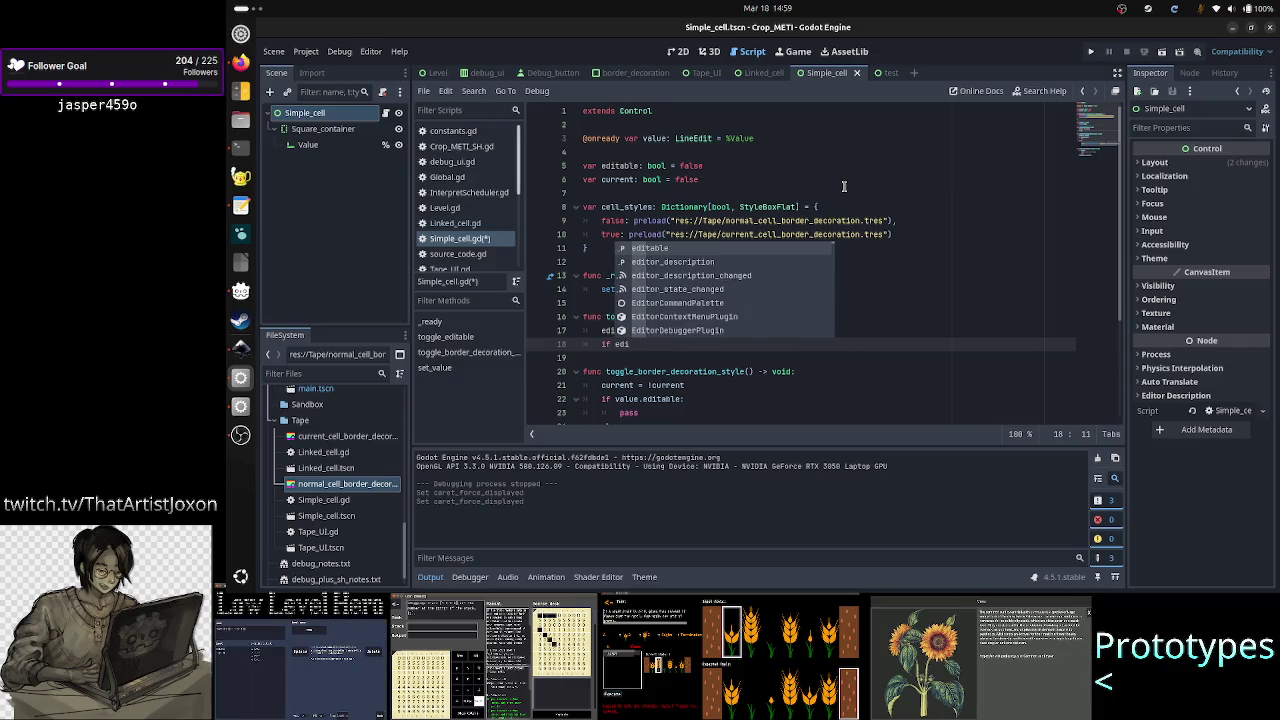
key("Return")
key("Return")
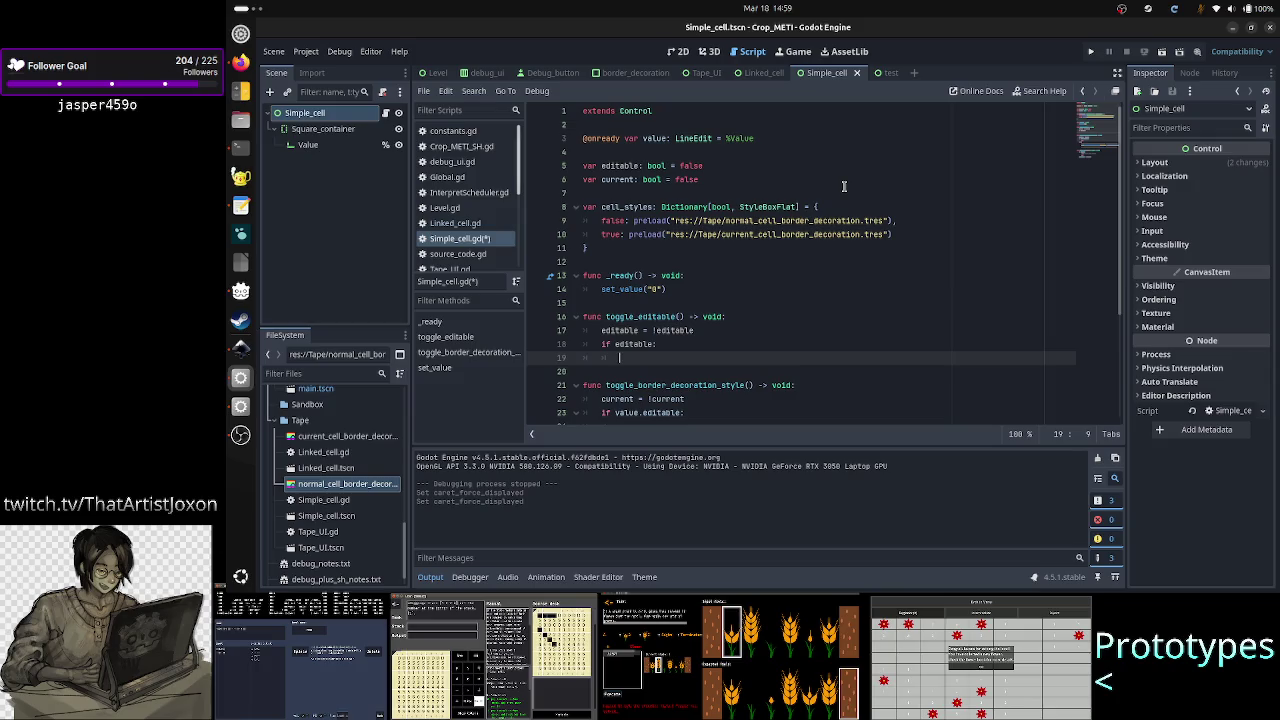
Step: Select the Value LineEdit in the 2D view and scroll the Inspector to its Caret settings
left_click(681, 53)
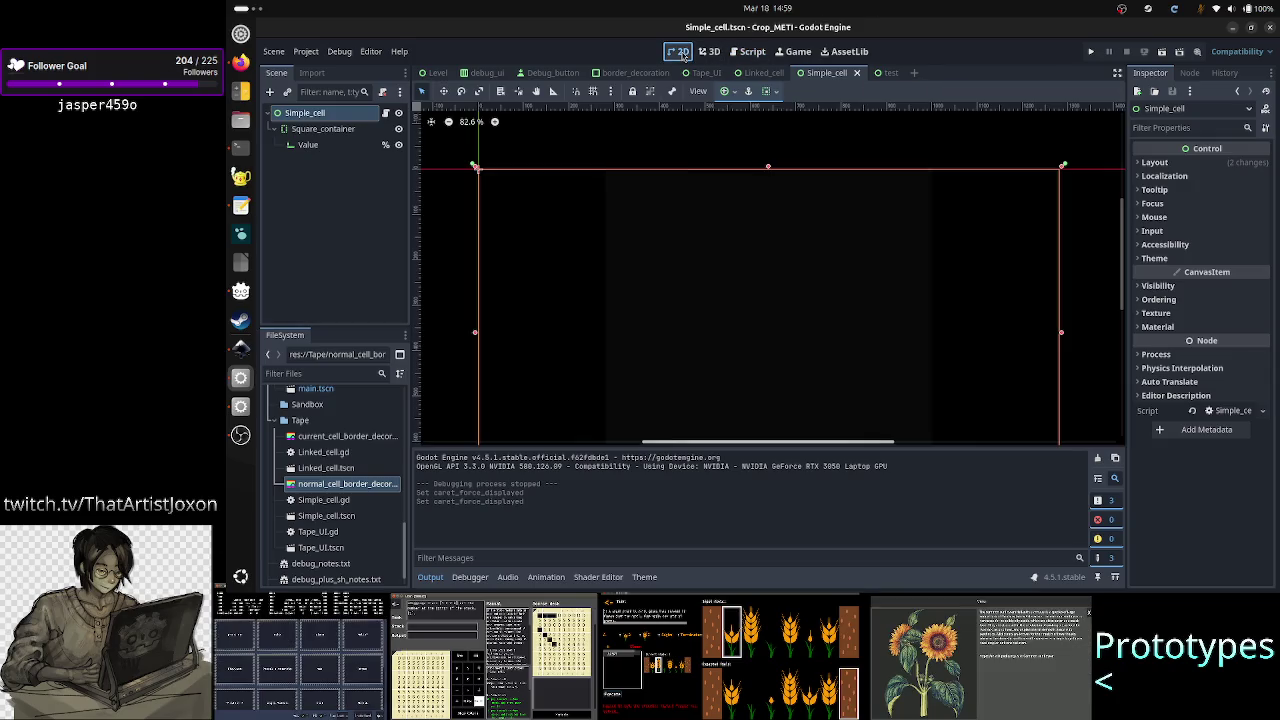
left_click(331, 150)
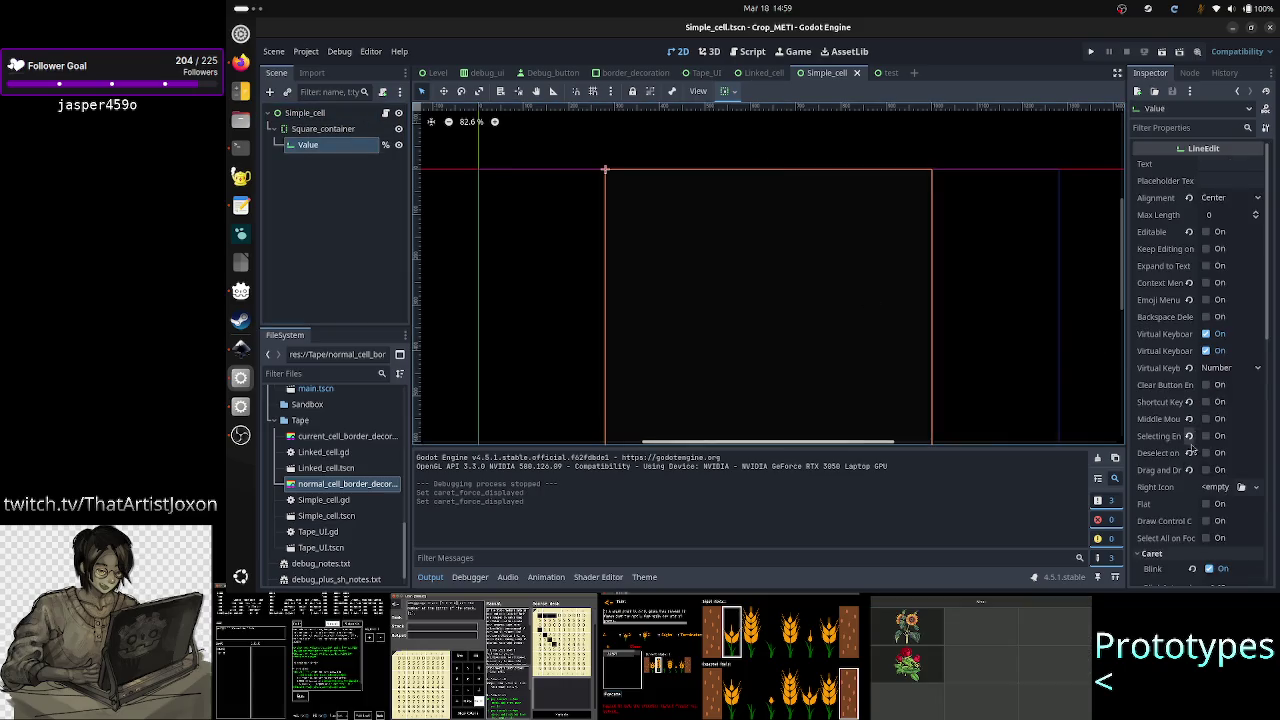
scroll(1186, 466, "down", 5)
scroll(1186, 466, "down", 1)
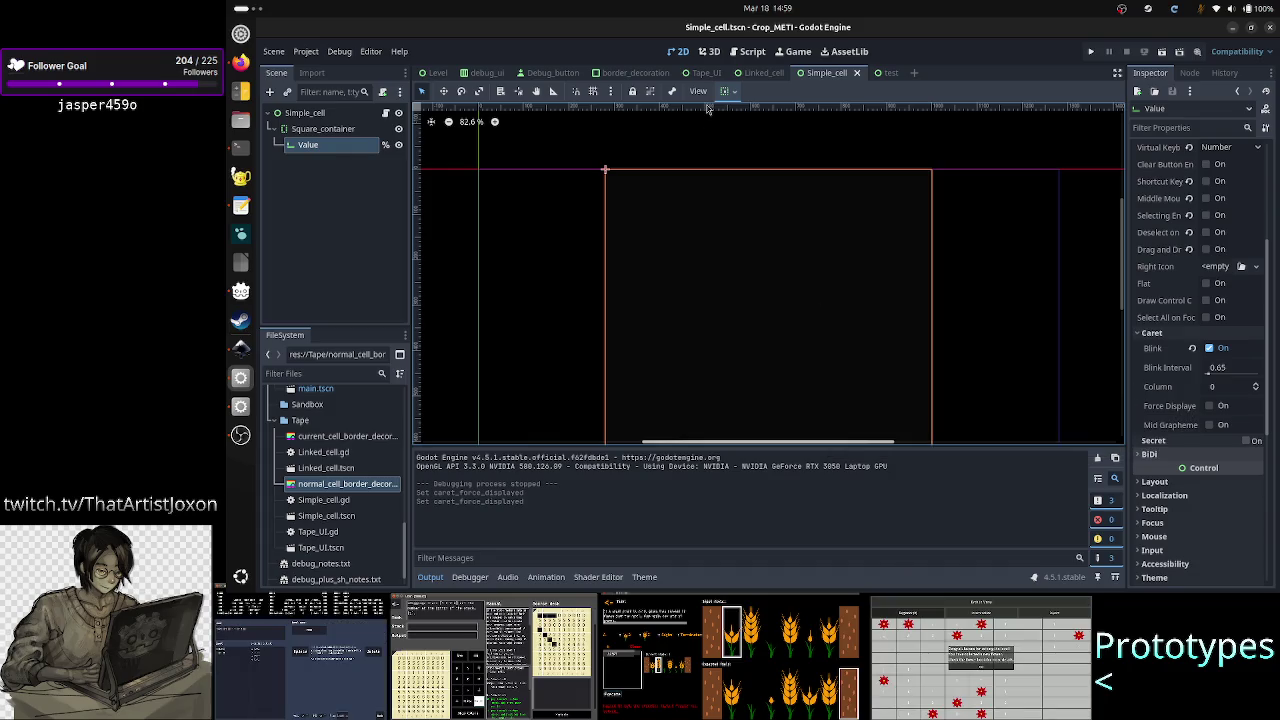
left_click(748, 51)
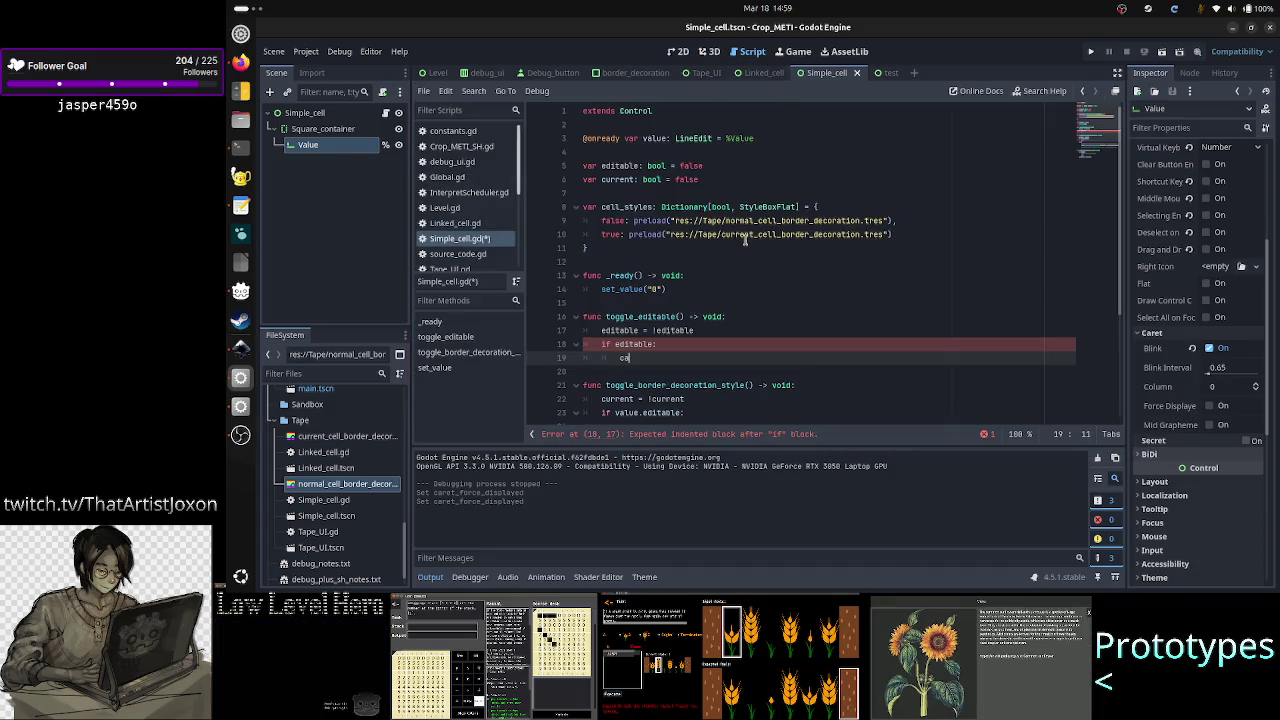
Step: Write 'value.caret_force_displayed = true' inside the if editable branch
key("BackSpace")
key("BackSpace")
type("value")
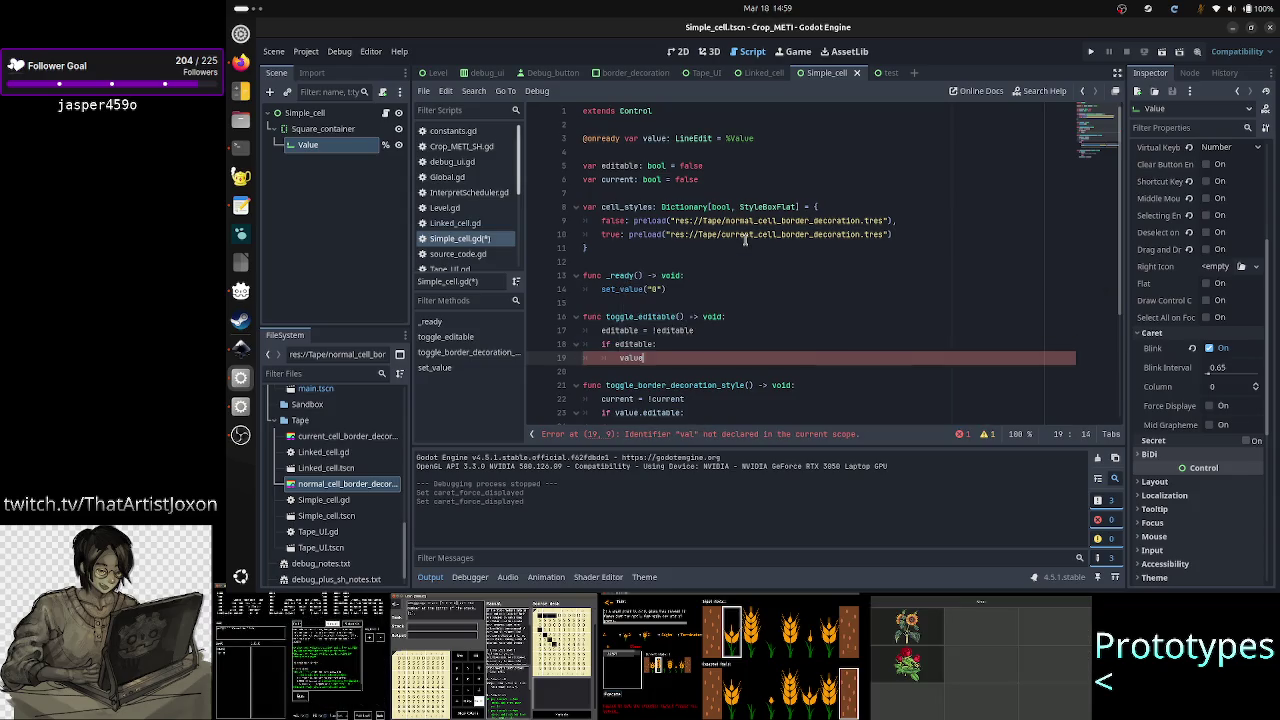
type(".caret_forc")
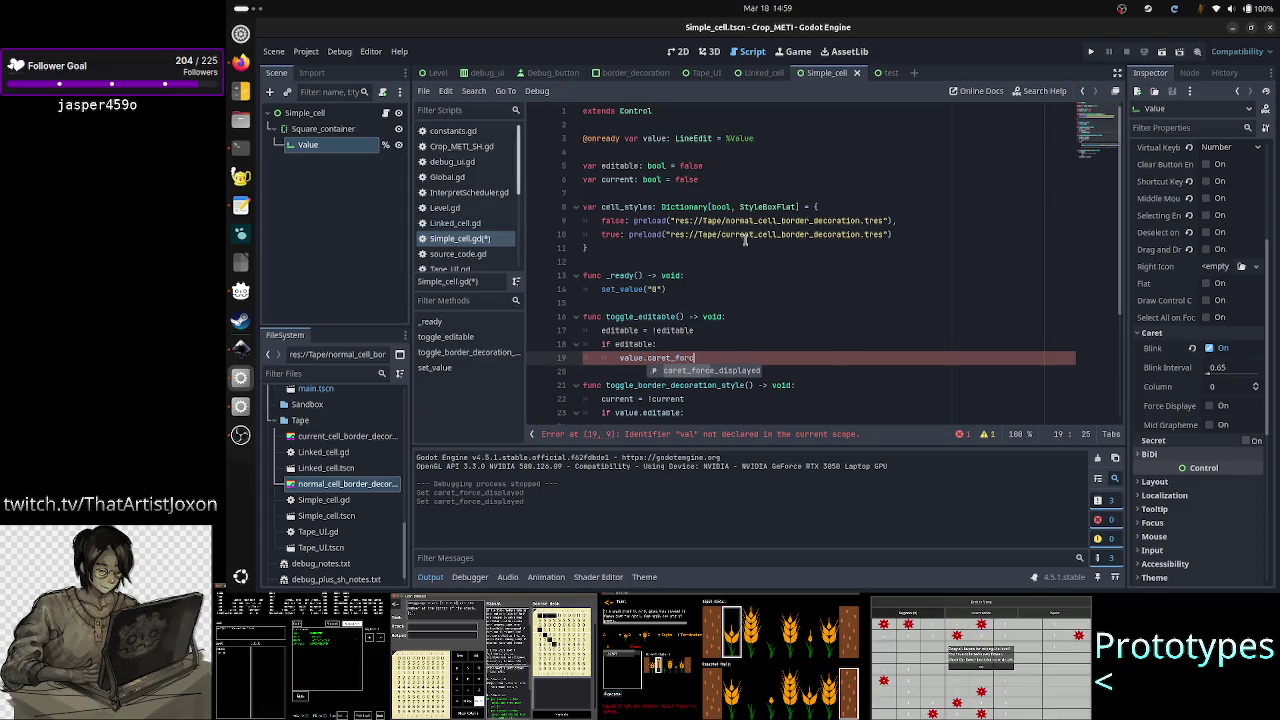
key("Return")
type("= true")
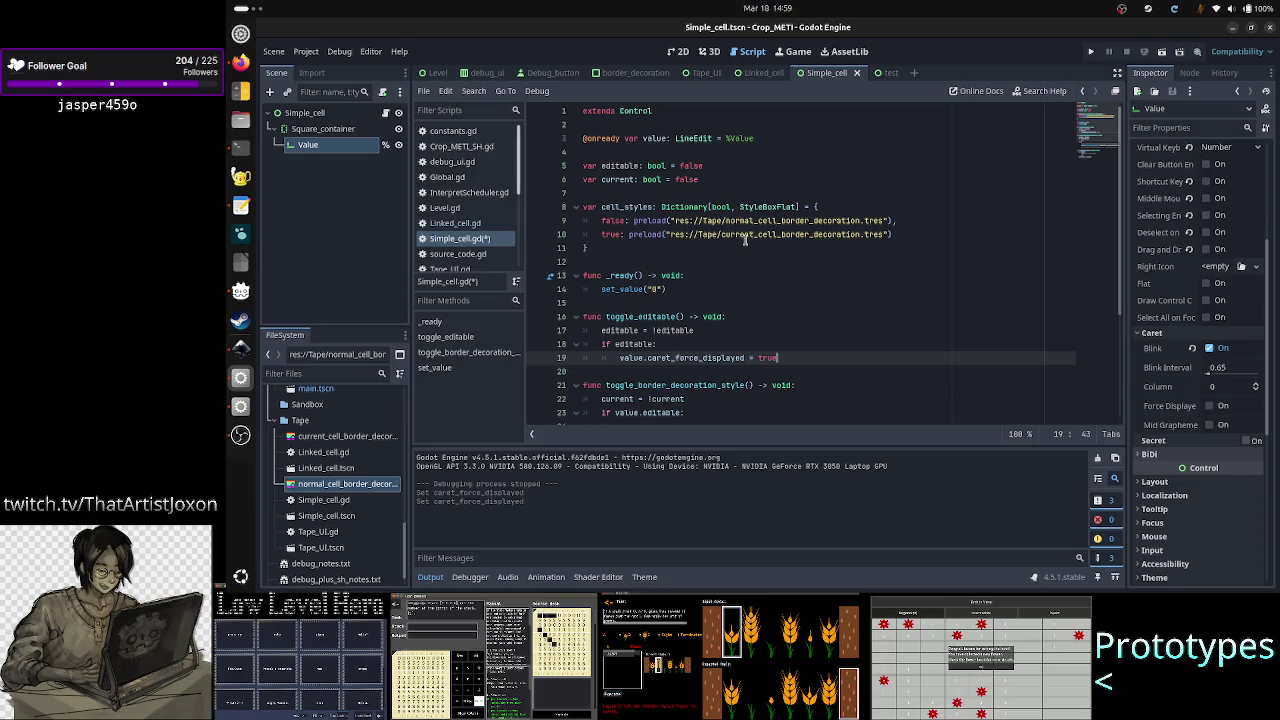
Step: Delete the if editable line, unindent the assignment, and change its value to editable
key("Home")
key("shift+Tab")
key("Up")
key("ctrl+shift+k")
key("End")
key("BackSpace")
key("BackSpace")
key("BackSpace")
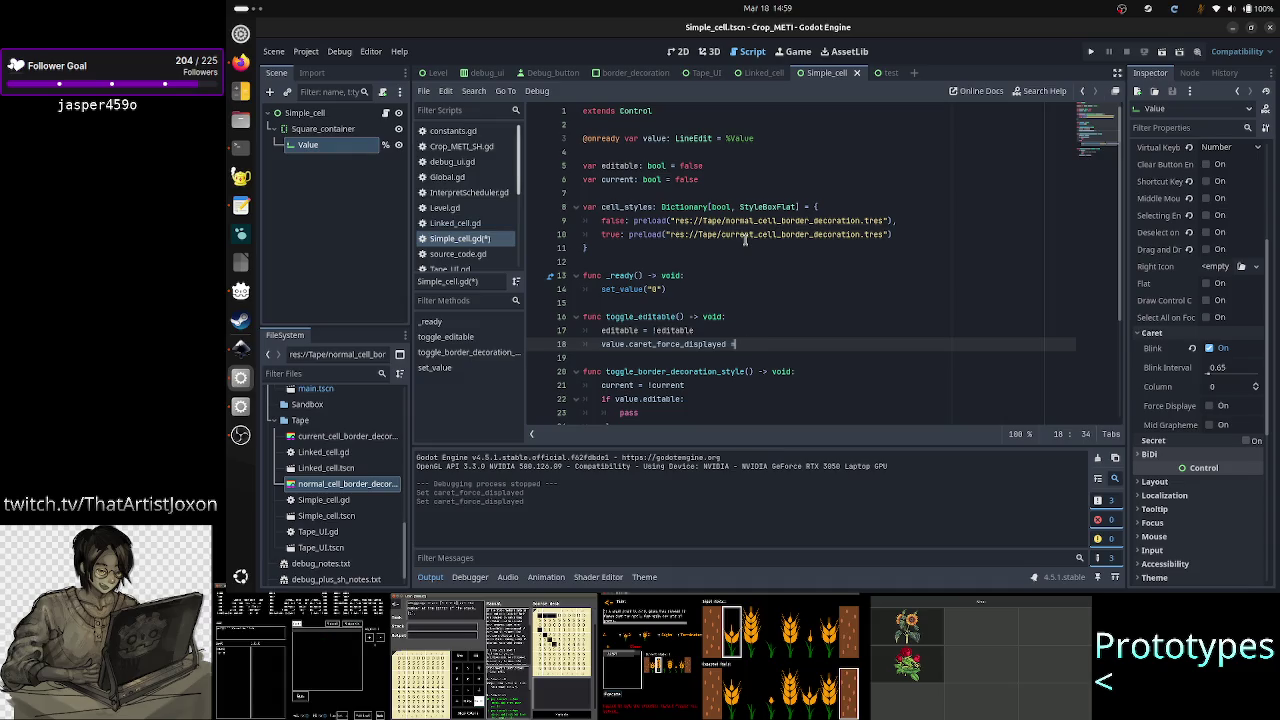
type(" edit")
key("Return")
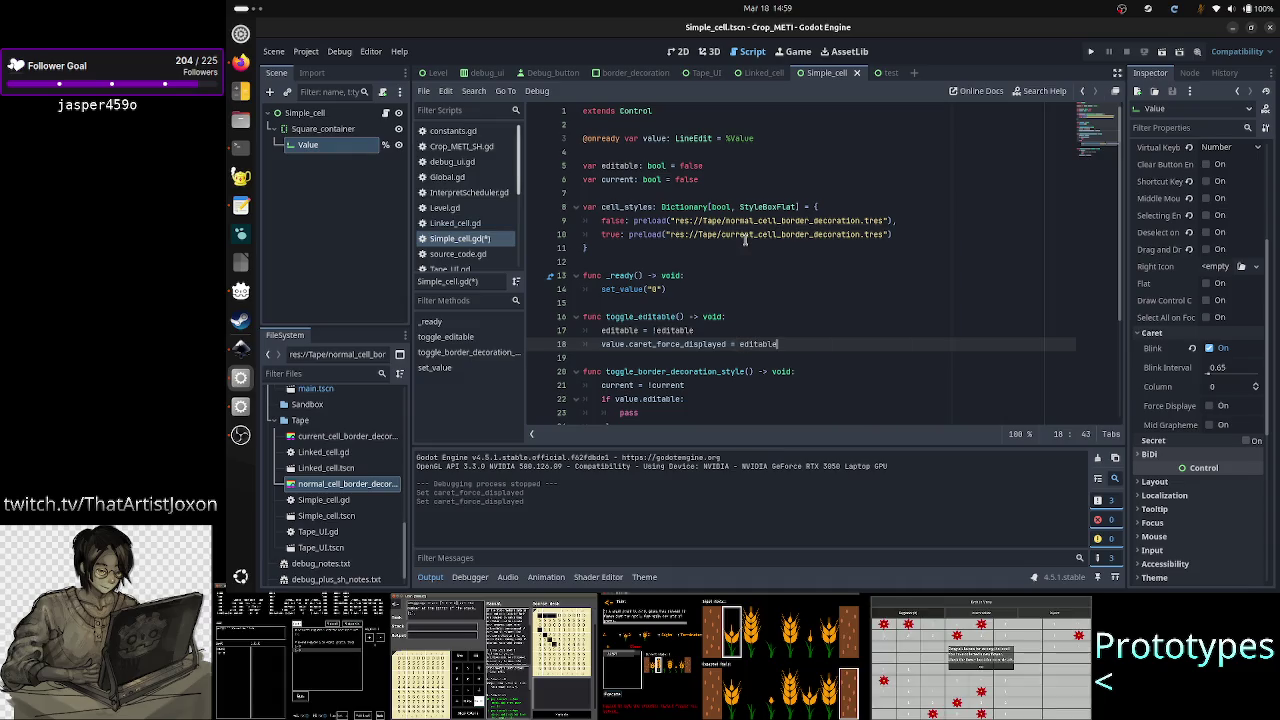
Step: Step through line 18 to check the word editable in the assignment
key("shift+Left")
key("shift+Left")
key("shift+Left")
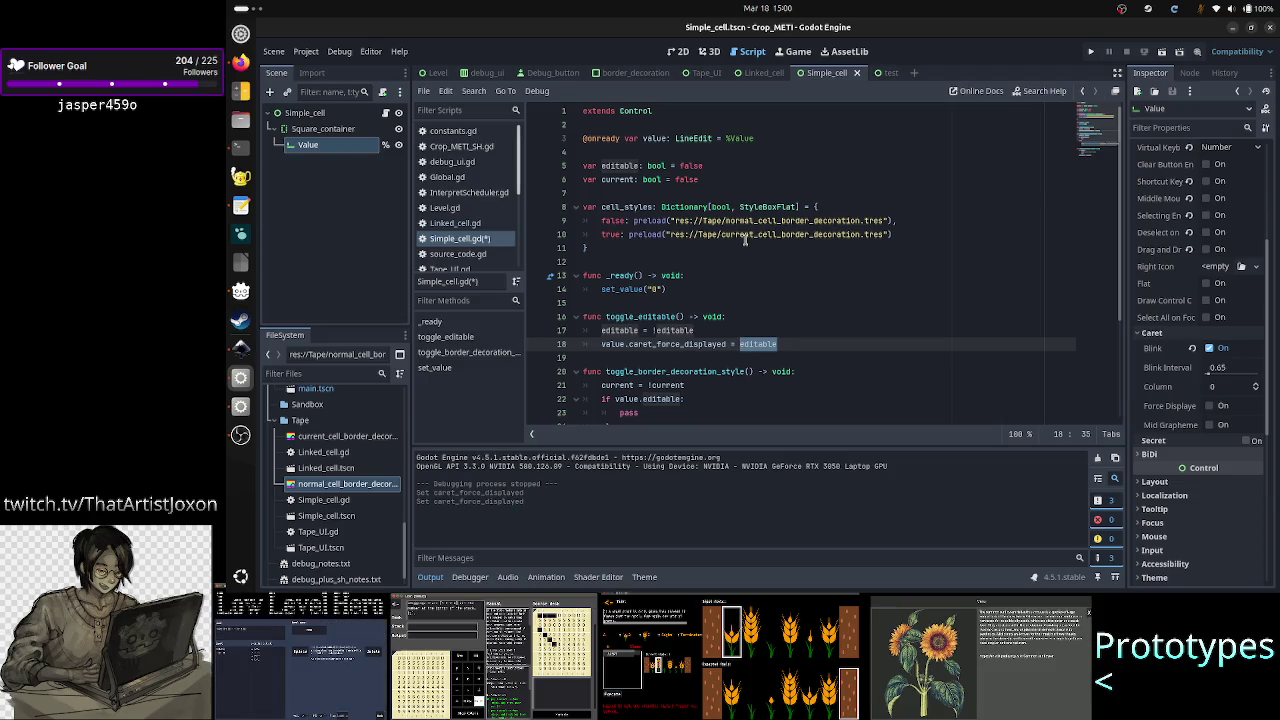
key("Left")
key("Left")
key("Left")
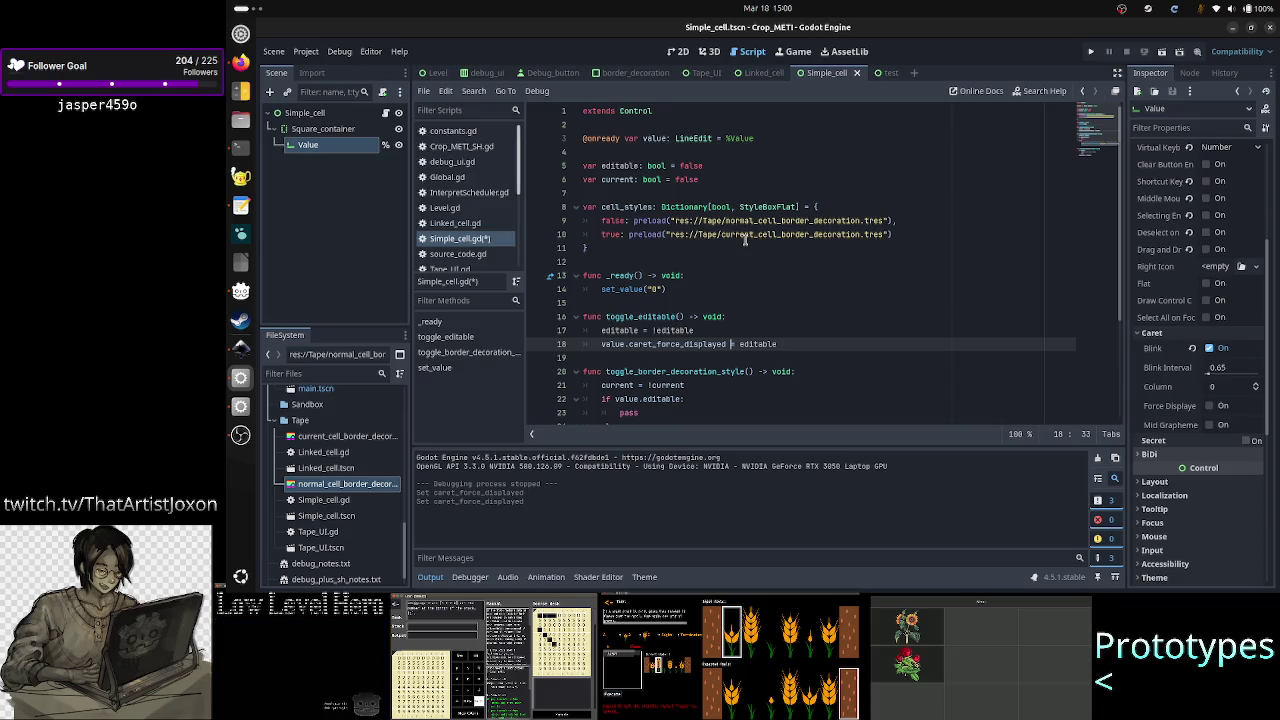
key("Right")
key("Right")
key("Right")
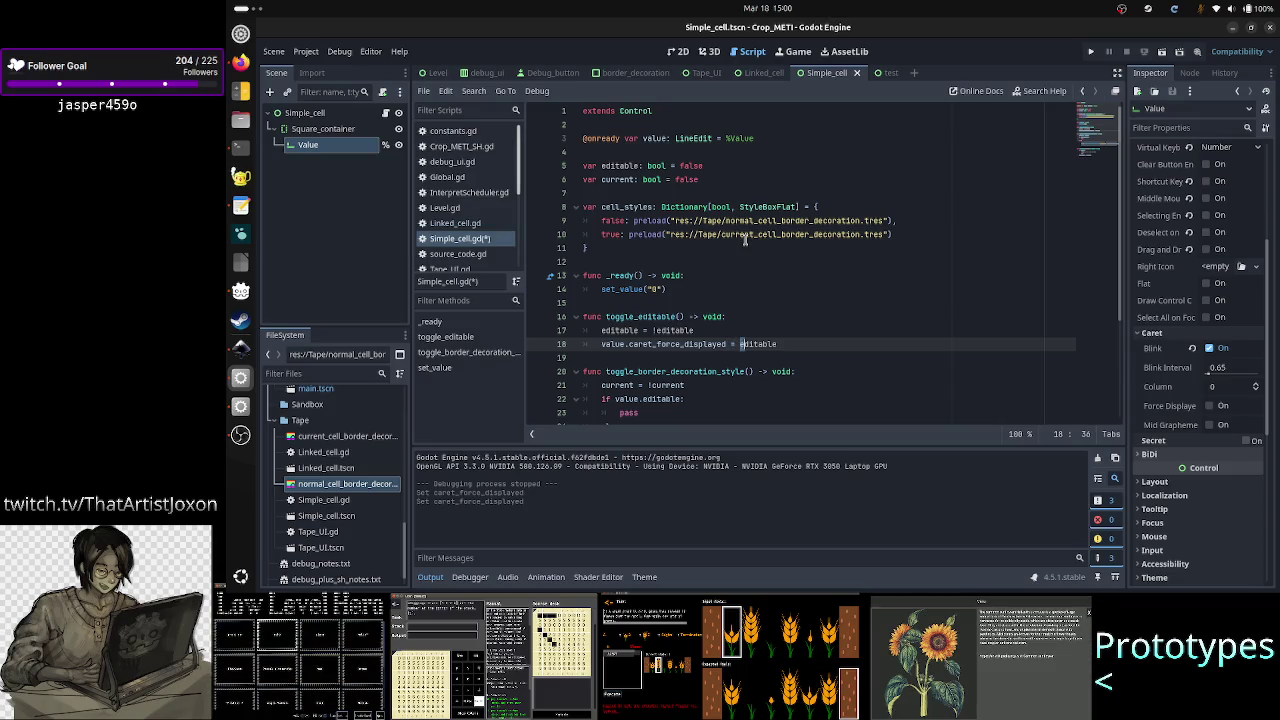
key("shift+Right")
key("shift+Right")
key("shift+Right")
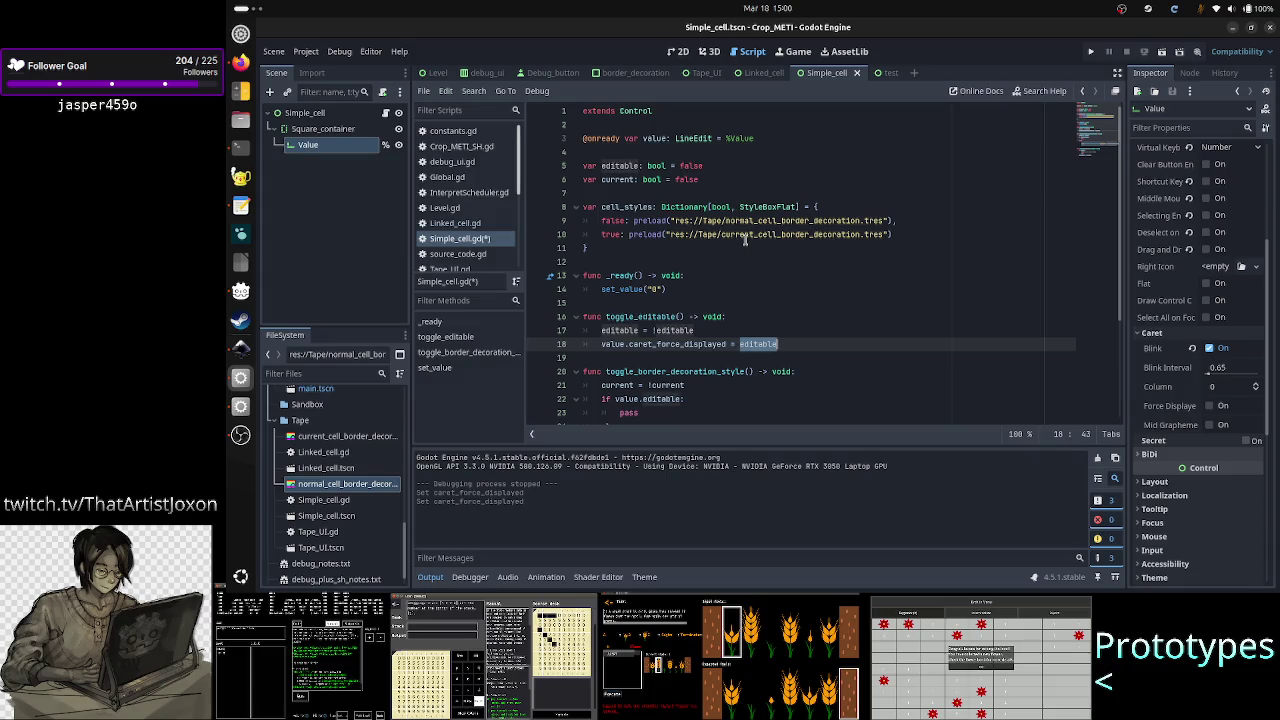
key("Left")
key("Right")
key("Right")
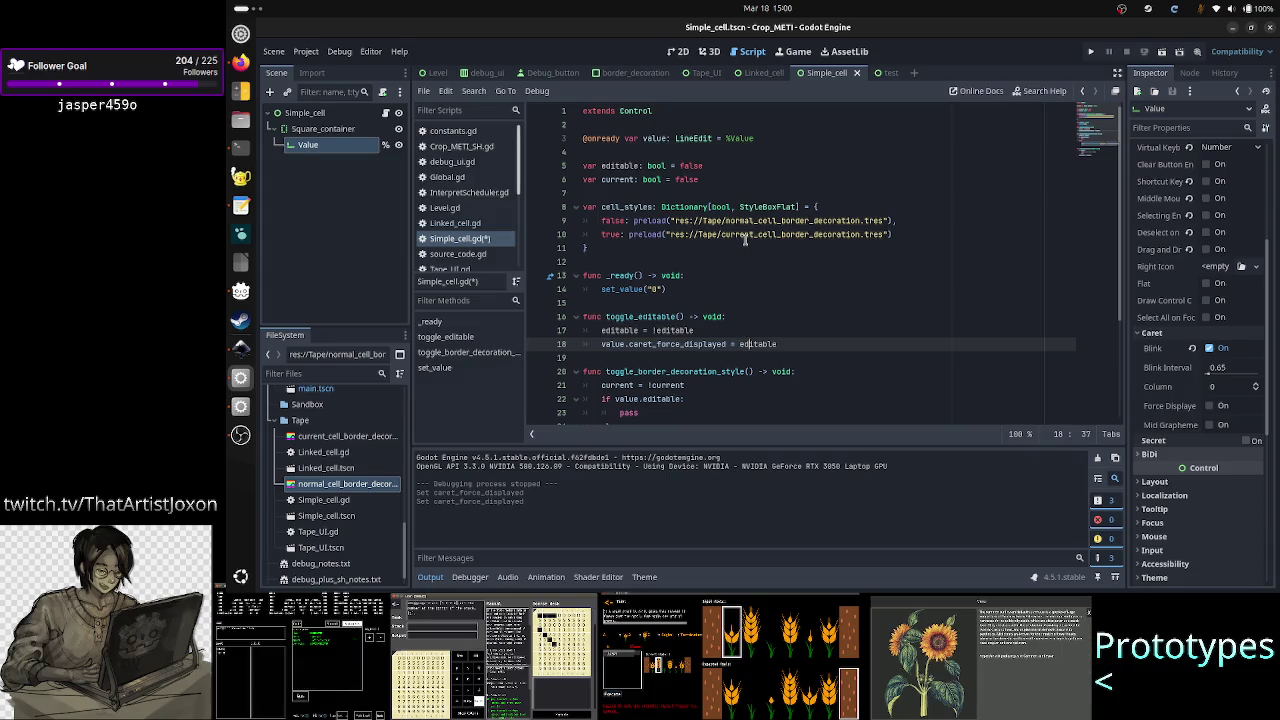
key("Down")
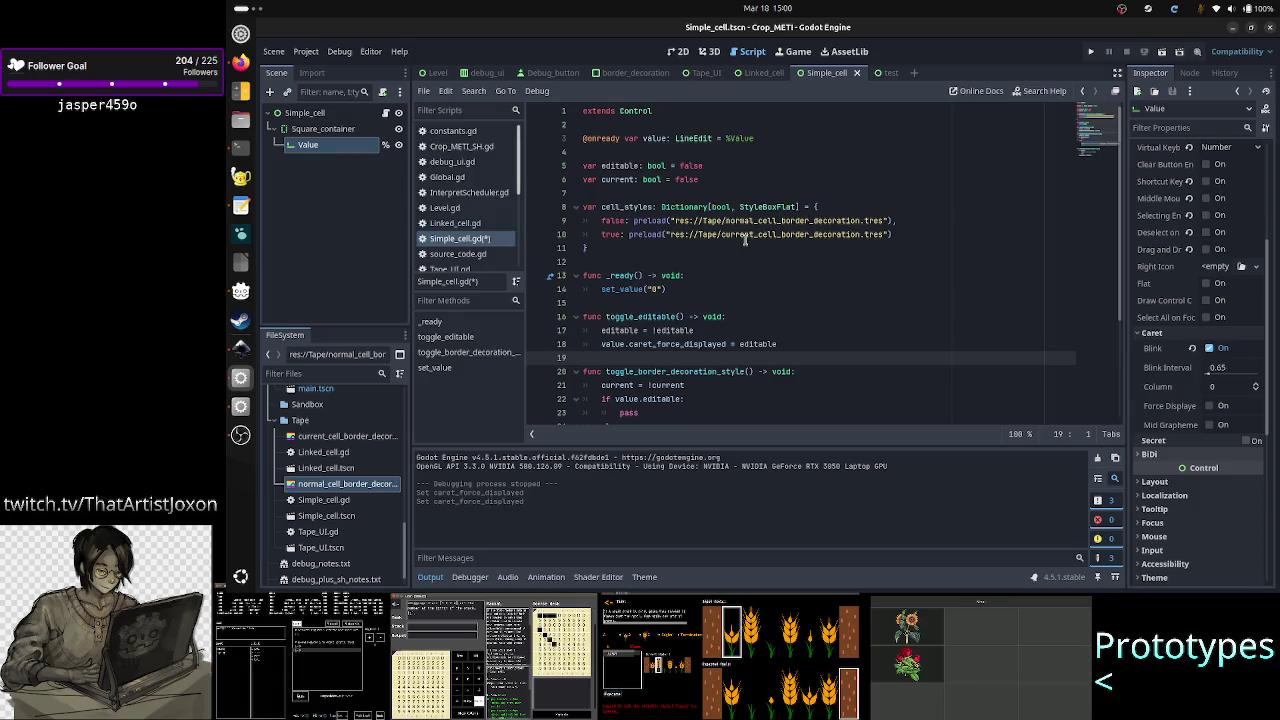
Step: Save Simple_cell.gd, return to the 2D scene view, and bring up the cell border notes
key("Up")
key("Up")
key("Up")
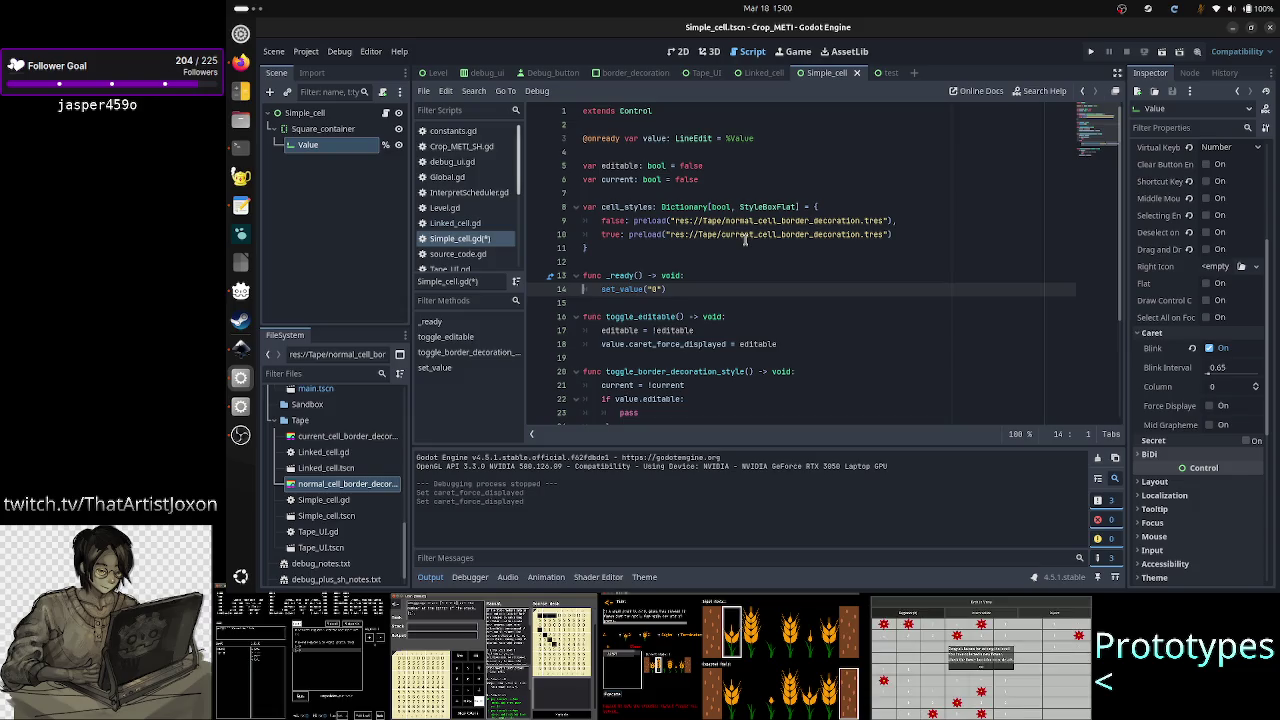
scroll(1177, 372, "up", 5)
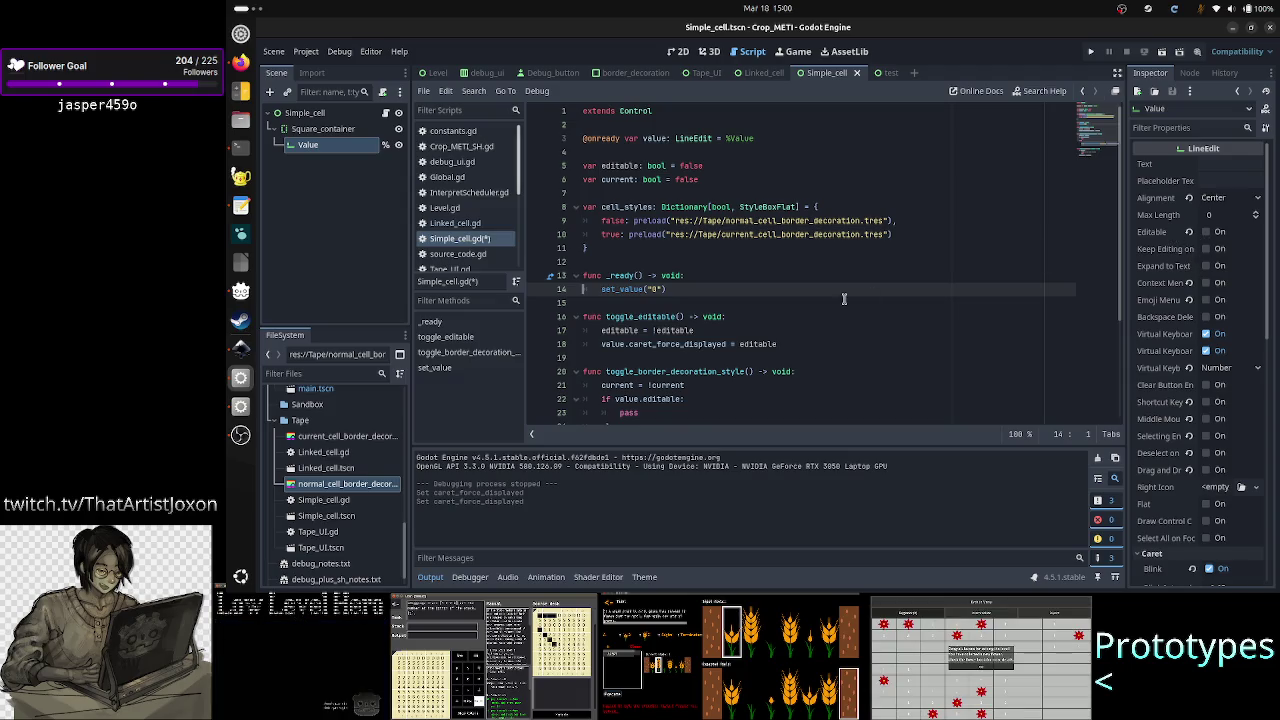
left_click(794, 342)
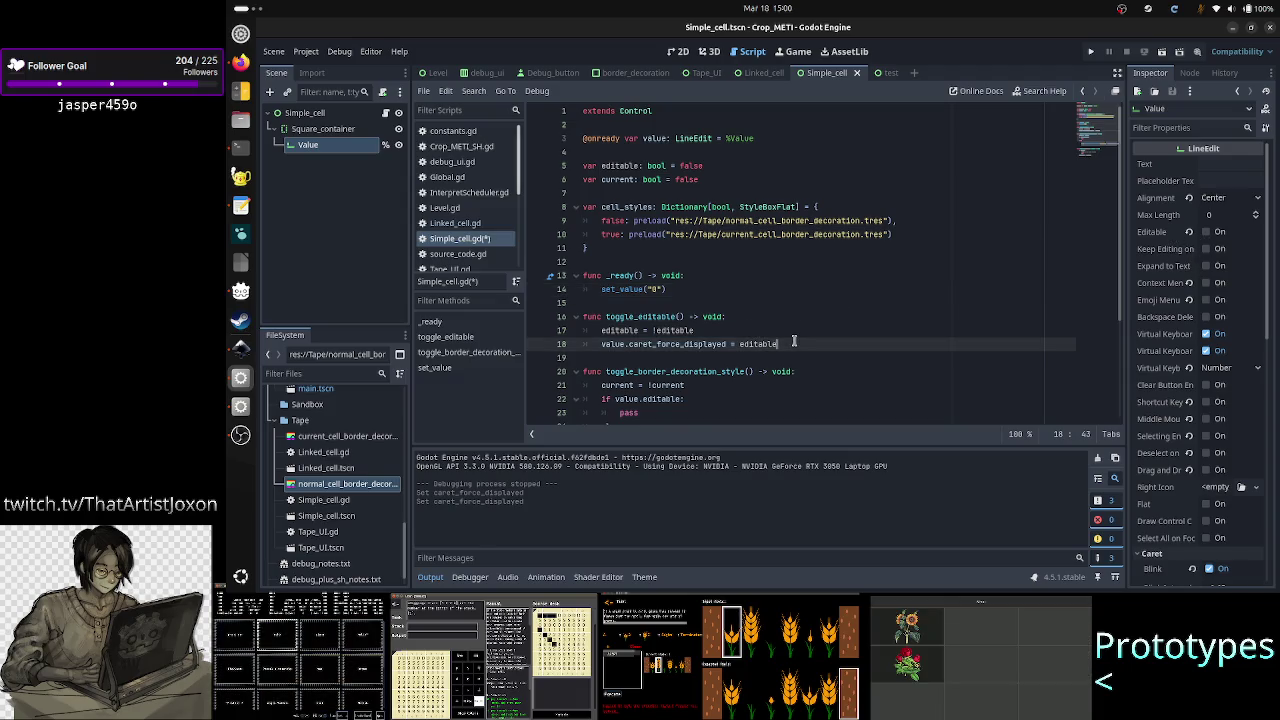
scroll(760, 340, "down", 3)
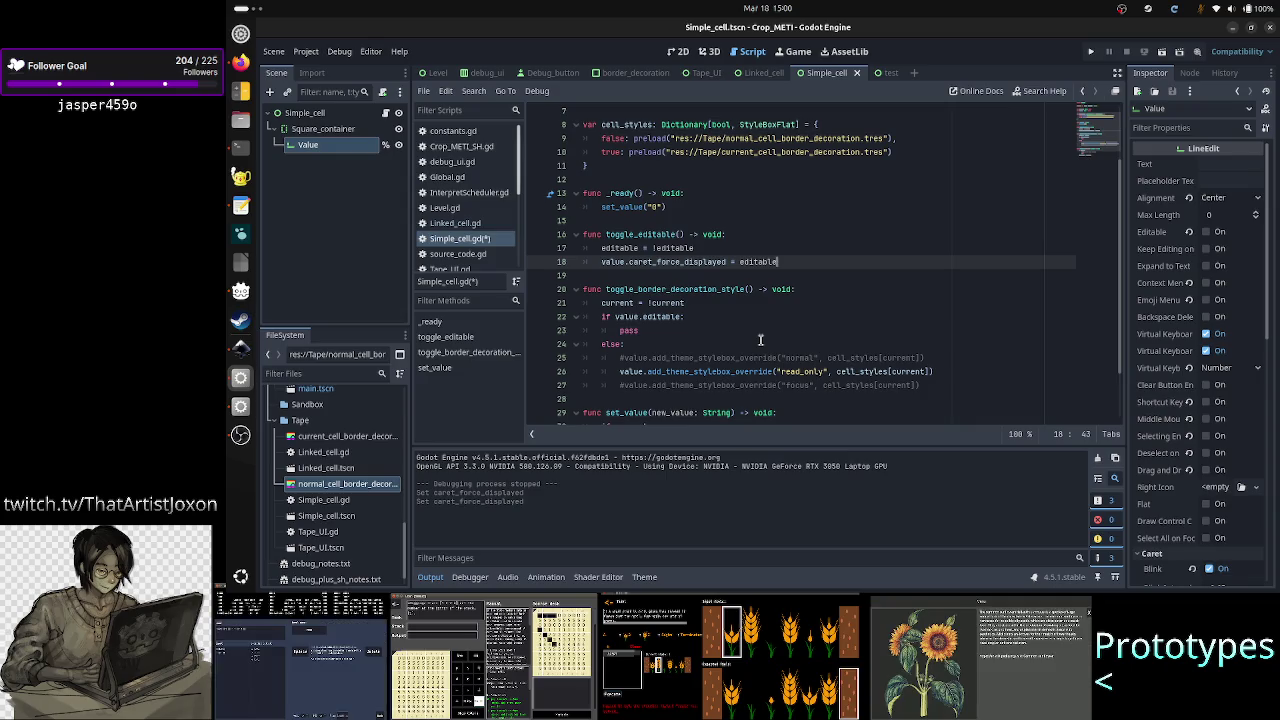
scroll(760, 340, "up", 2)
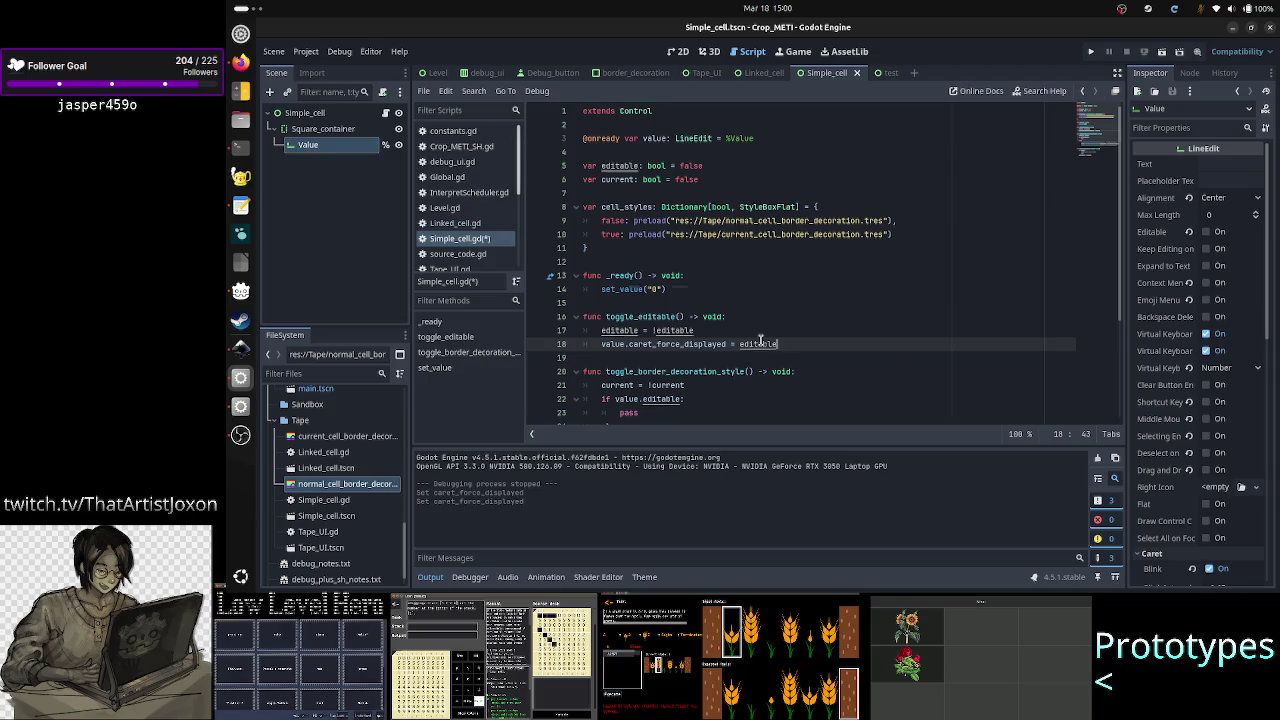
key("ctrl+s")
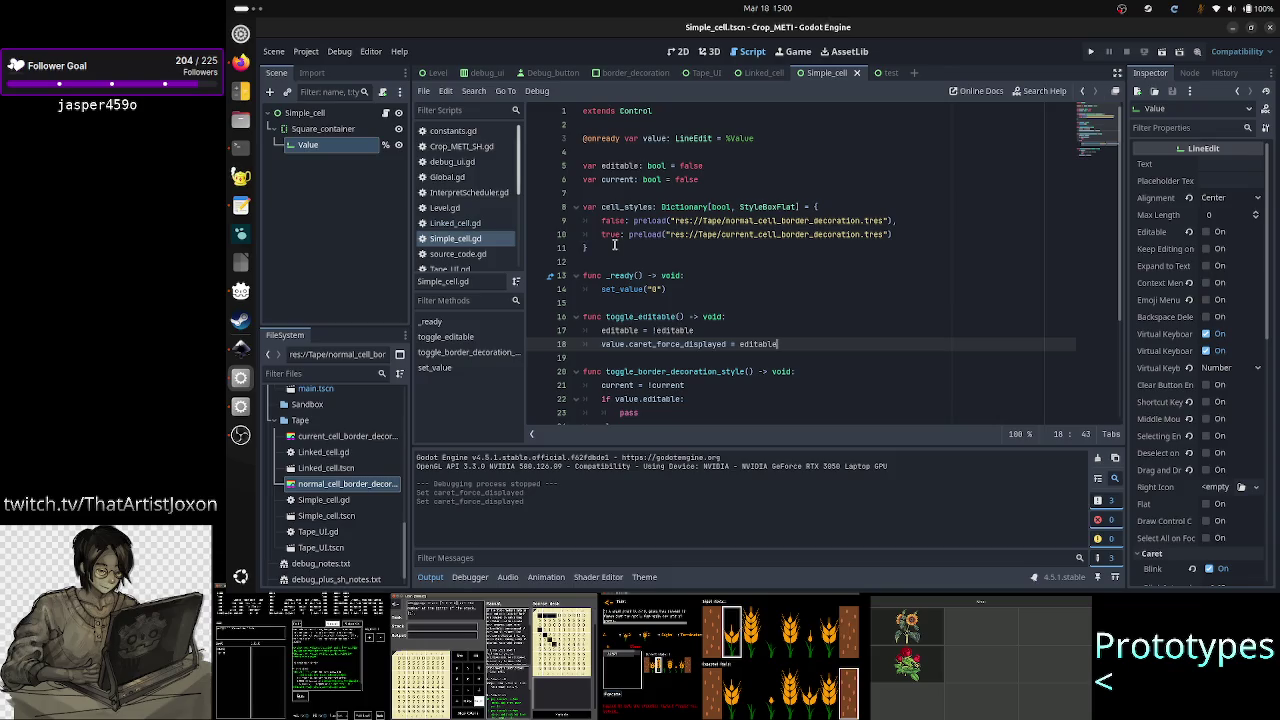
left_click(687, 57)
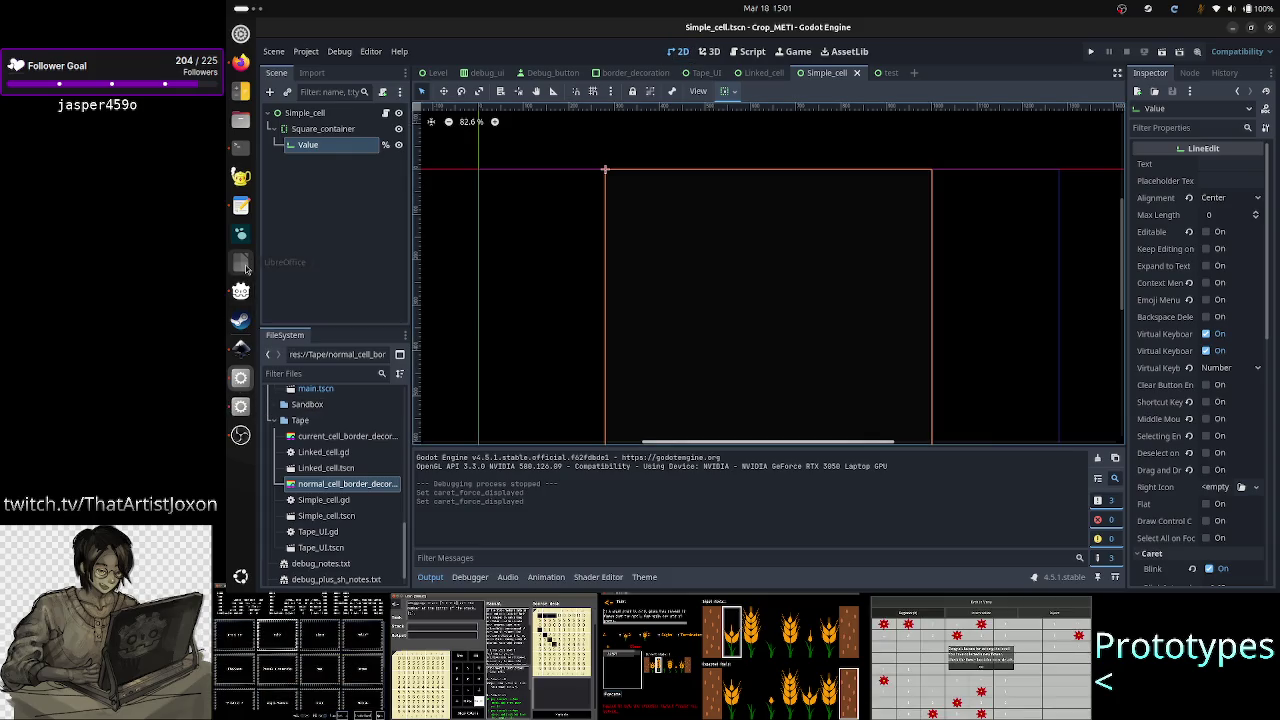
left_click(240, 205)
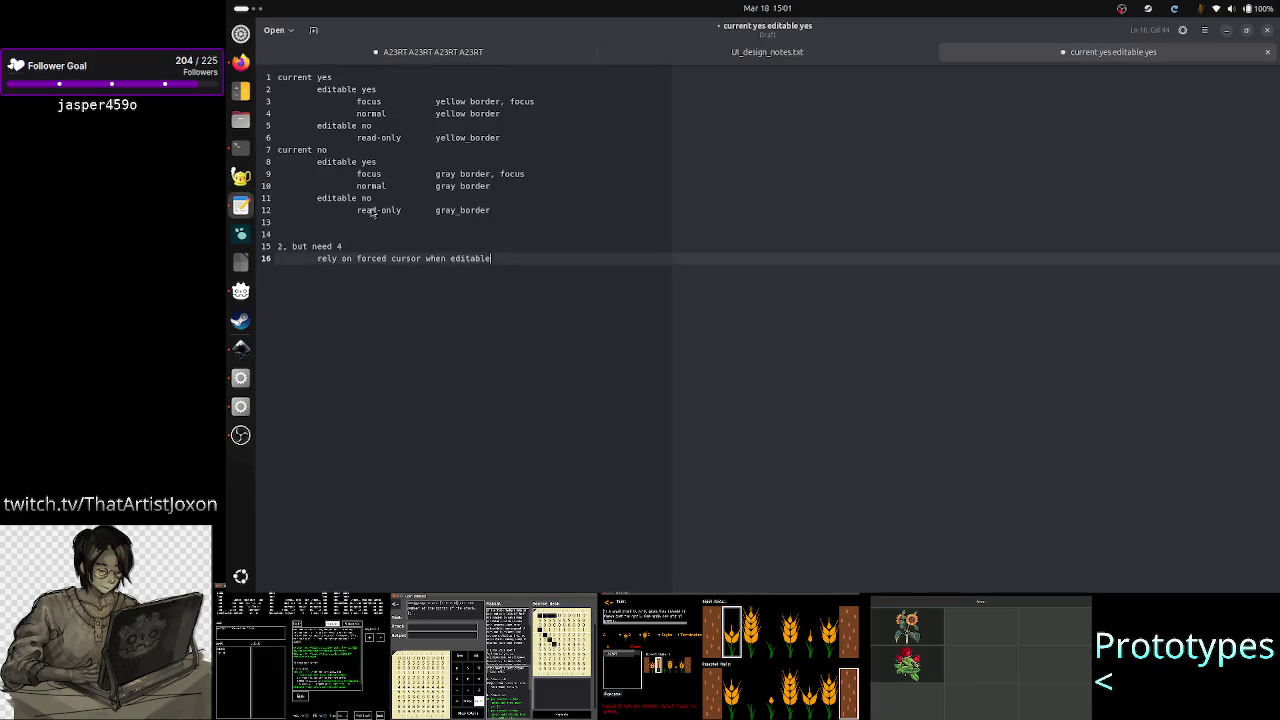
left_click(469, 172)
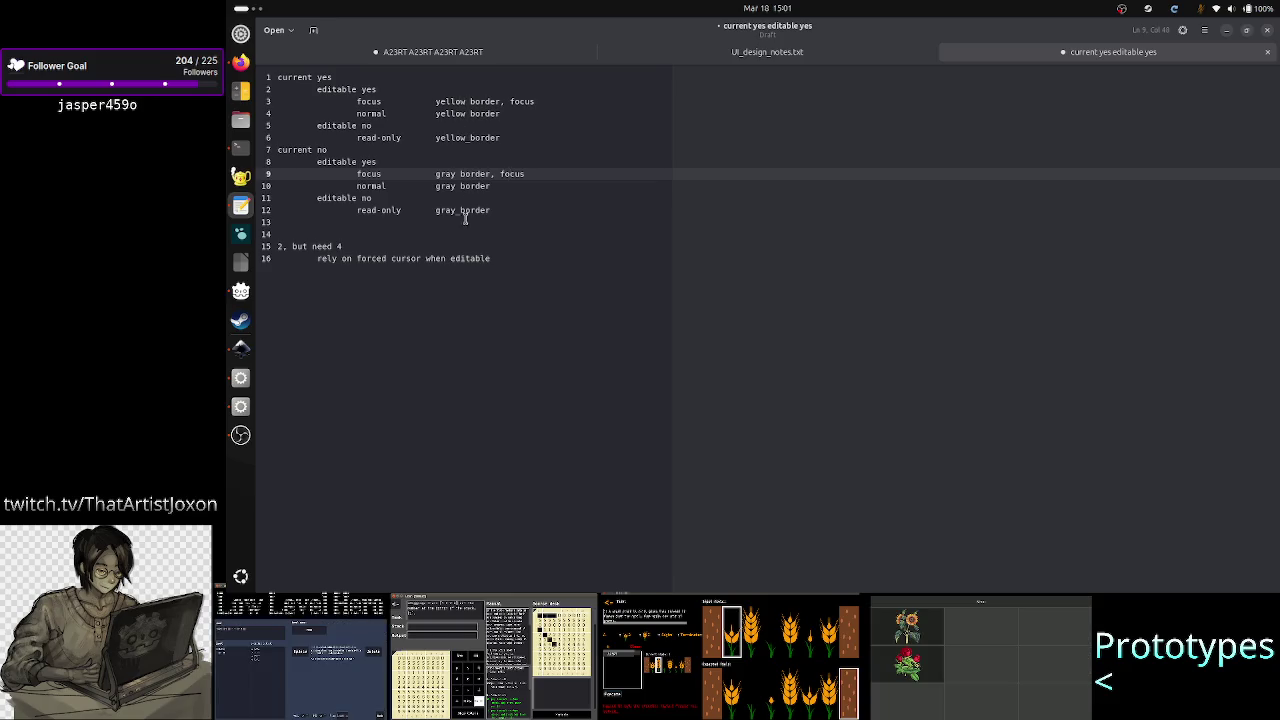
left_click(474, 186)
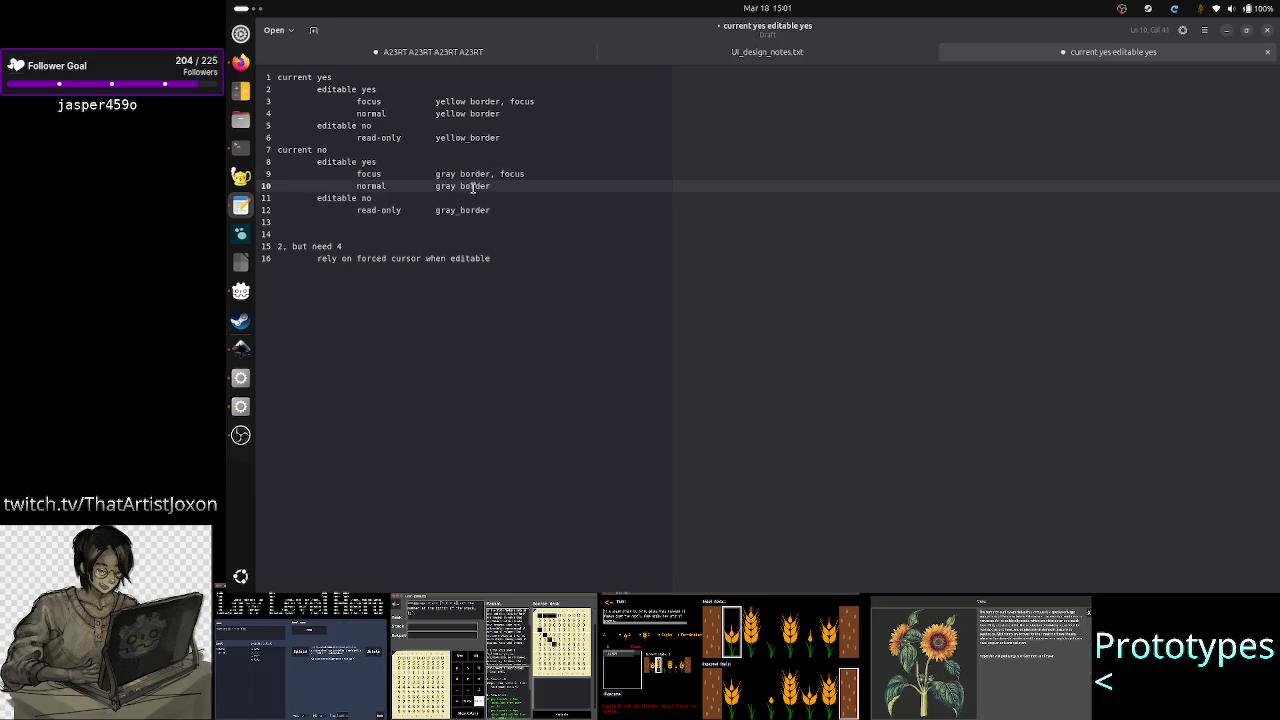
left_click_drag(477, 174, 526, 177)
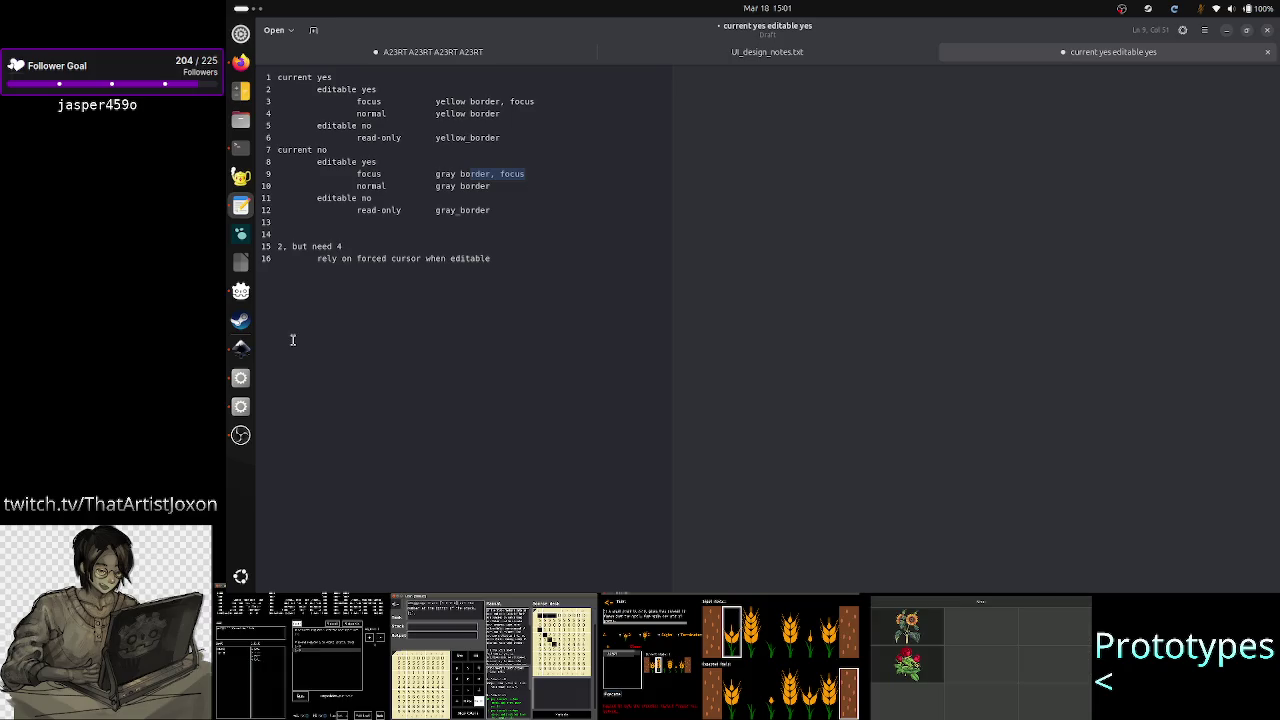
left_click(240, 380)
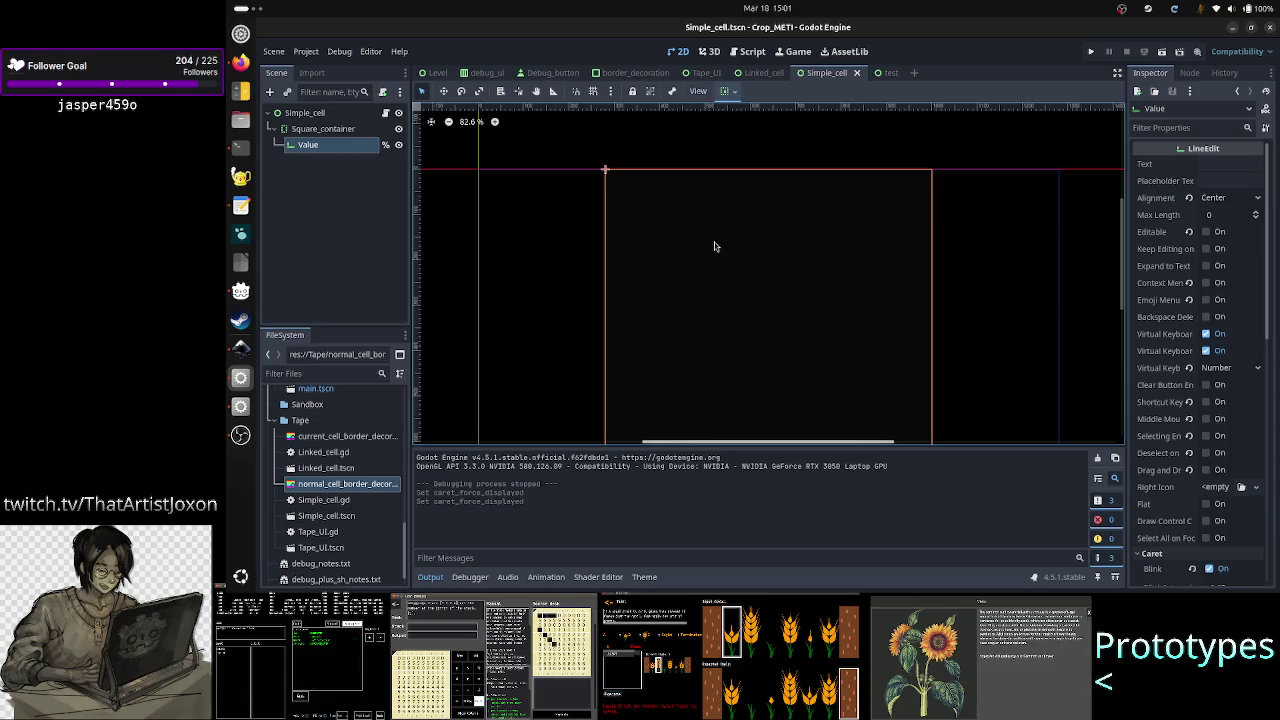
Step: Scroll the Inspector to the Value field's Normal, Read Only and Focus style overrides, then bring up the terminal
scroll(1192, 457, "down", 10)
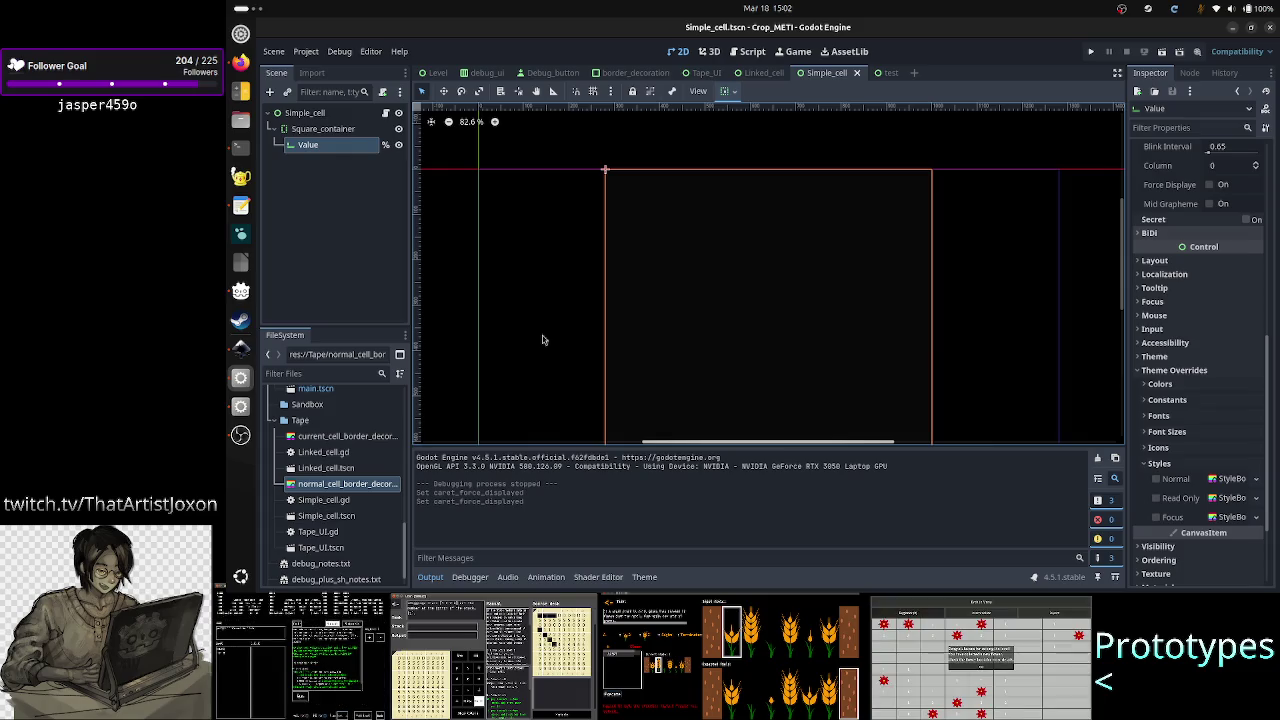
left_click(240, 150)
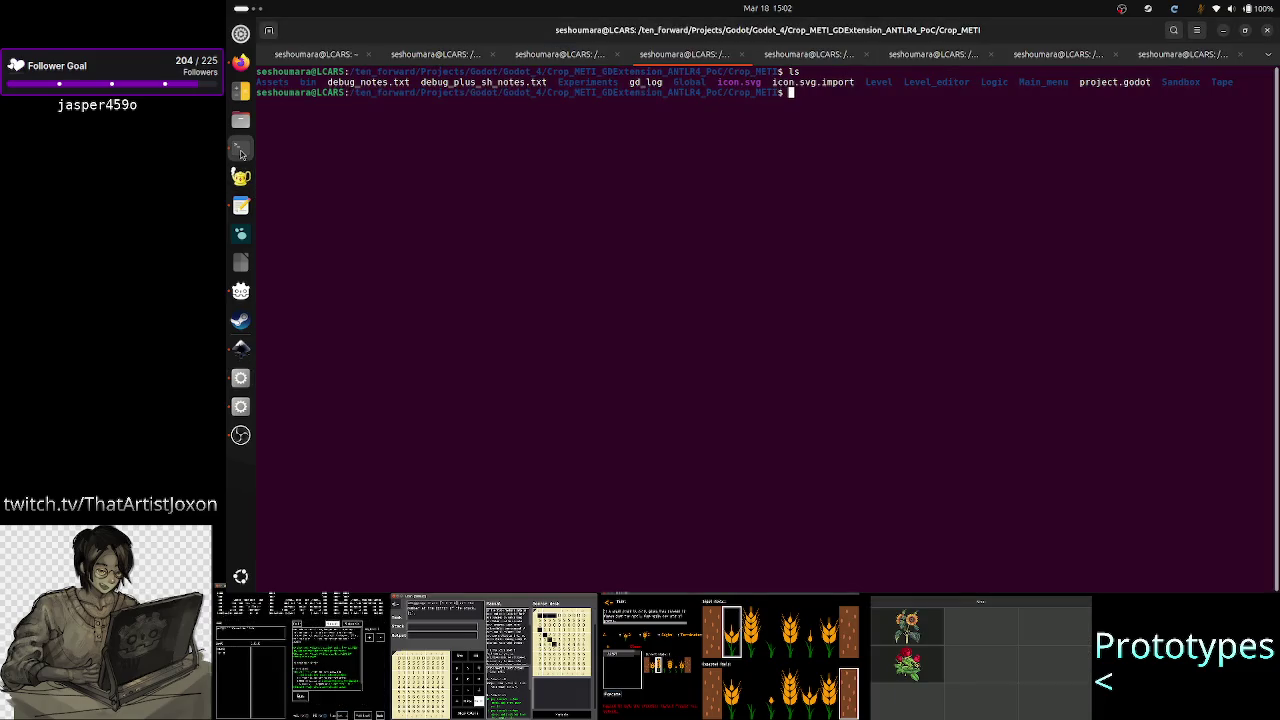
Step: Look over the GDExtension src file listing, selecting the InterpreterData.h name
left_click(833, 63)
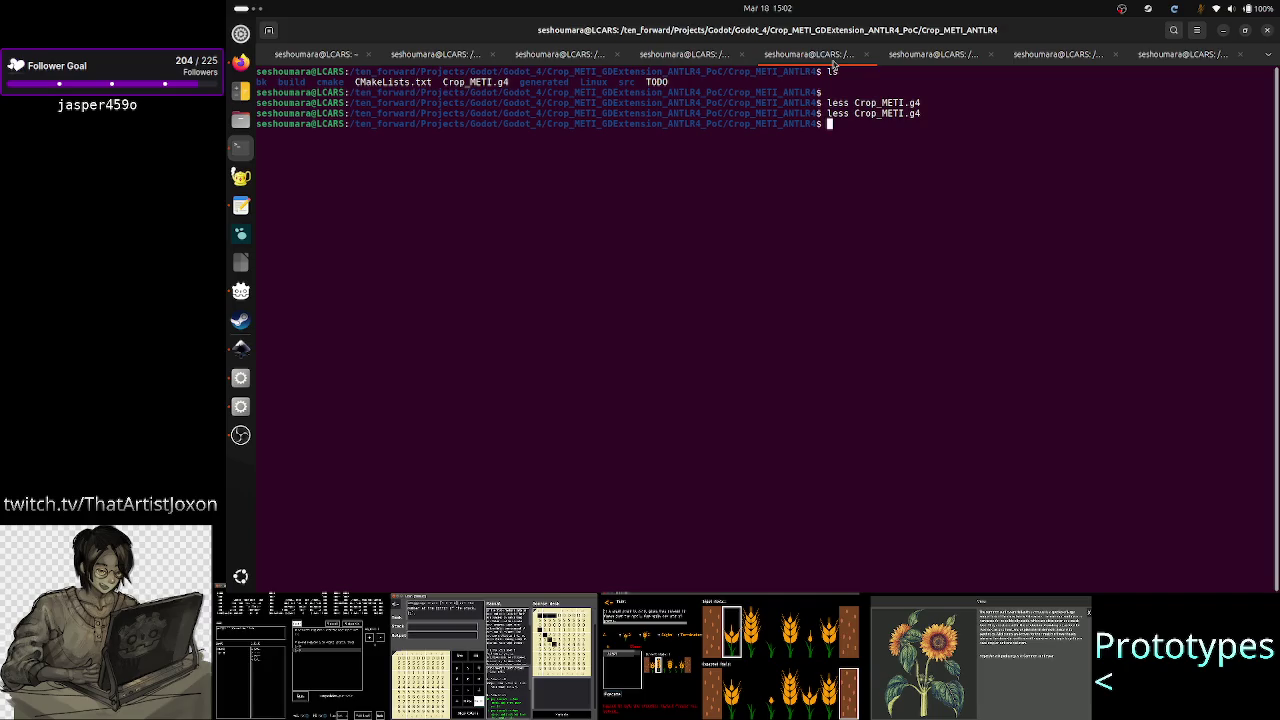
left_click(895, 60)
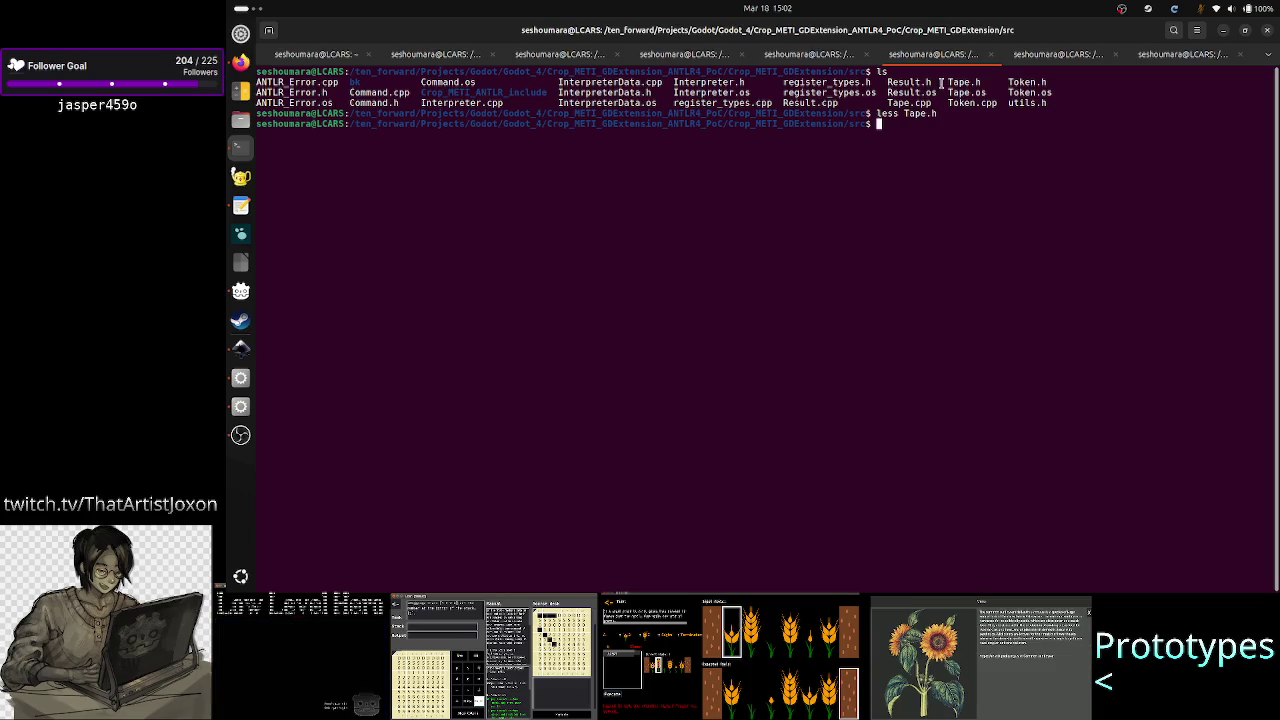
left_click_drag(1009, 103, 612, 85)
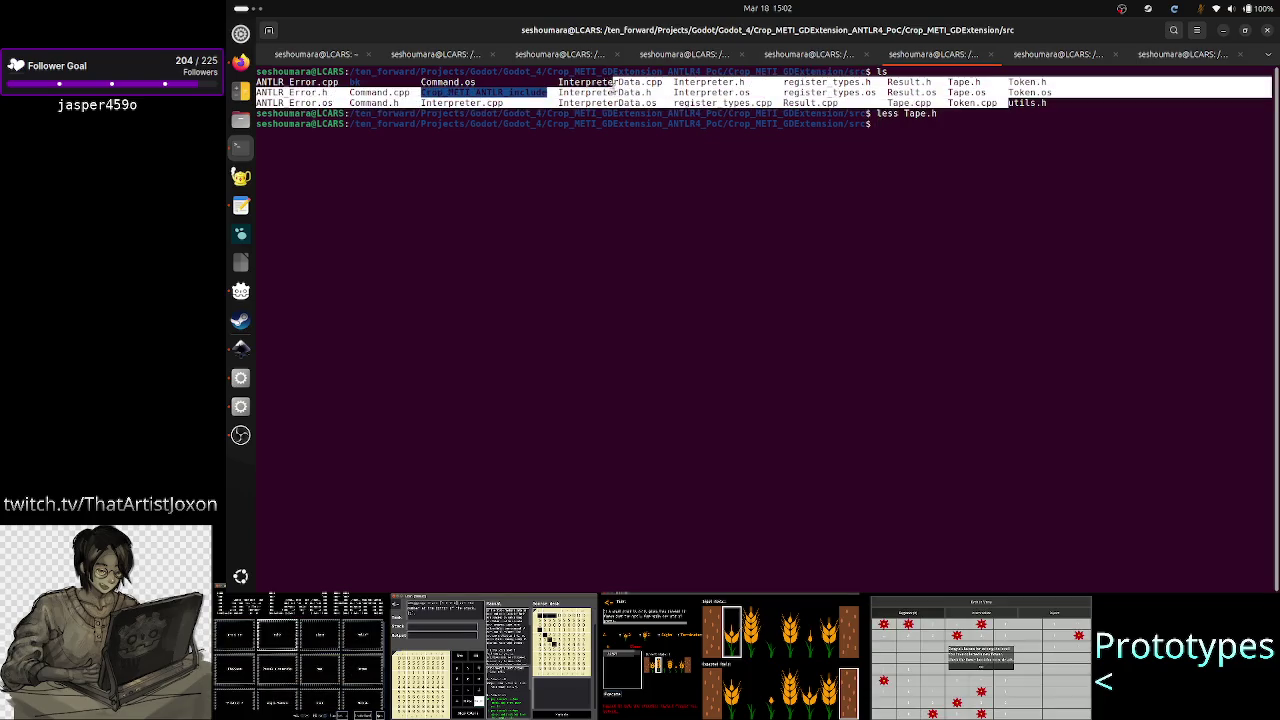
left_click(614, 97)
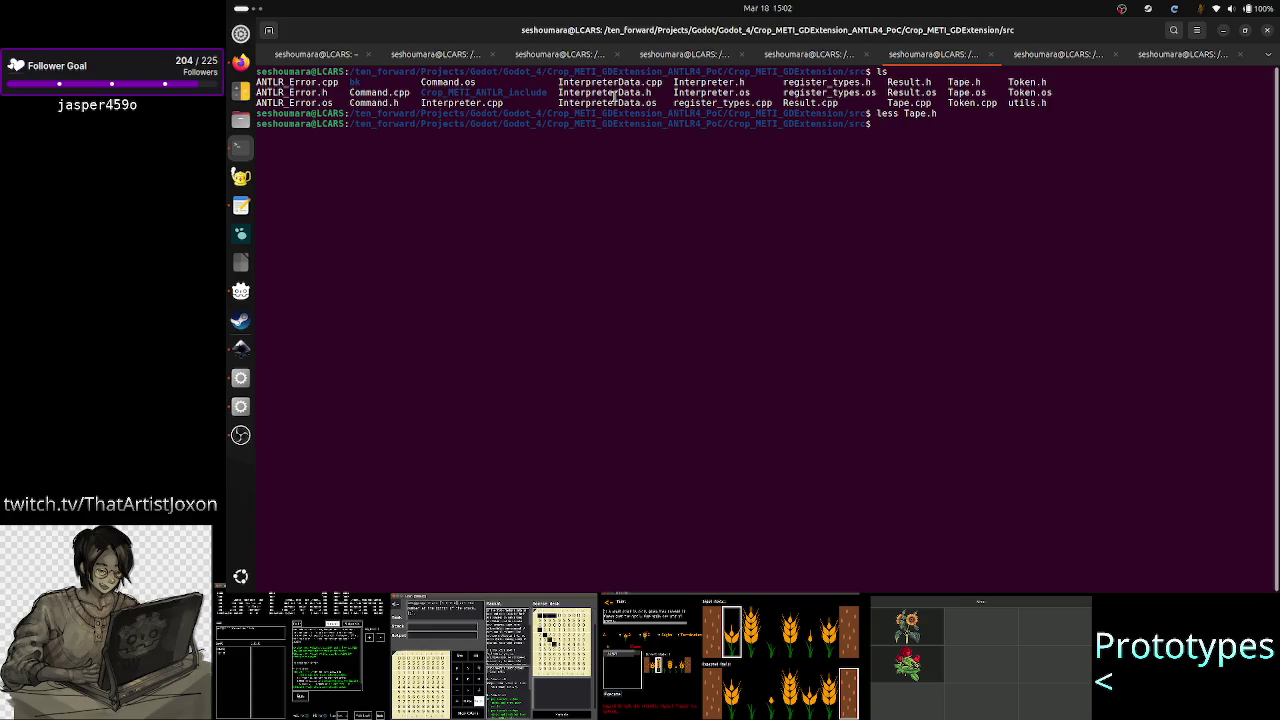
double_click(614, 94)
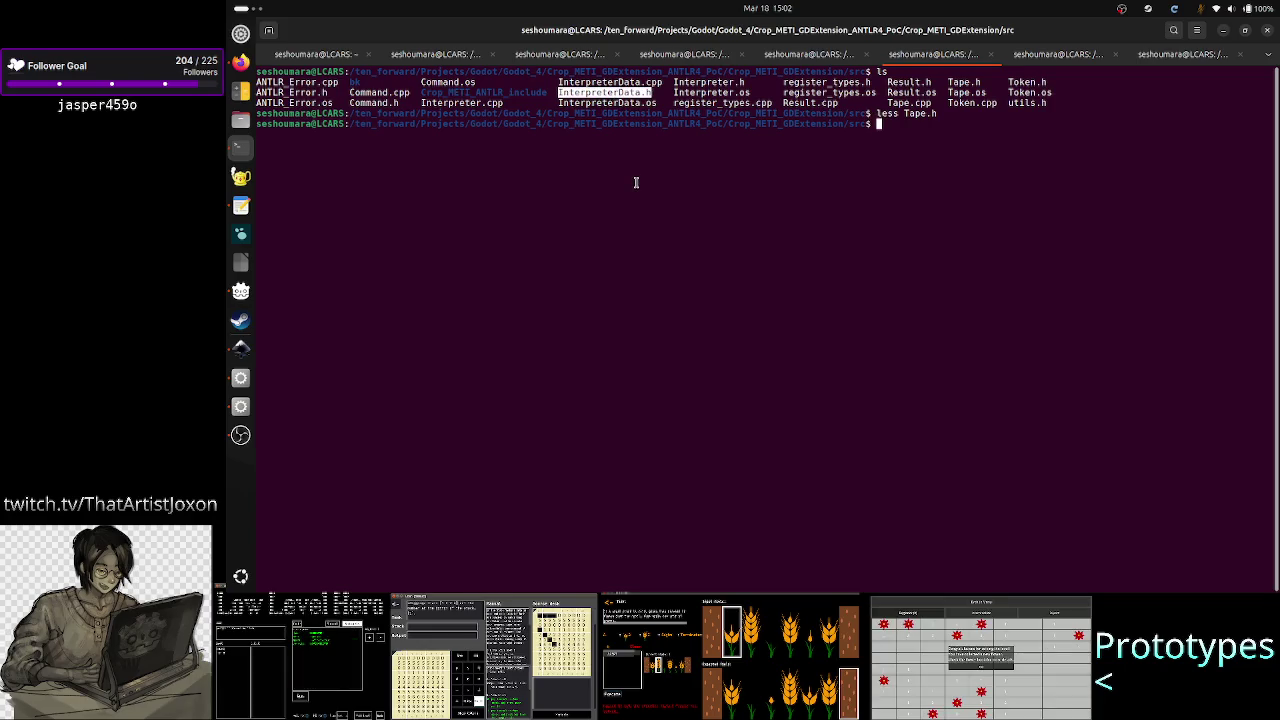
left_click(748, 182)
Step: Run 'ls src/' in the Crop_METI_ANTLR4 tab, then bring up the Inkscape tape-cell mockup
left_click(821, 58)
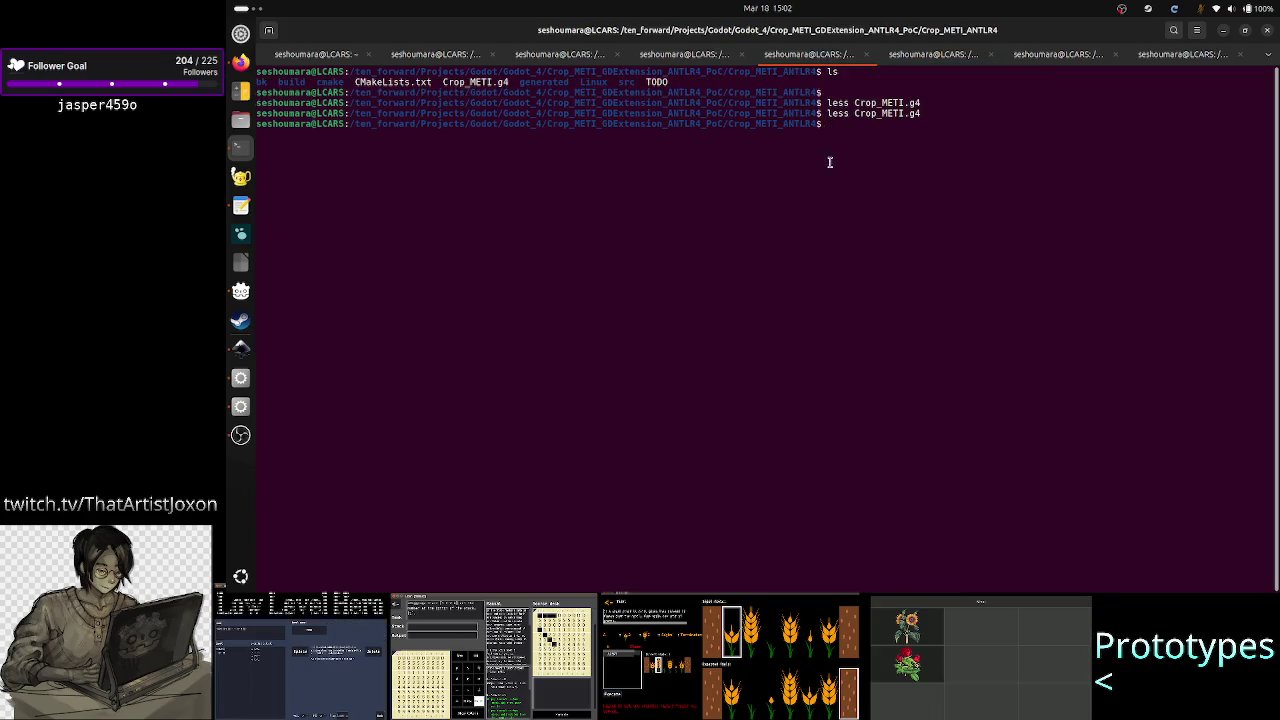
type("ls src/")
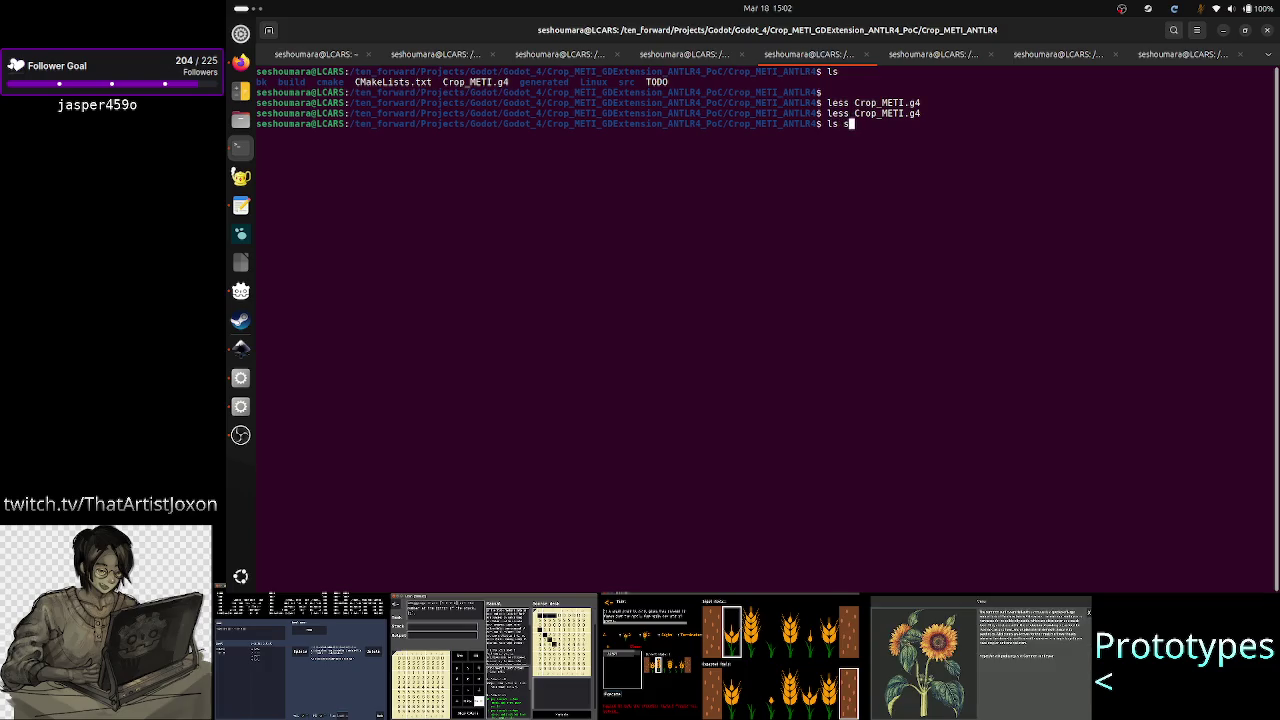
key("Return")
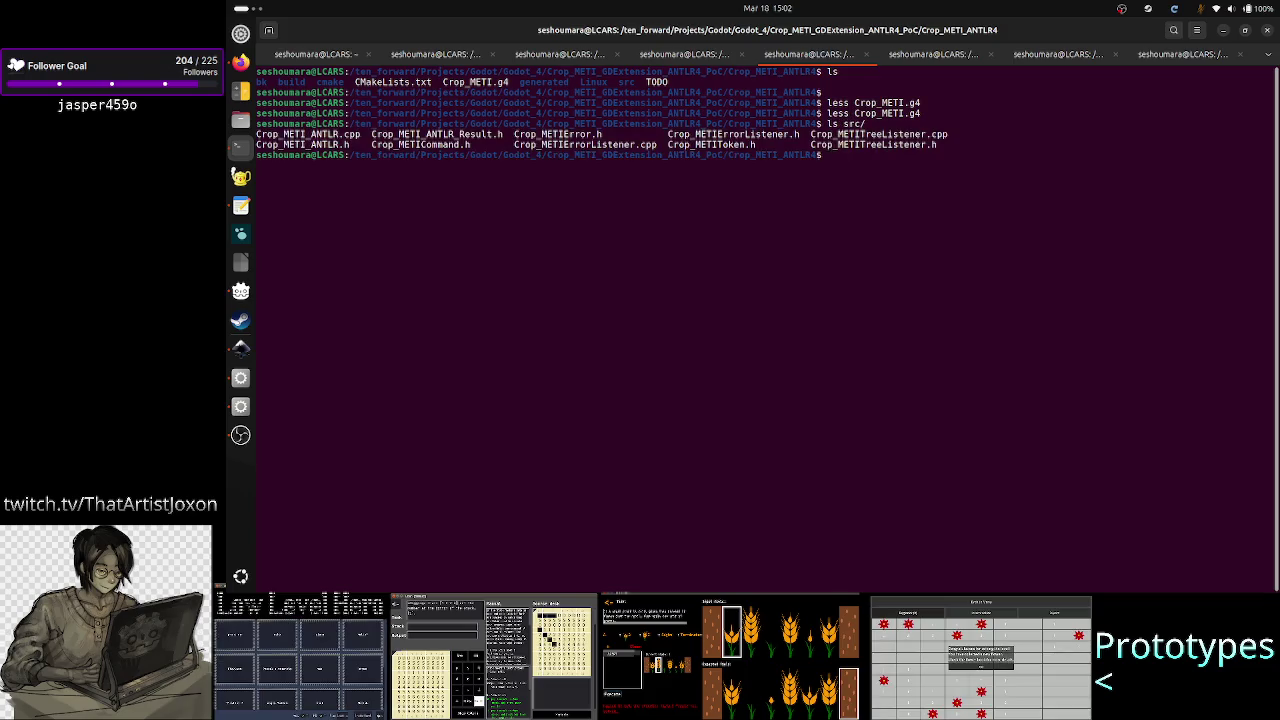
left_click(925, 55)
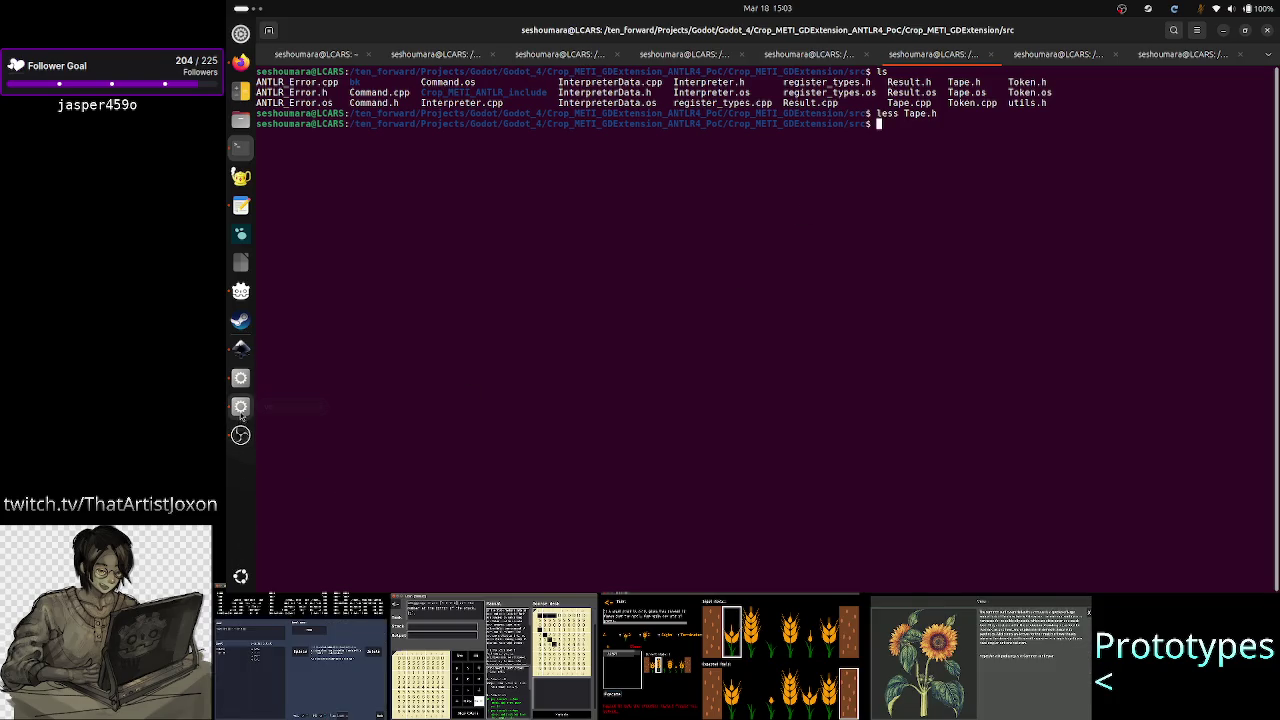
left_click(240, 360)
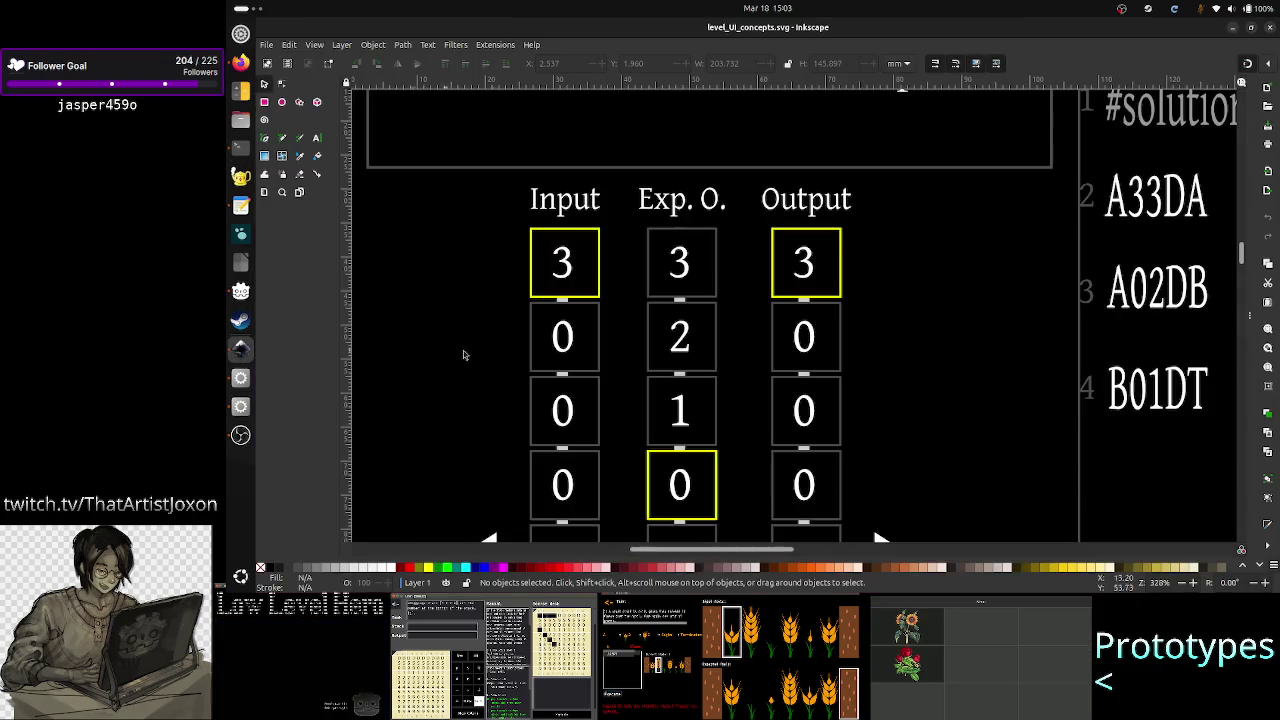
Step: Look over the Inkscape tape-cell mockup at 135% zoom, then return to Godot's Simple_cell scene
scroll(670, 349, "down", 3)
scroll(670, 349, "up", 3)
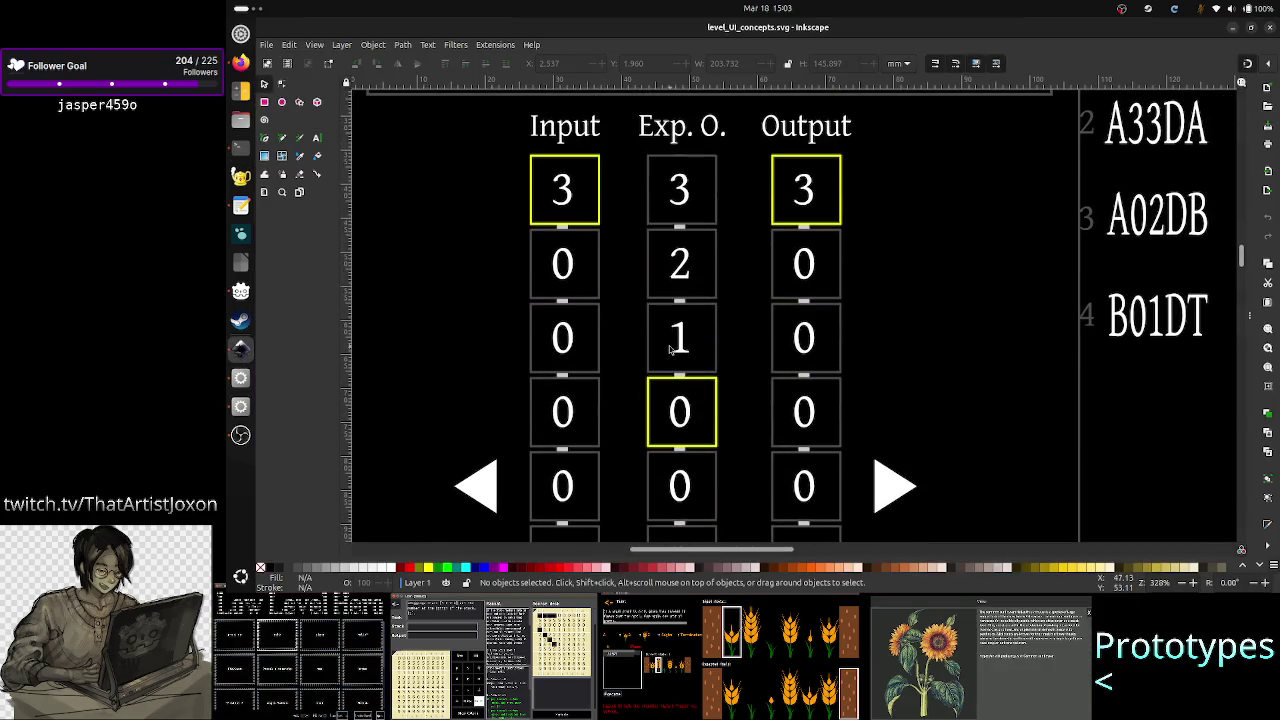
scroll(953, 251, "down", 5)
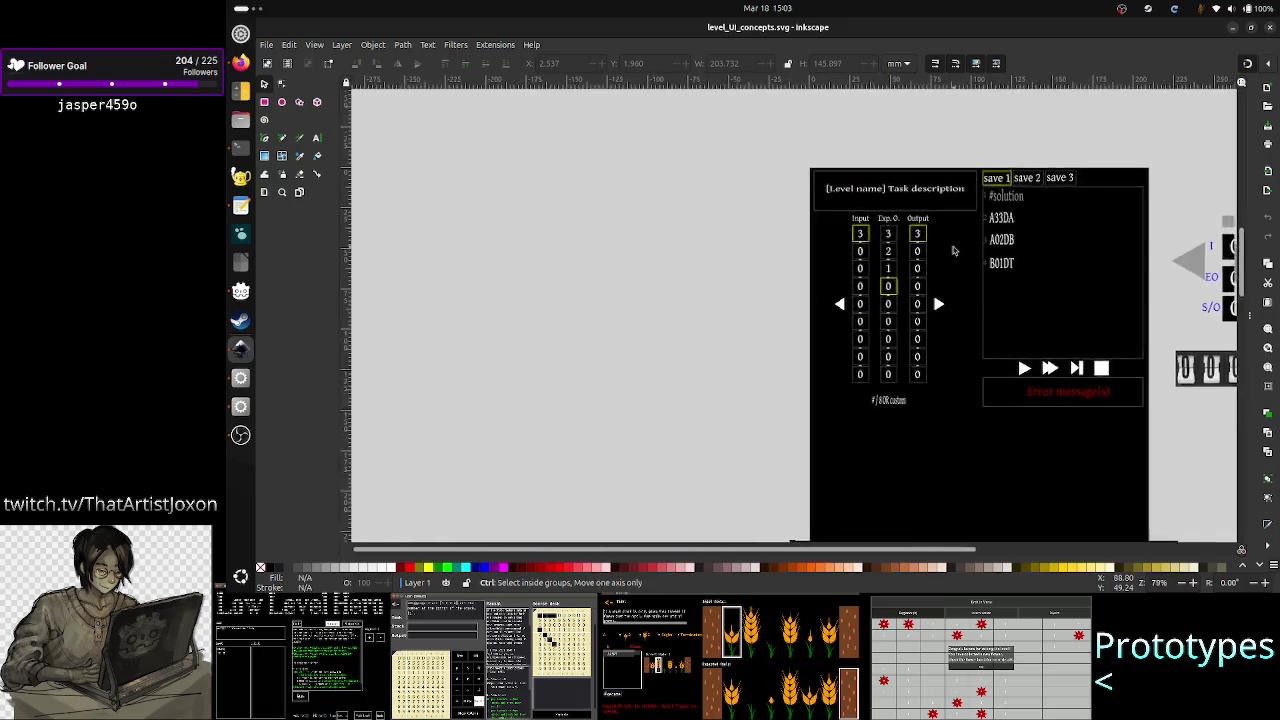
scroll(951, 249, "up", 2)
left_click_drag(718, 550, 825, 540)
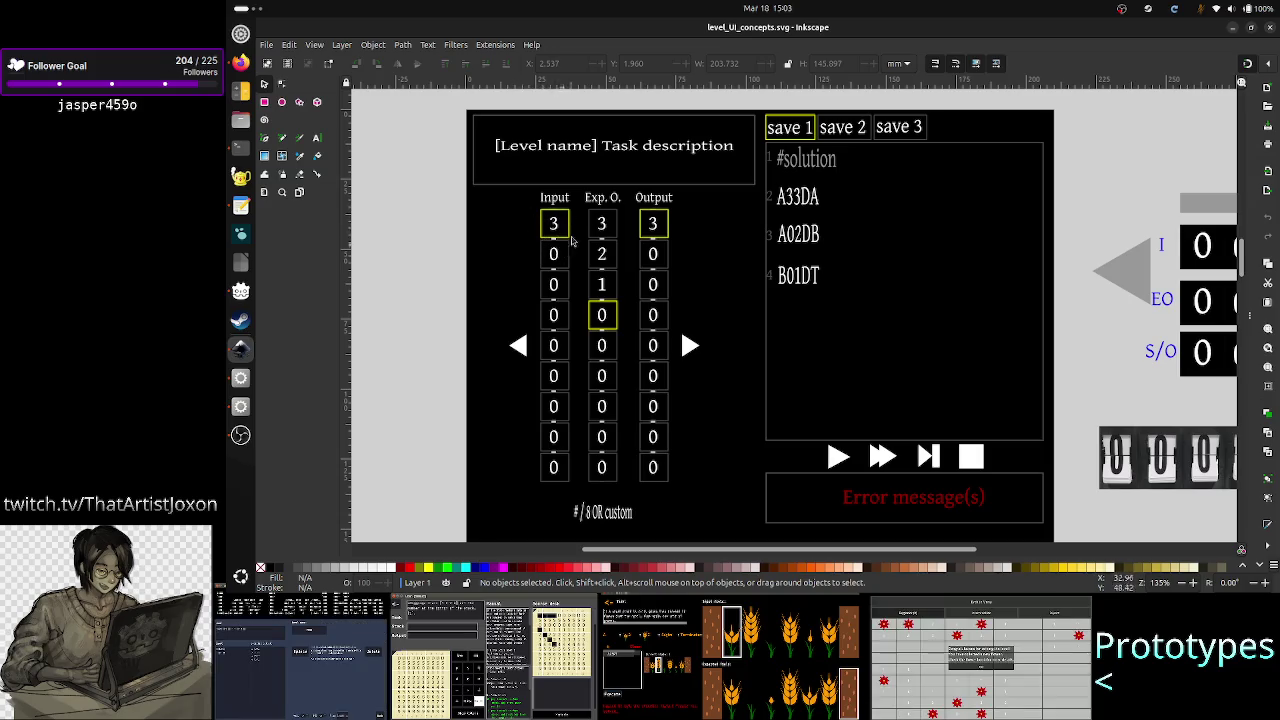
left_click(240, 377)
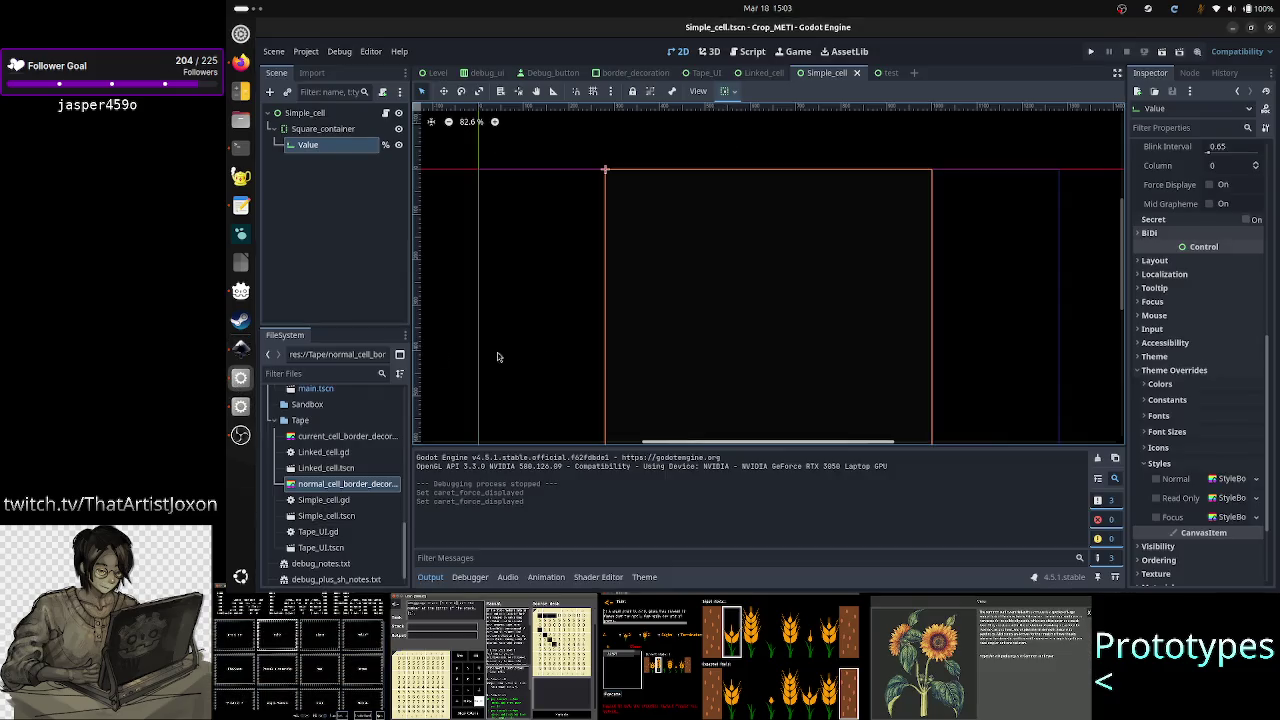
Step: Collapse Godot's Output panel to enlarge the Simple_cell canvas, then switch to the Inkscape mockup
left_click(430, 577)
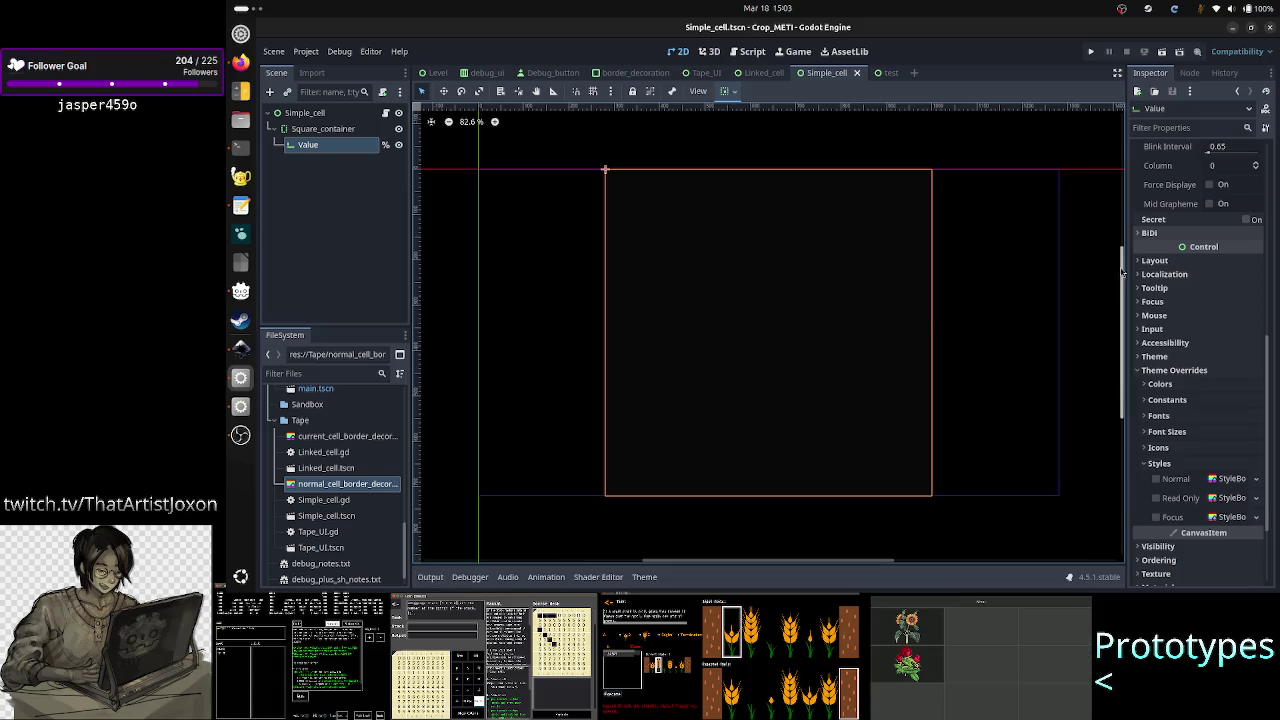
left_click_drag(1124, 276, 1124, 283)
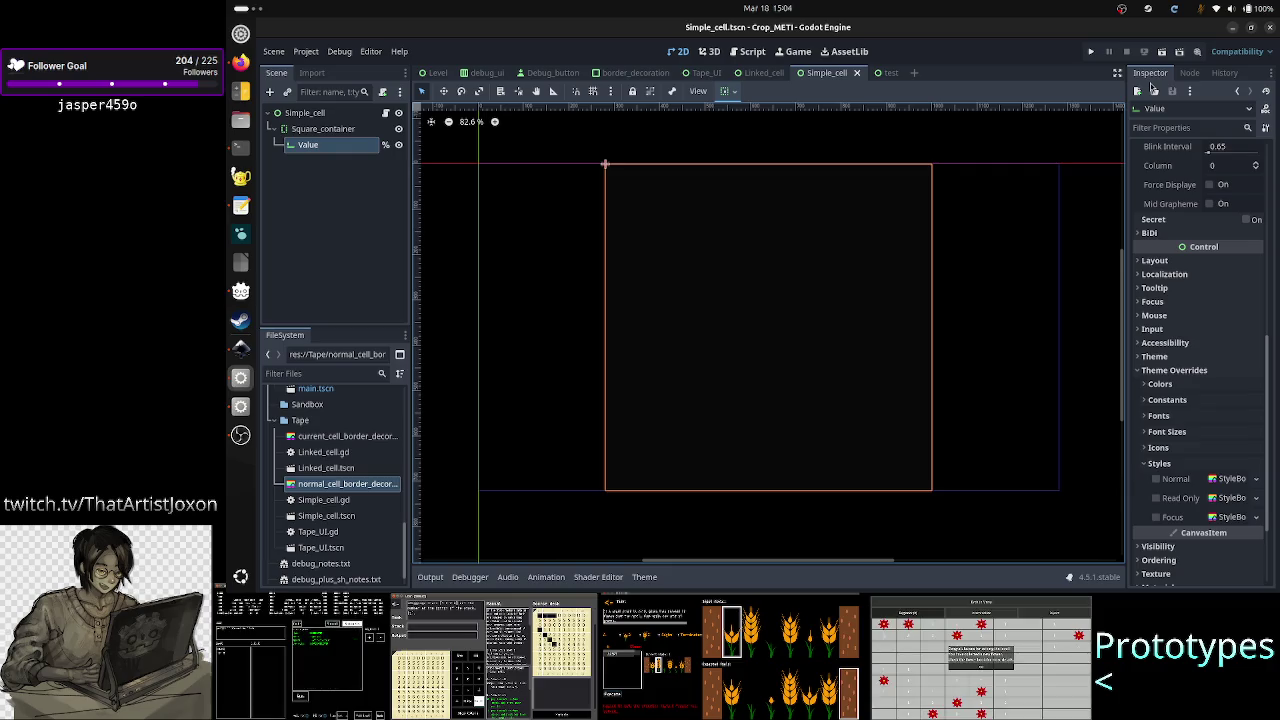
left_click(242, 352)
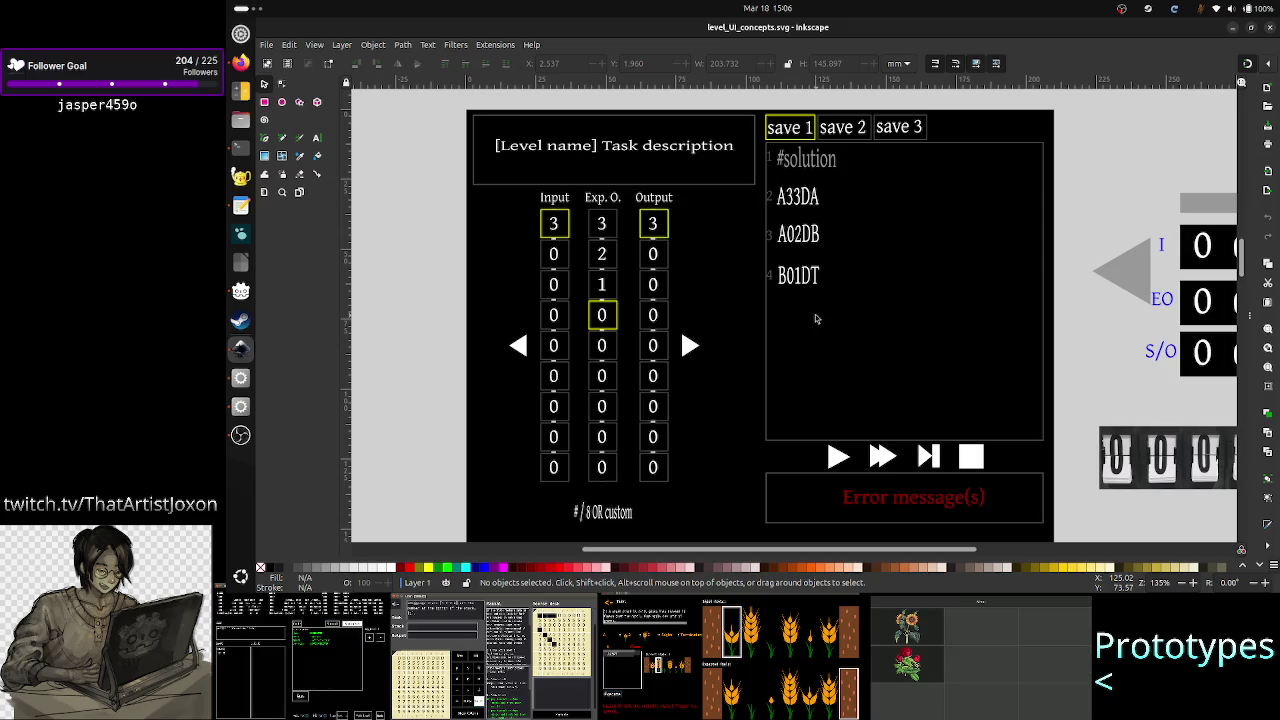
Step: In the browser's Crop METI tab, close the running game
left_click(241, 62)
left_click(708, 29)
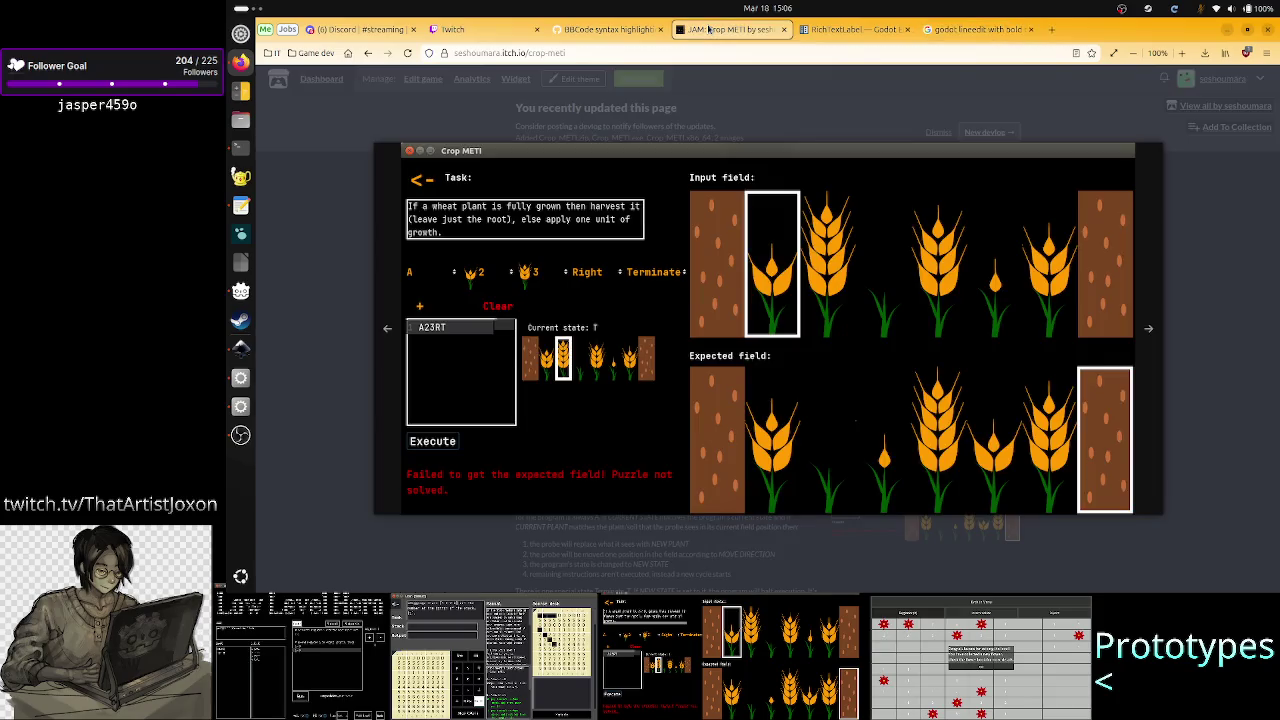
left_click(437, 119)
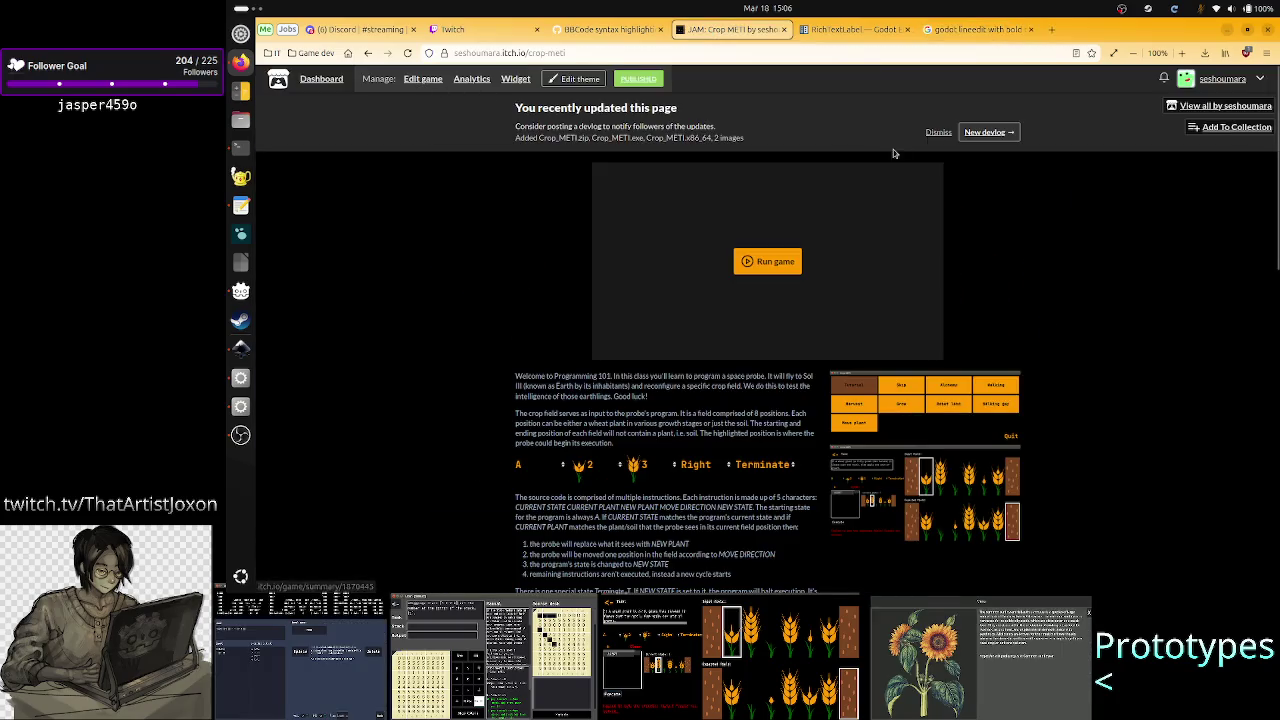
Step: Browse the developer's itch.io profile with its game jam entries, then return to Godot
left_click(1213, 80)
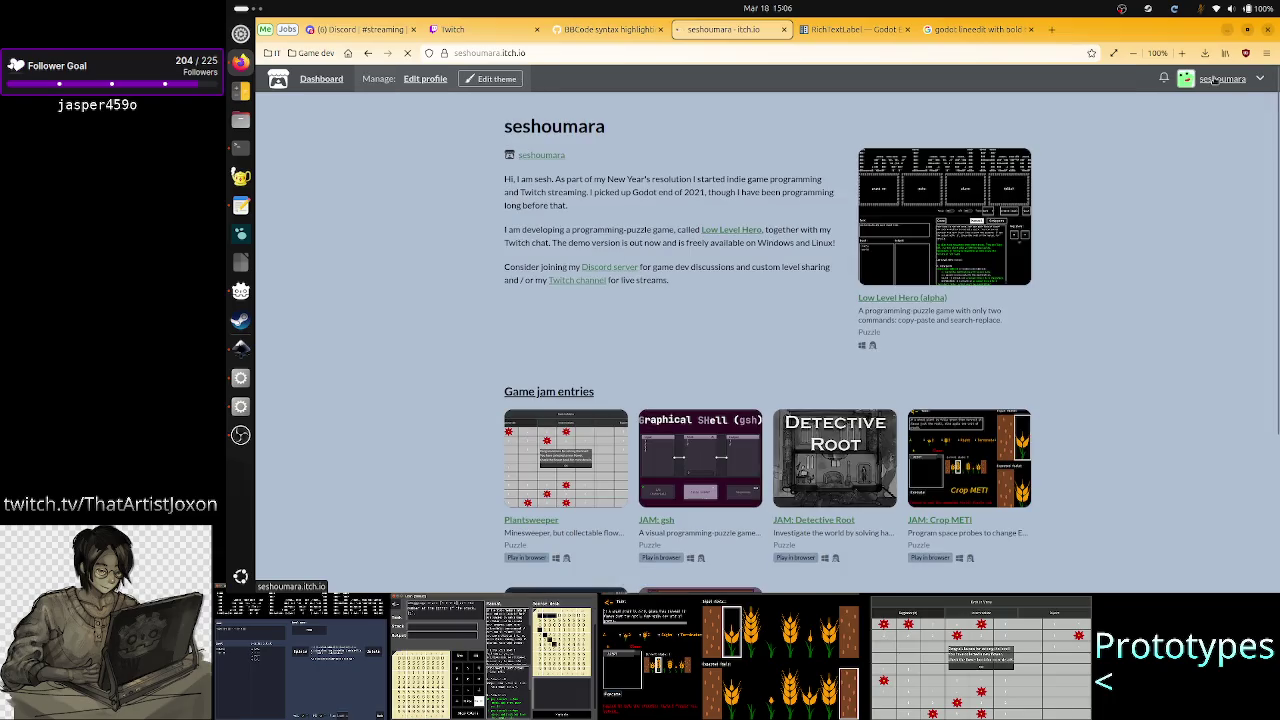
scroll(993, 372, "down", 2)
scroll(993, 372, "down", 3)
scroll(993, 372, "up", 4)
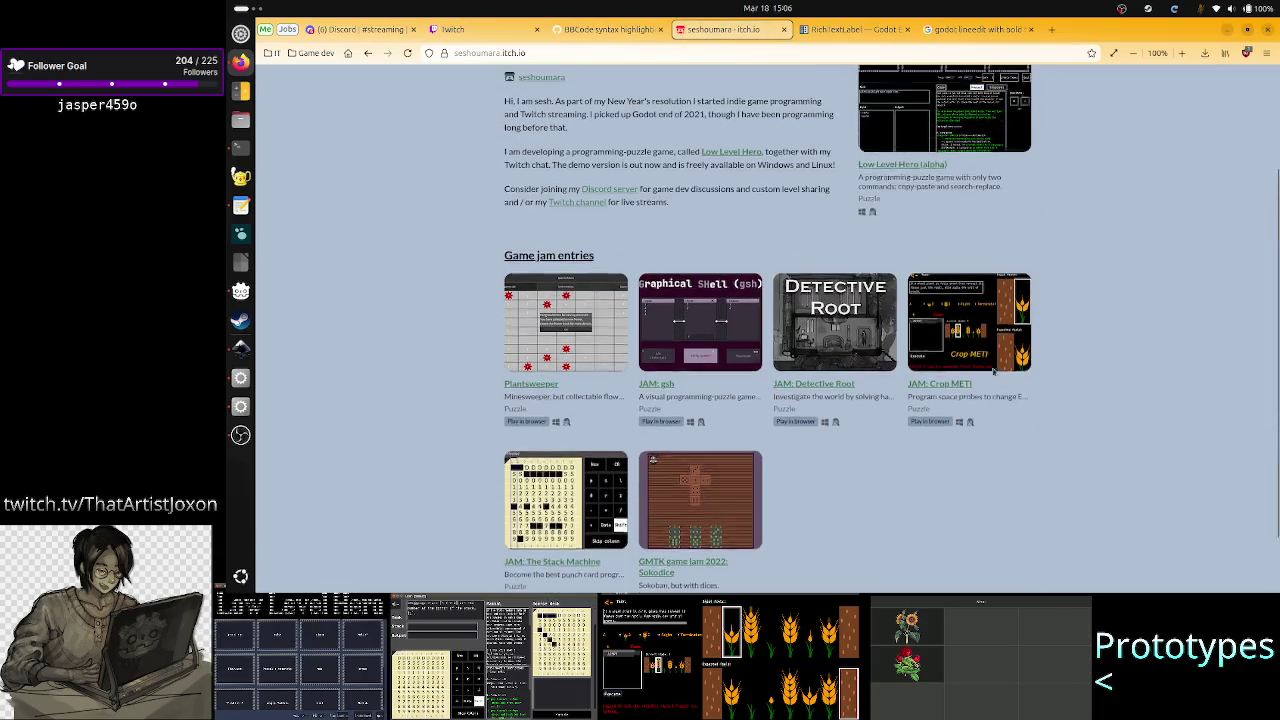
scroll(1061, 373, "down", 3)
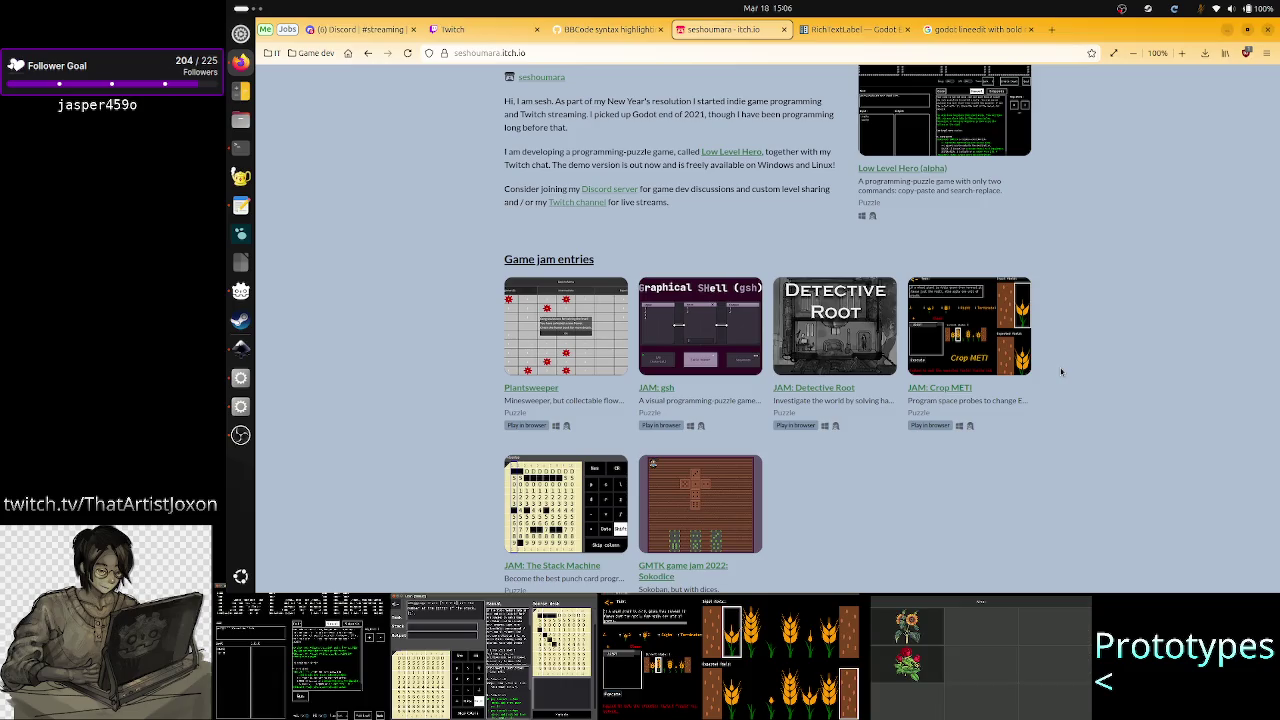
scroll(1061, 372, "up", 3)
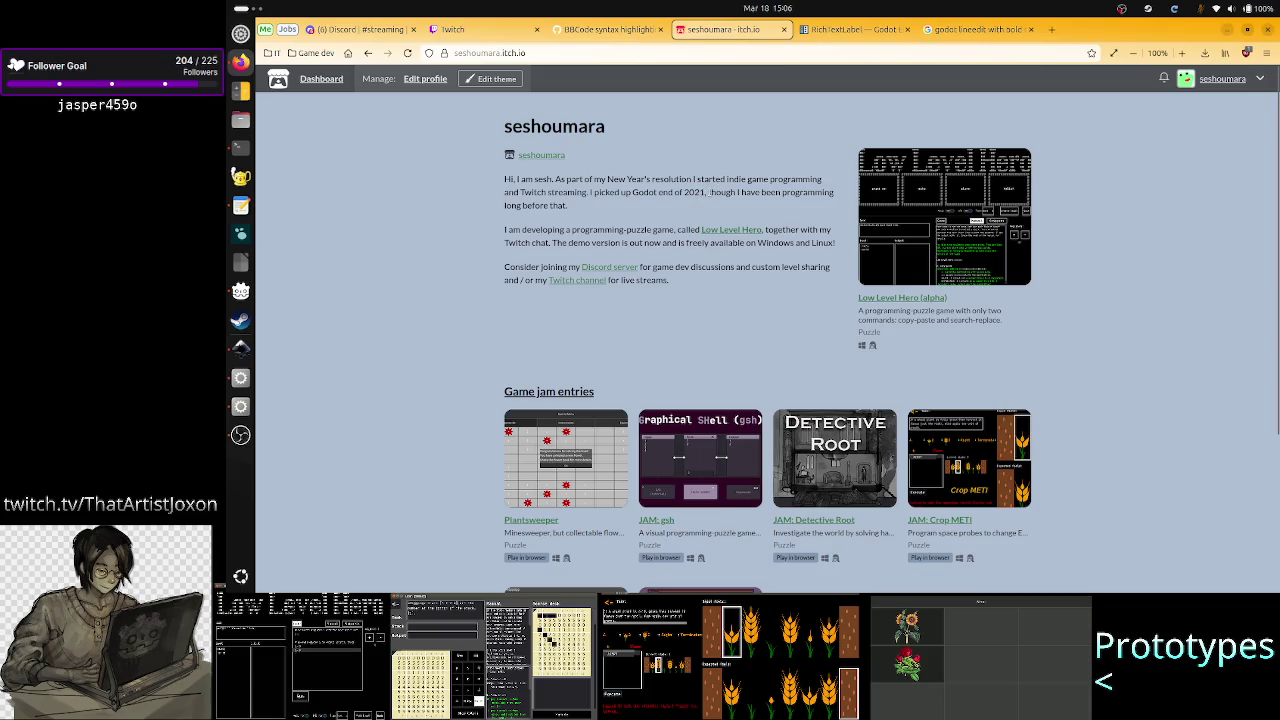
left_click_drag(674, 192, 708, 192)
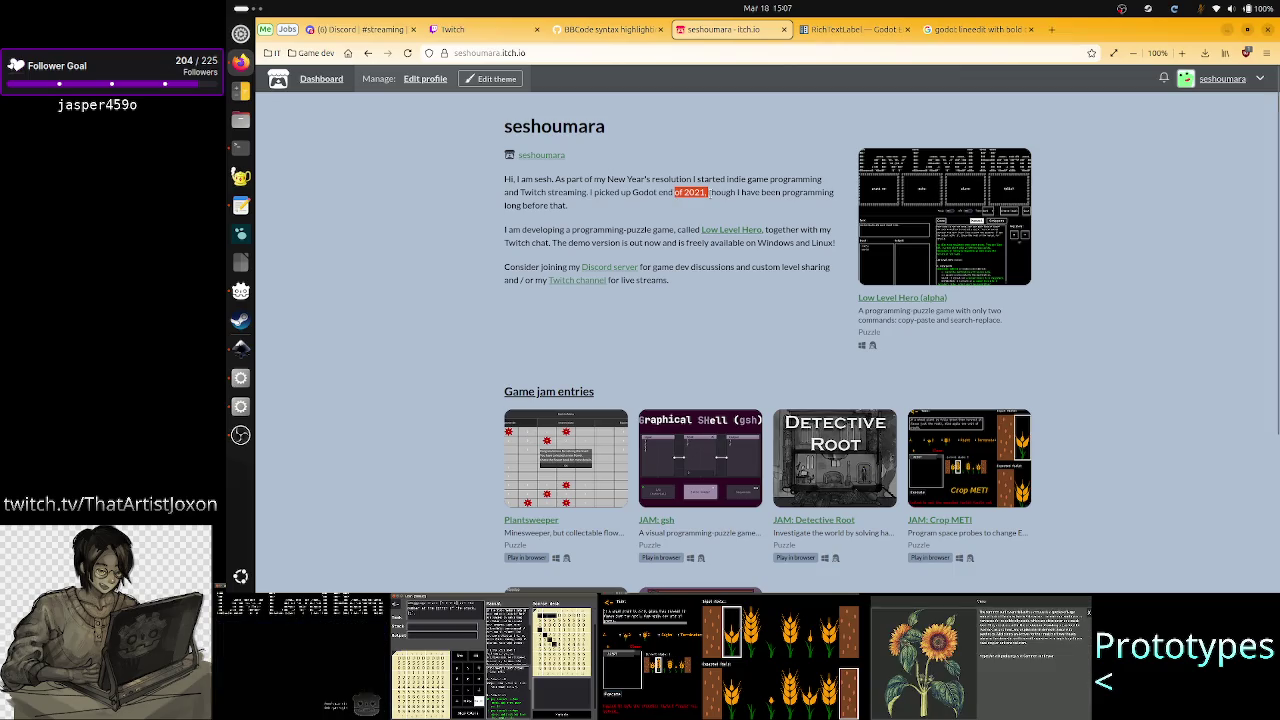
left_click_drag(712, 192, 694, 192)
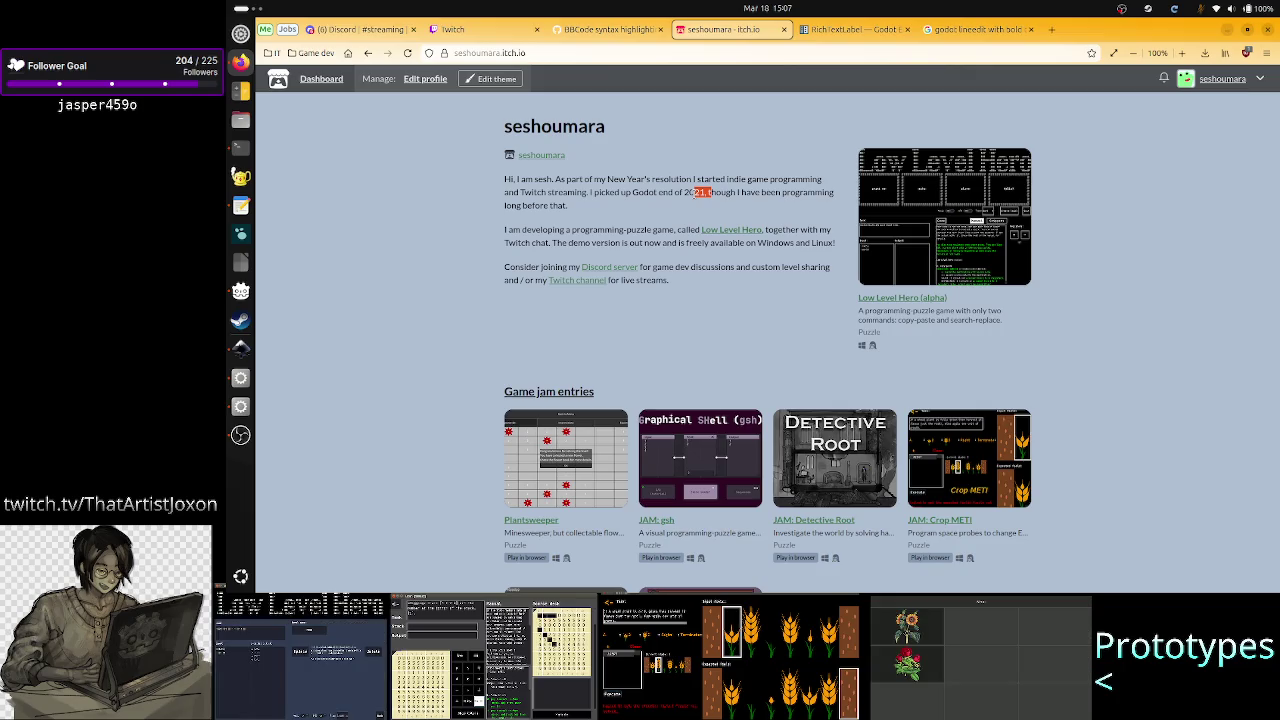
left_click(760, 8)
left_click(760, 8)
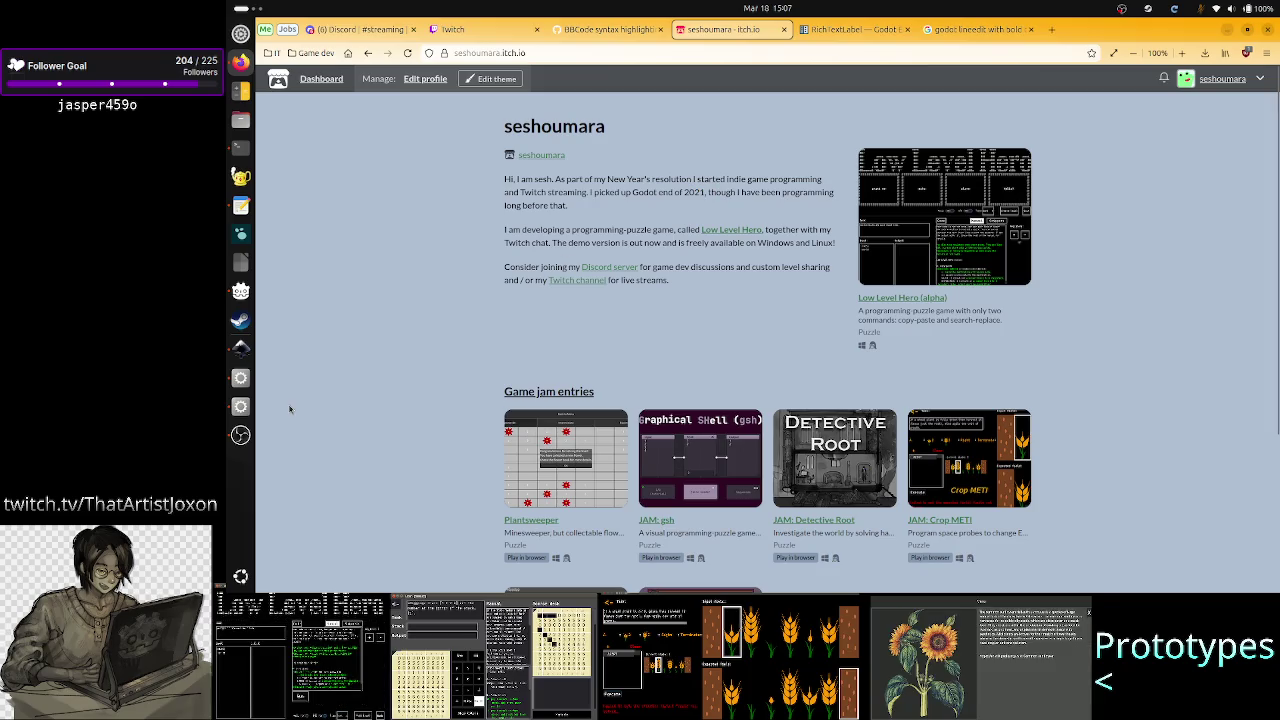
left_click(240, 377)
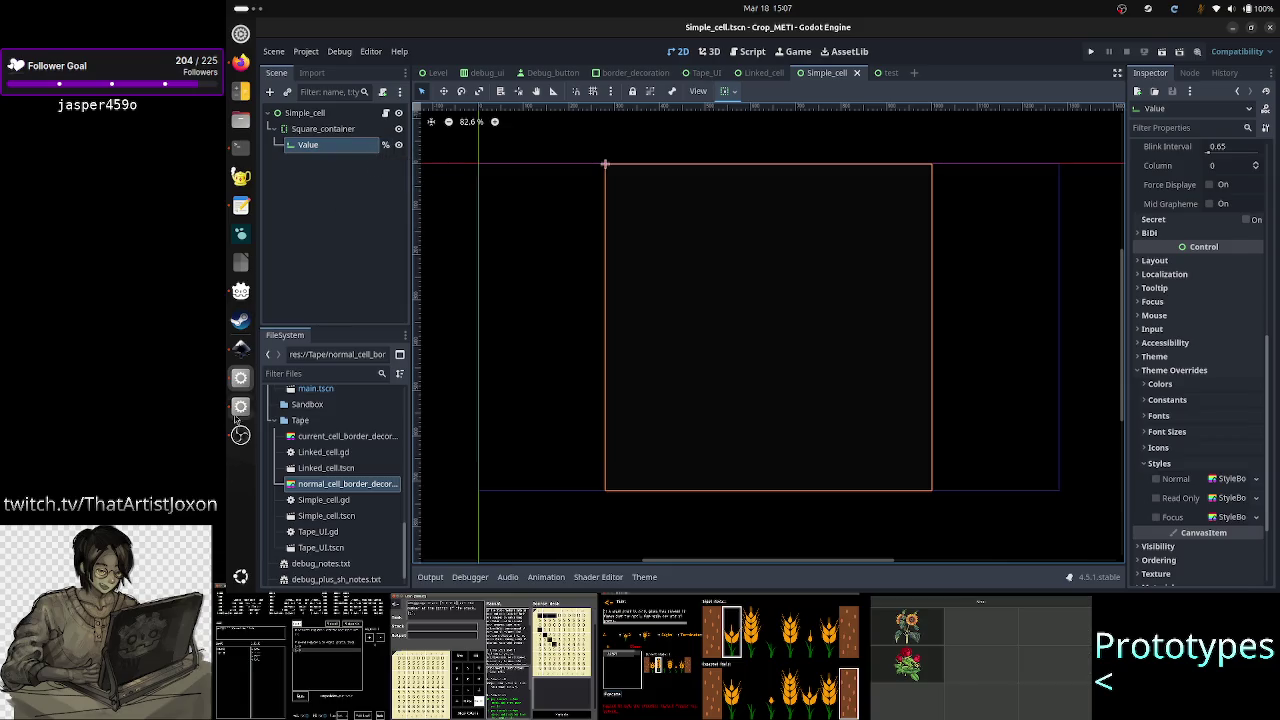
Step: Deselect nodes and reselect the Value node in Godot's Simple_cell scene tree
left_click(242, 350)
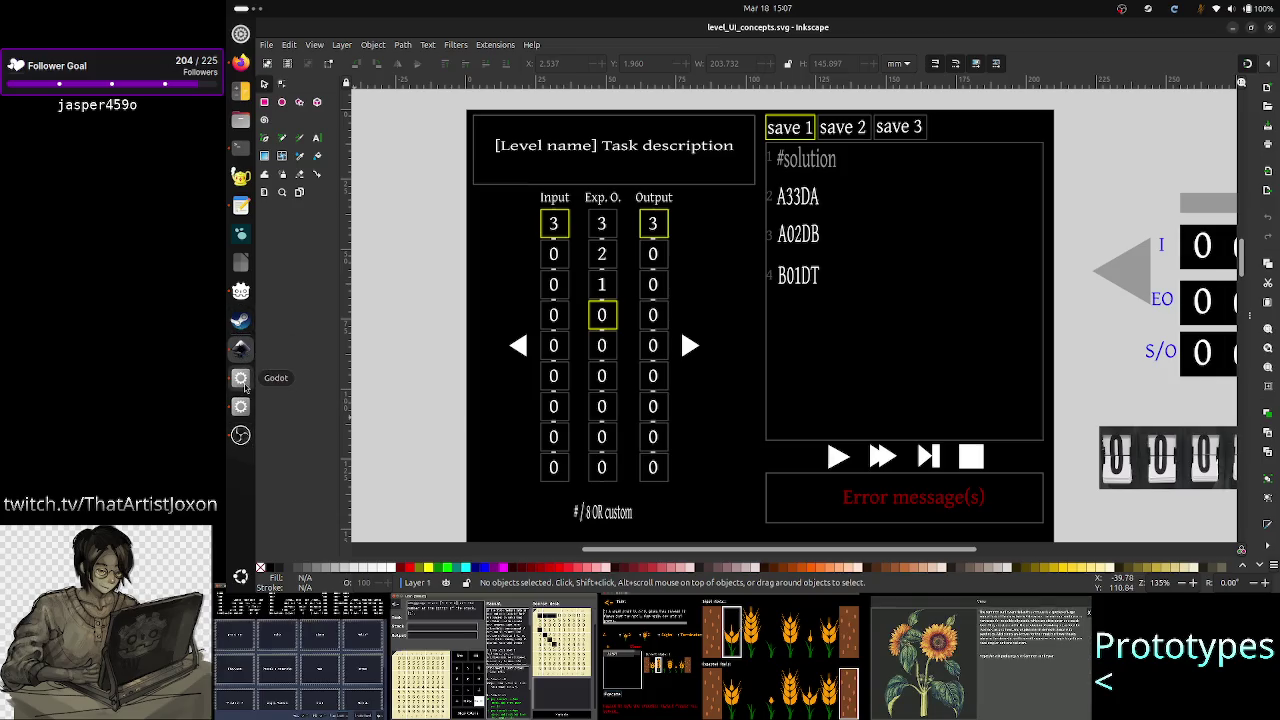
left_click(240, 379)
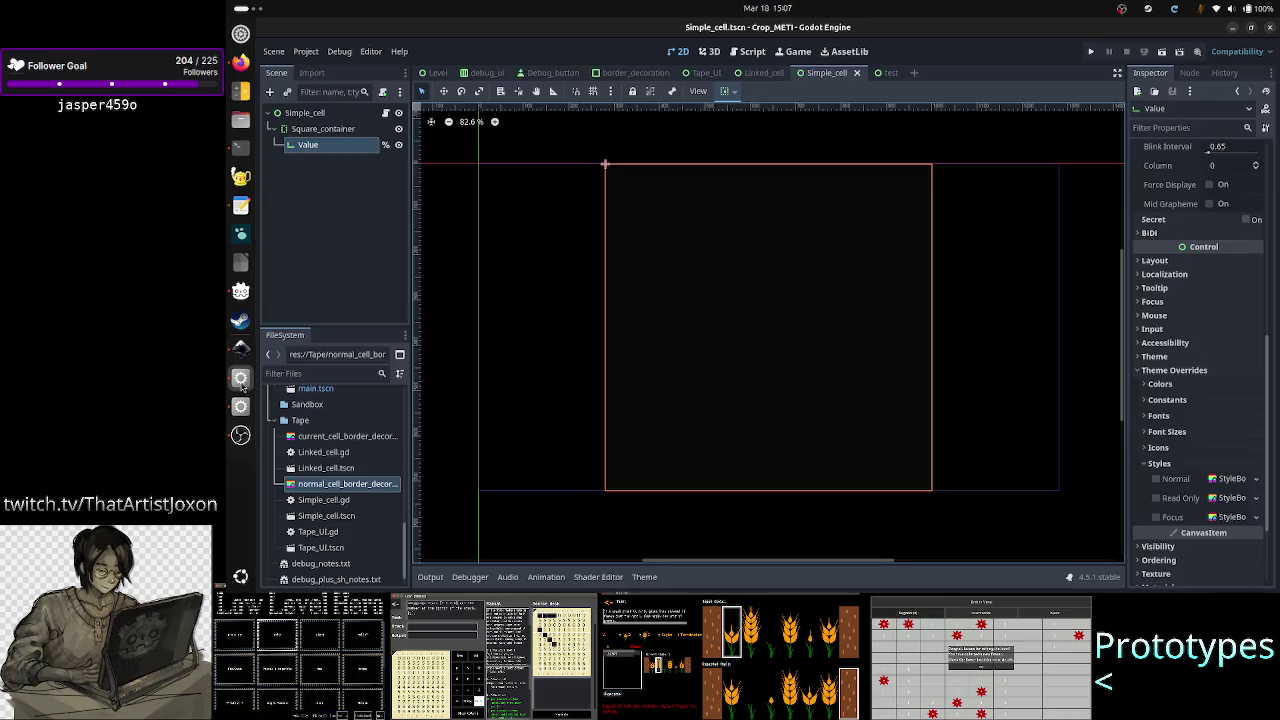
left_click(363, 206)
left_click(345, 146)
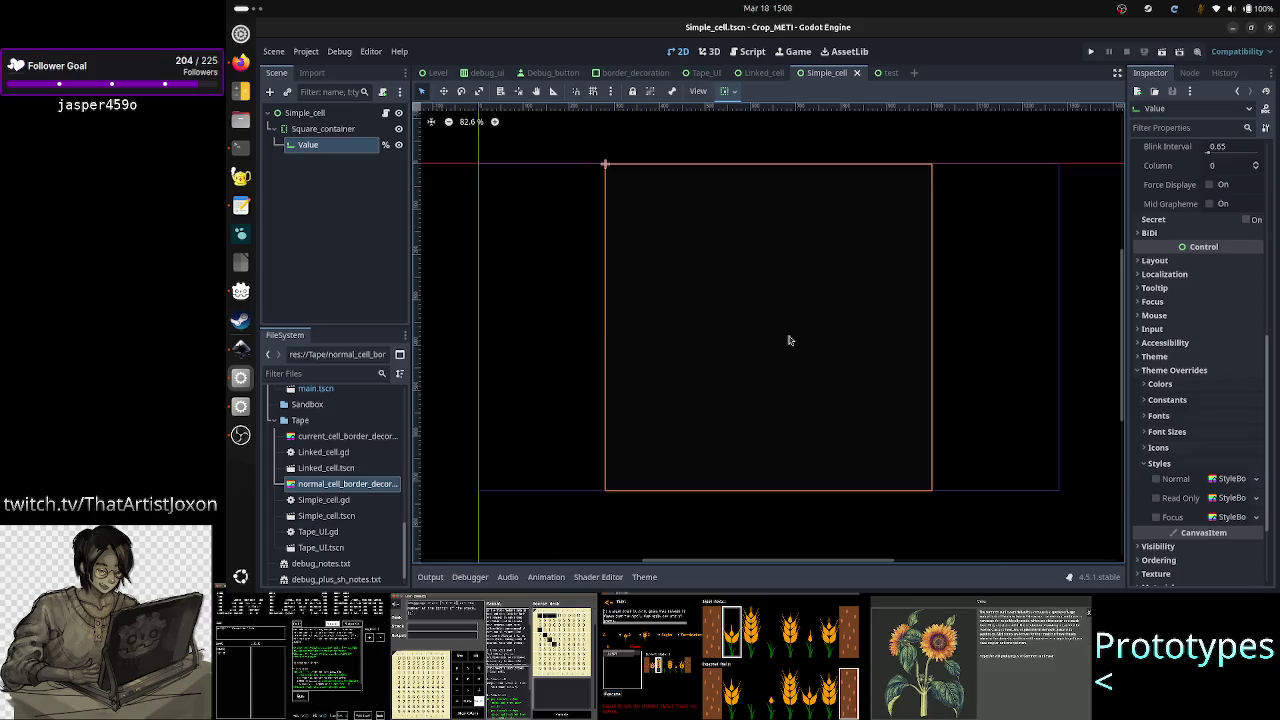
Step: Minimize Inkscape, then bring the level_UI_concepts.svg mockup back to the front
left_click(245, 347)
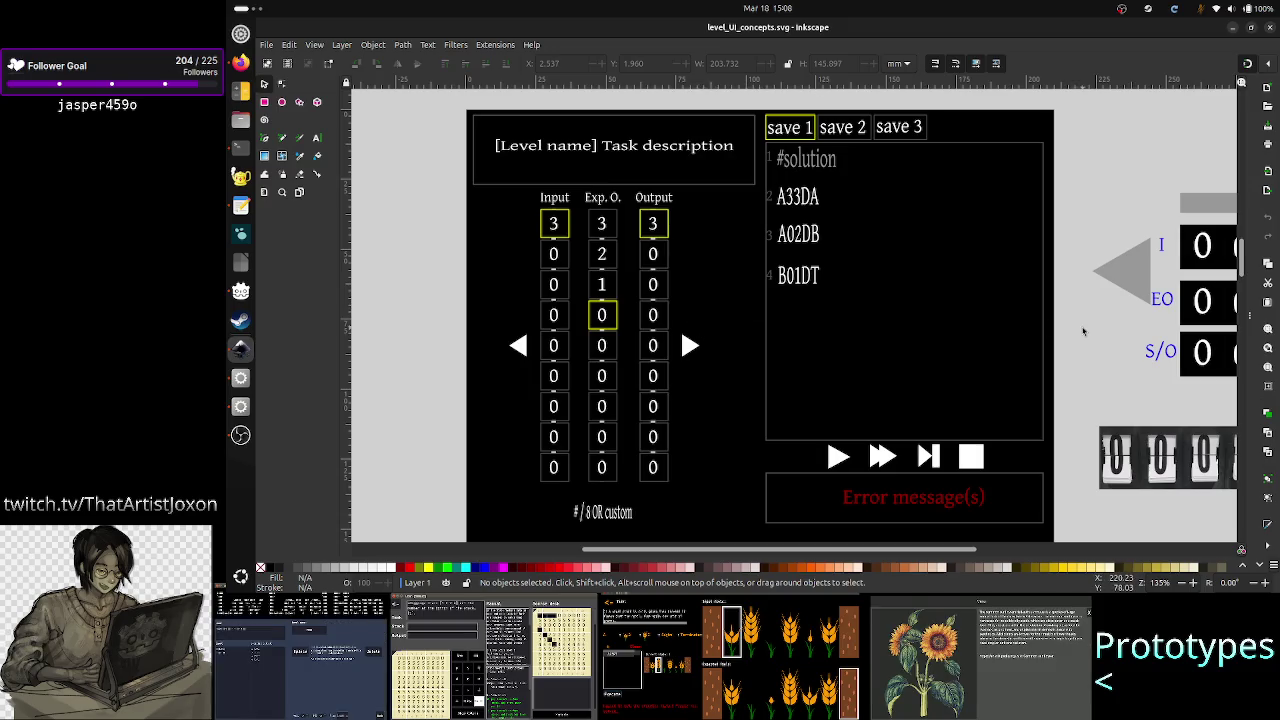
left_click(1233, 28)
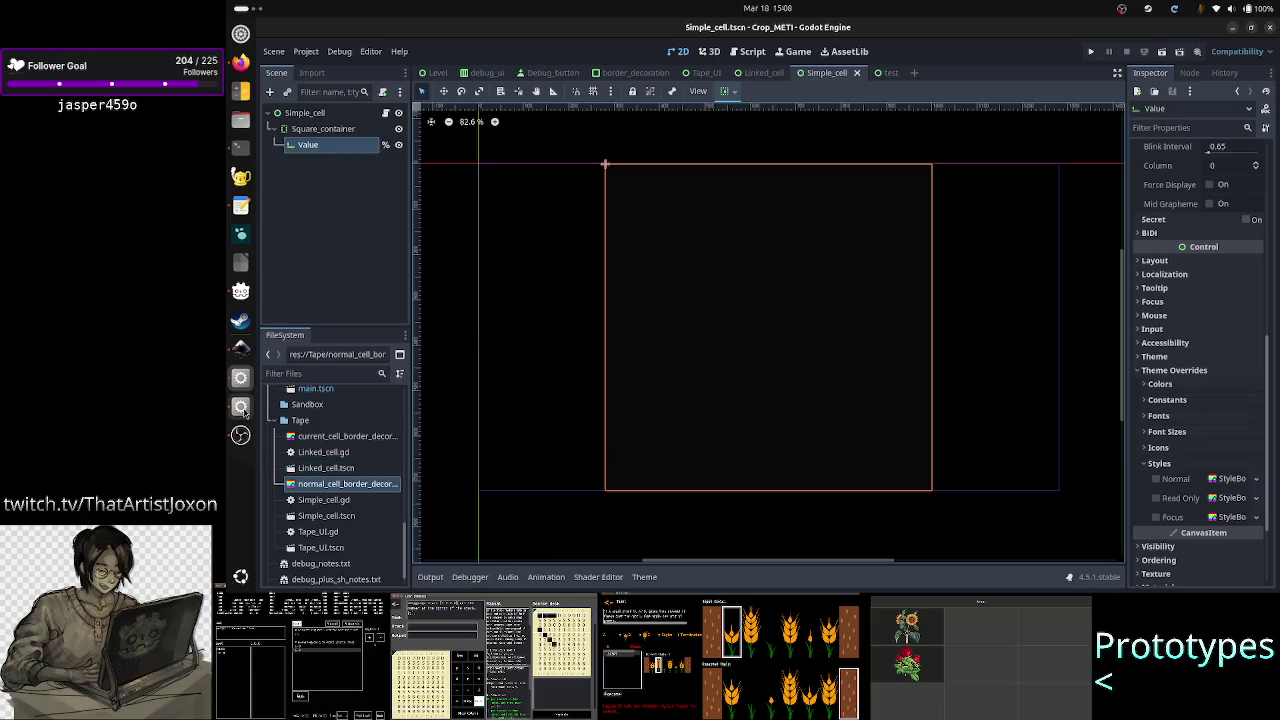
left_click(240, 348)
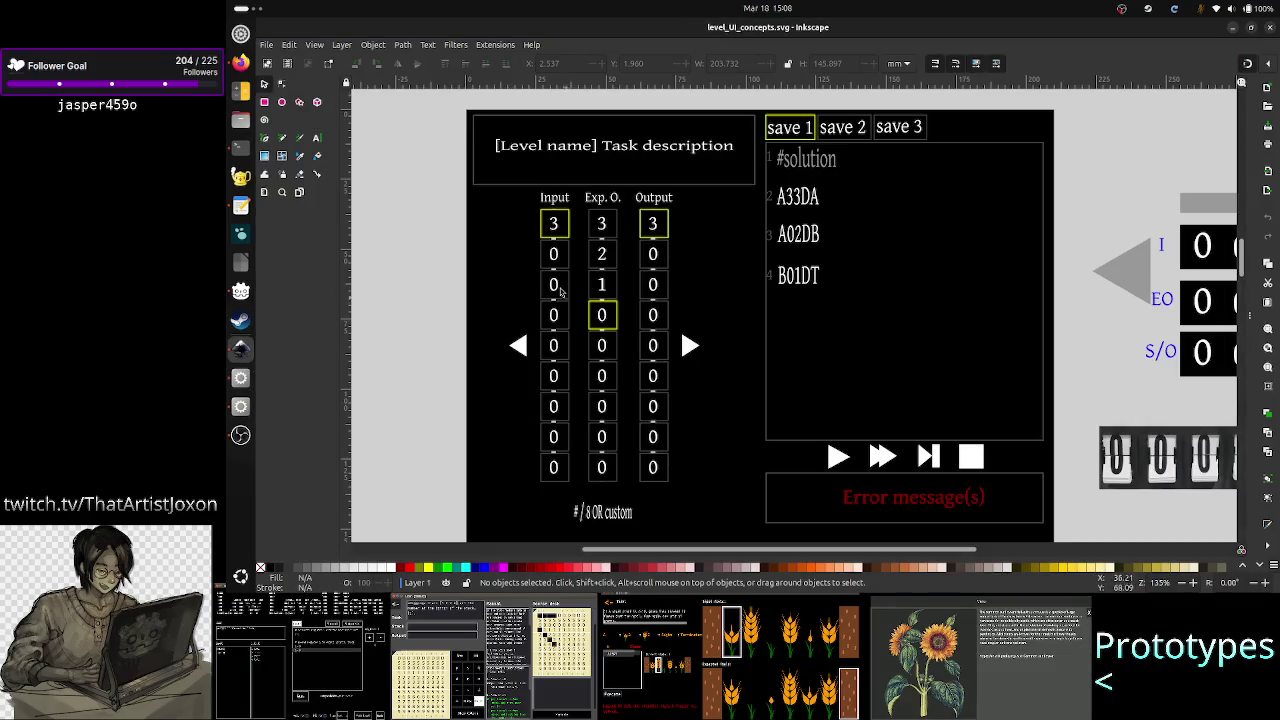
Step: Scroll the Inkscape canvas to the Input, Exp. O. and Output cell row, then switch to Godot
scroll(530, 236, "down", 1)
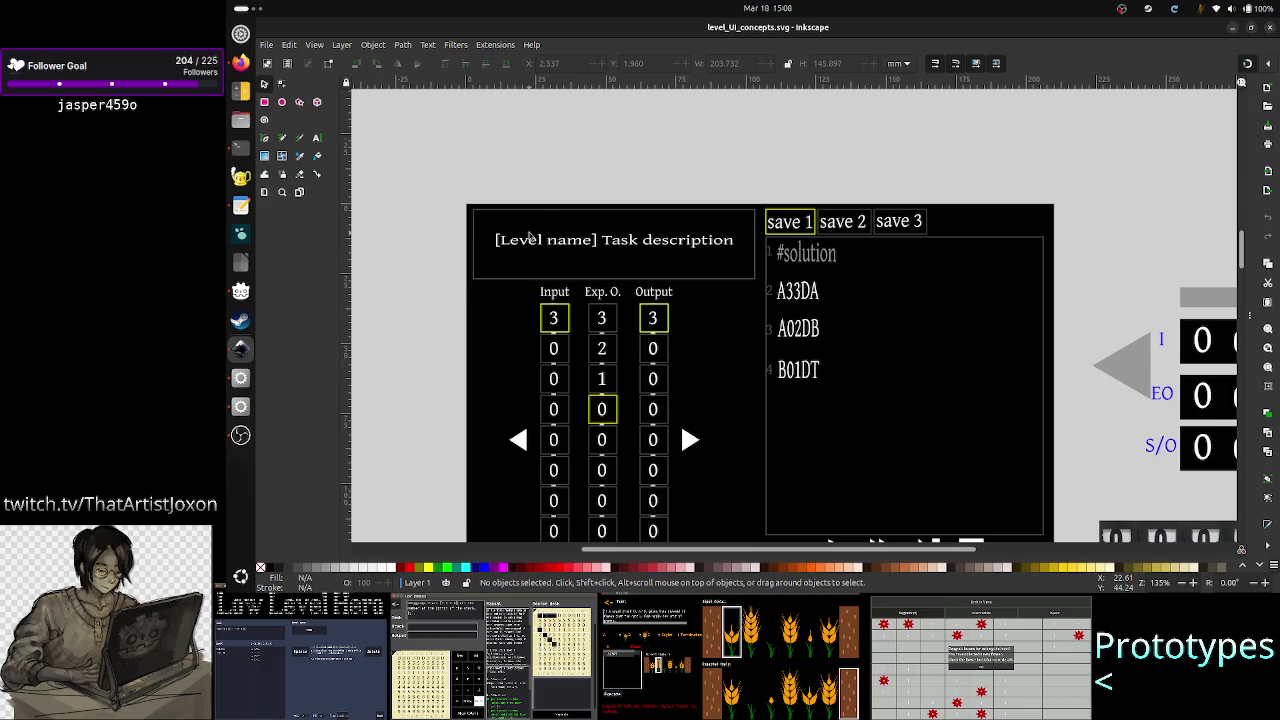
scroll(562, 307, "up", 3, "ctrl")
scroll(562, 307, "up", 1, "ctrl")
scroll(562, 307, "down", 1, "ctrl")
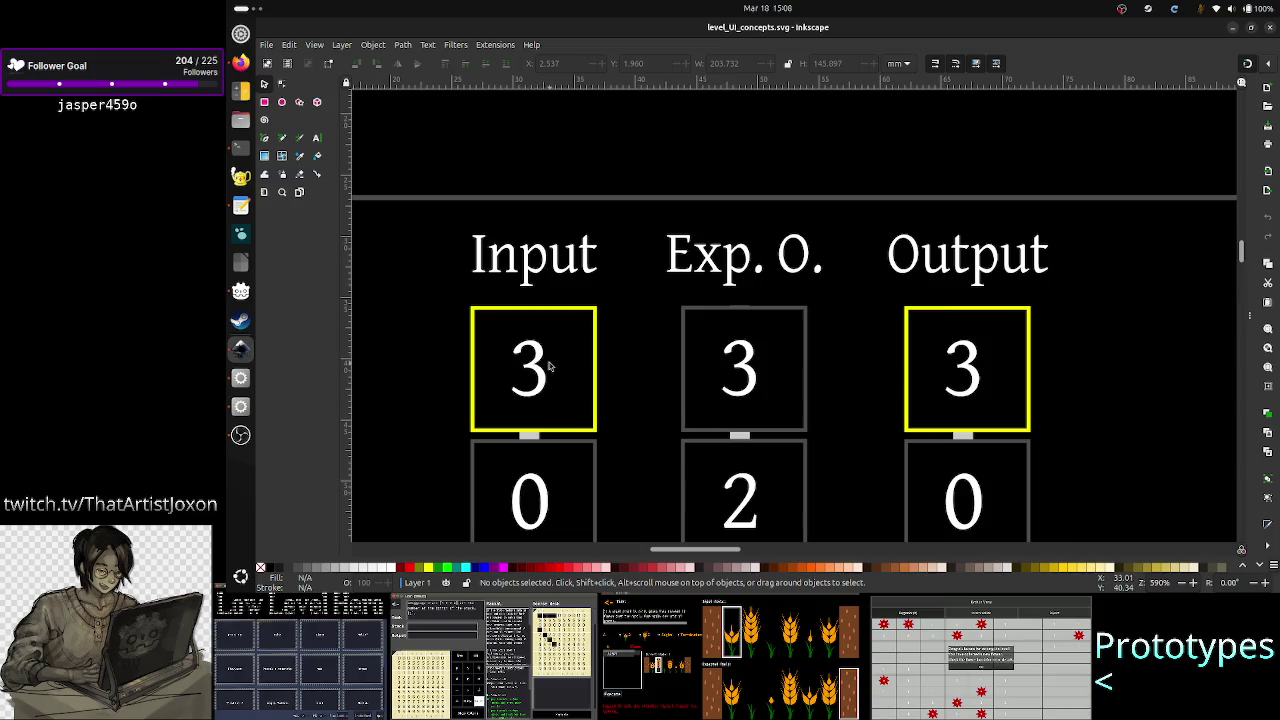
scroll(548, 367, "down", 5)
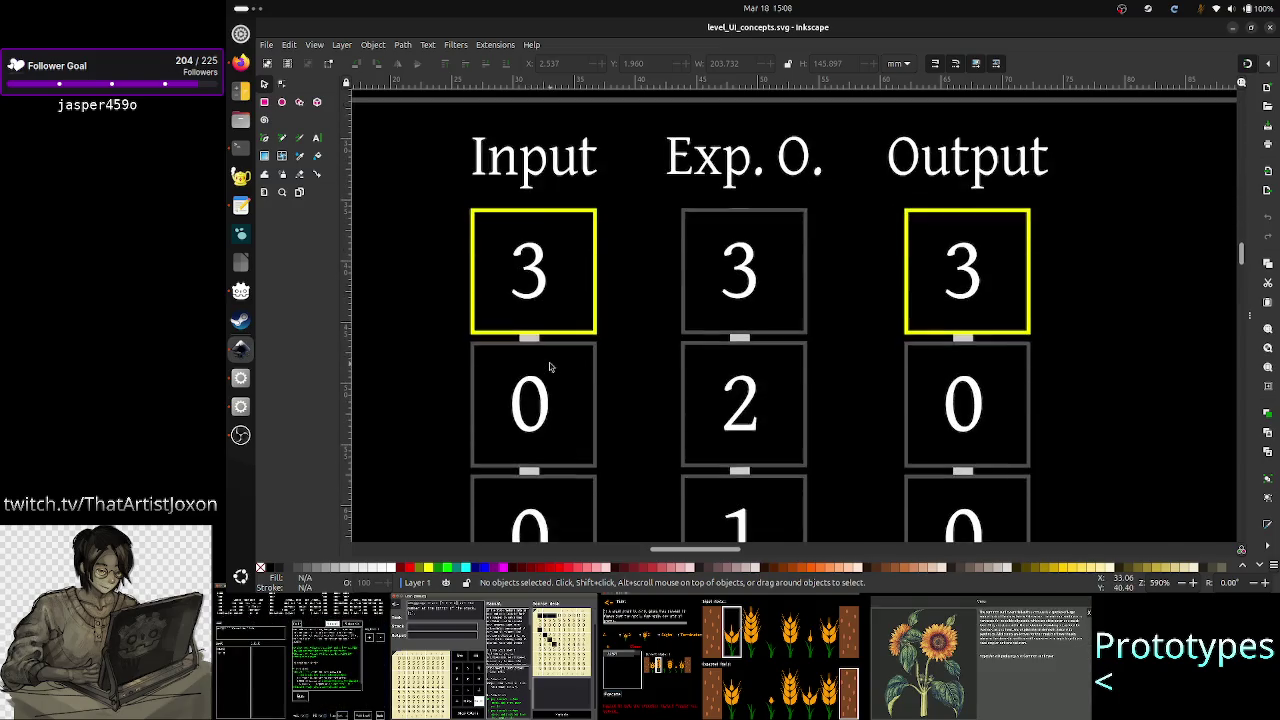
scroll(548, 367, "down", 8)
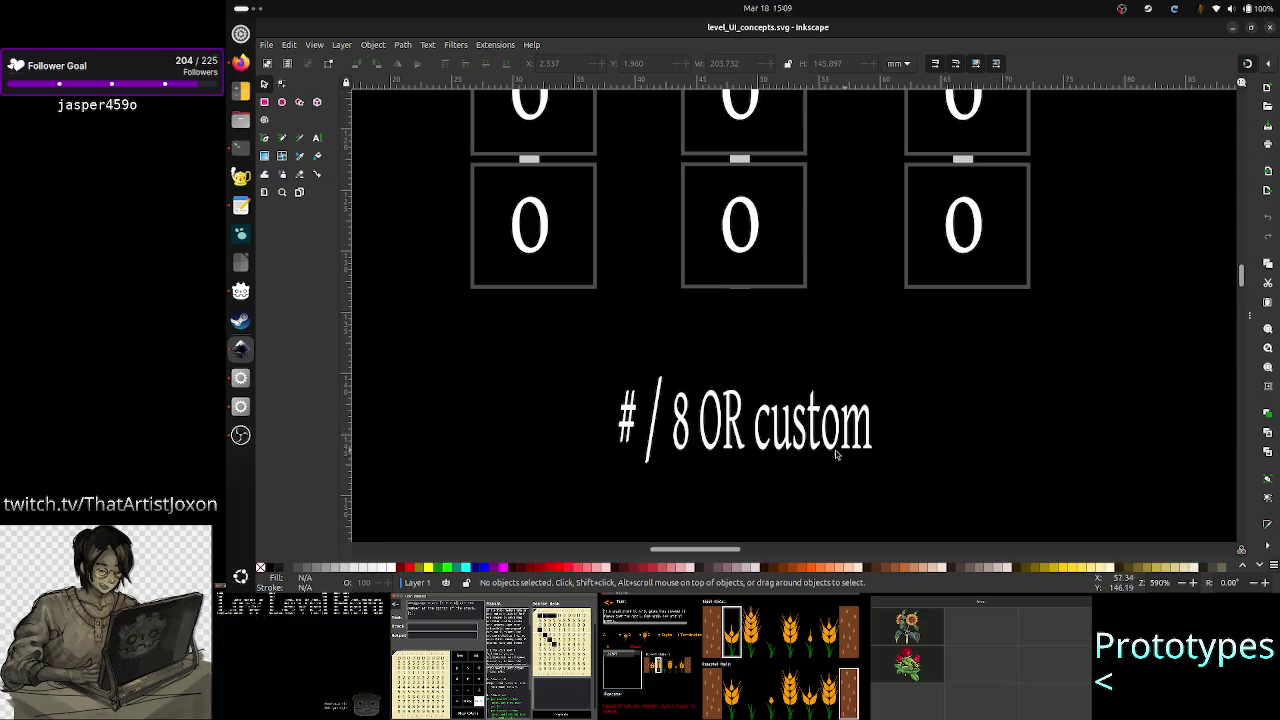
key("ctrl+z")
key("ctrl+z")
key("ctrl+z")
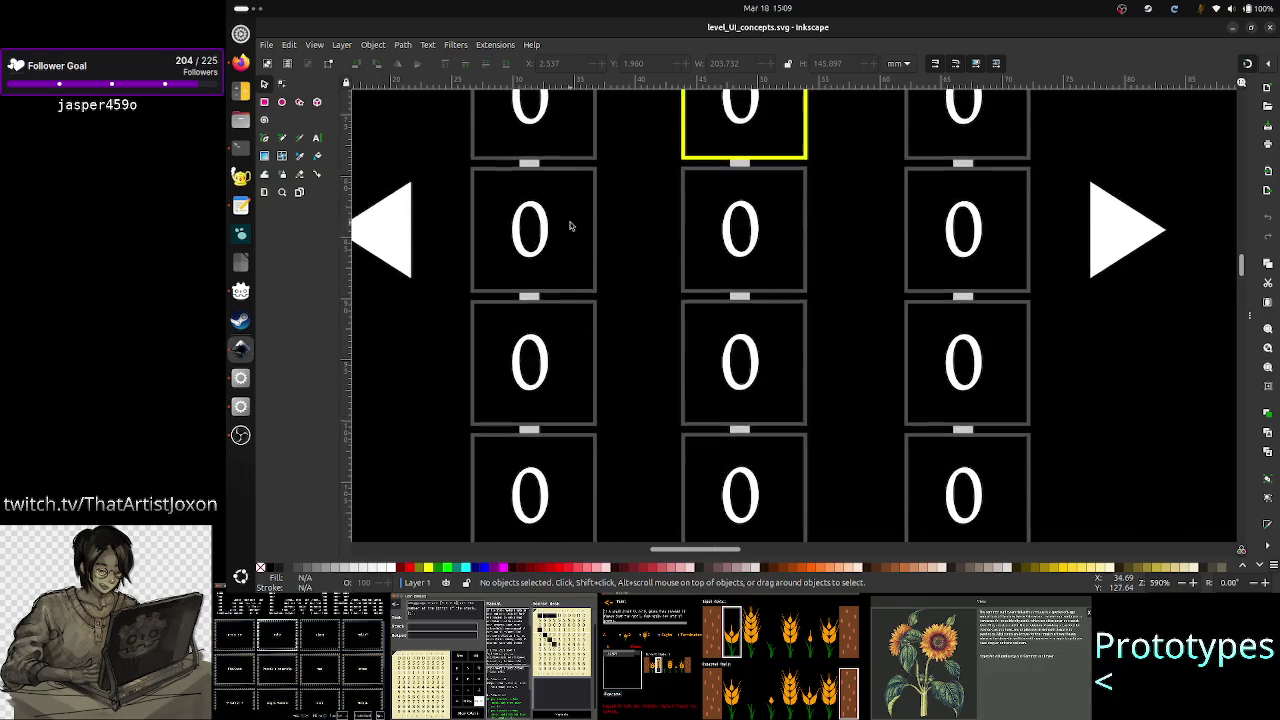
scroll(570, 226, "up", 8)
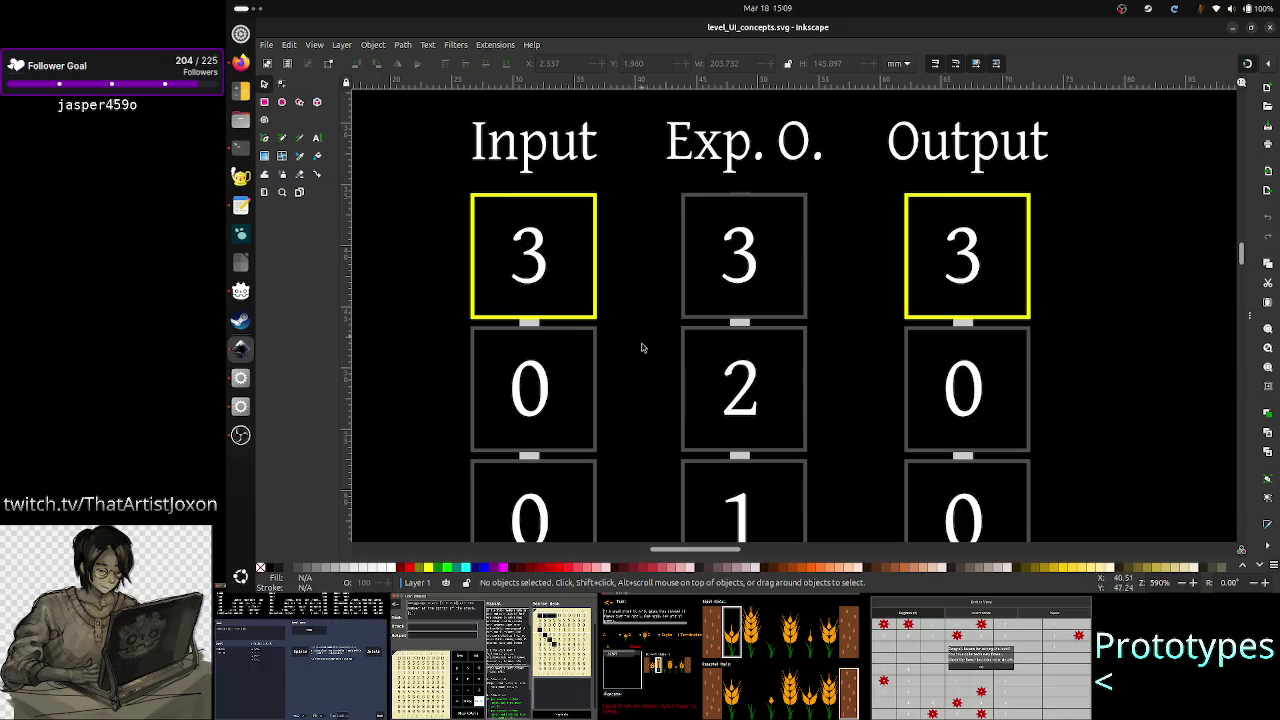
scroll(643, 355, "down", 3)
scroll(645, 369, "down", 10)
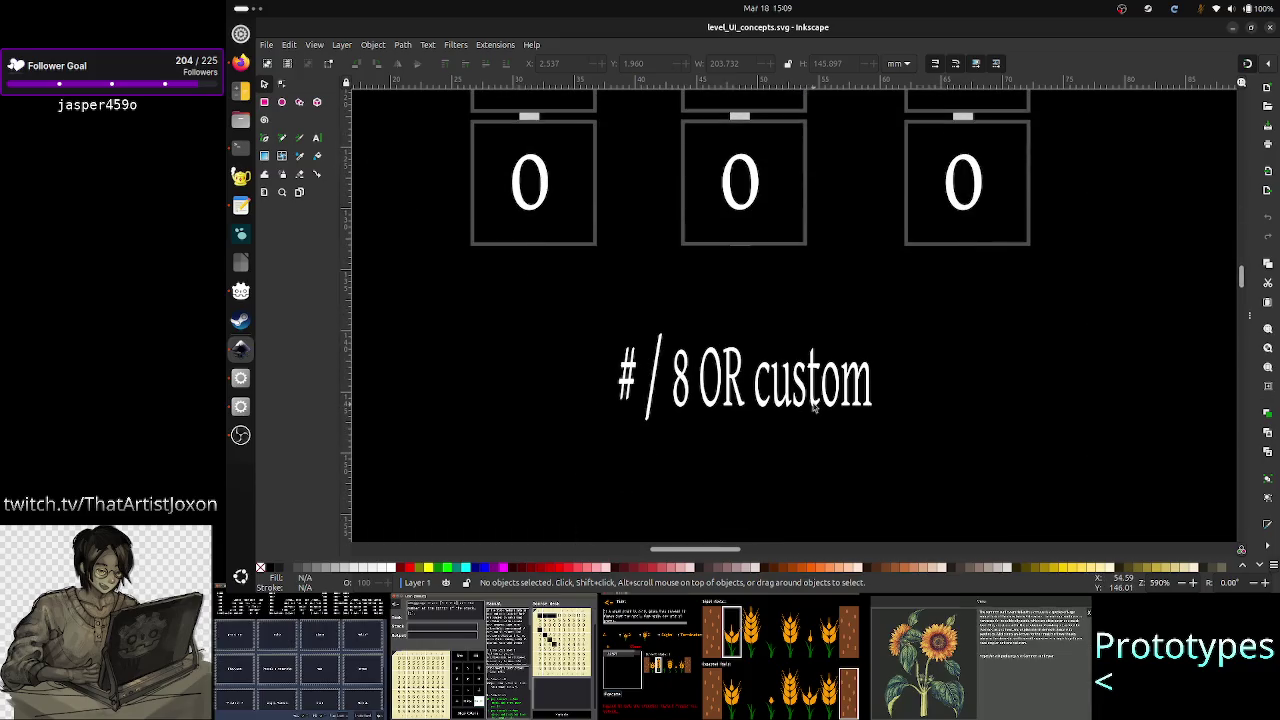
scroll(704, 399, "up", 5)
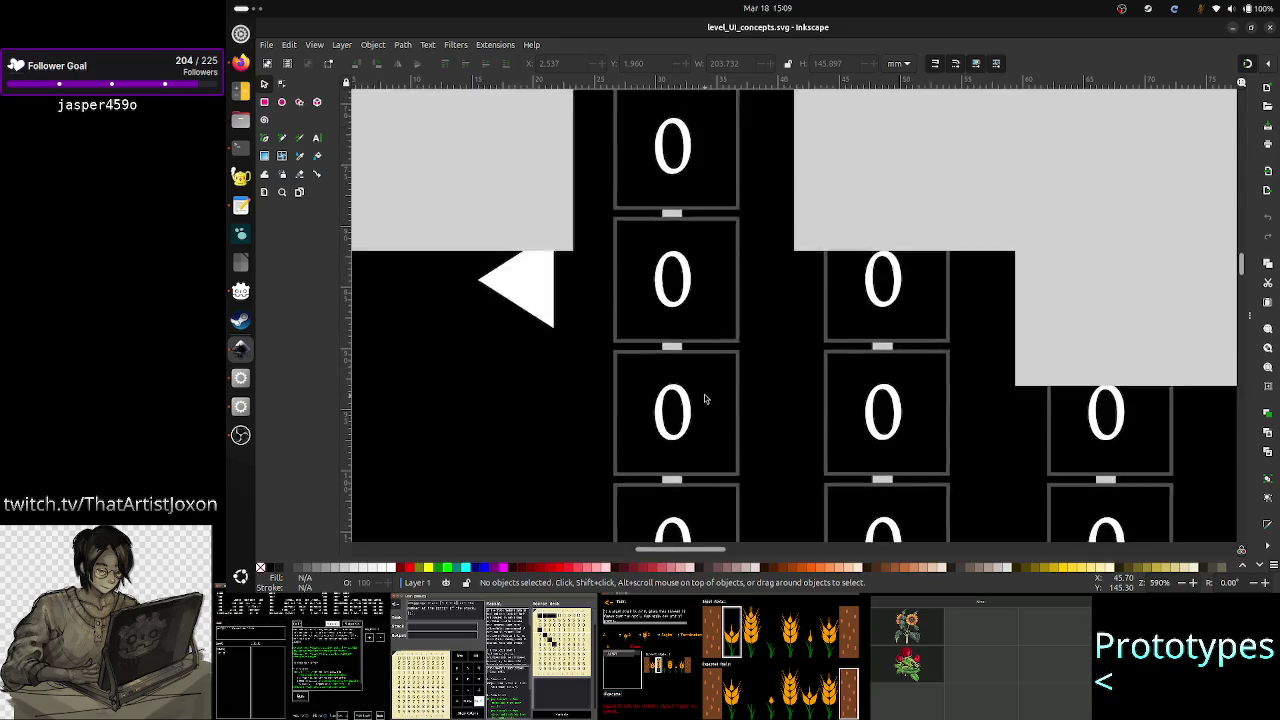
scroll(704, 397, "up", 5)
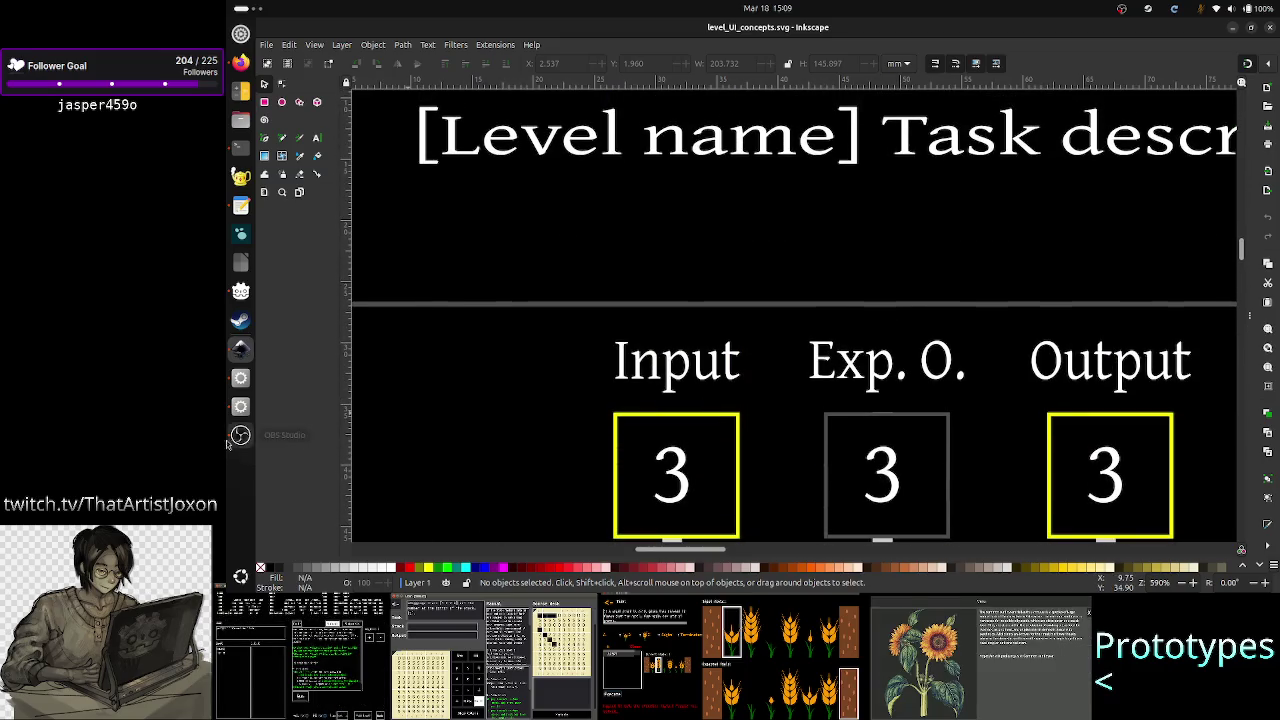
left_click(234, 382)
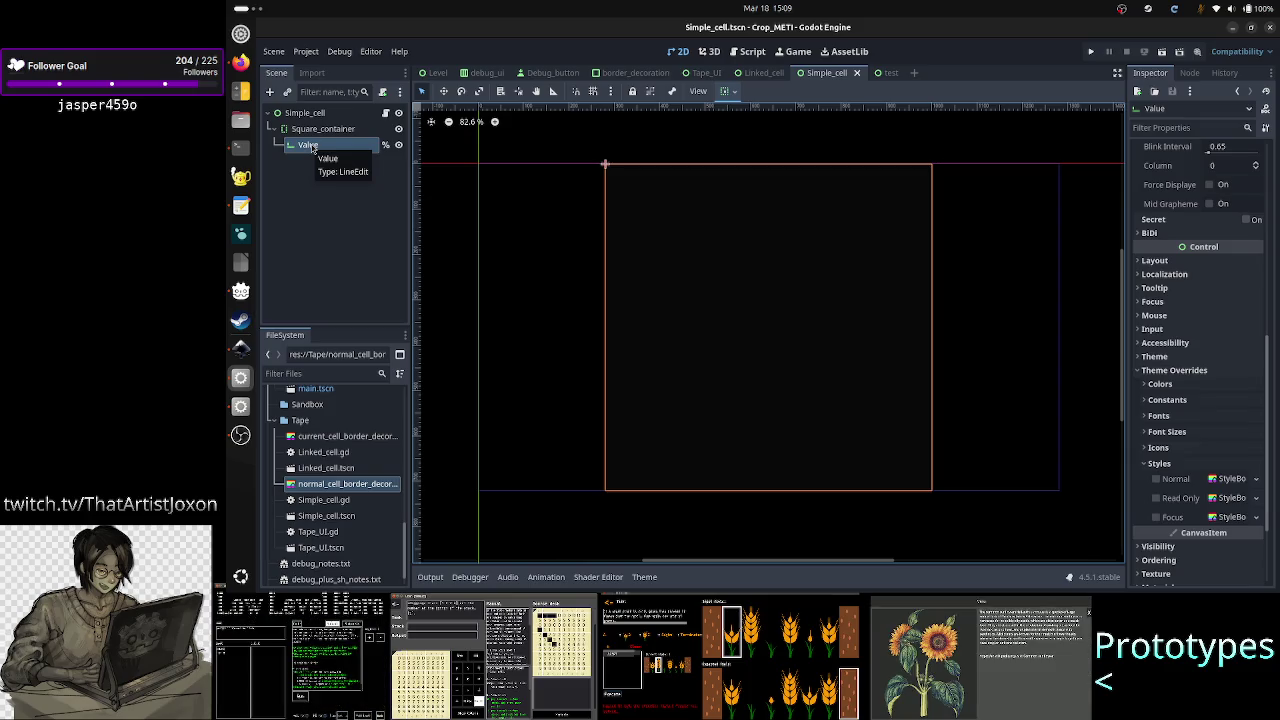
scroll(1240, 303, "up", 5)
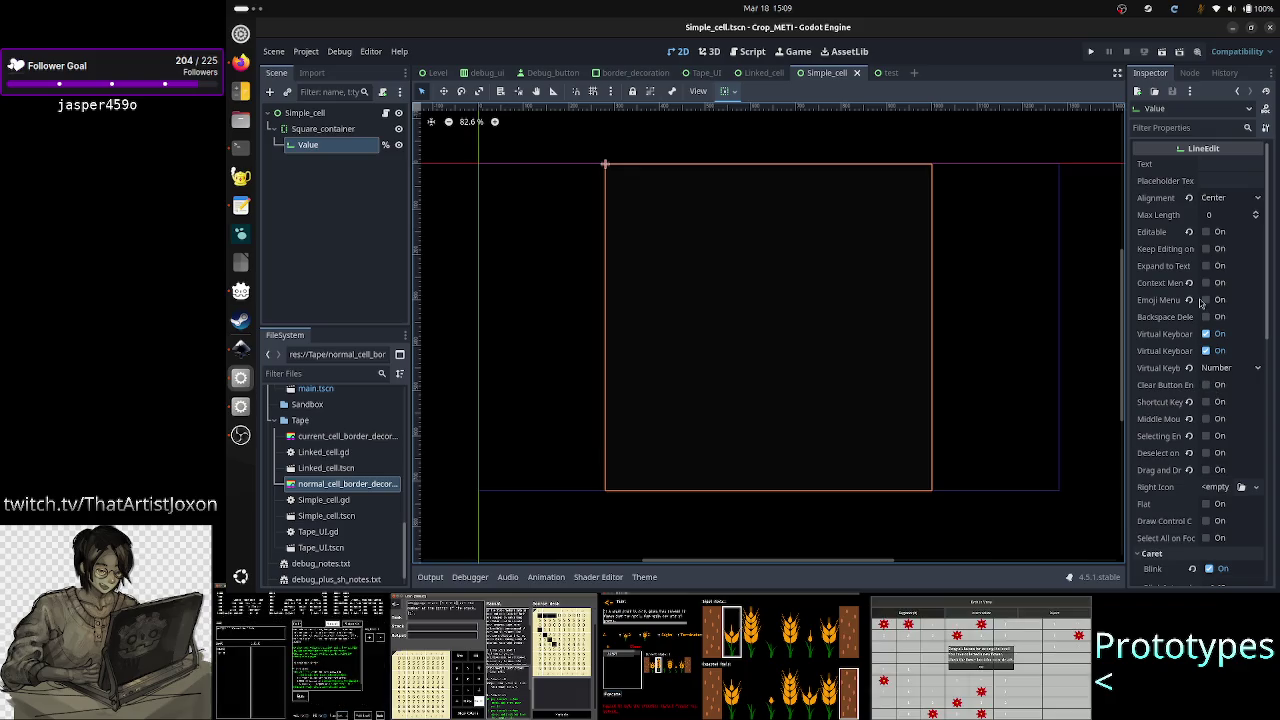
scroll(1187, 380, "down", 10)
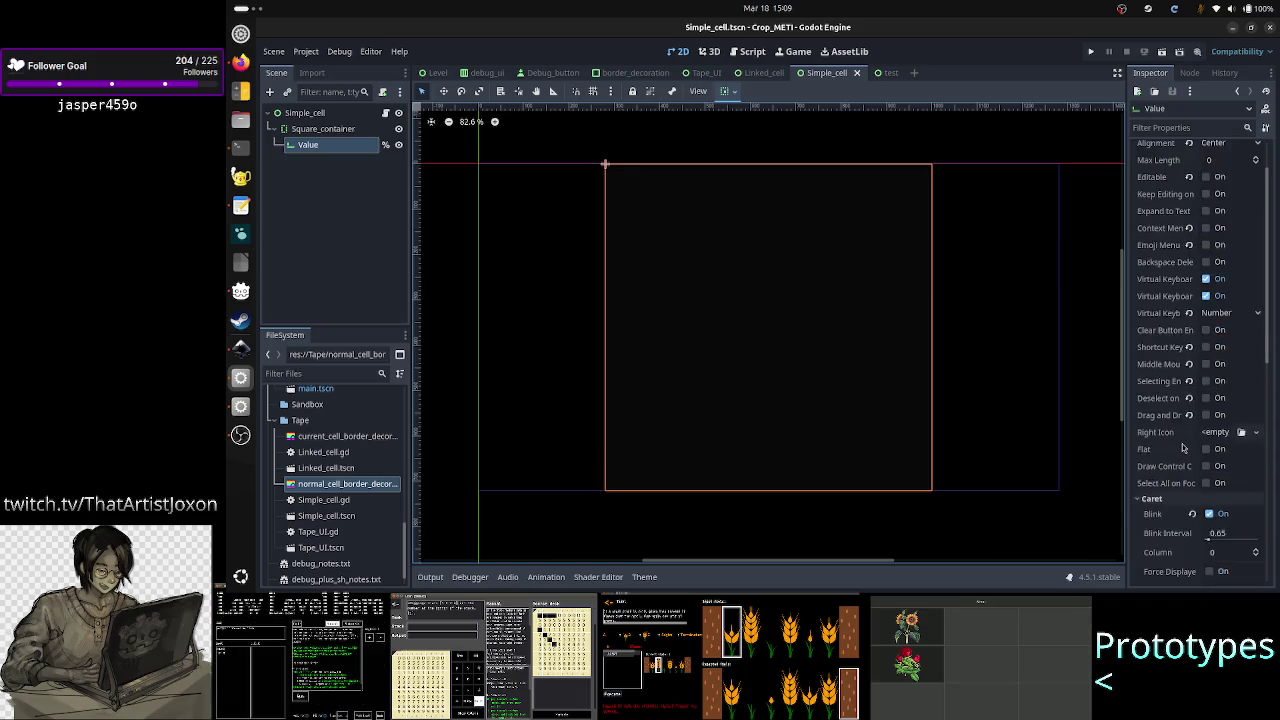
scroll(1182, 447, "down", 3)
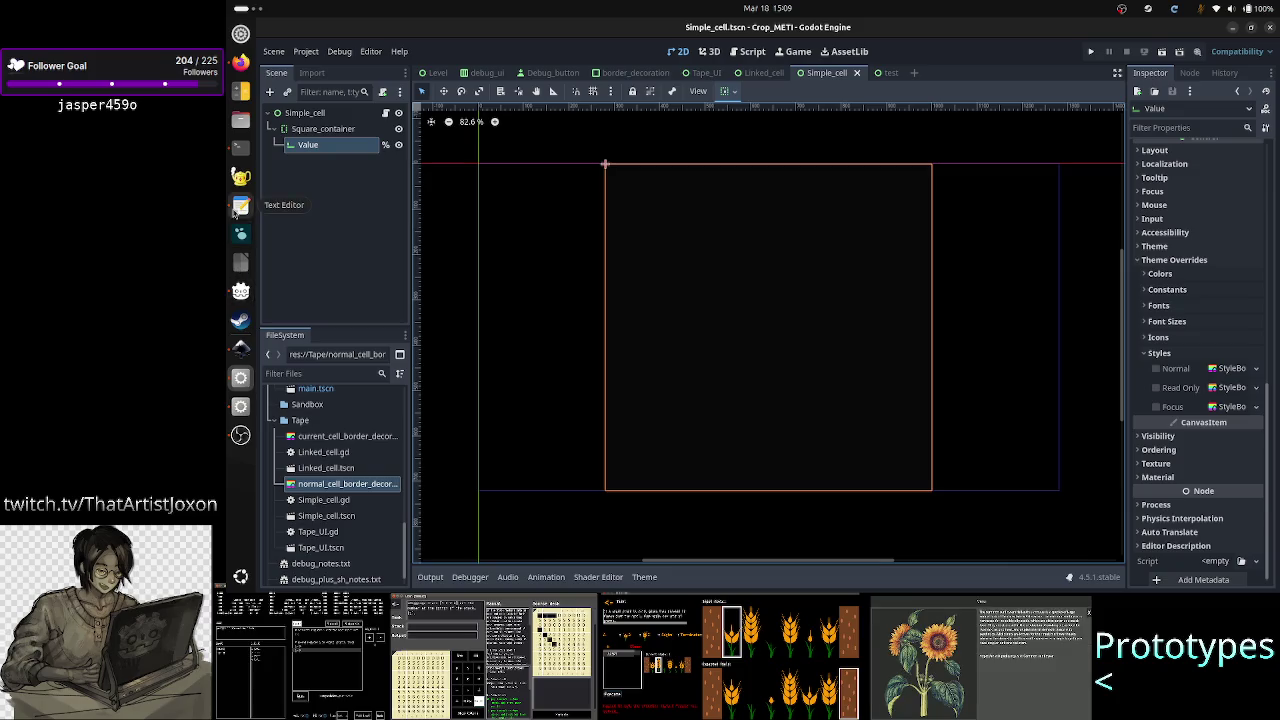
left_click(240, 205)
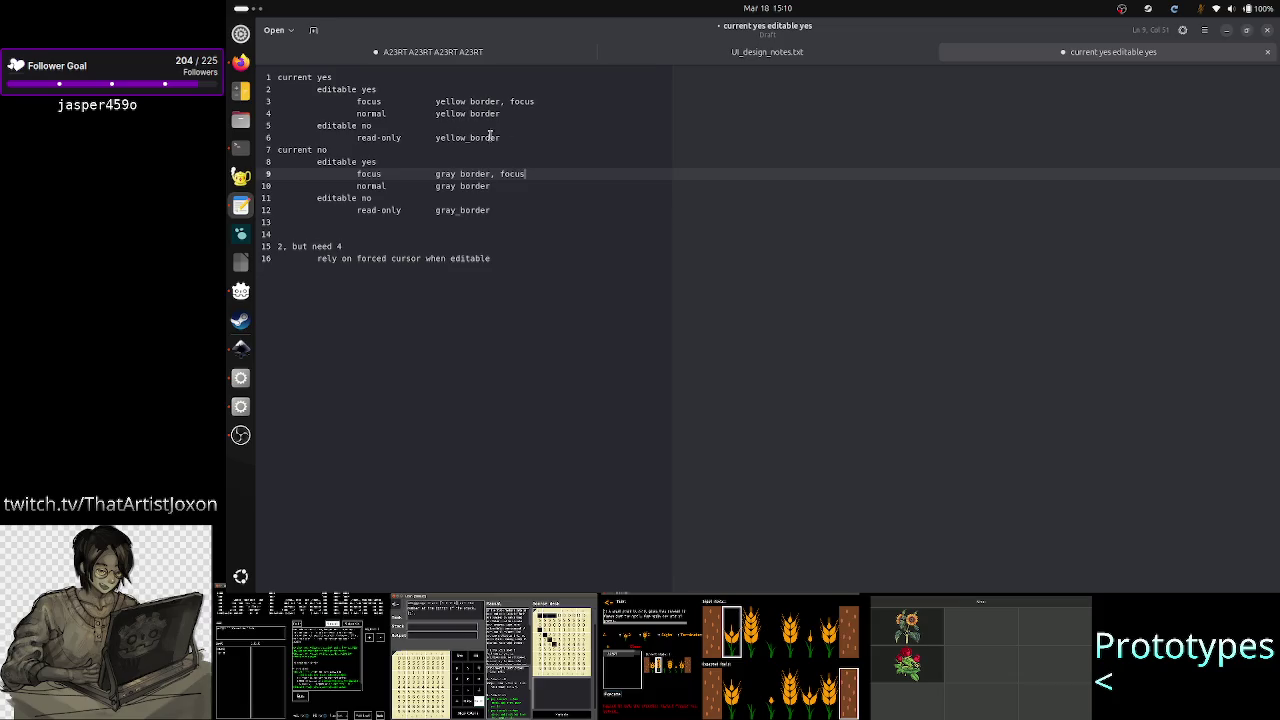
left_click(1228, 31)
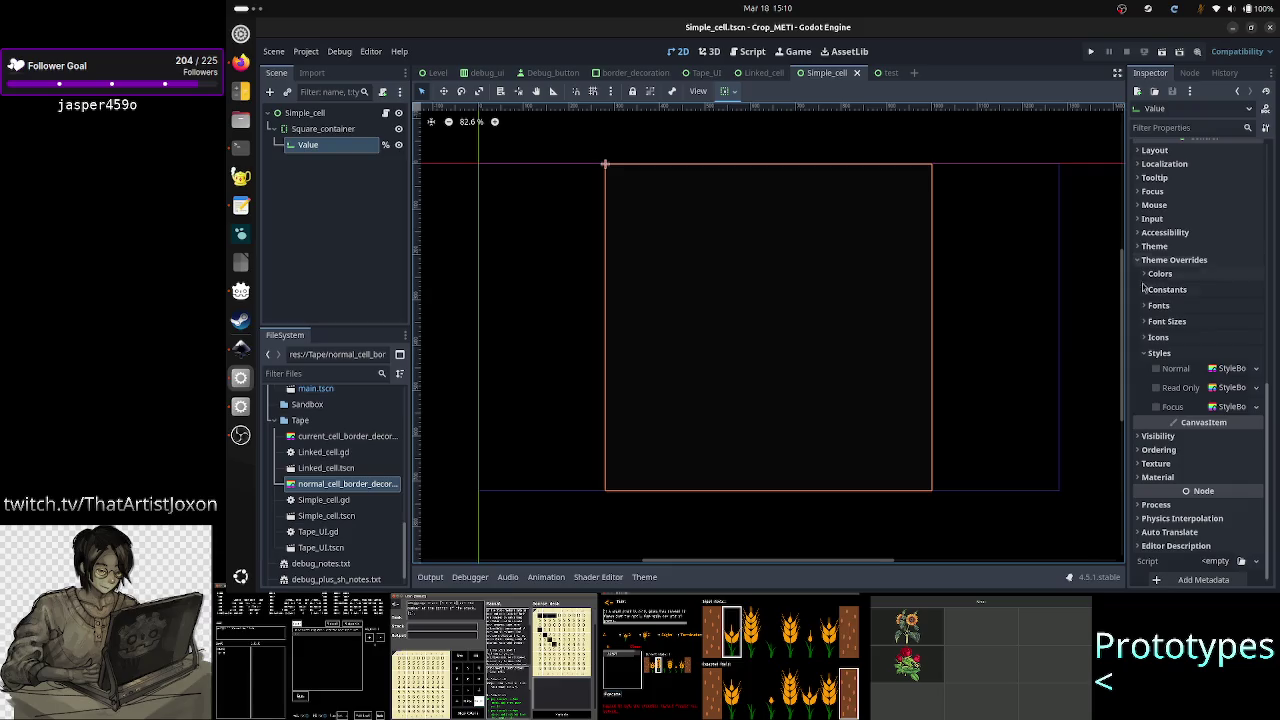
Step: Expand the Value LineEdit's Theme Overrides > Fonts section, then switch to the Inkscape mockup
left_click(1198, 307)
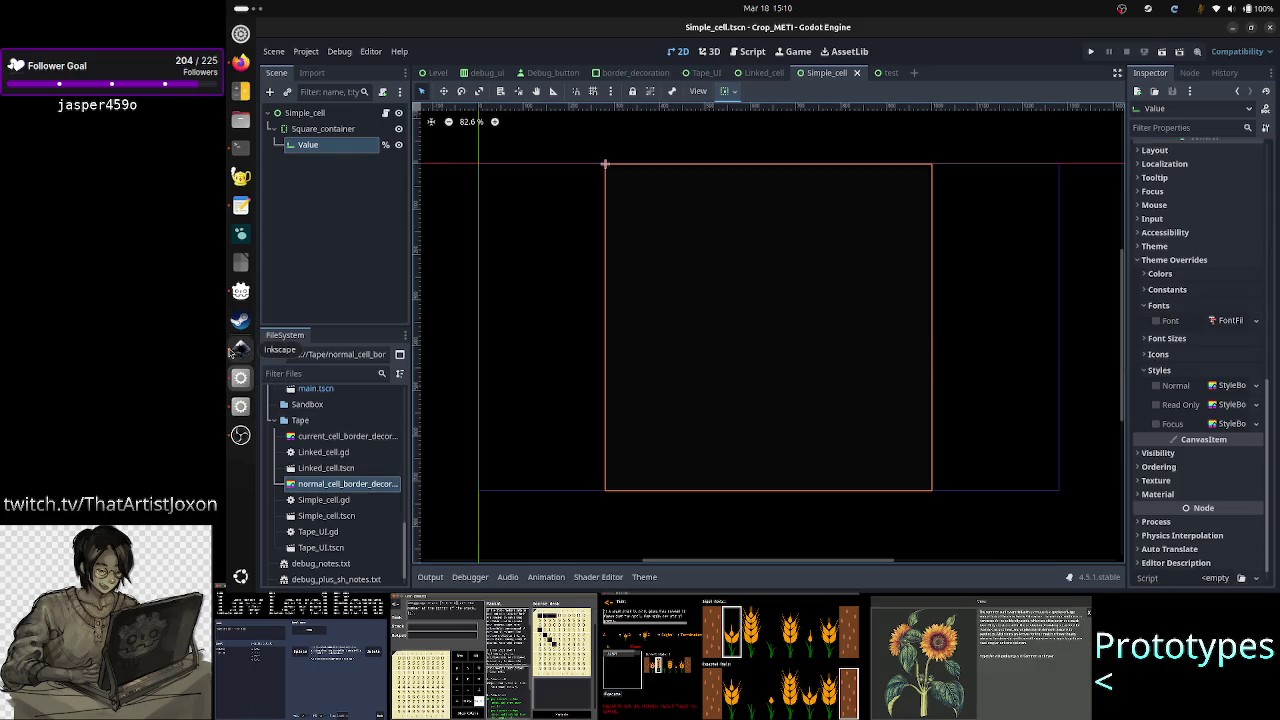
left_click(240, 347)
scroll(630, 415, "down", 1)
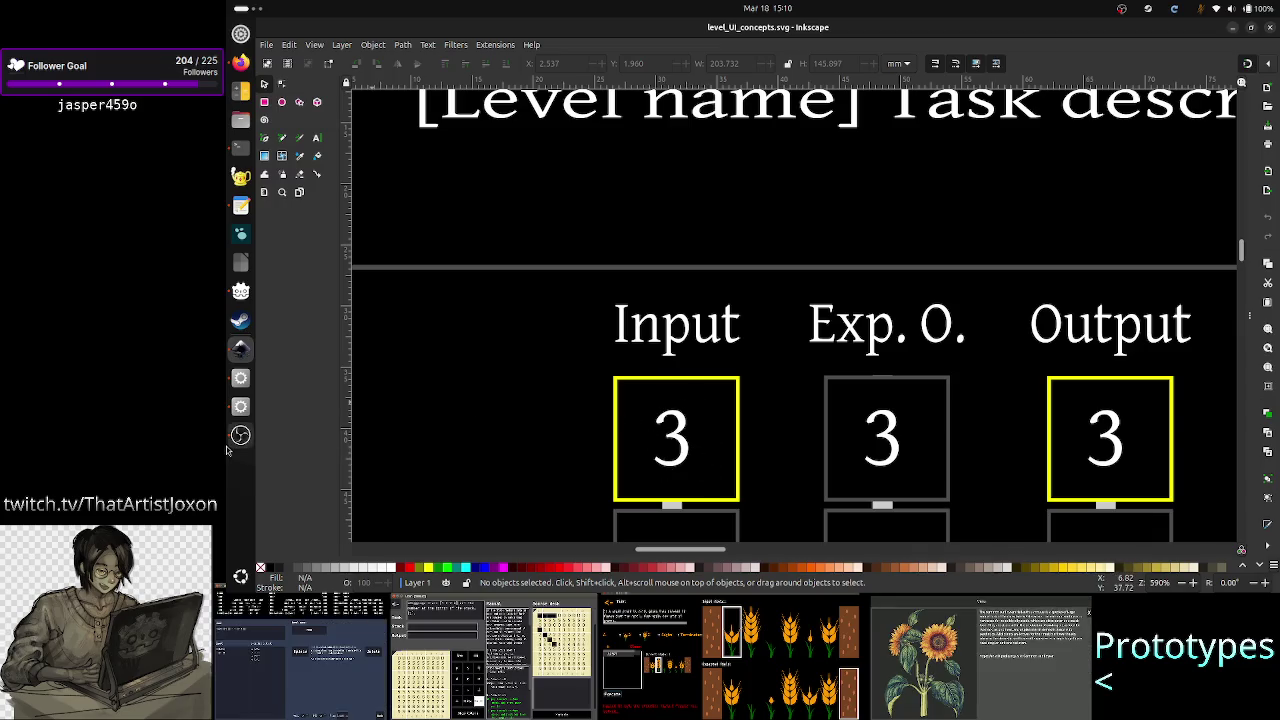
Step: View the Inkscape mockup at 142% down to its playback buttons, then return to Godot
left_click(240, 377)
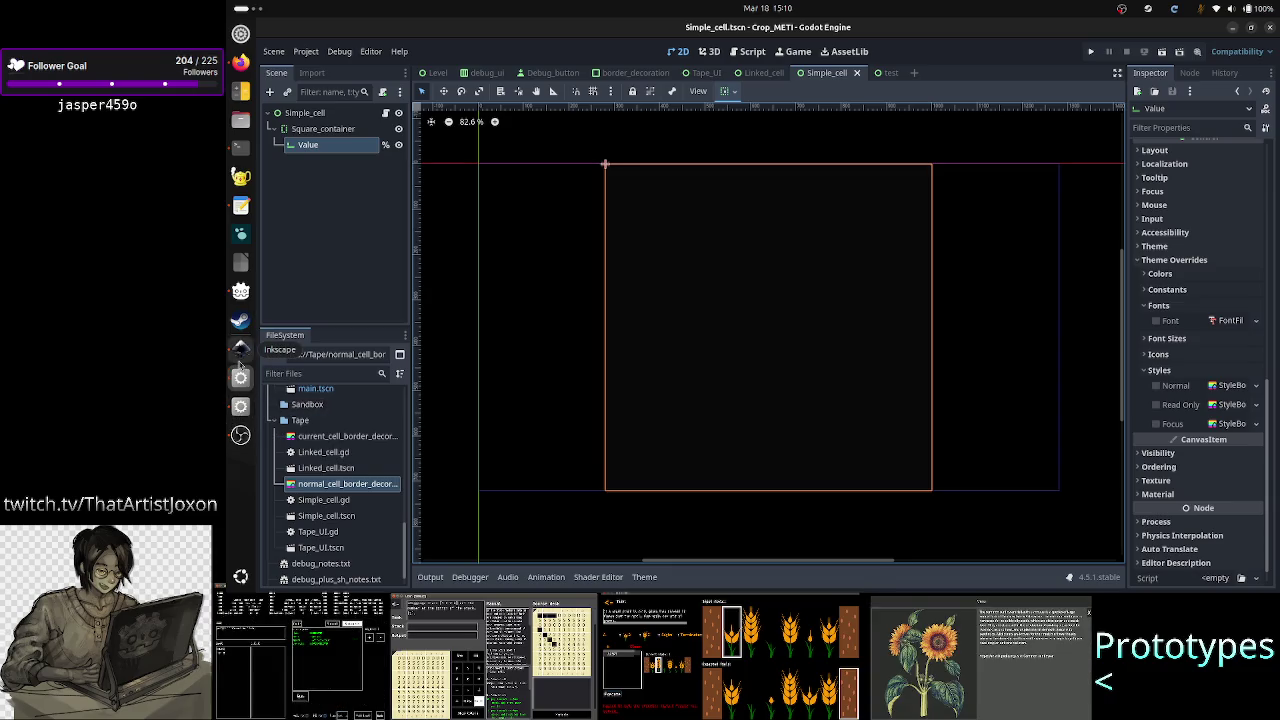
left_click(239, 358)
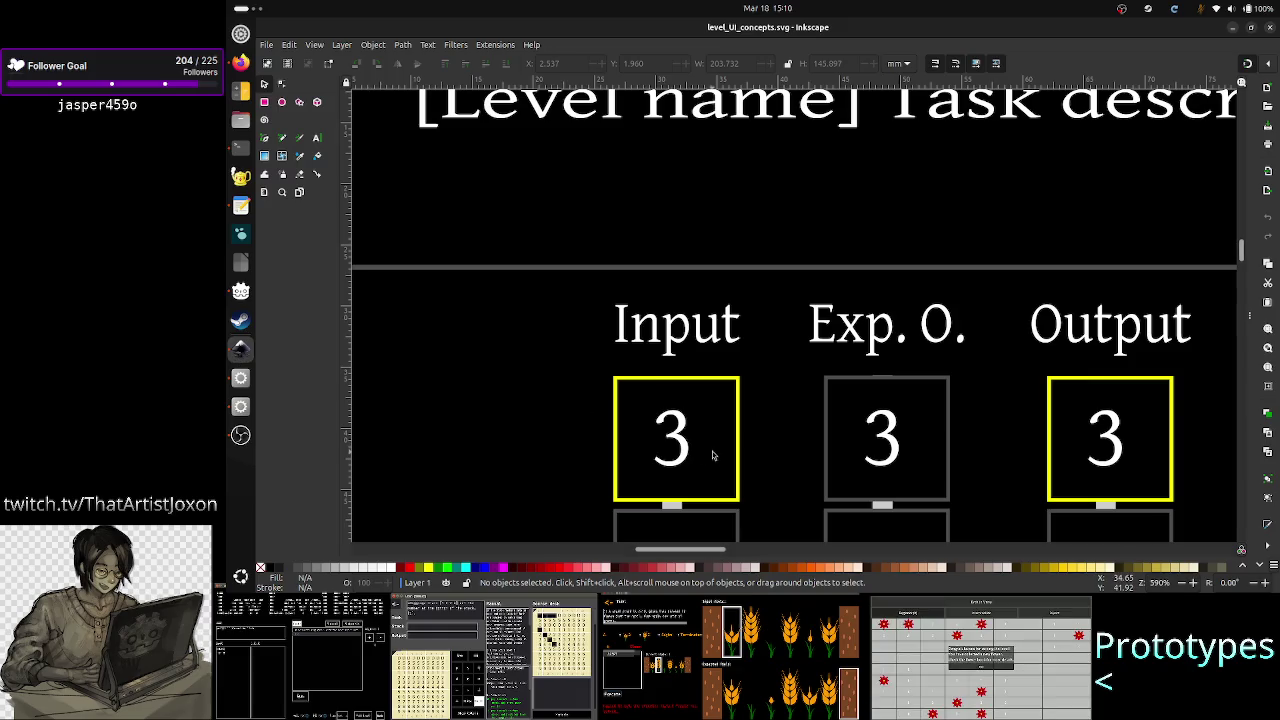
scroll(843, 322, "down", 6)
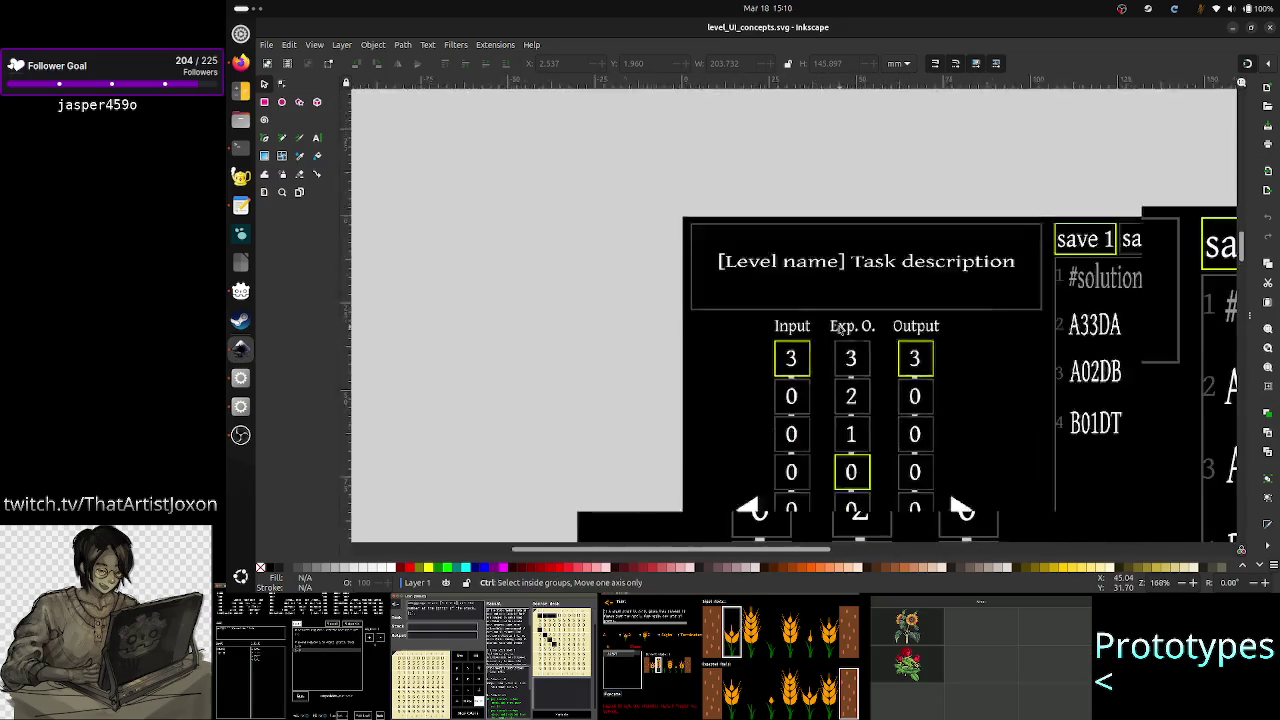
scroll(840, 326, "up", 2)
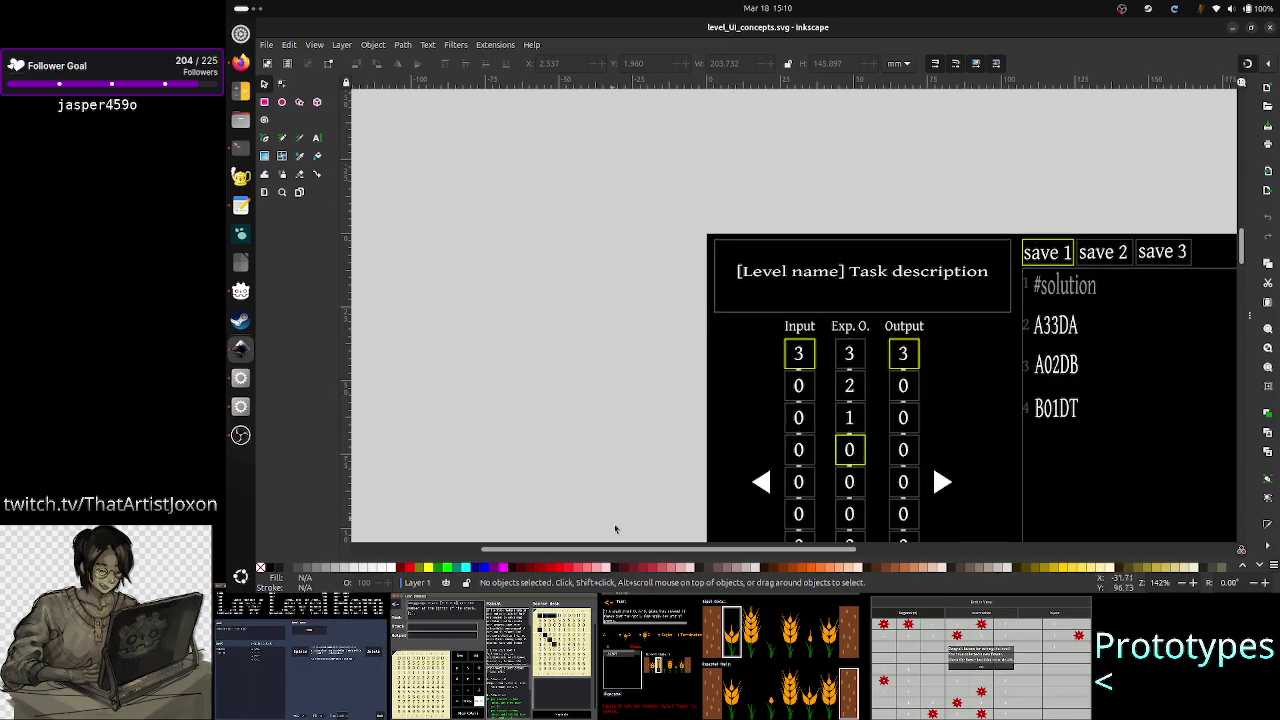
left_click_drag(642, 550, 711, 553)
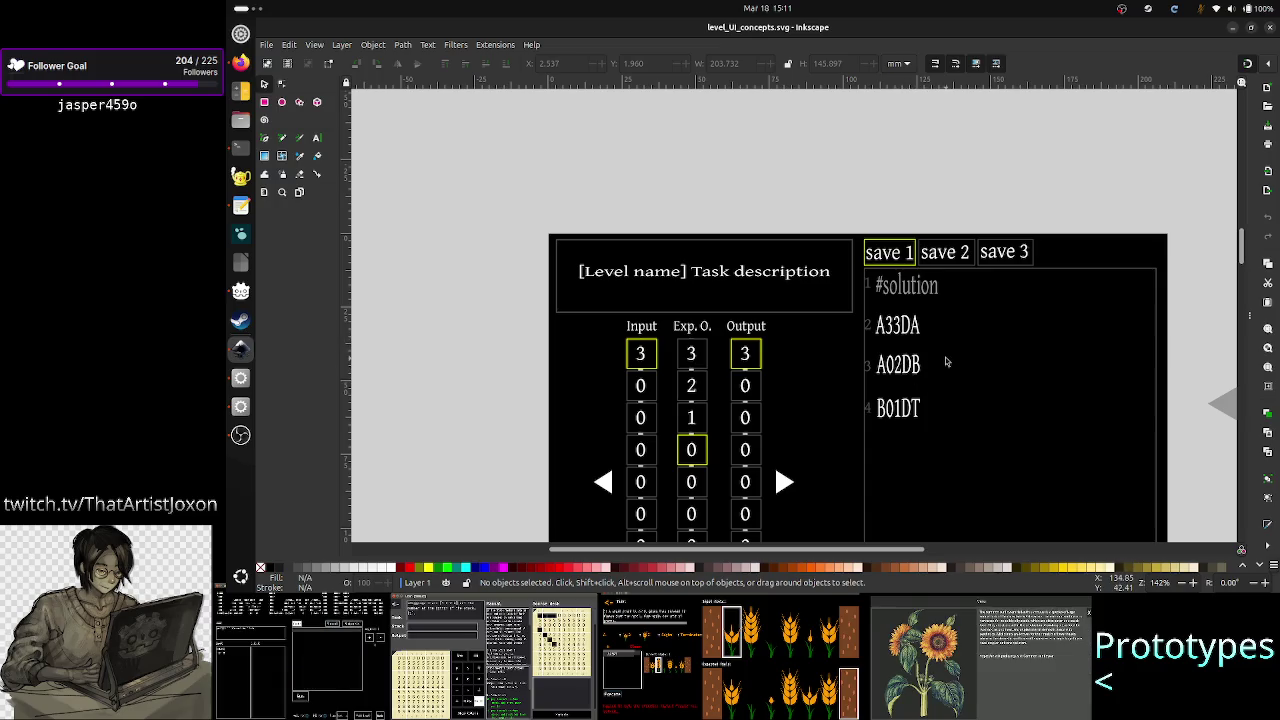
scroll(945, 357, "down", 3)
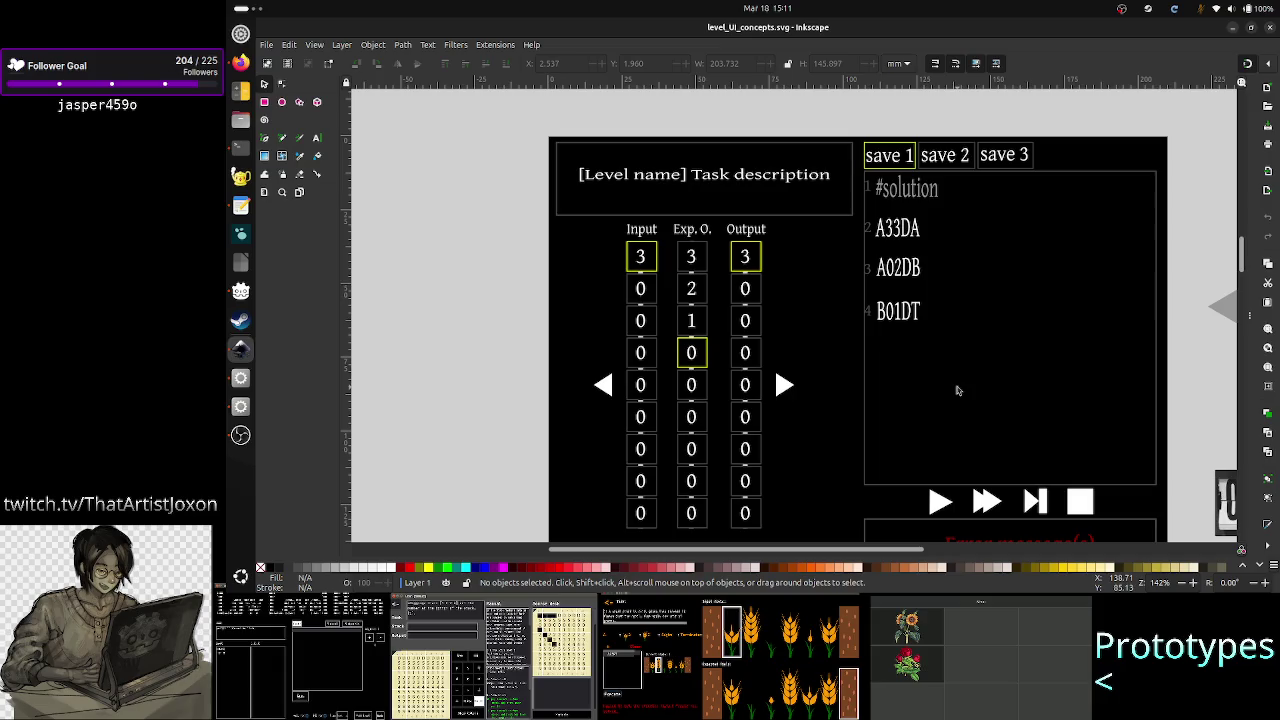
key("alt+Tab")
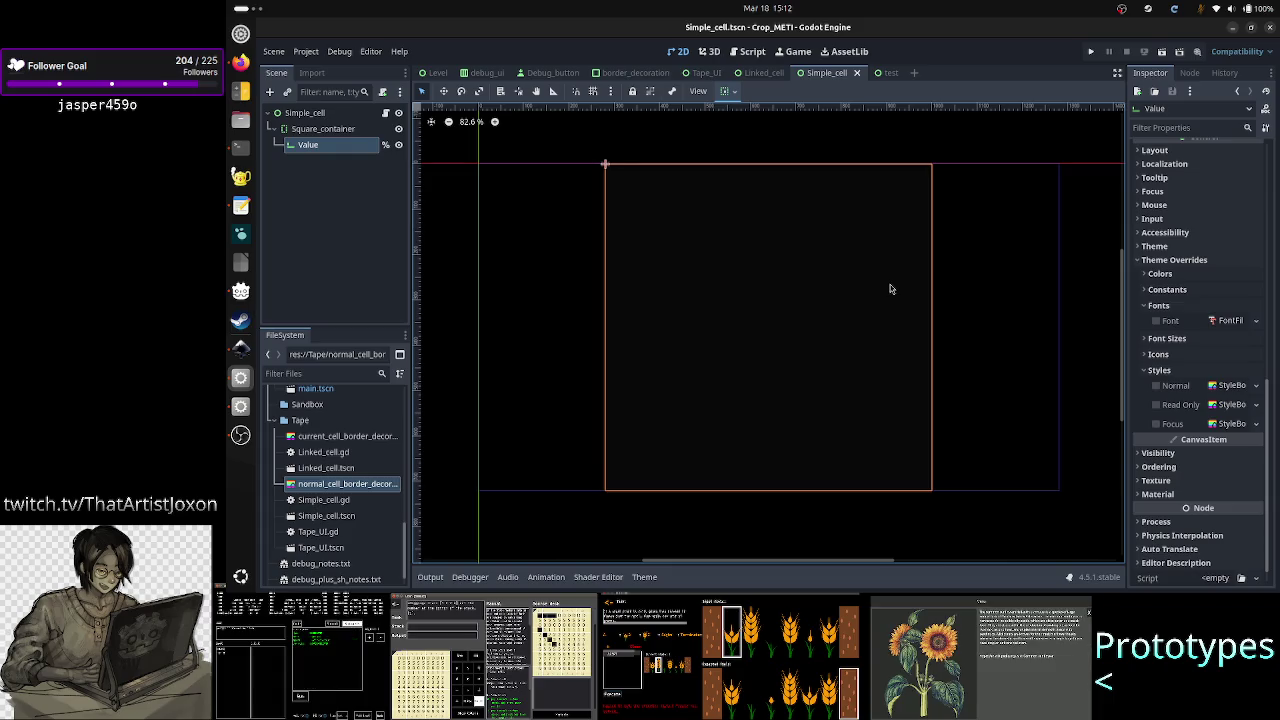
key("alt+Tab")
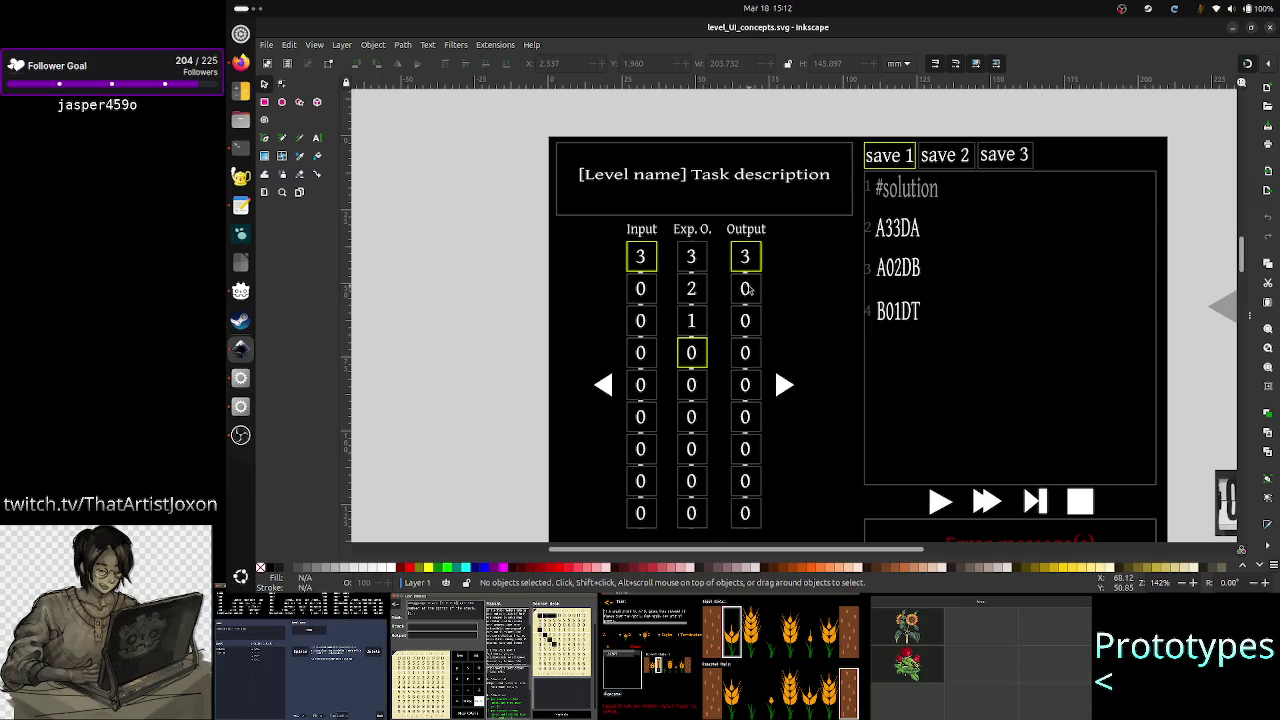
key("alt")
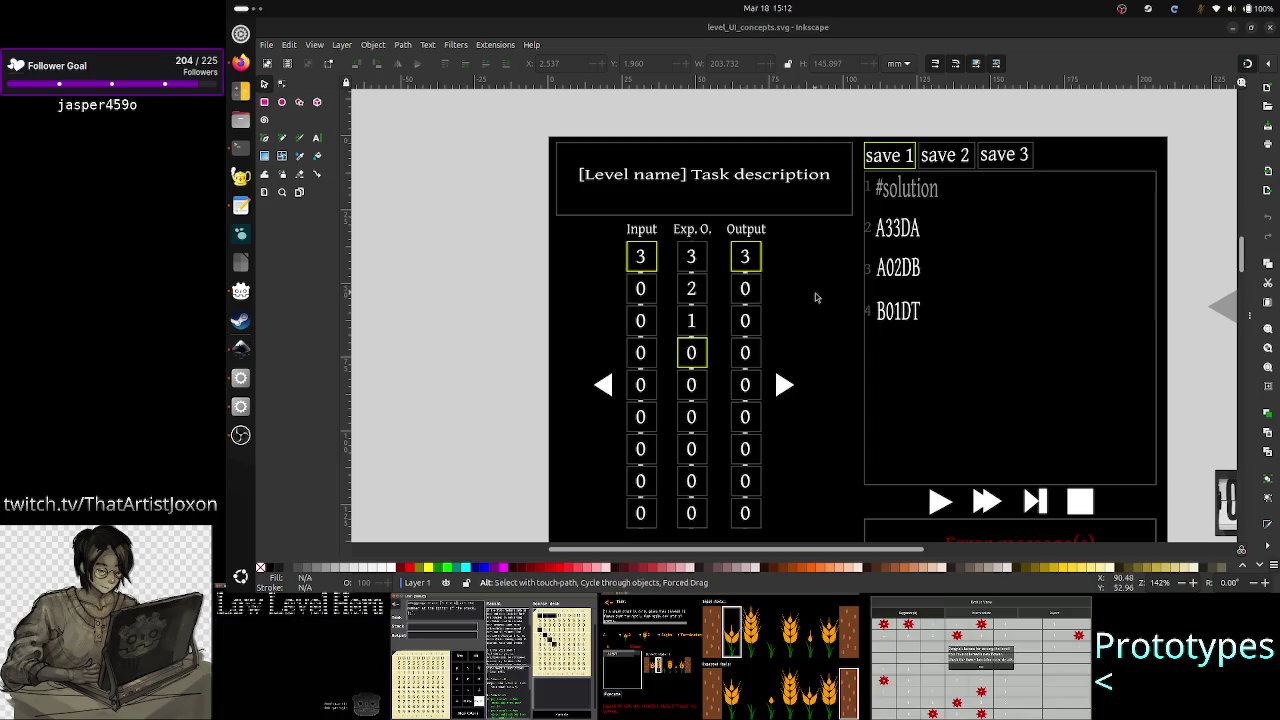
key("alt+Tab")
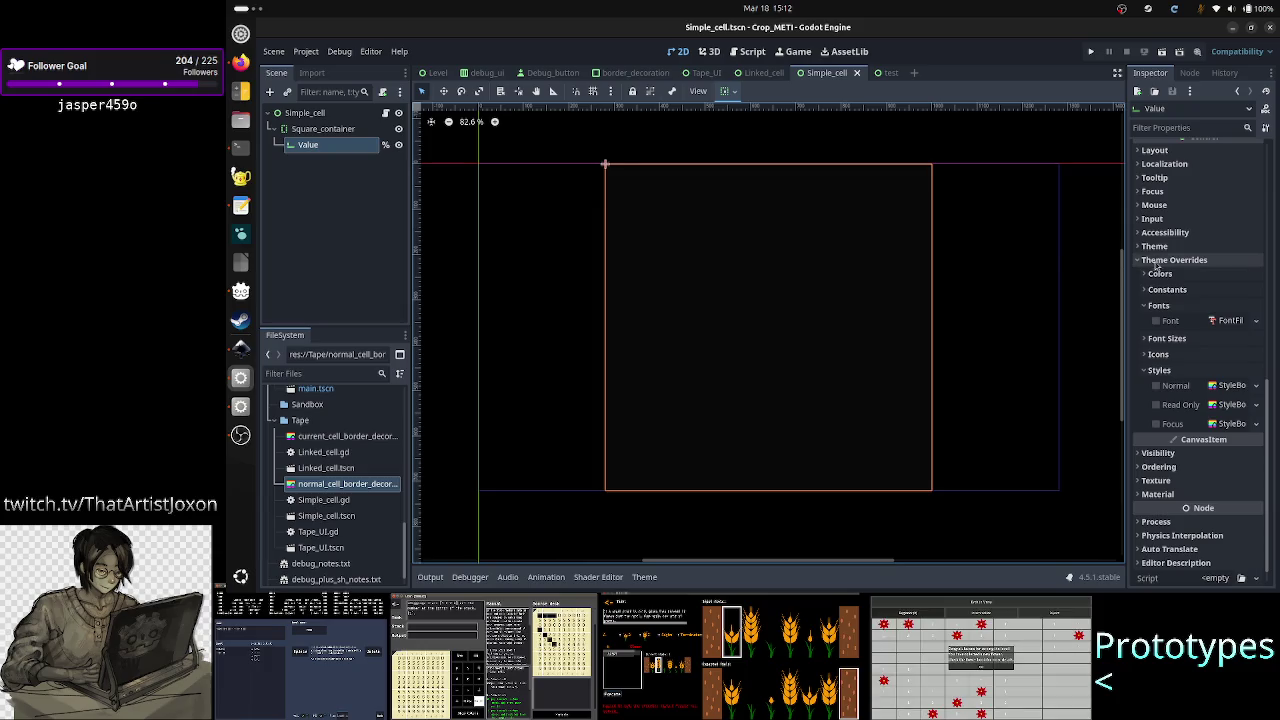
Step: Choose Quick Load on the Value LineEdit's Normal style override to list saved StyleBox files
scroll(1160, 265, "up", 5)
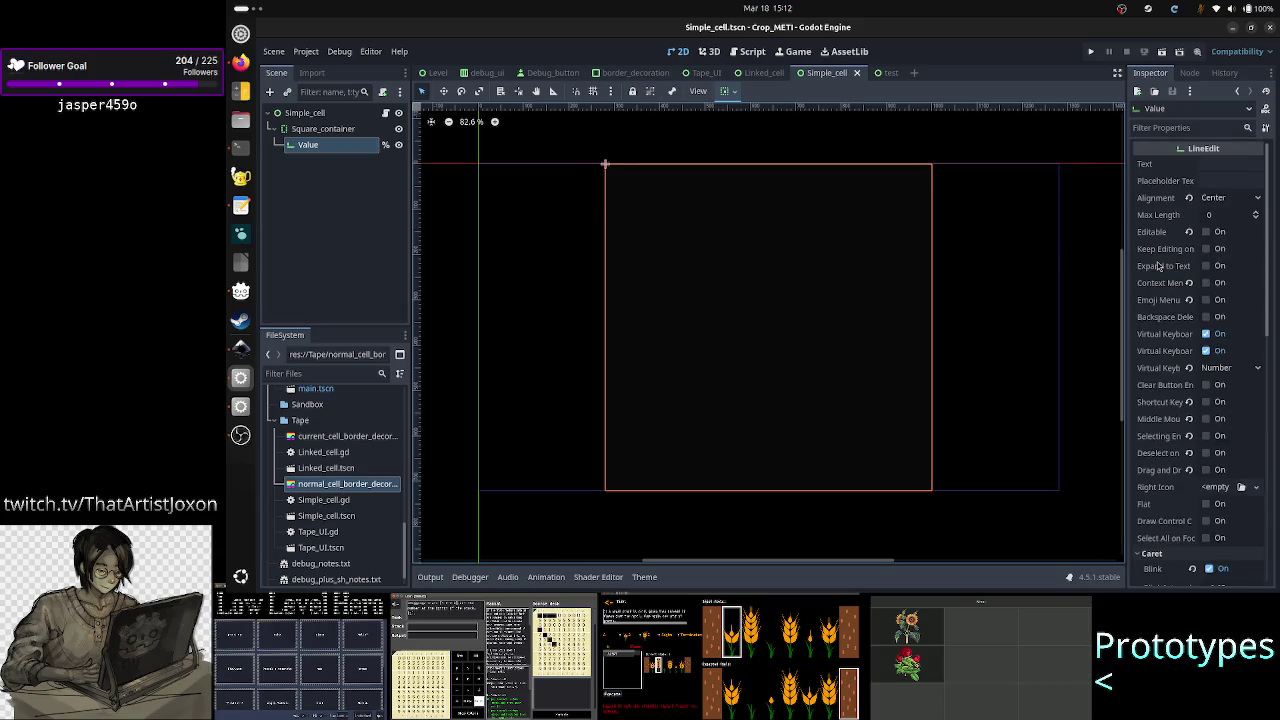
scroll(1160, 265, "down", 5)
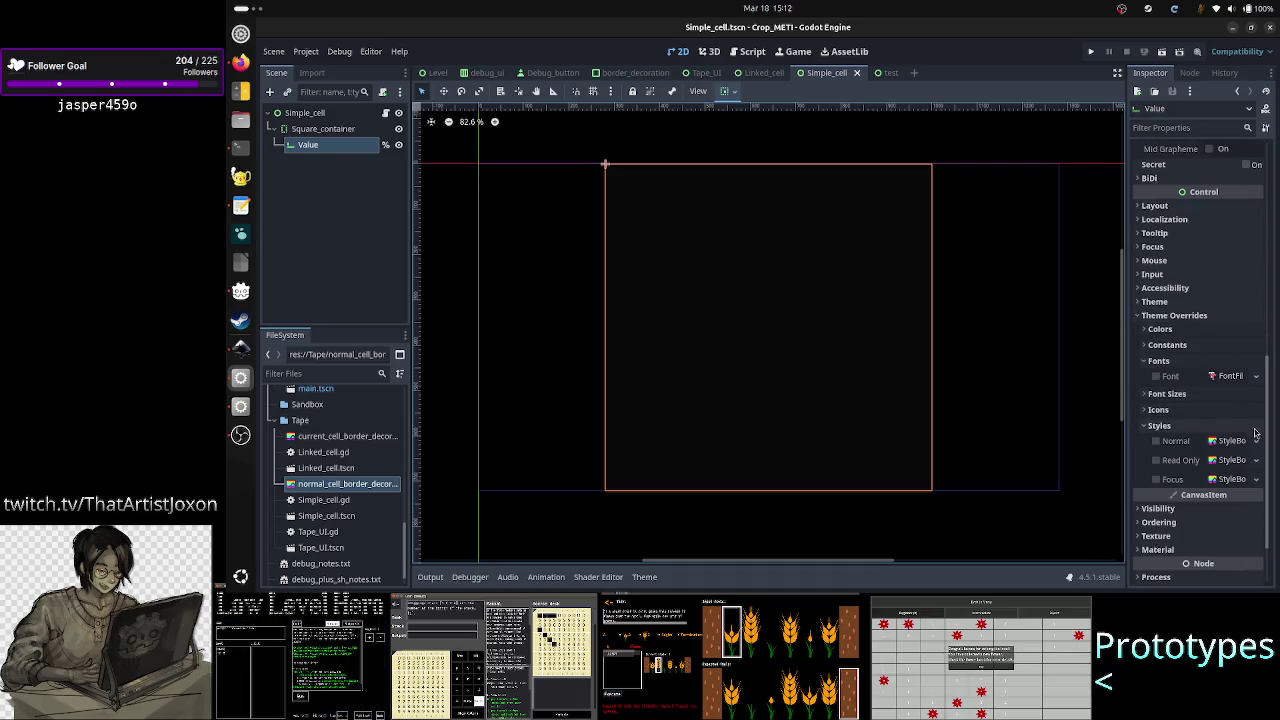
left_click(1256, 440)
left_click(1220, 440)
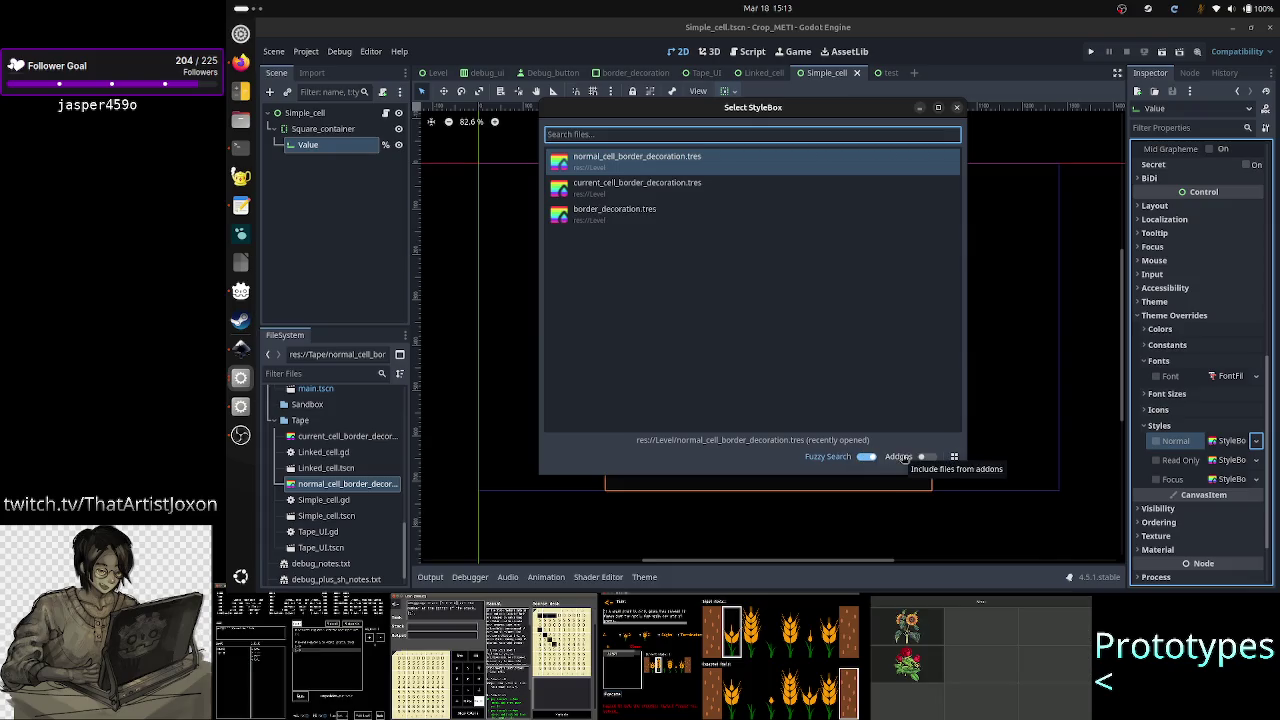
Step: Inspect the current_cell and normal_cell border decoration .tres entries, then close the picker unchanged
left_click(954, 458)
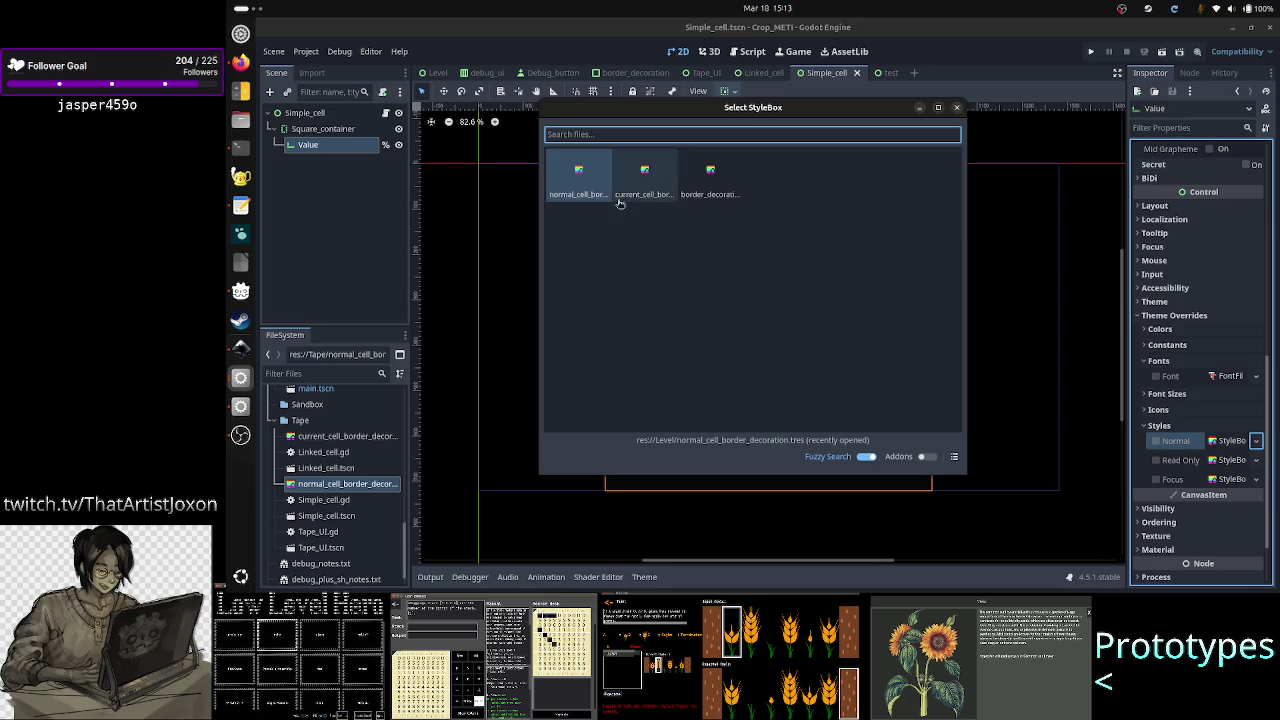
left_click(954, 458)
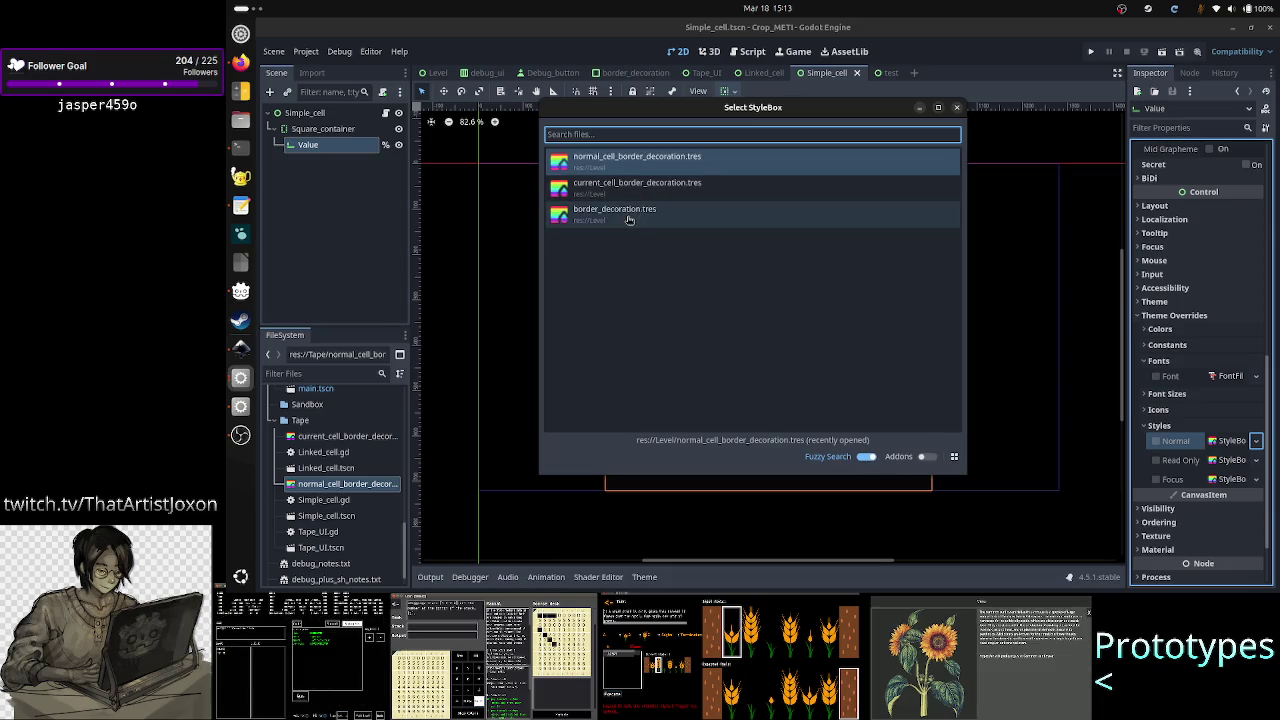
right_click(644, 189)
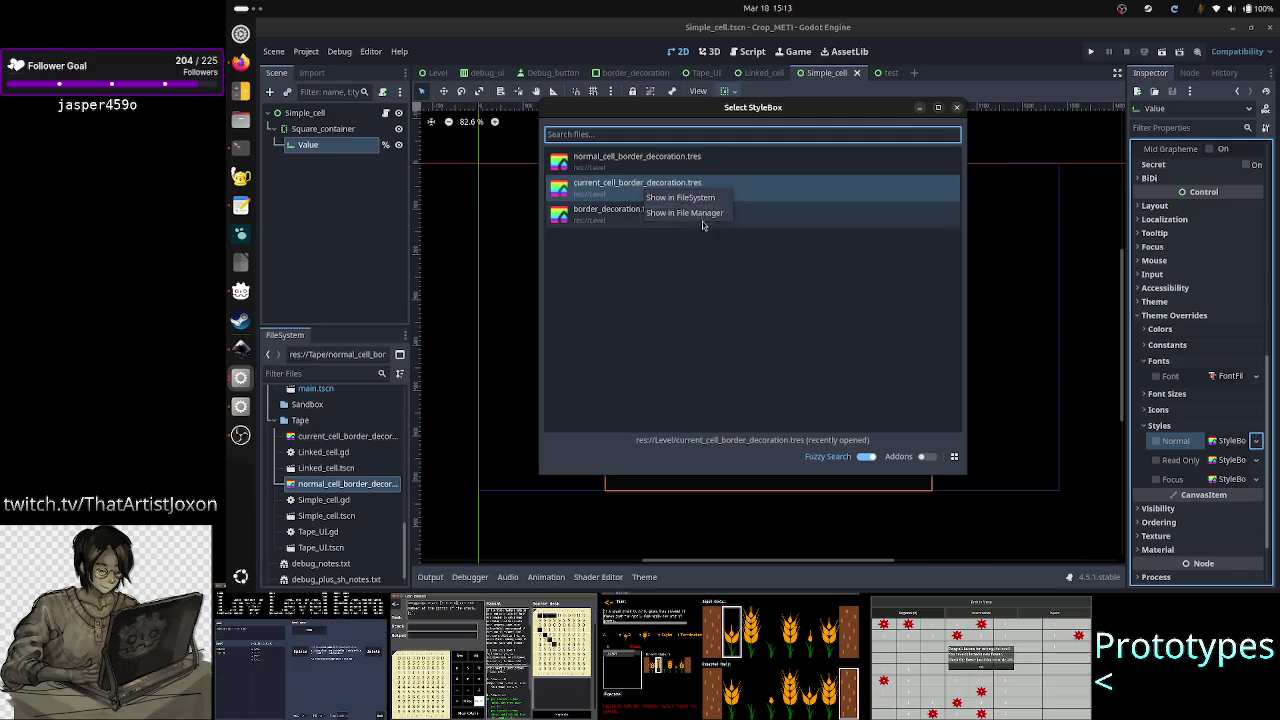
left_click(698, 285)
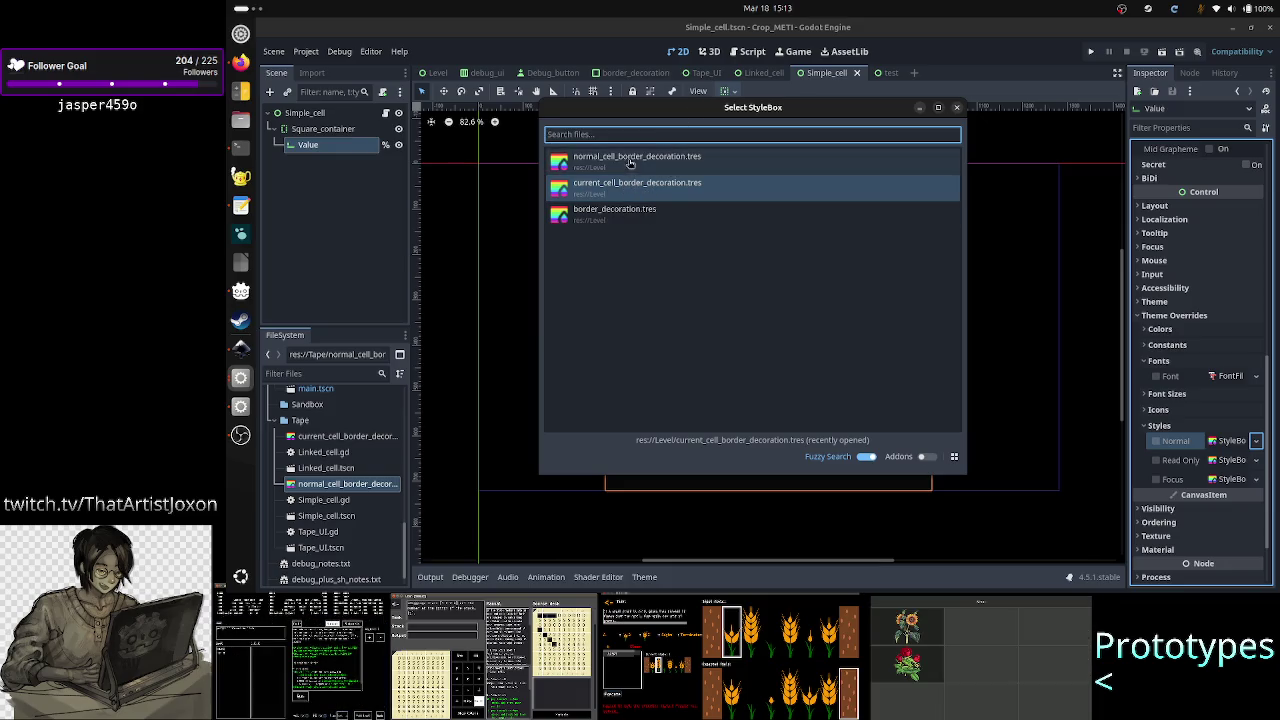
right_click(752, 161)
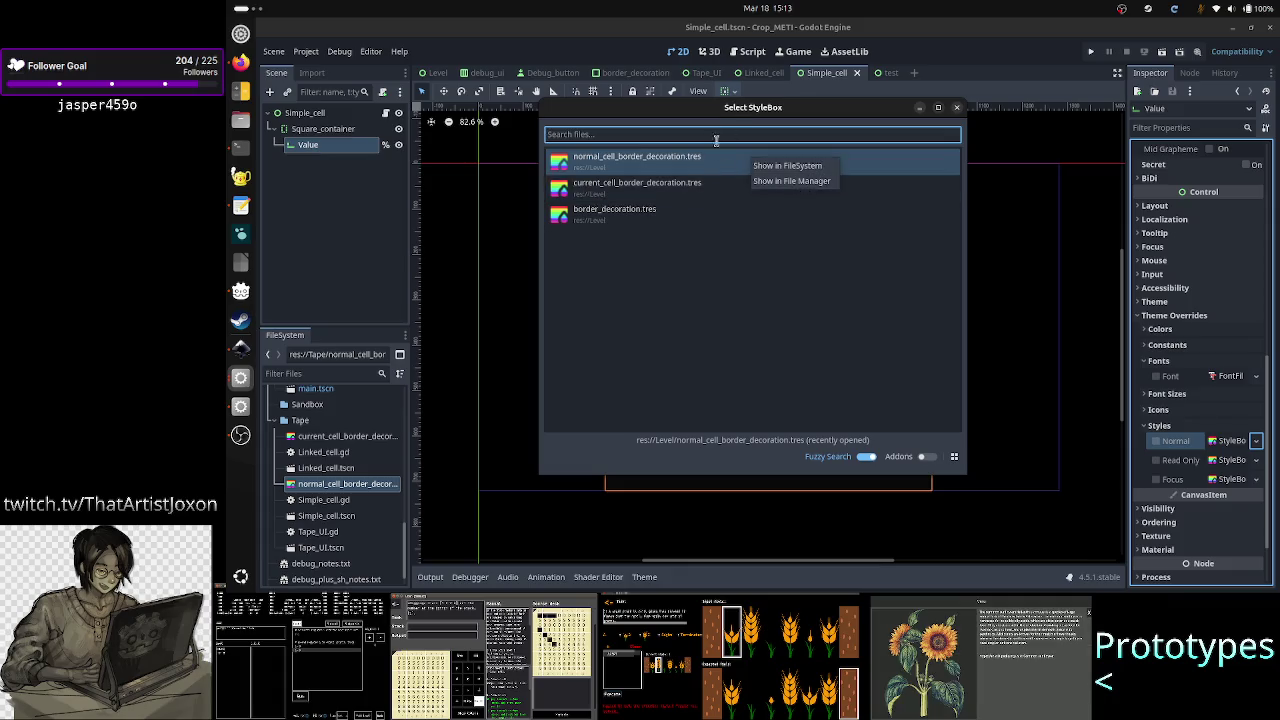
left_click(731, 116)
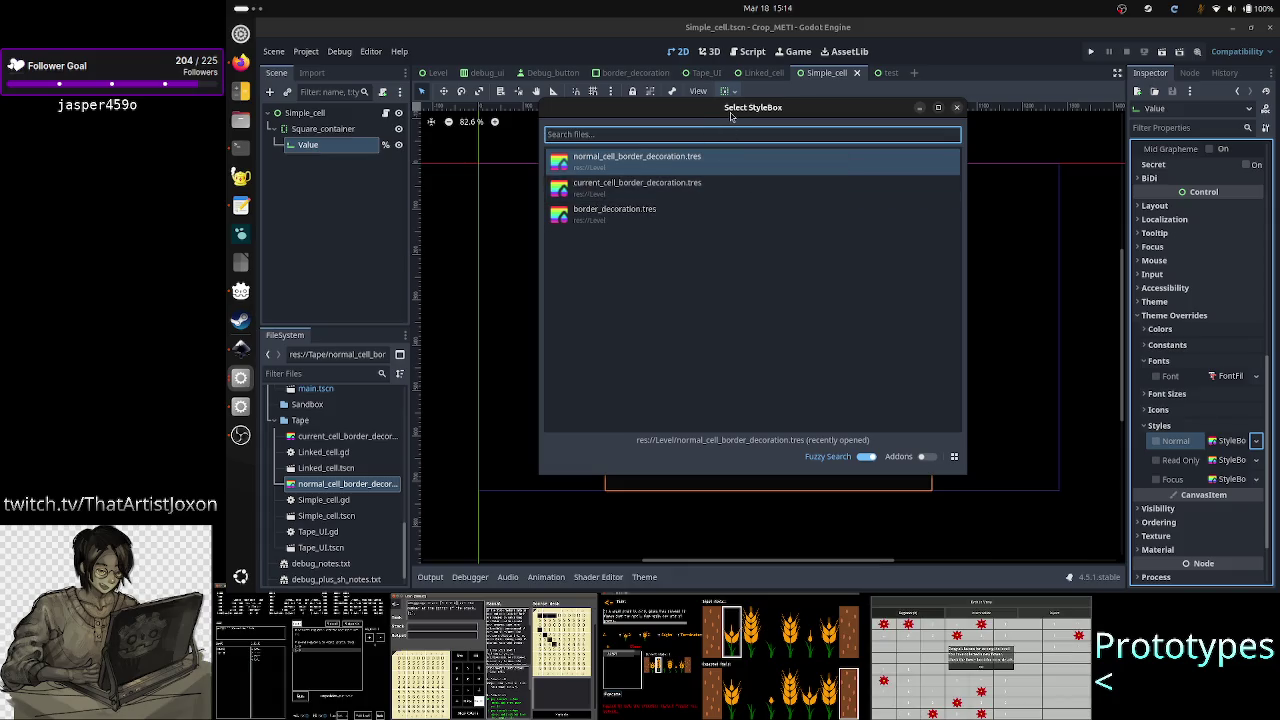
left_click(956, 107)
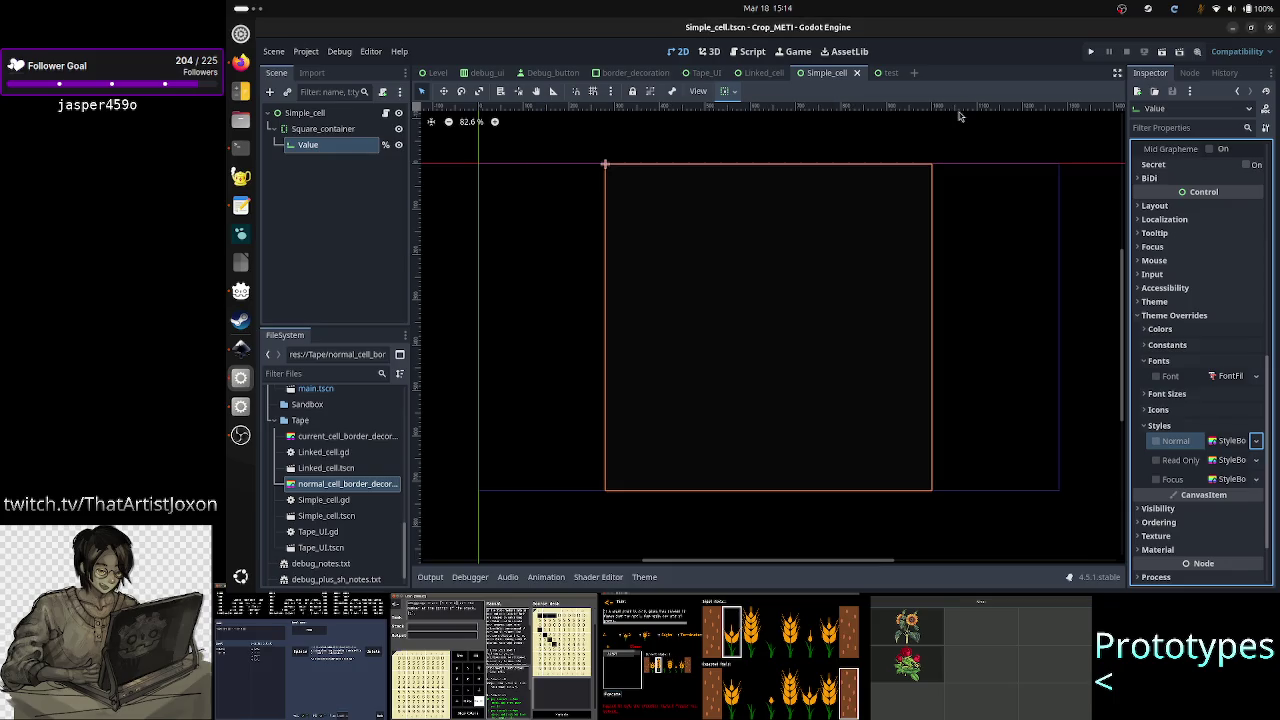
Step: Reload the current project from the Project menu
left_click(306, 55)
left_click(344, 216)
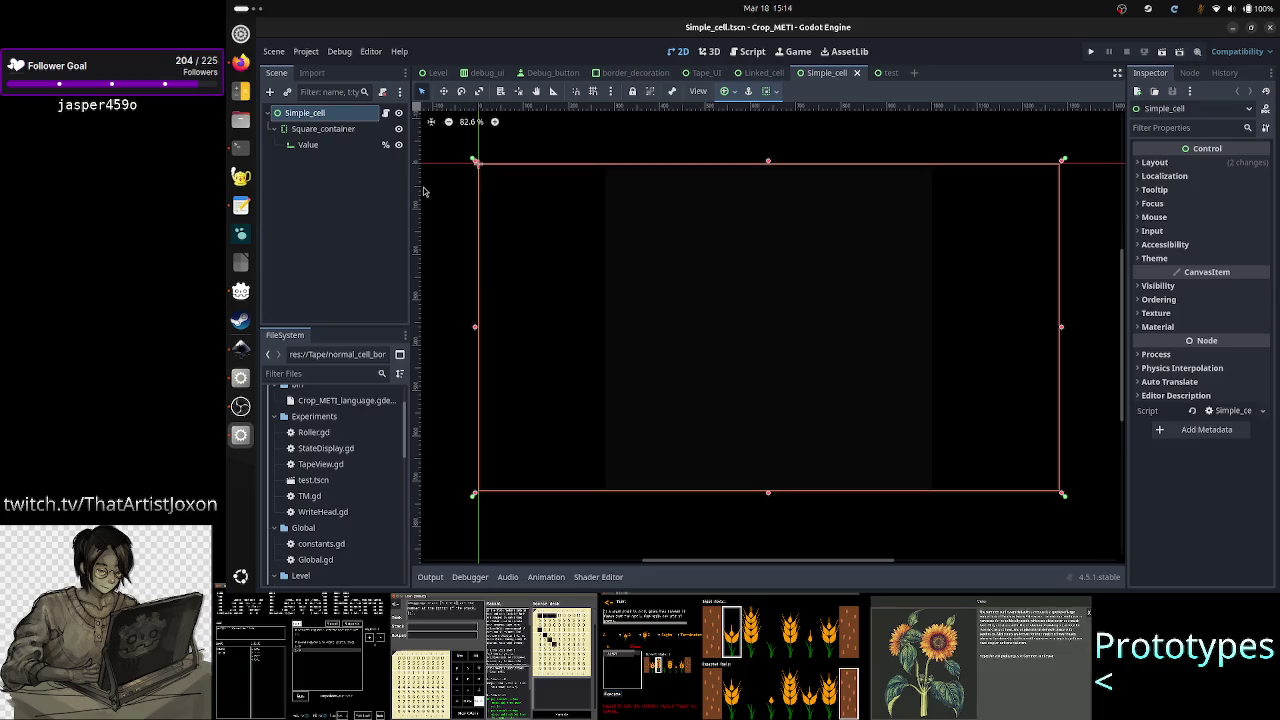
Step: On the Value line edit, browse Quick Load style resources for the Normal style override twice, loading none
left_click(328, 146)
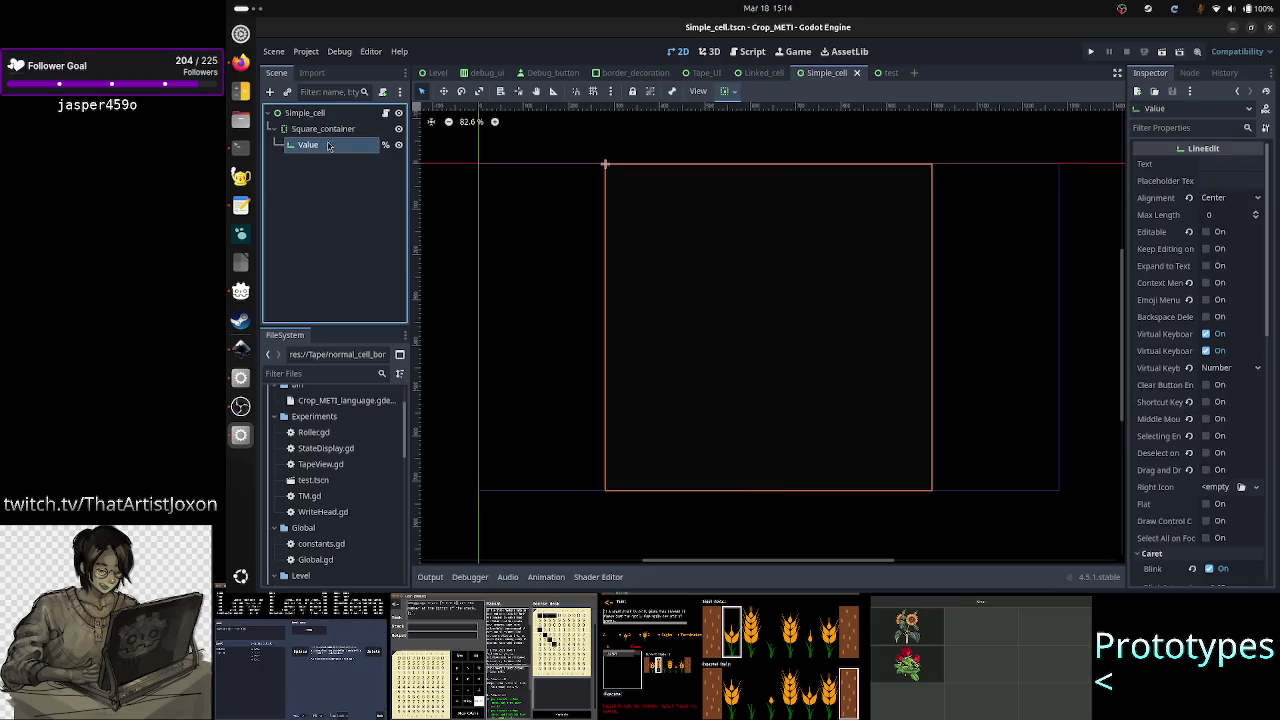
scroll(1199, 406, "down", 3)
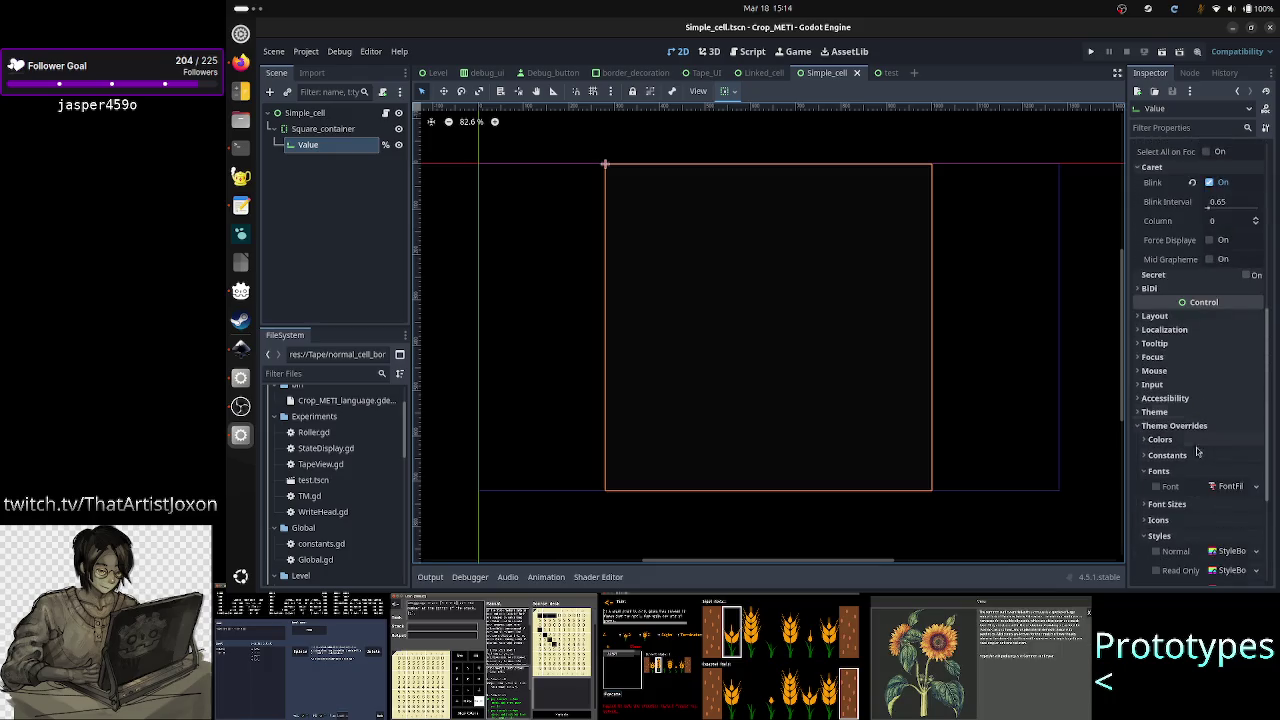
scroll(1199, 440, "down", 4)
left_click(1256, 362)
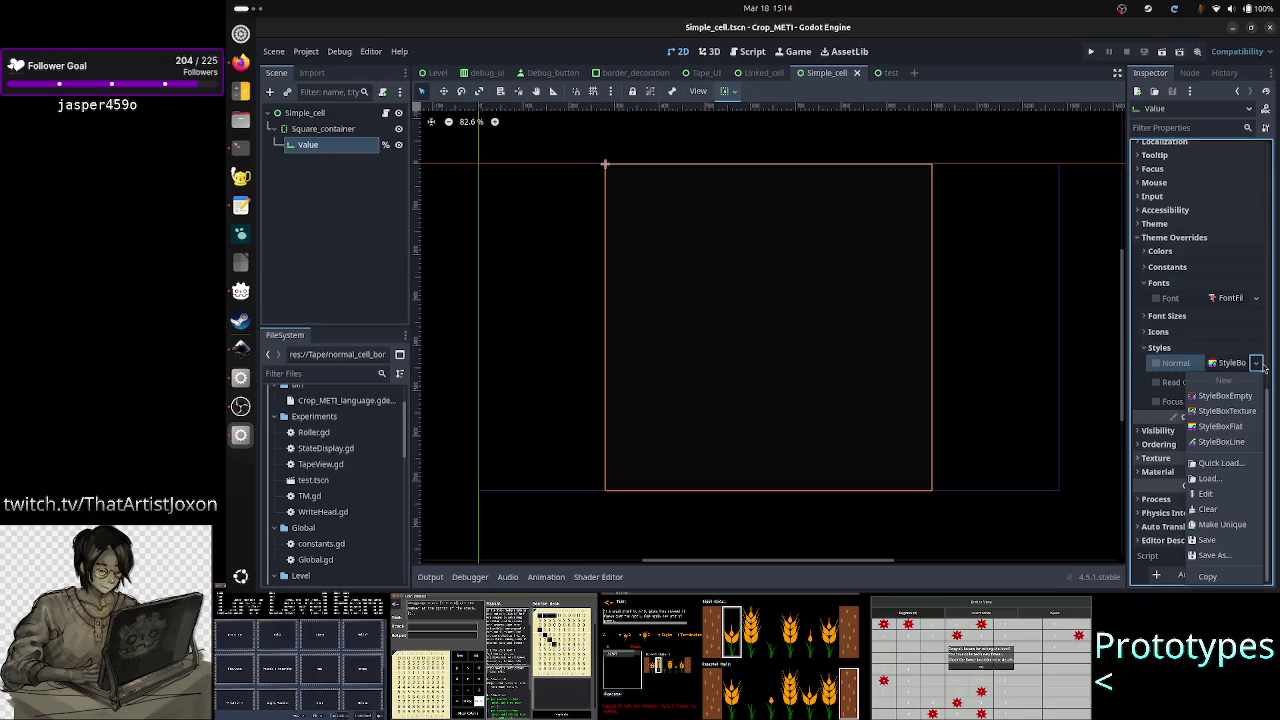
left_click(1224, 464)
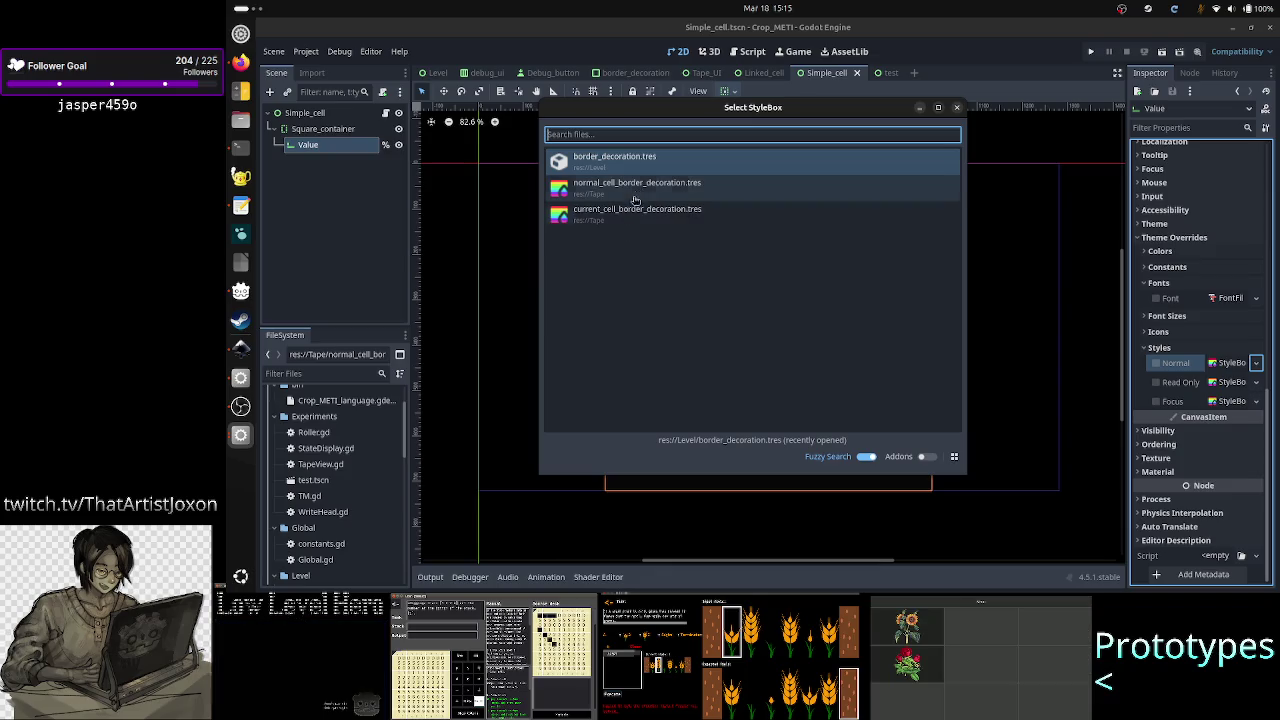
left_click(957, 108)
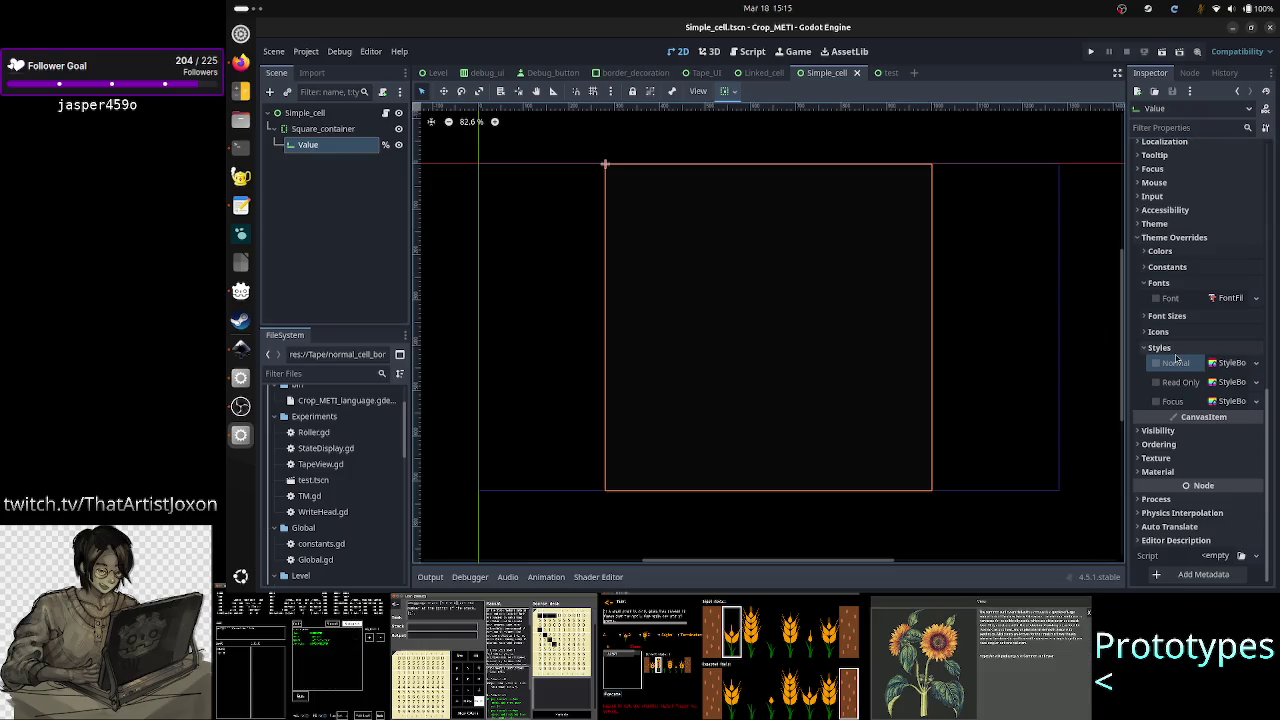
left_click(1258, 365)
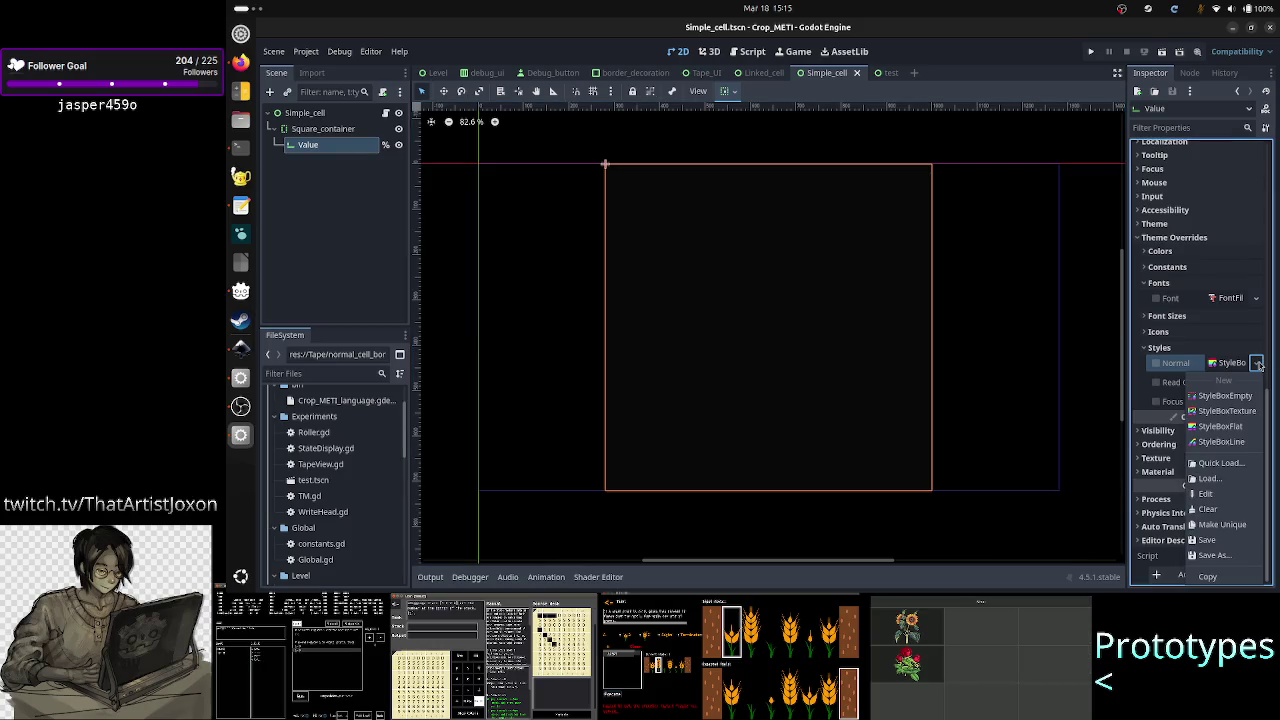
left_click(1224, 462)
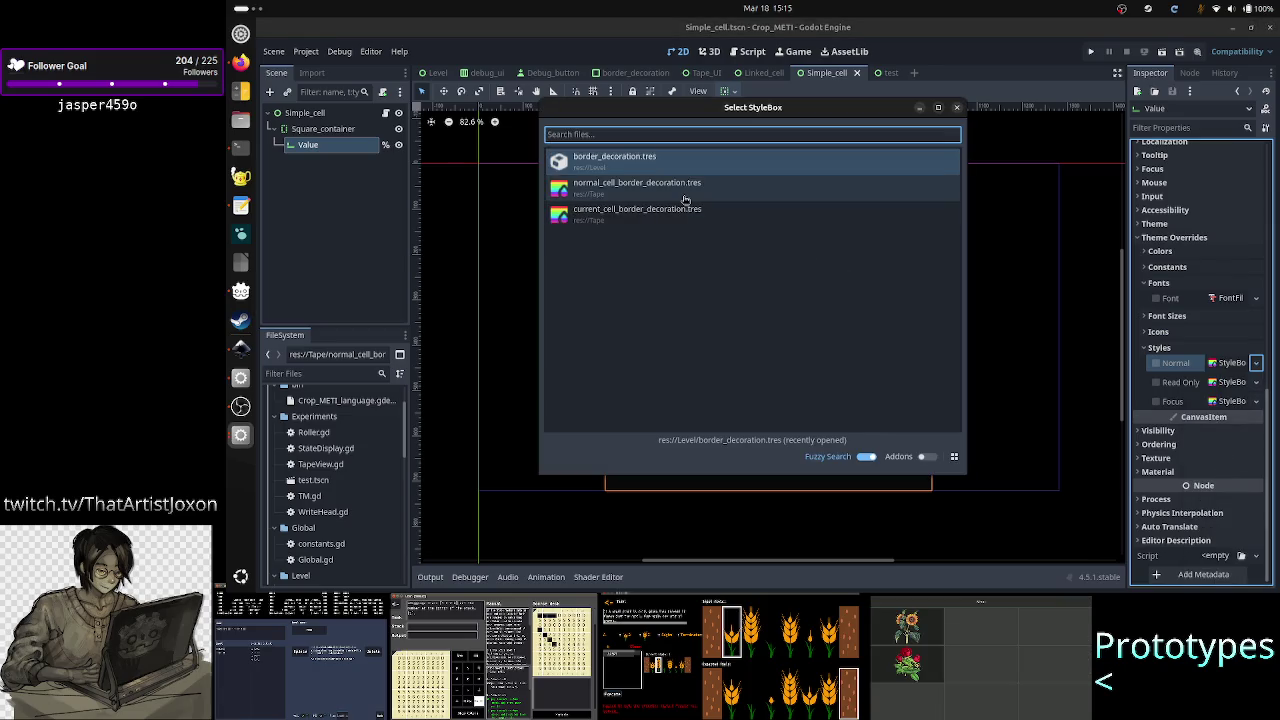
left_click(956, 107)
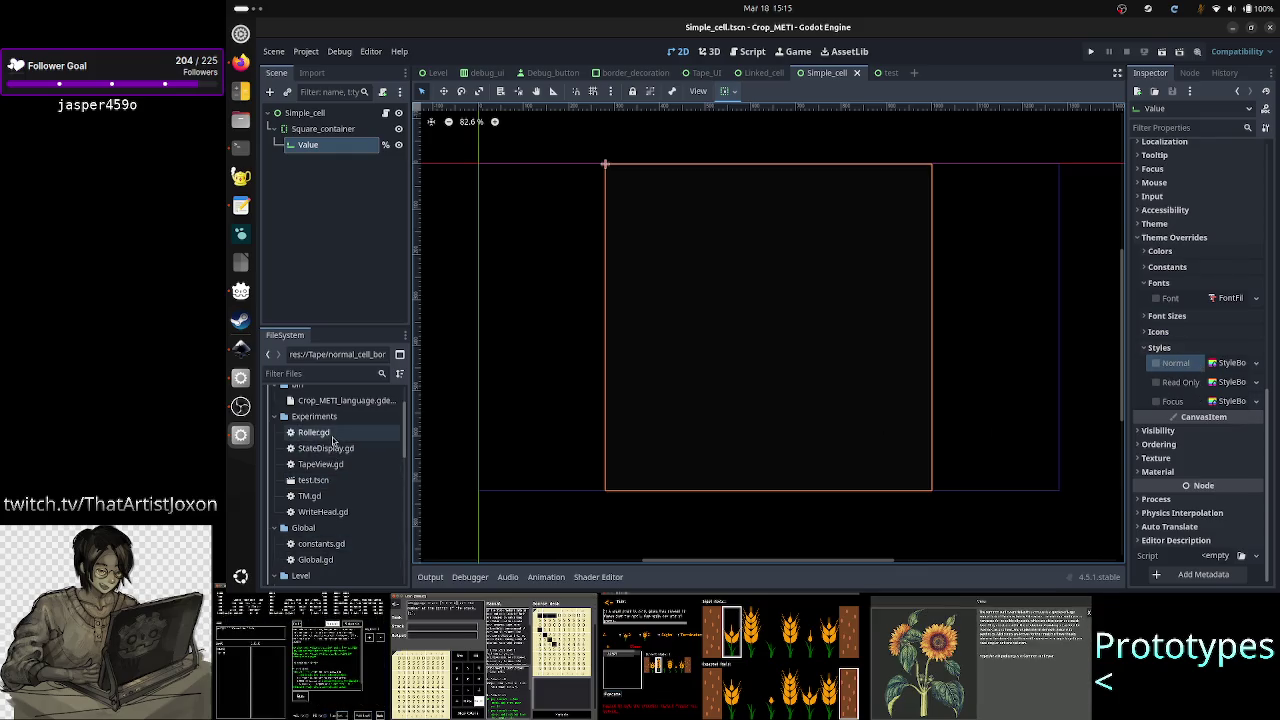
Step: Begin renaming normal_cell_border_decoration.tres in the FileSystem dock
scroll(333, 457, "up", 2)
scroll(330, 473, "down", 5)
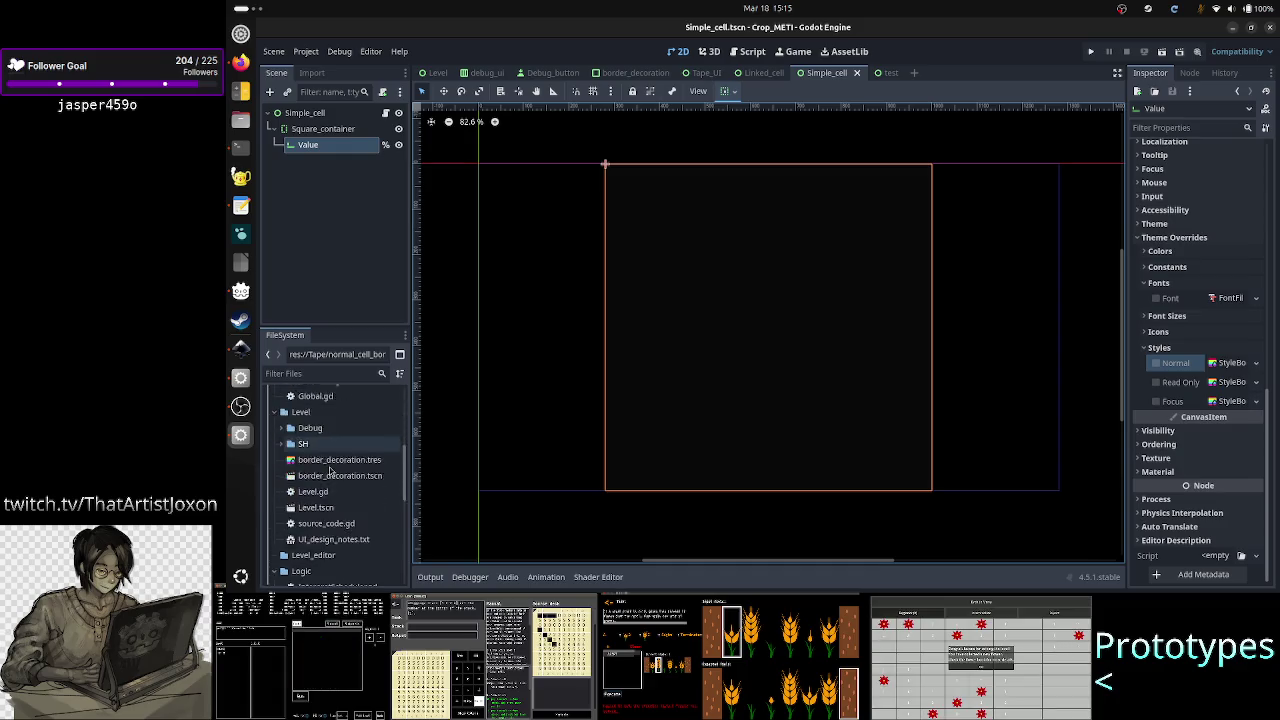
scroll(330, 473, "down", 5)
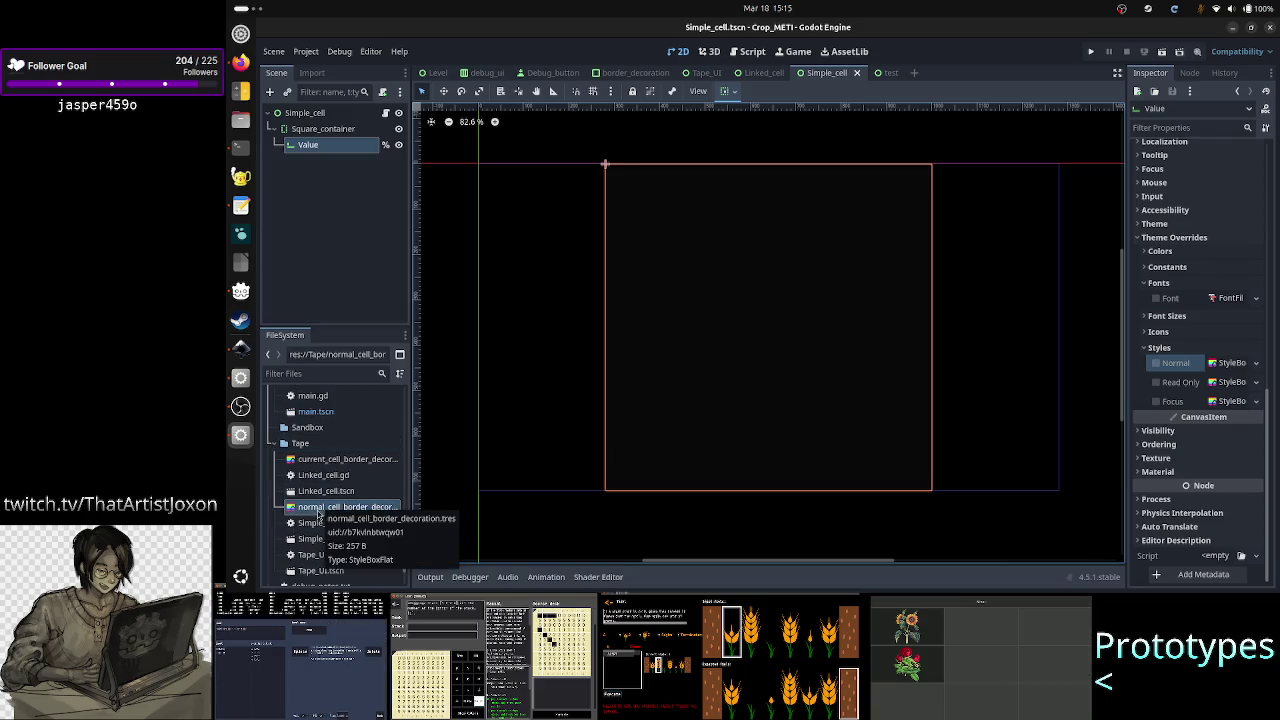
right_click(318, 510)
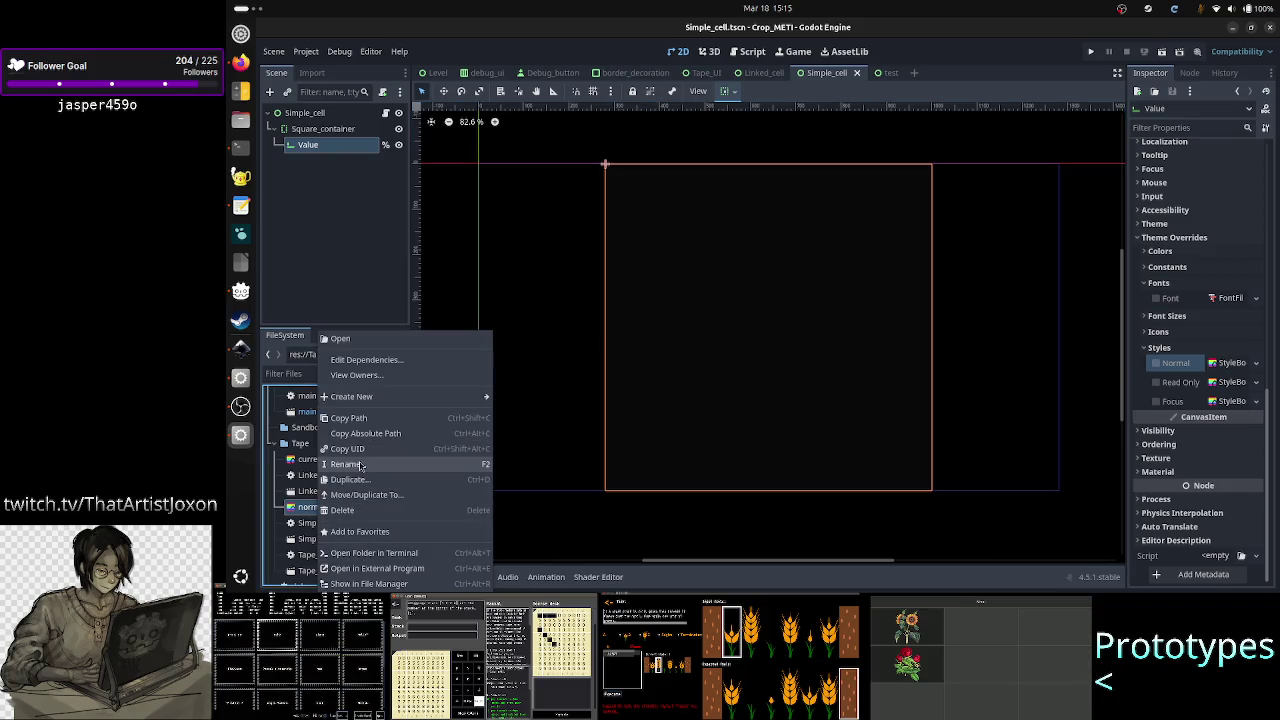
left_click(358, 464)
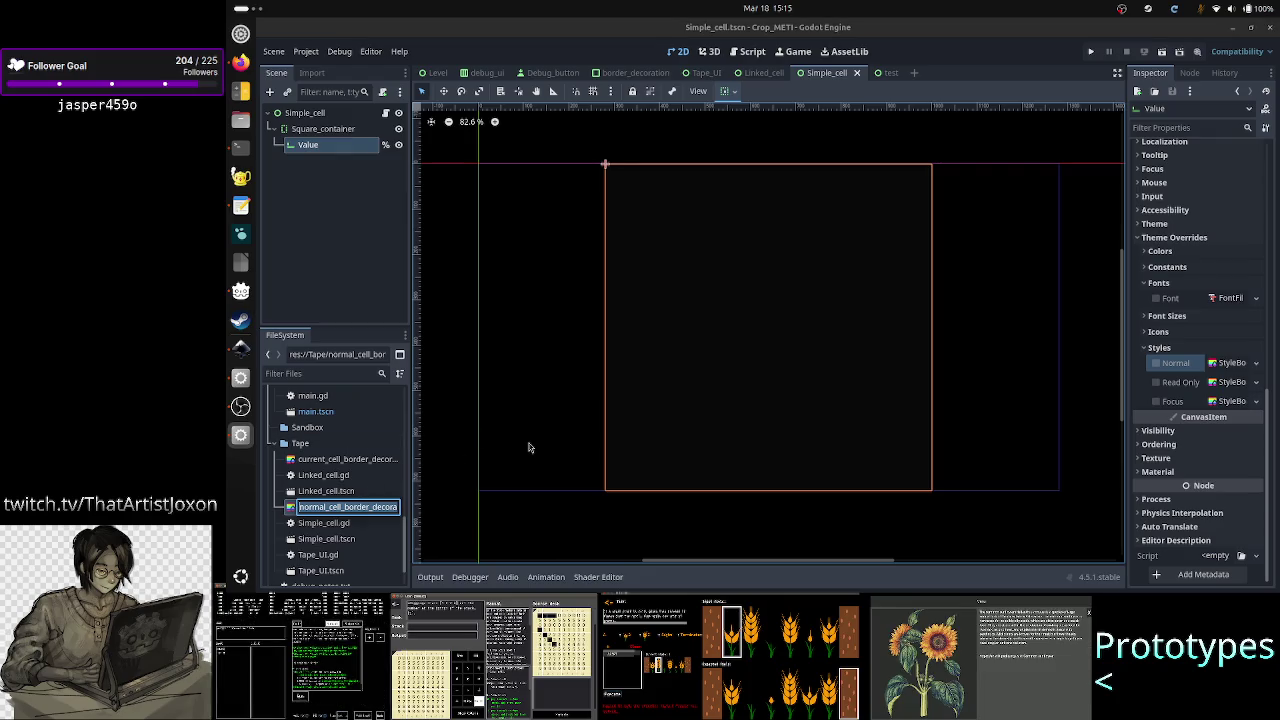
Step: Edit the style file's name to normal_cell_unfocused.tres
key("End")
key("Home")
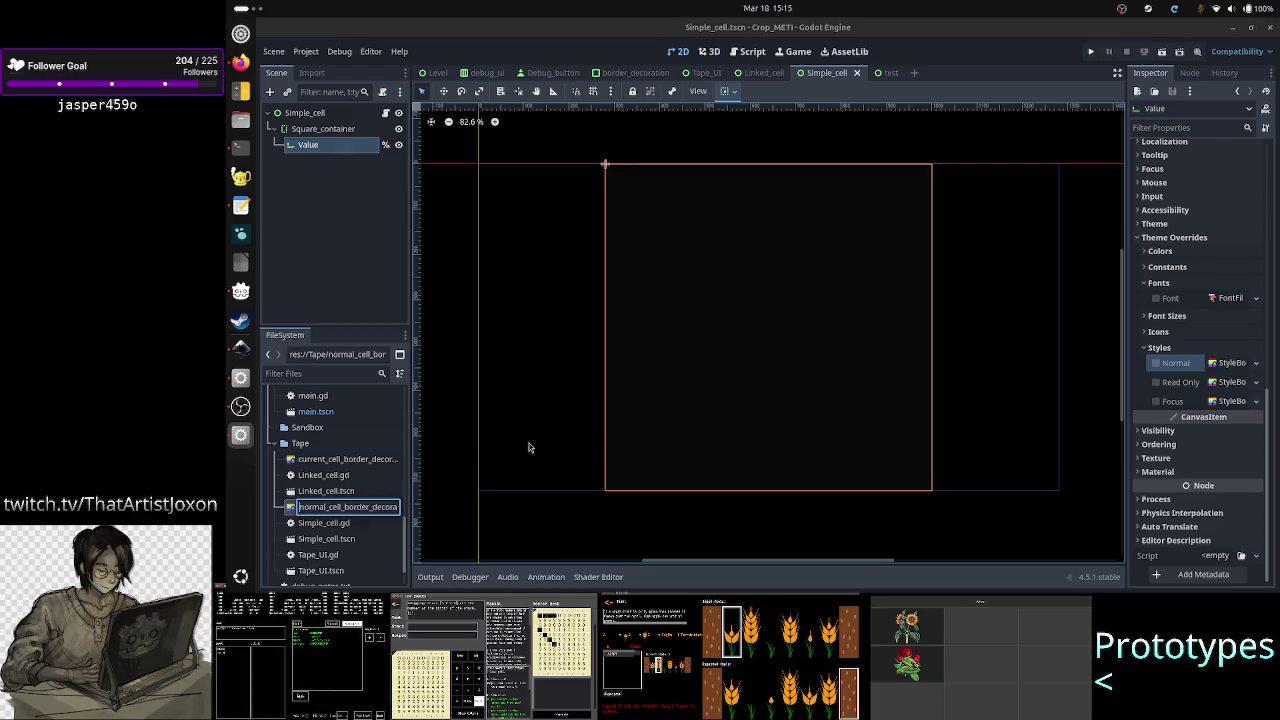
key("shift+Right")
key("shift+Right")
key("shift+Right")
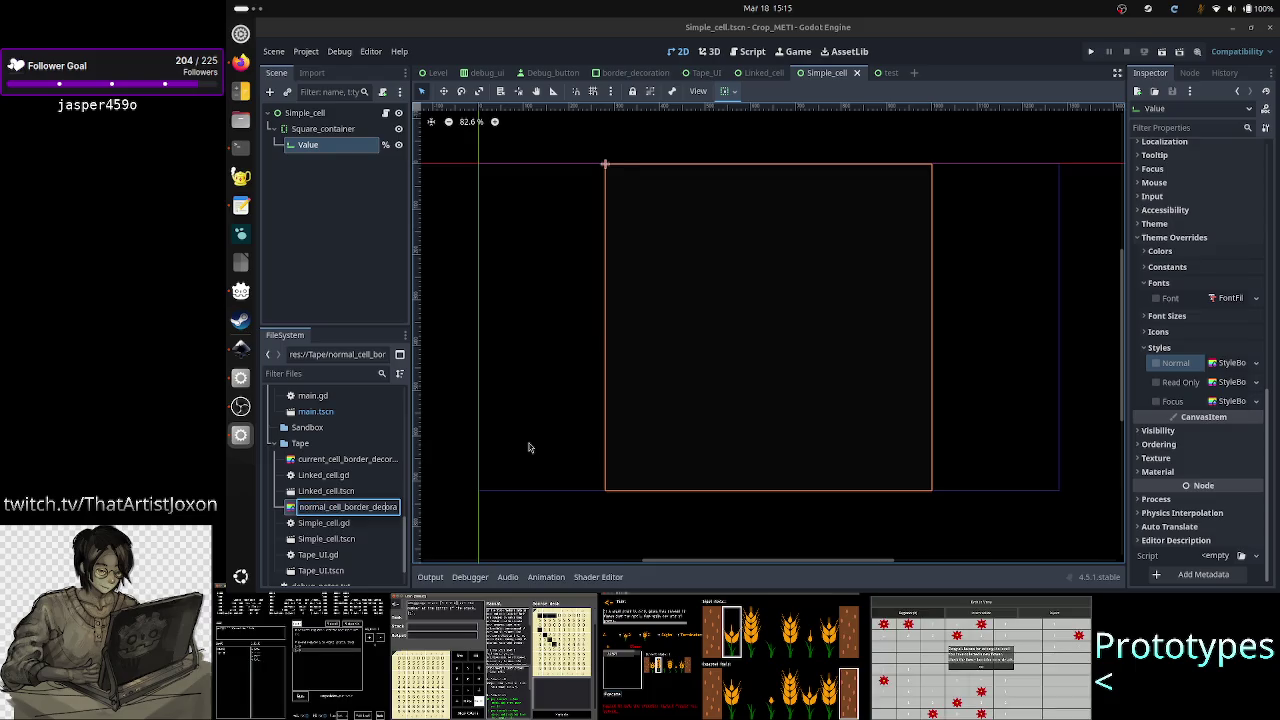
key("BackSpace")
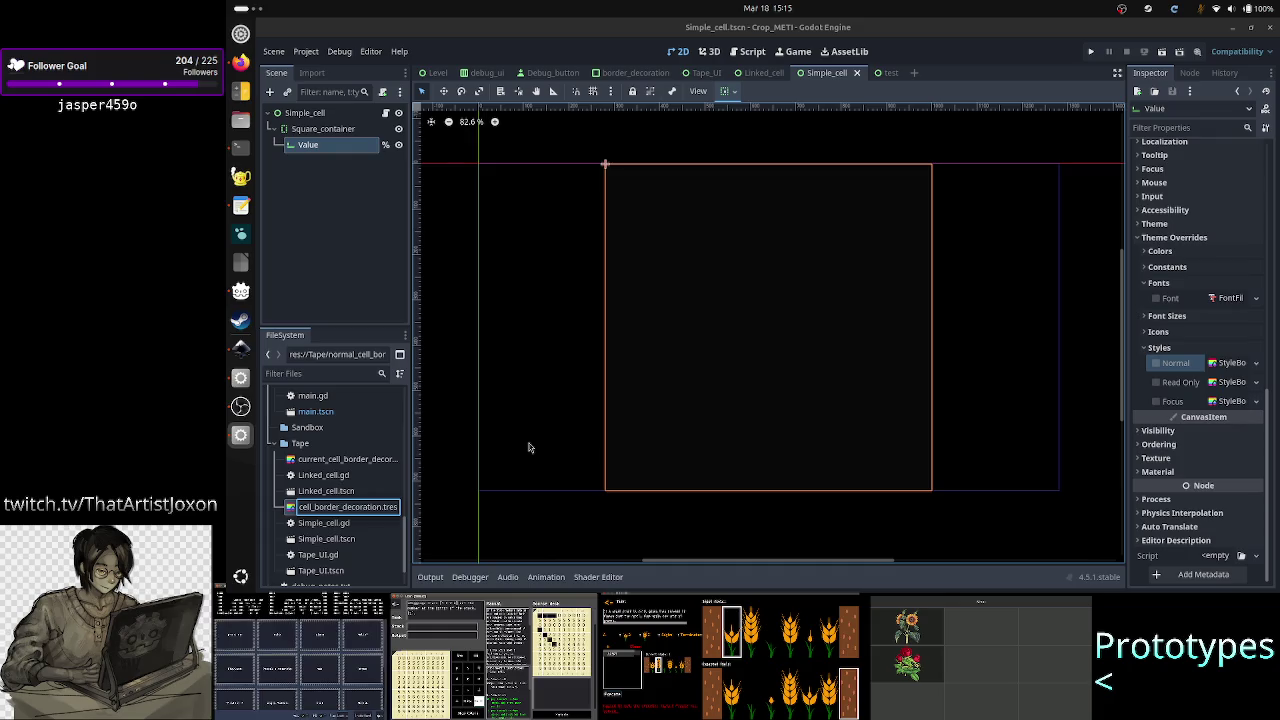
key("BackSpace")
key("BackSpace")
key("BackSpace")
key("BackSpace")
key("BackSpace")
key("BackSpace")
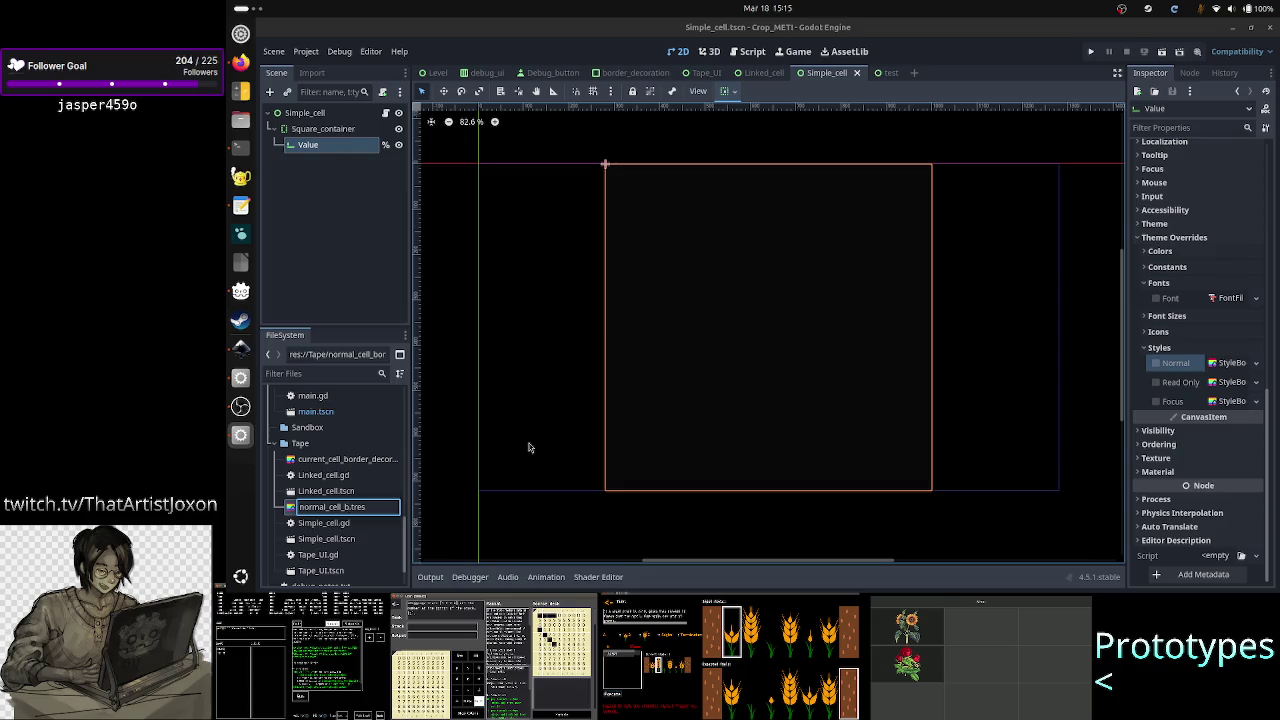
key("BackSpace")
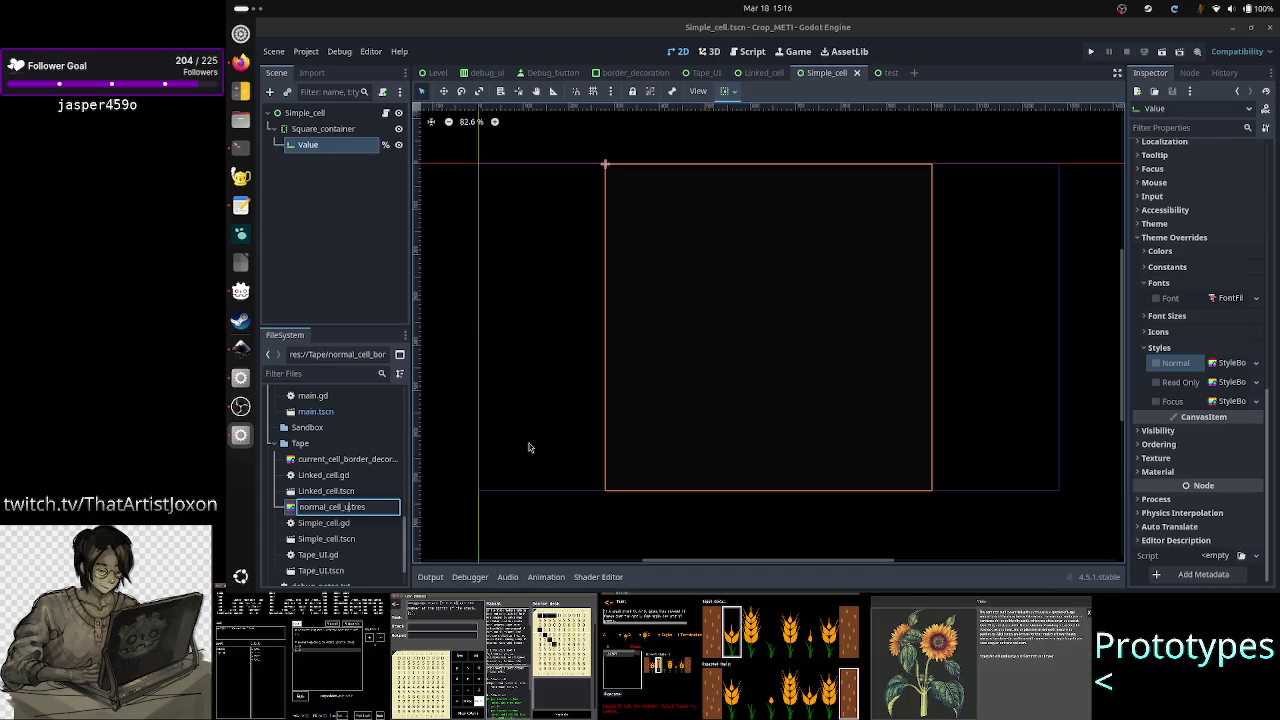
type("nfocused")
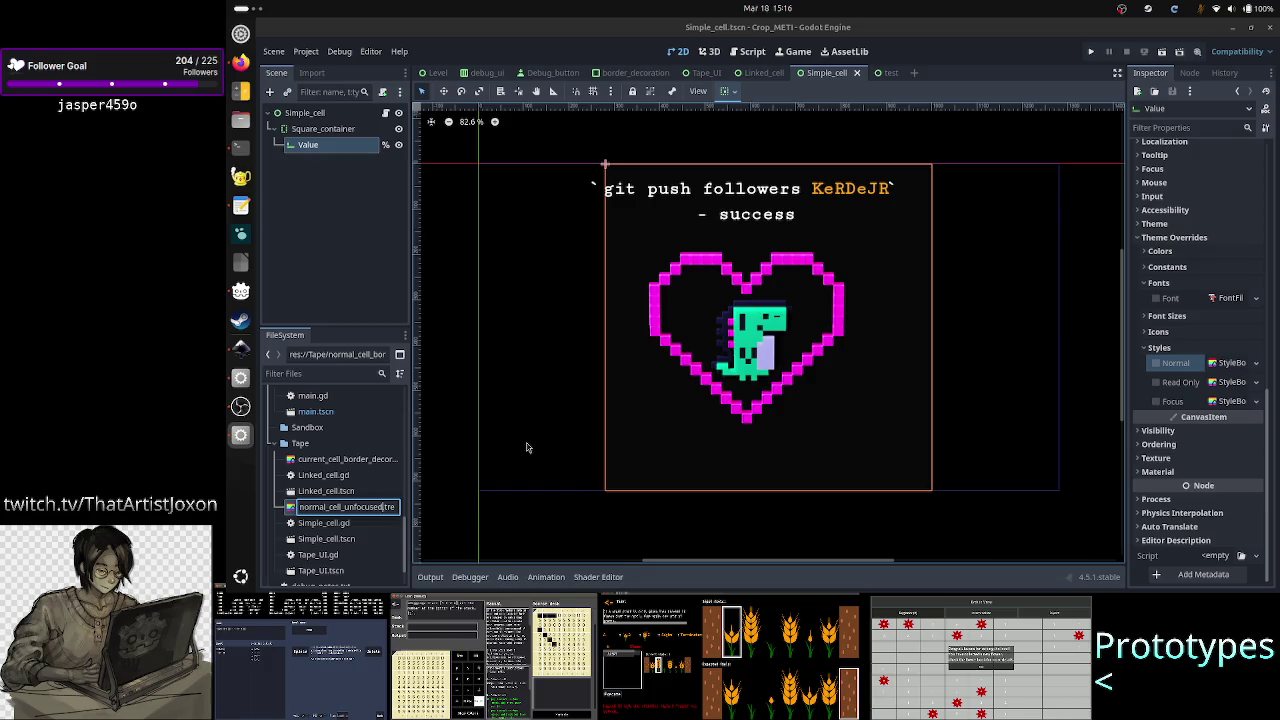
key("Home")
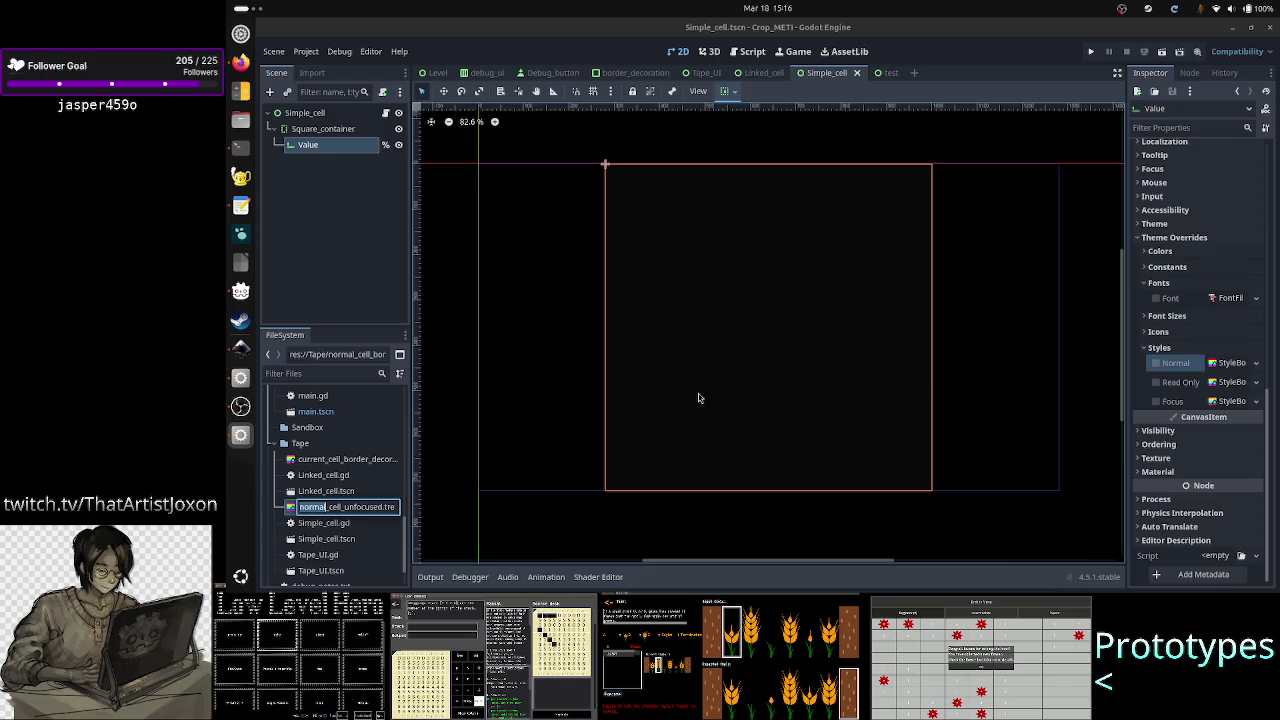
key("alt+Tab")
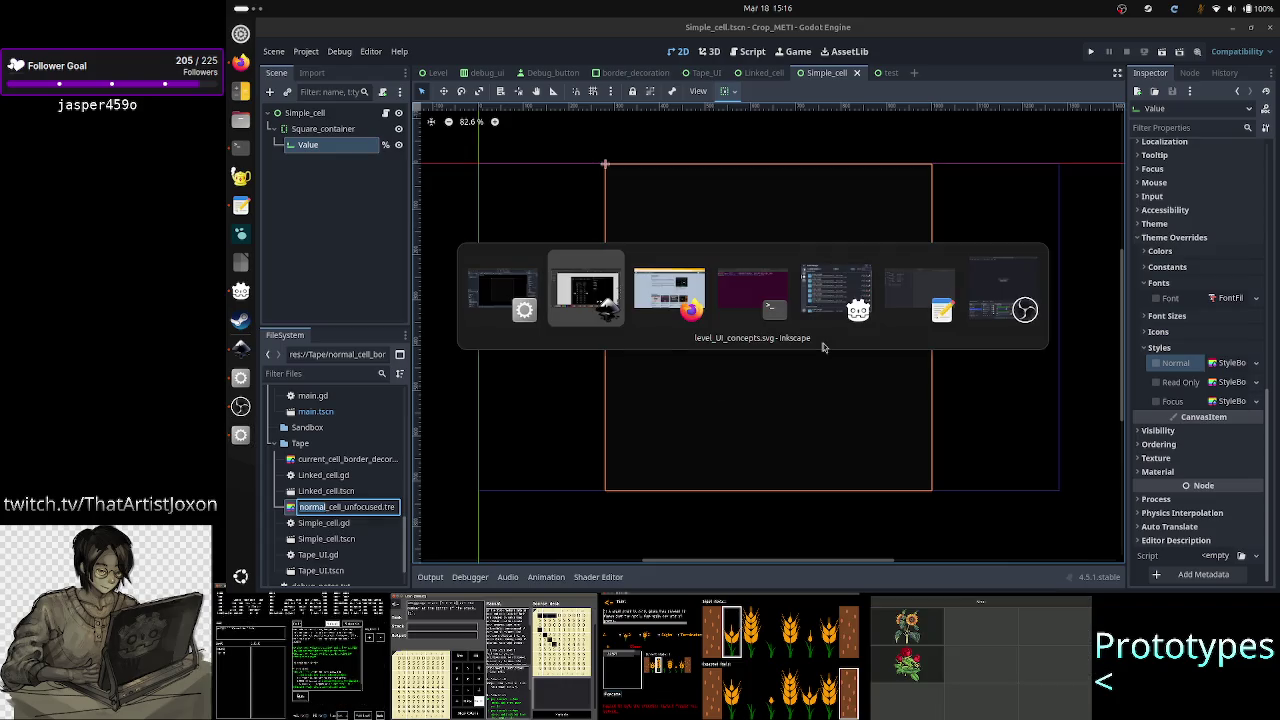
Step: Bring Firefox to the front and switch to the Twitch Stream Manager tab
key("alt+Tab")
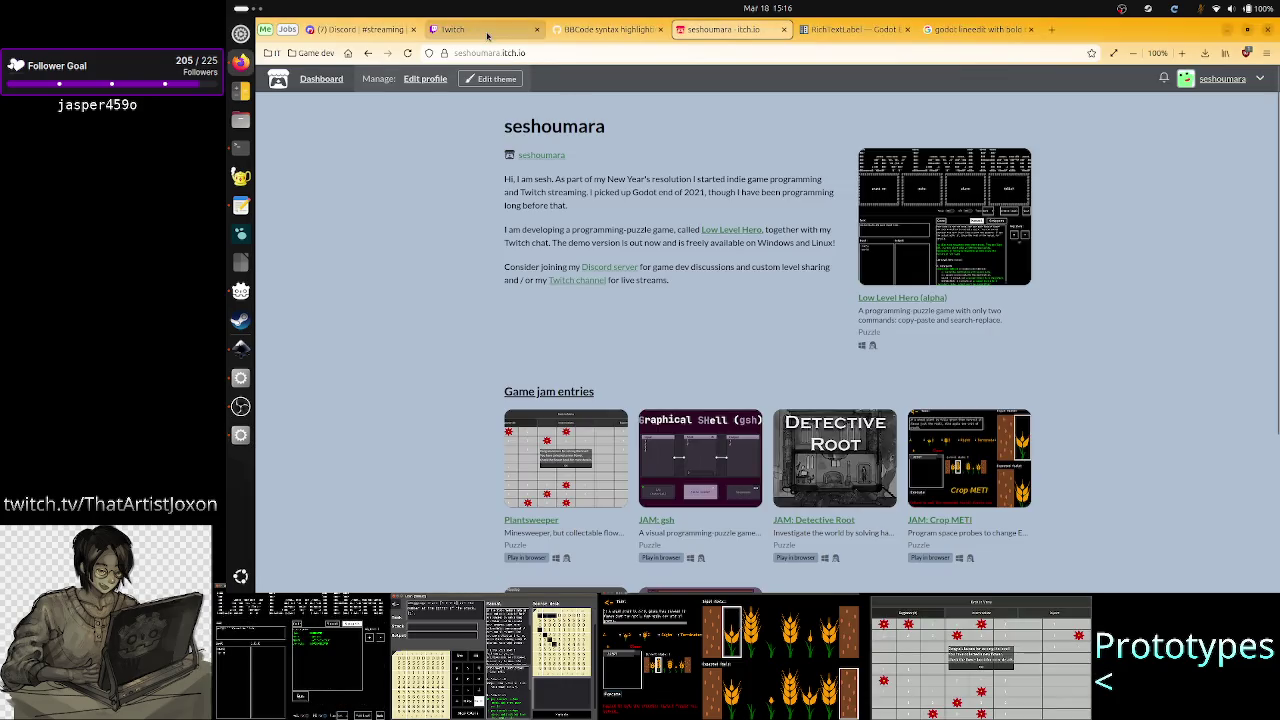
left_click(487, 32)
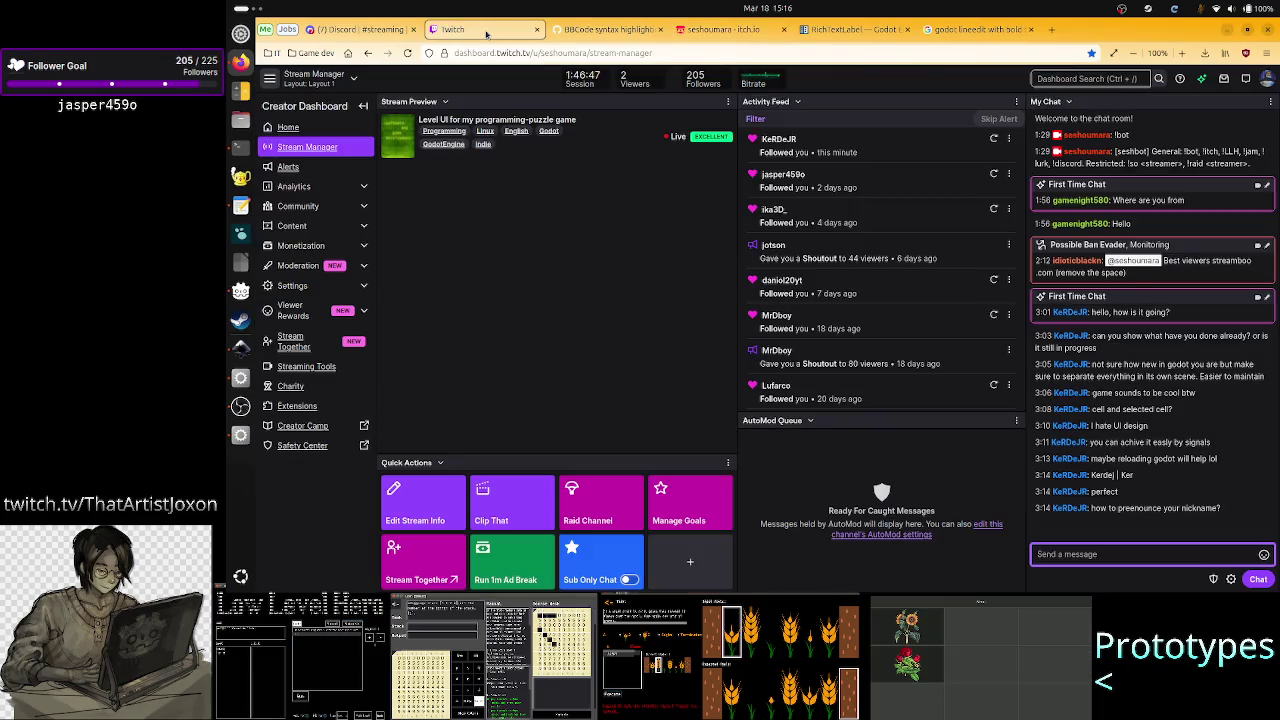
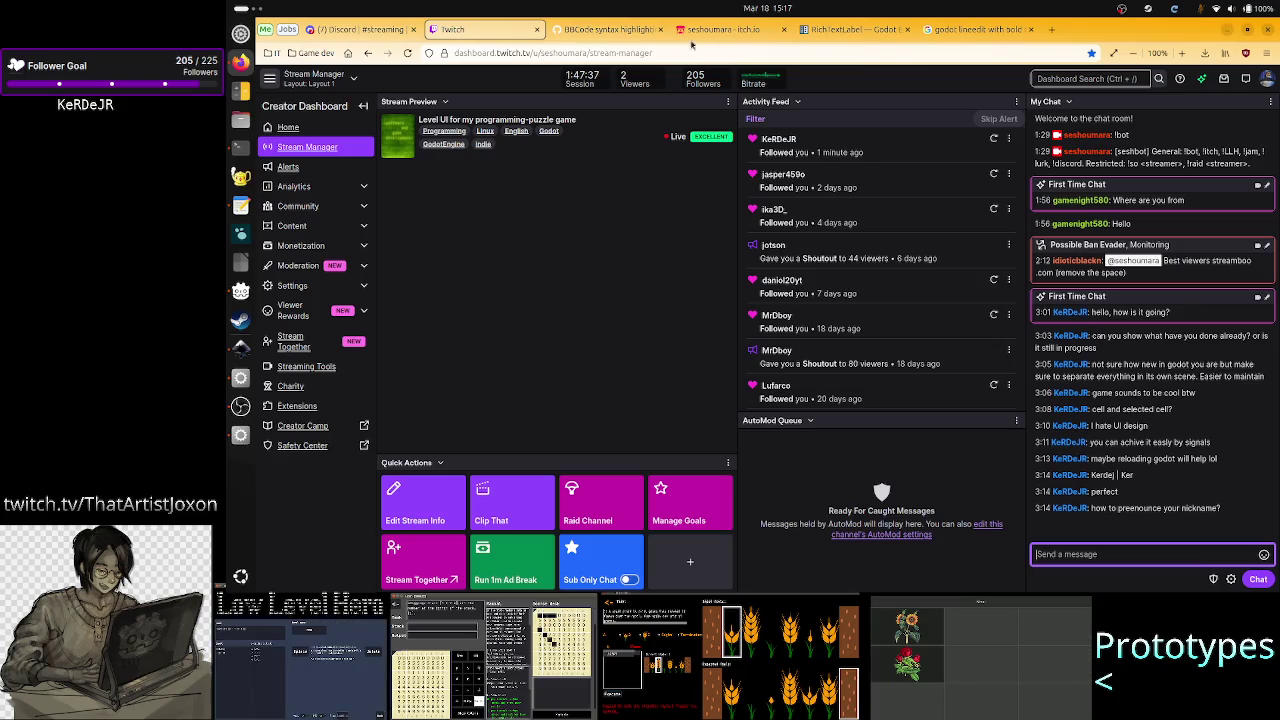
Step: Bring up the BBCode syntax highlighting #9258 discussion and try to view a comment's screenshot
mouse_move(718, 37)
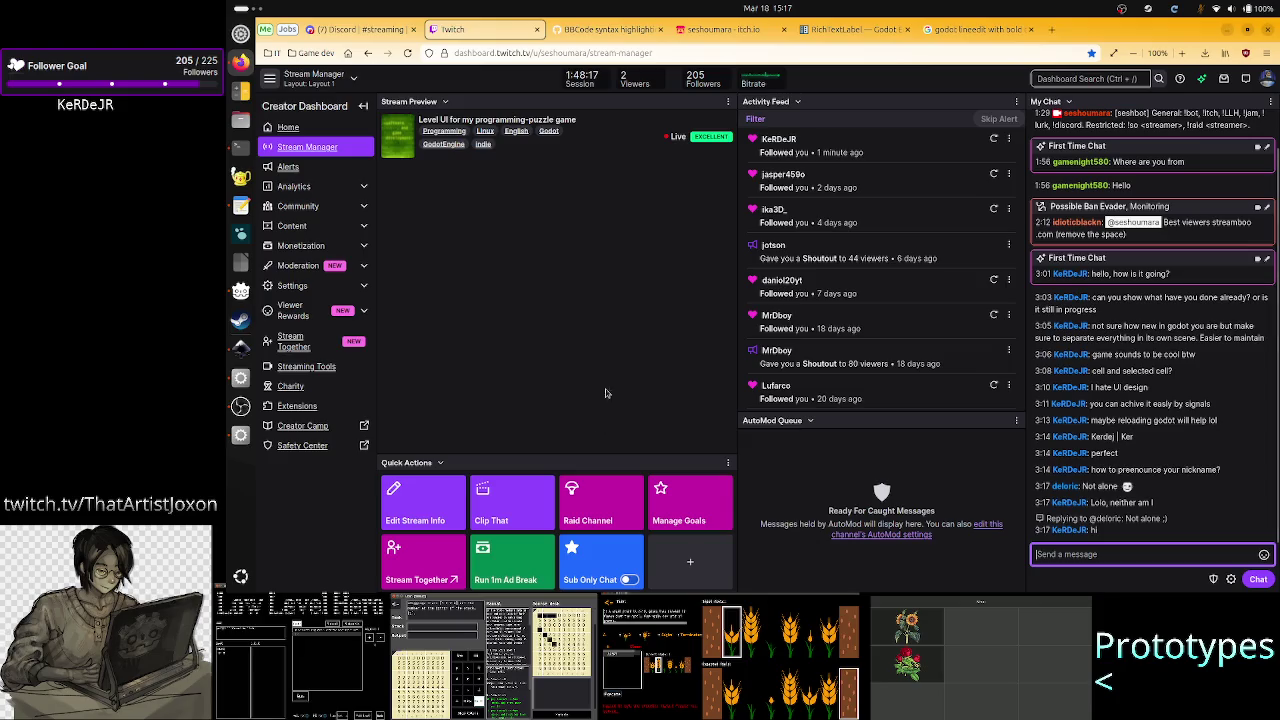
left_click(612, 30)
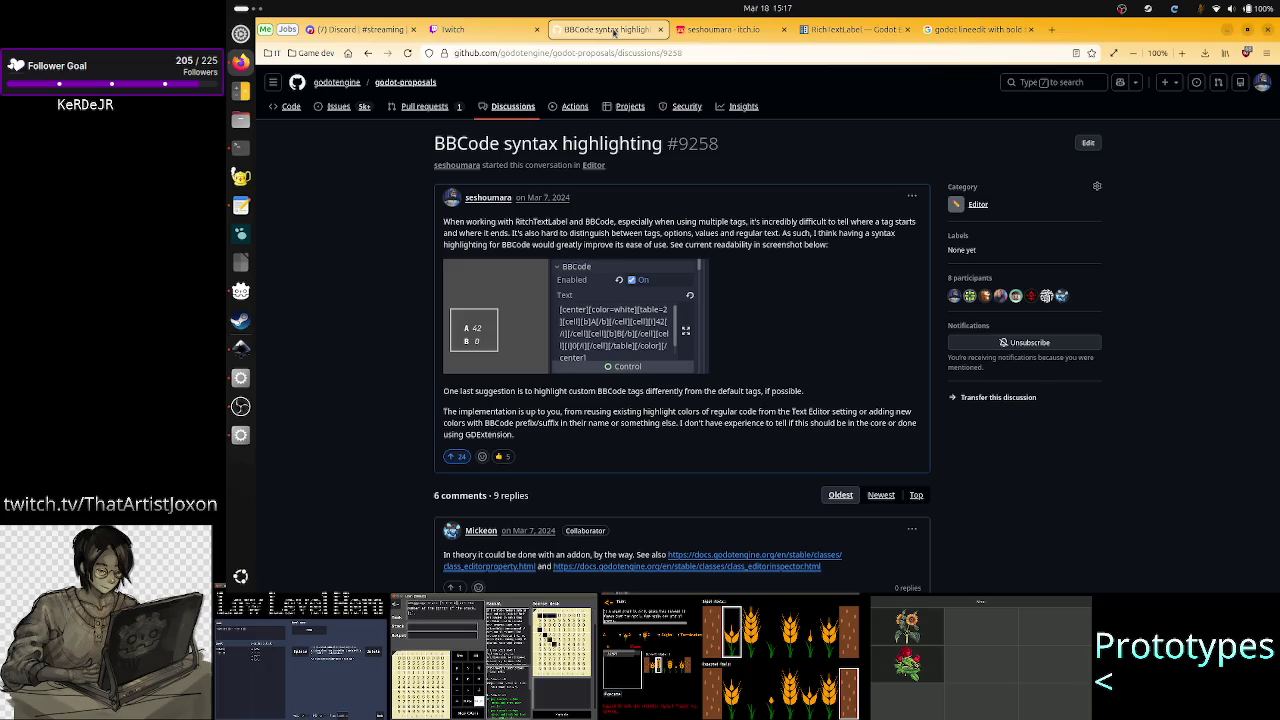
mouse_move(433, 144)
left_mouse_down()
mouse_move(666, 157)
mouse_move(660, 146)
left_mouse_up()
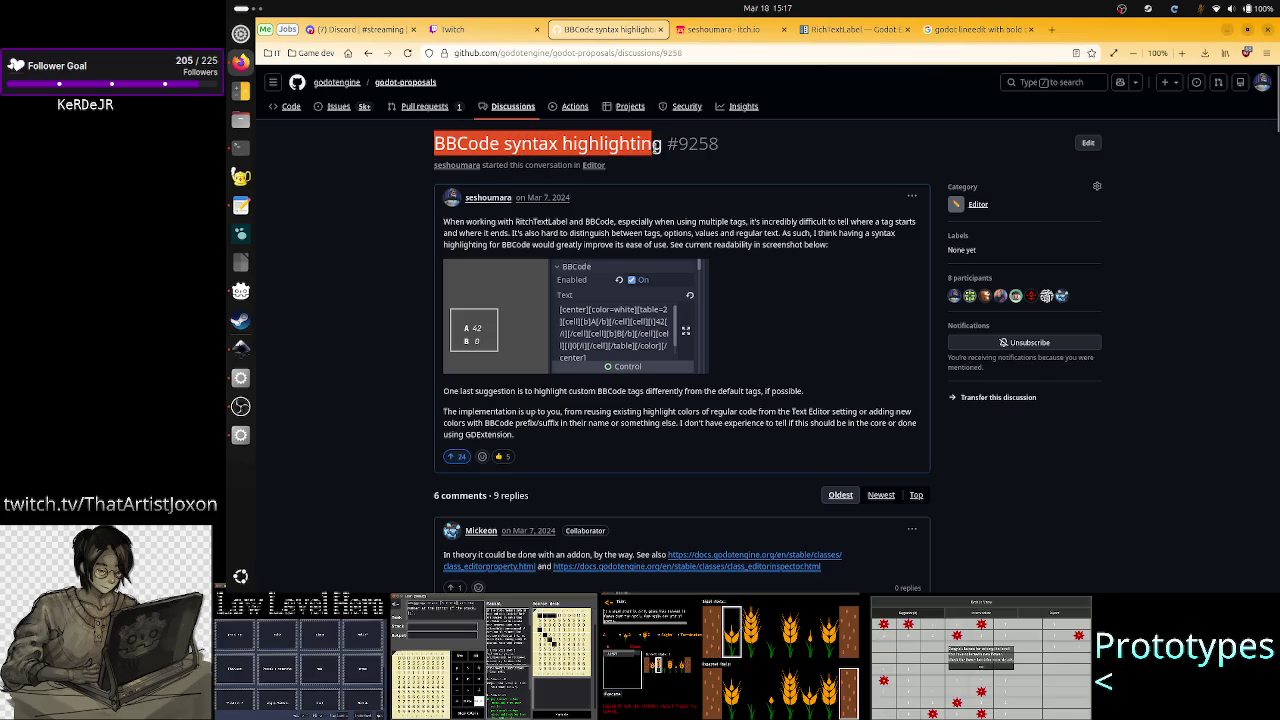
left_click(656, 147)
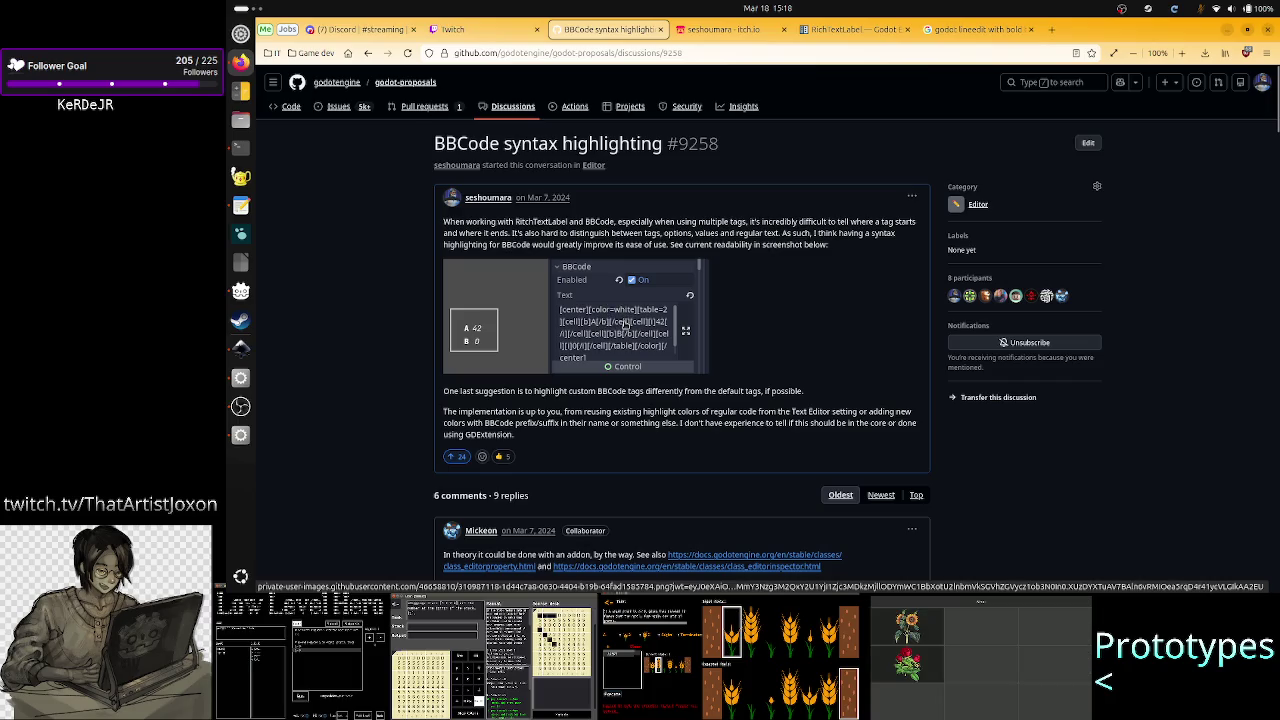
scroll(670, 365, "down", 20)
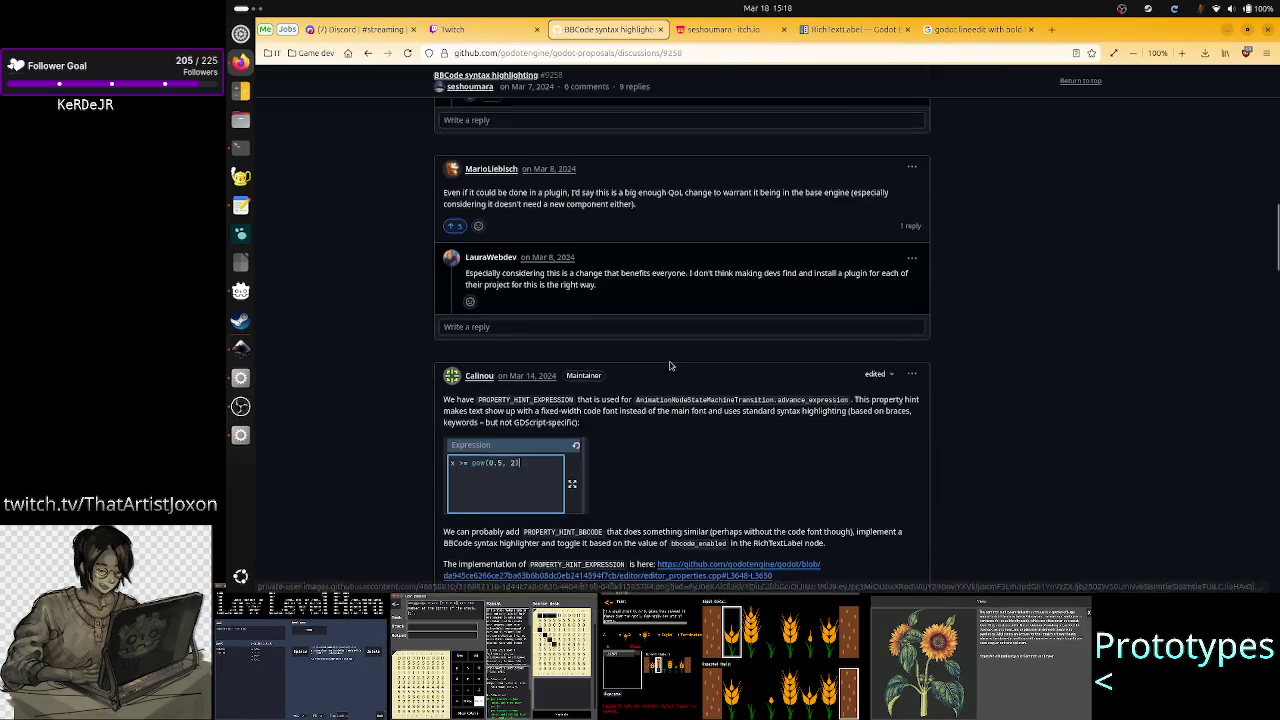
scroll(670, 365, "up", 5)
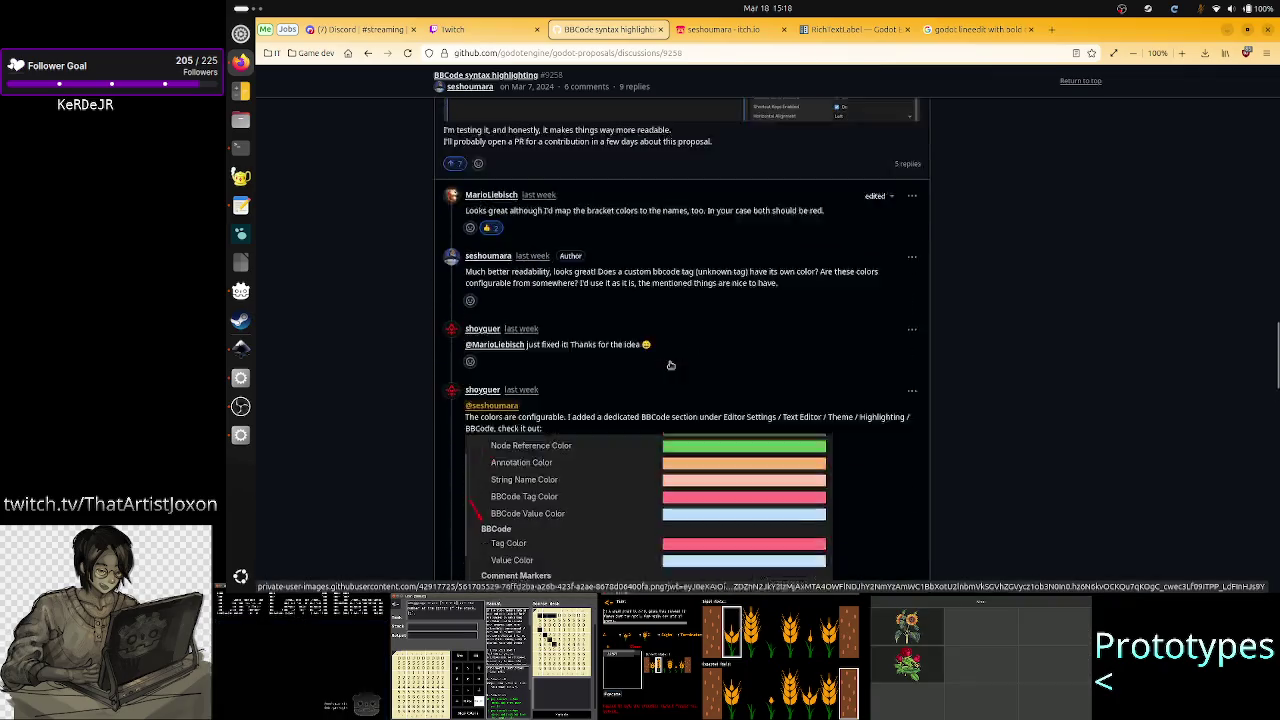
scroll(670, 365, "up", 10)
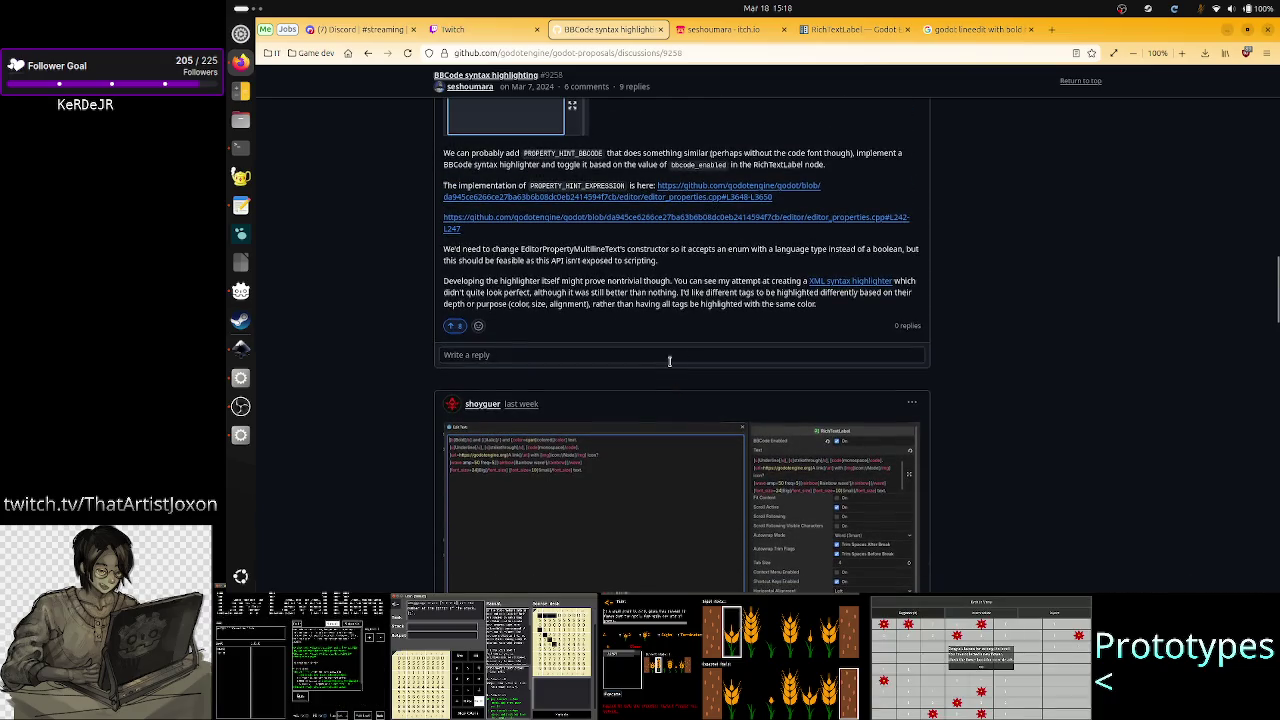
scroll(670, 361, "down", 3)
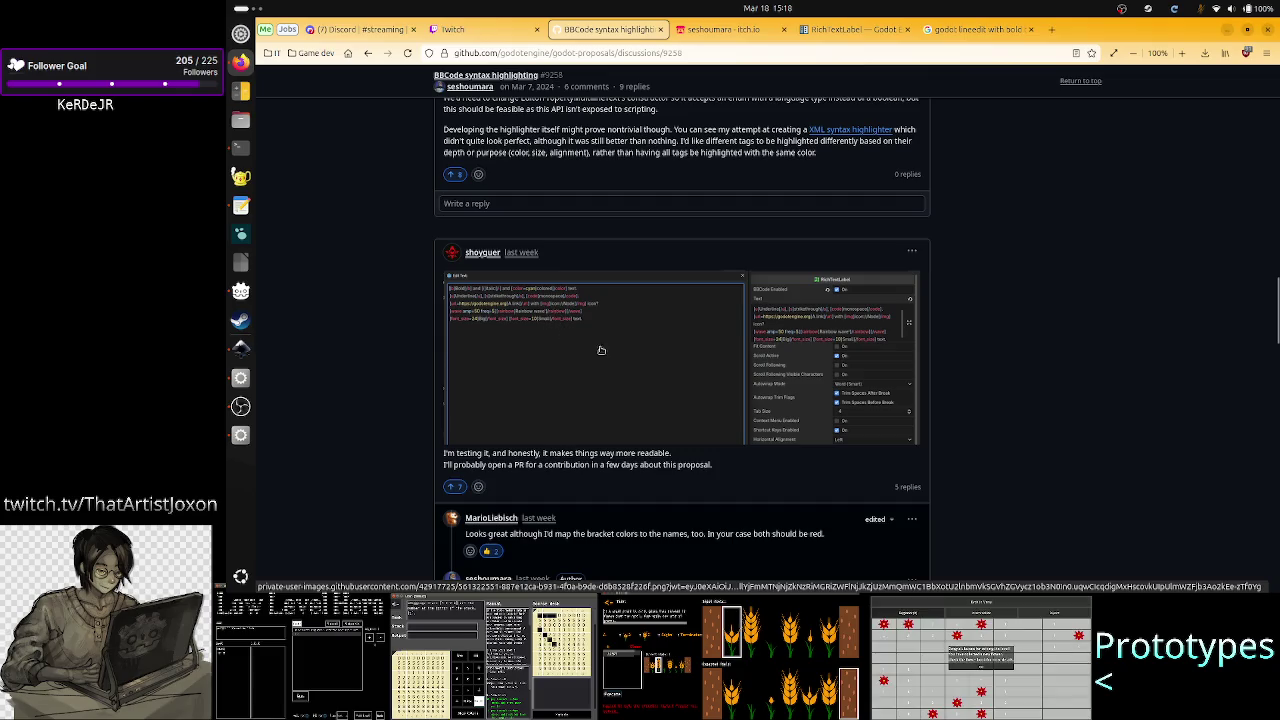
left_click(536, 338)
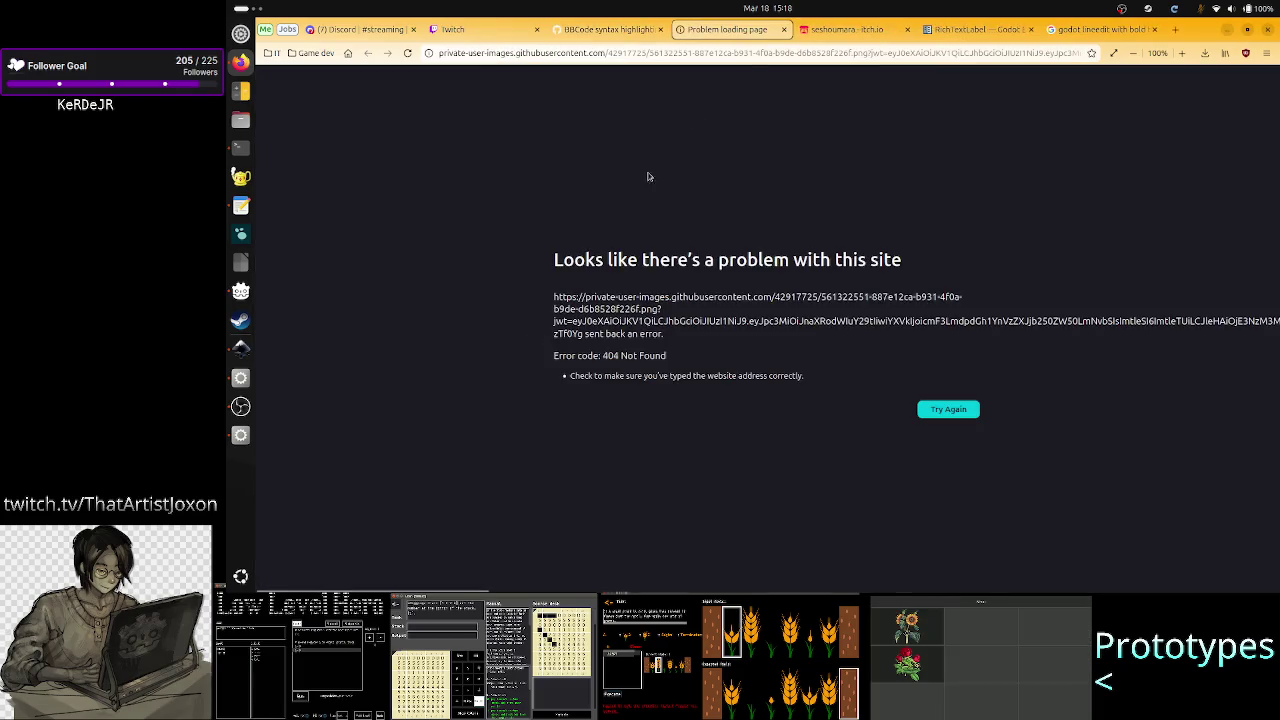
left_click(785, 29)
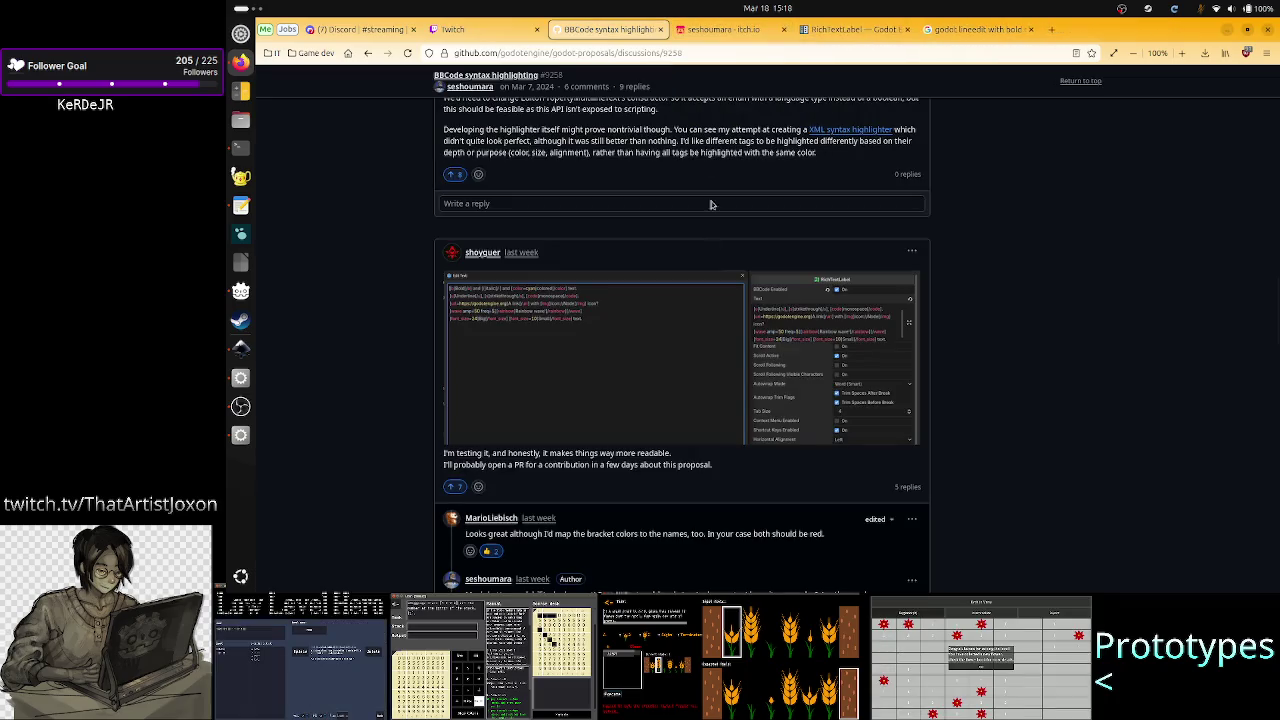
Step: Read the replies about colours, autocompletion and a BBCode editing addon, then zoom back out
scroll(626, 343, "up", 4)
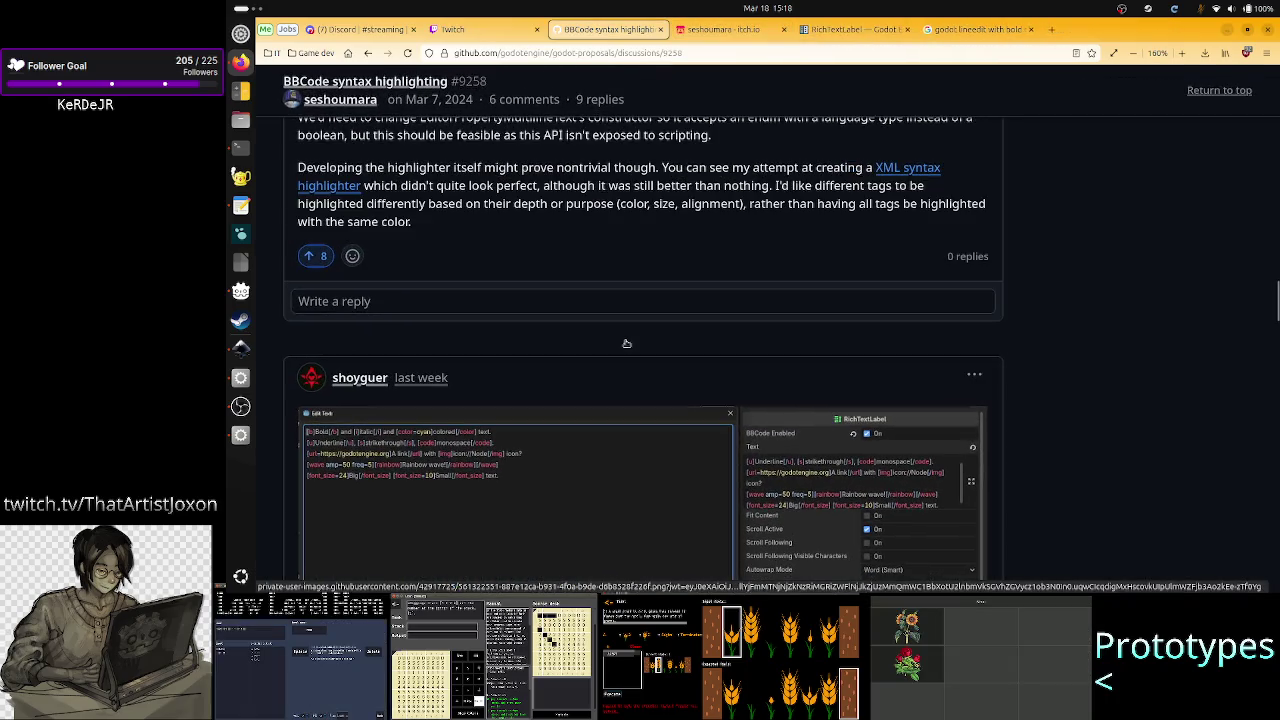
scroll(529, 406, "down", 4)
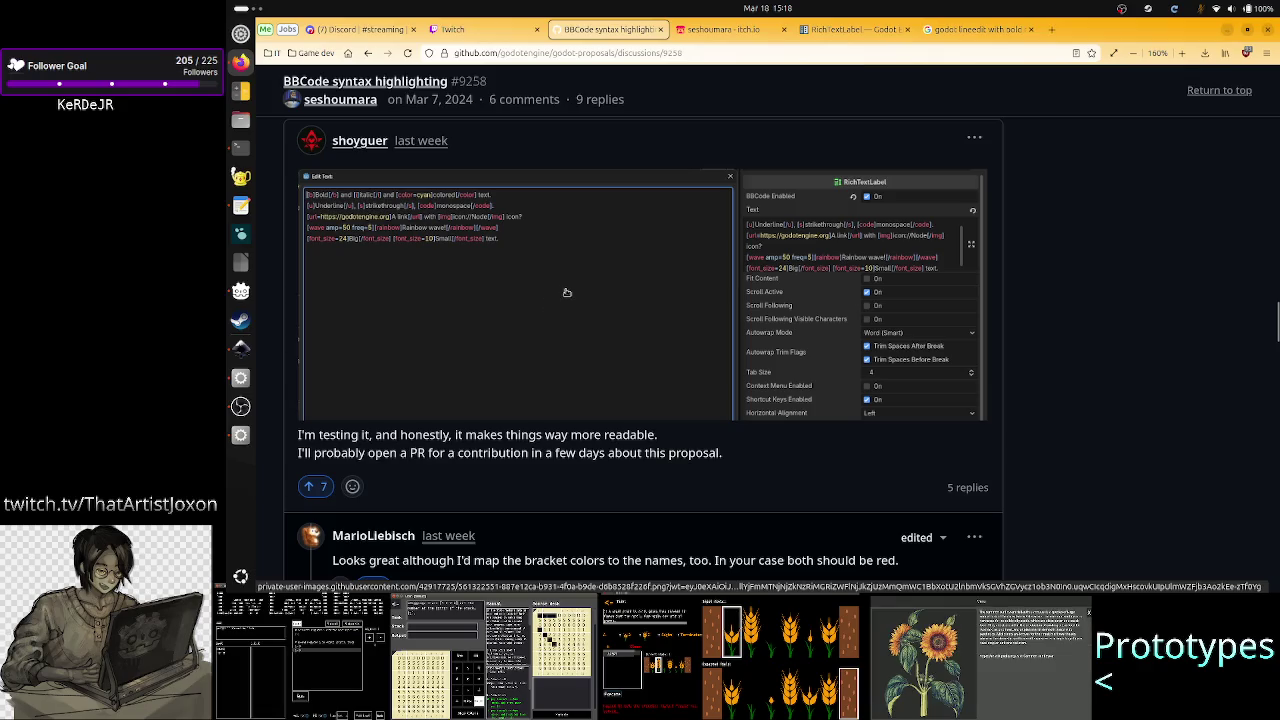
scroll(617, 317, "down", 10)
scroll(615, 318, "up", 2)
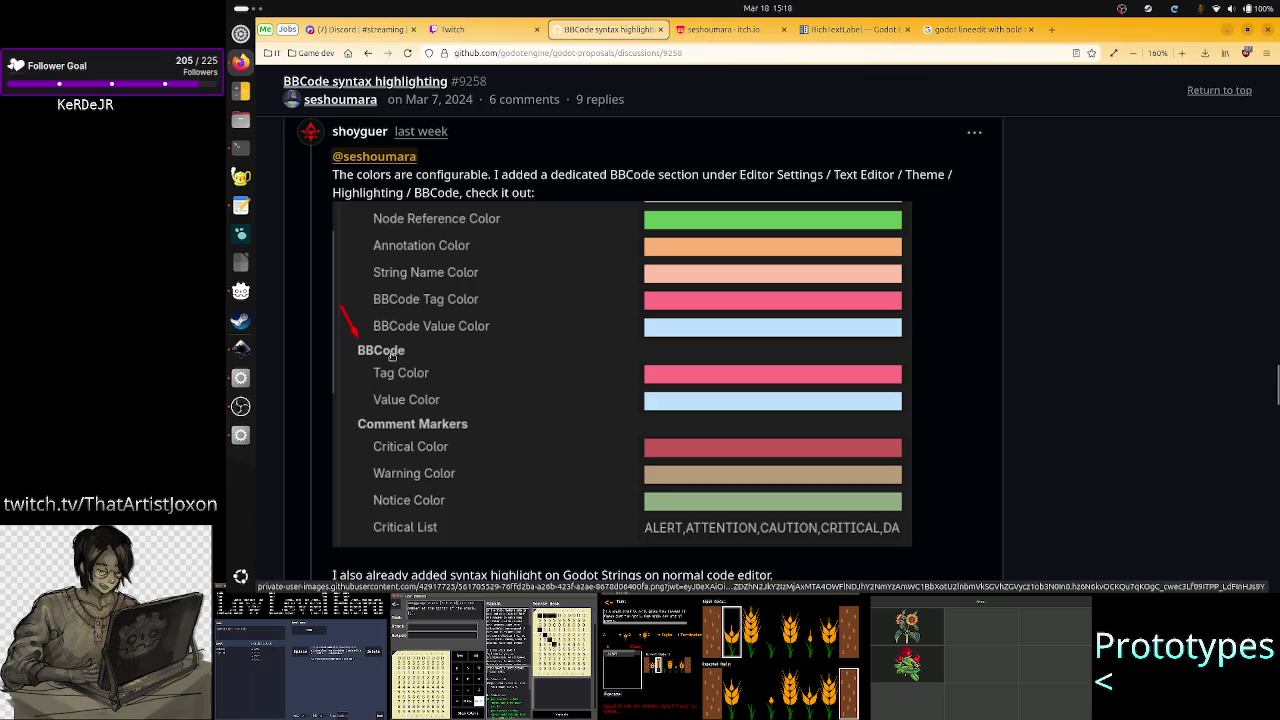
scroll(736, 344, "up", 10)
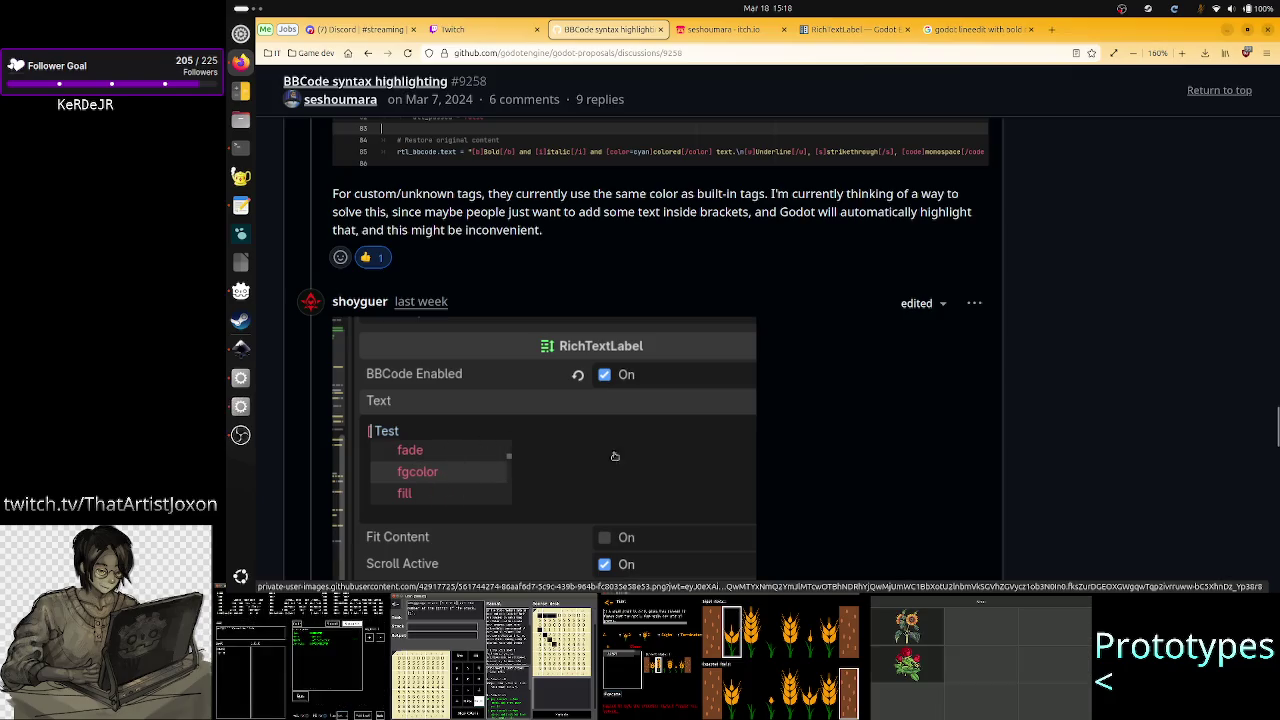
scroll(695, 431, "down", 2)
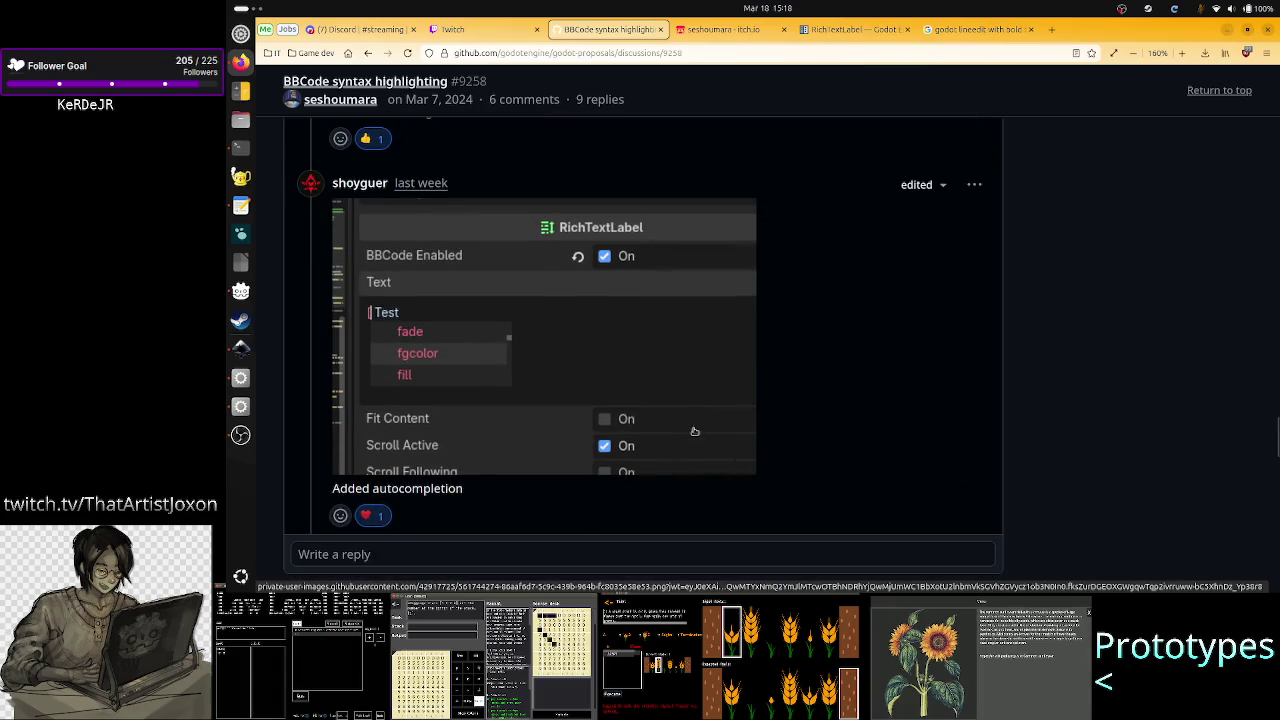
scroll(695, 431, "down", 4)
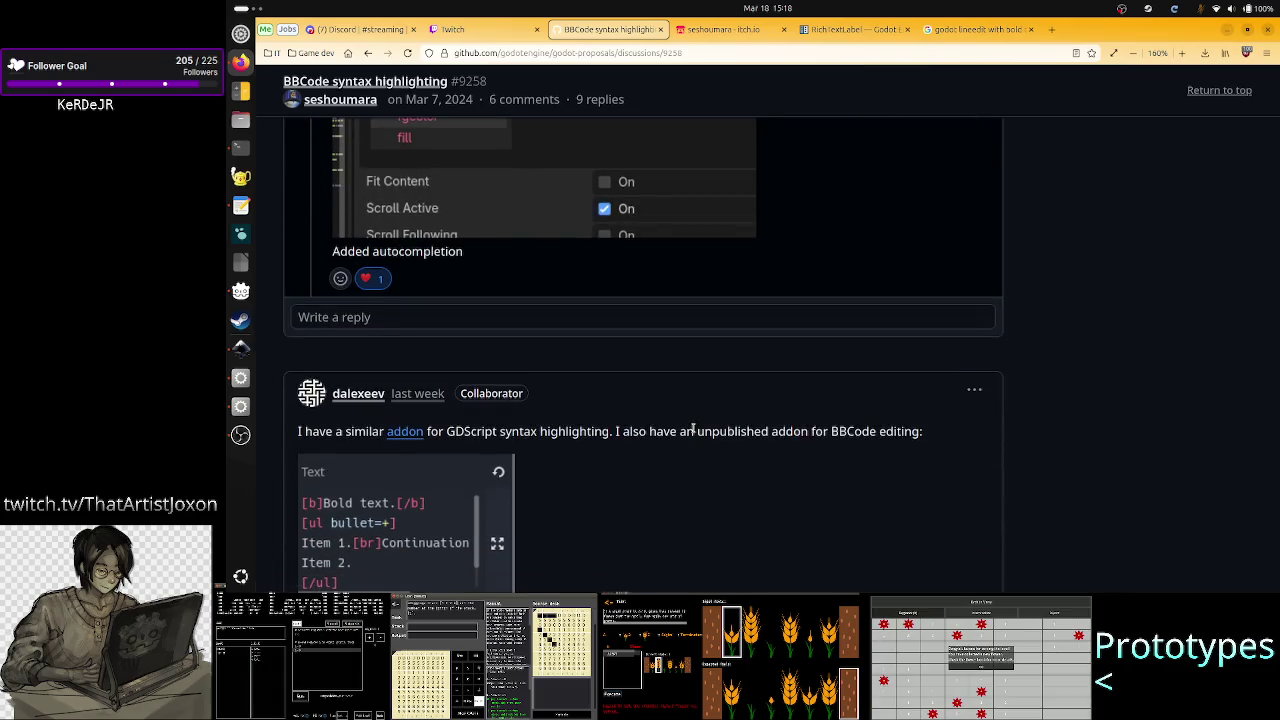
scroll(694, 431, "up", 4)
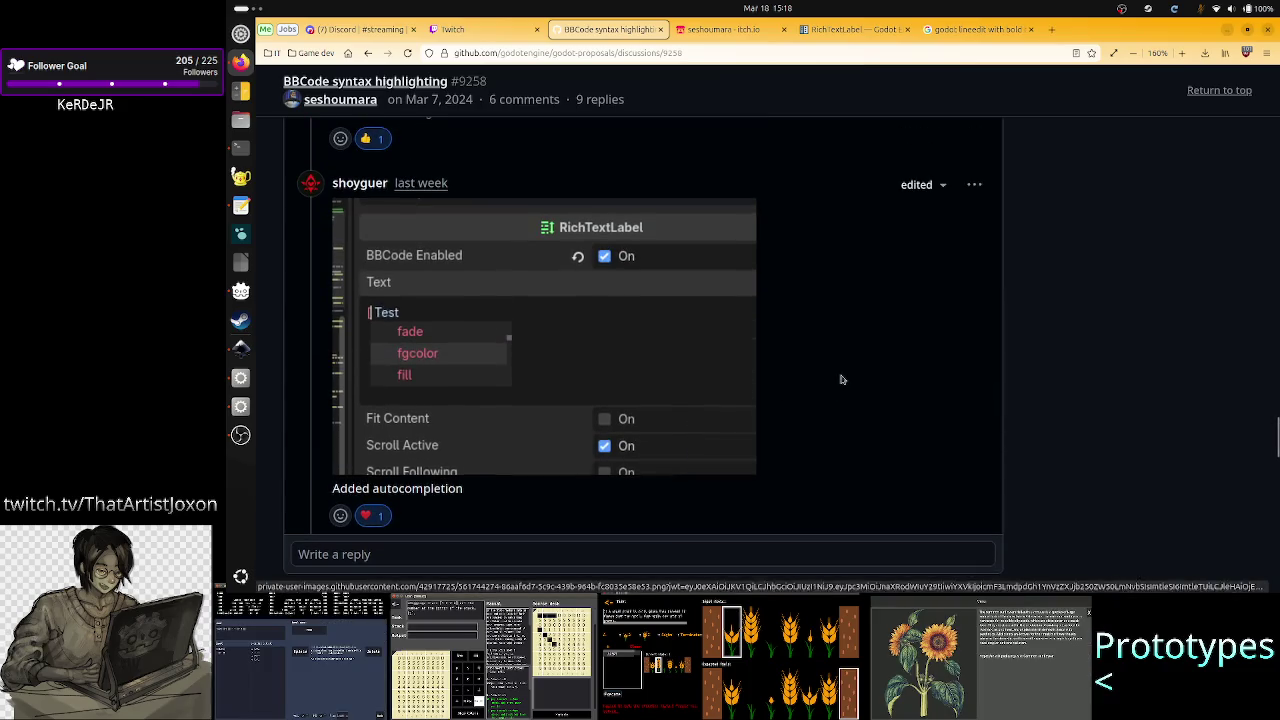
scroll(800, 414, "down", 4)
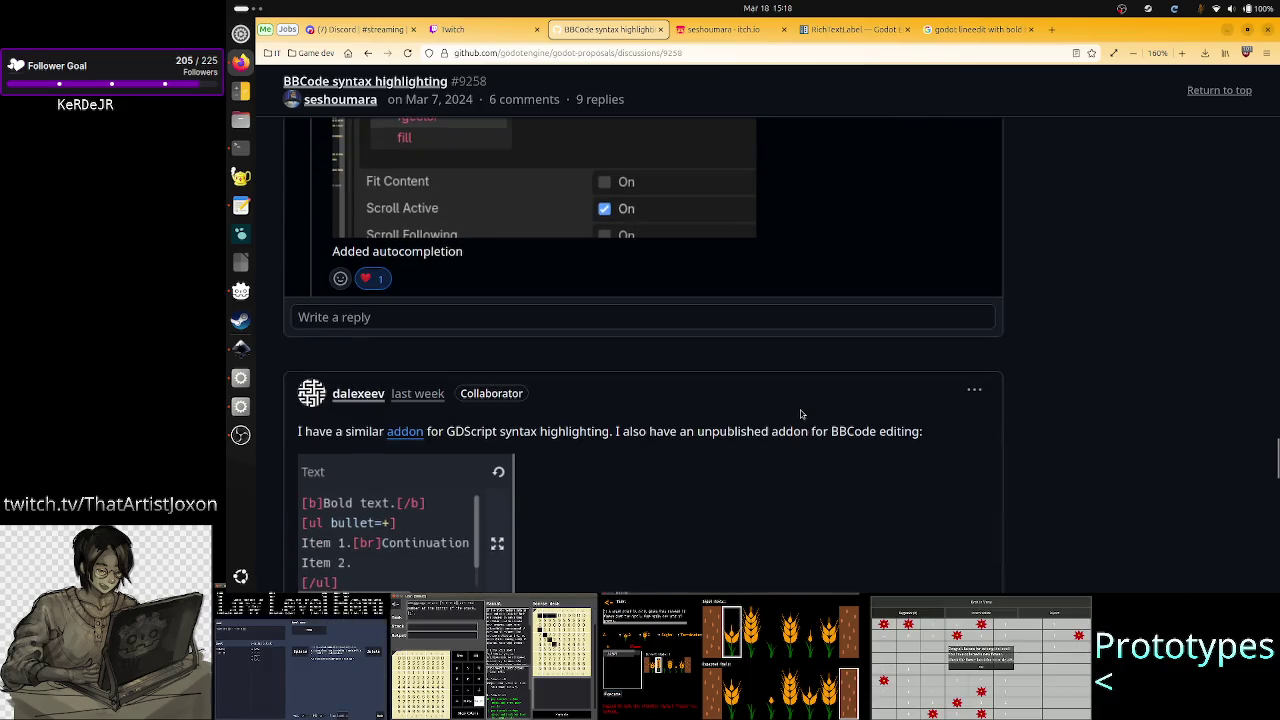
scroll(800, 414, "down", 4)
scroll(800, 414, "down", 4)
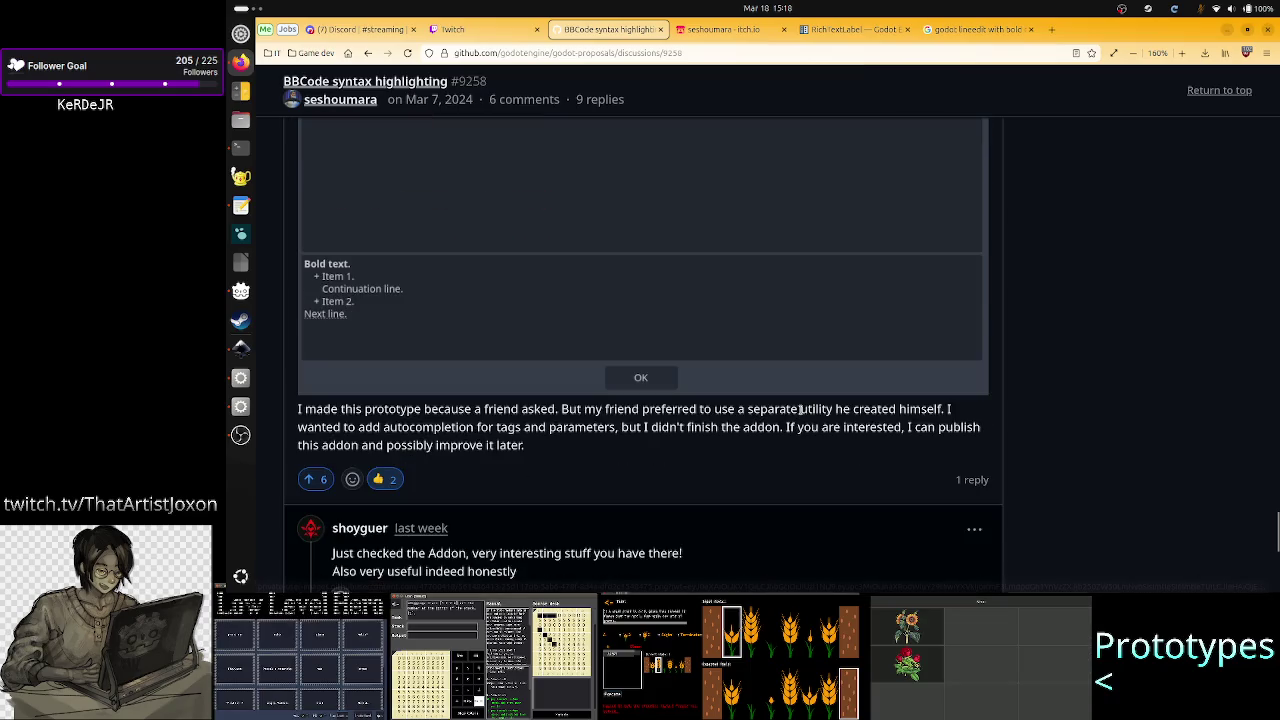
scroll(800, 409, "down", 6)
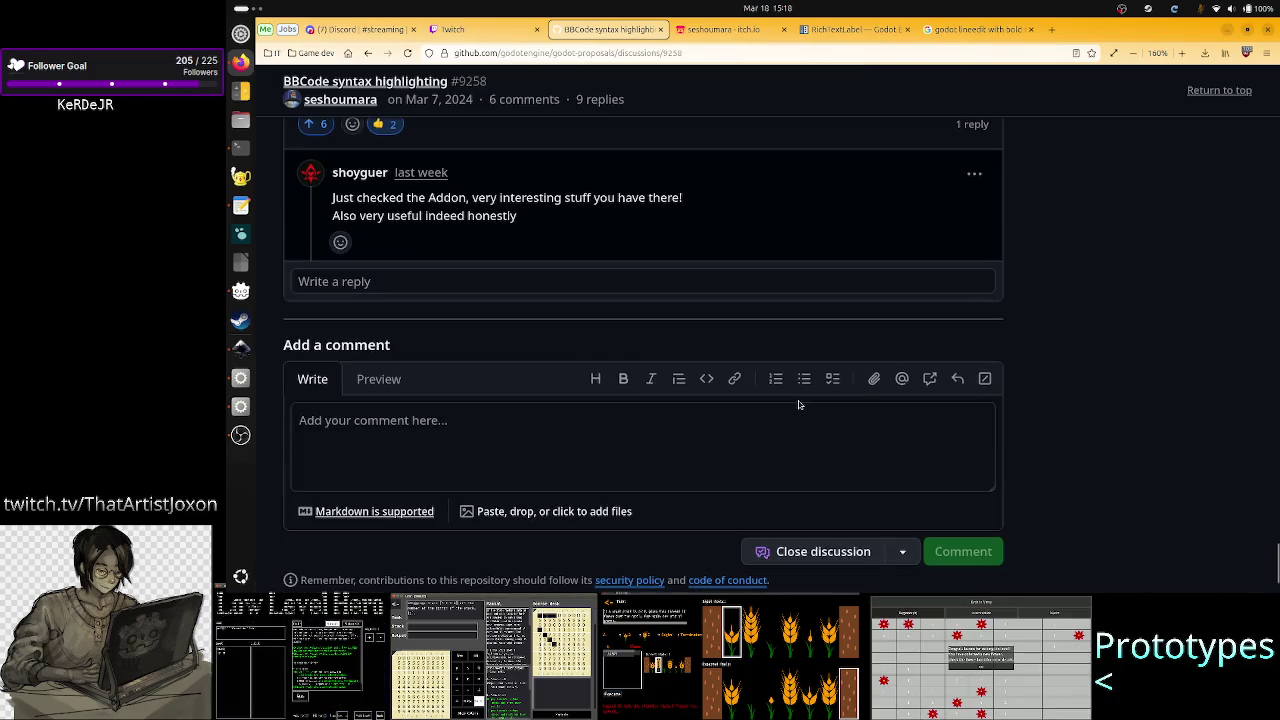
scroll(799, 404, "up", 15)
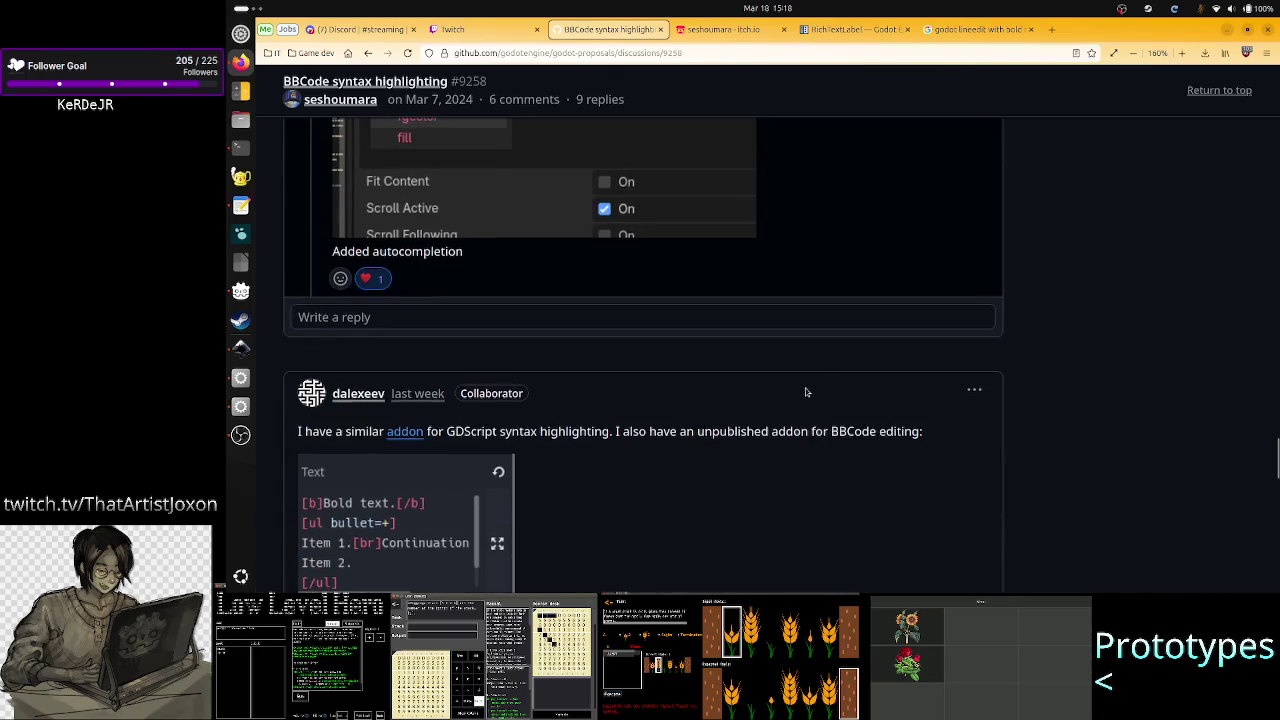
key("ctrl+minus")
key("ctrl+minus")
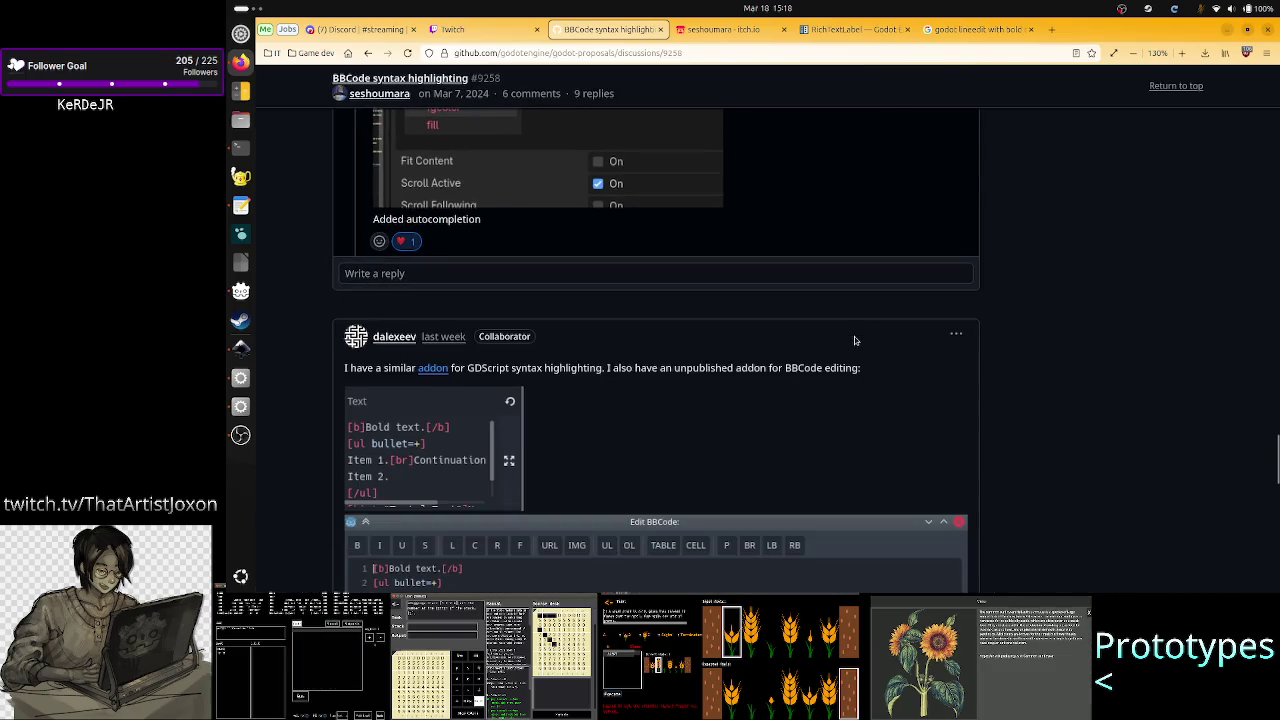
key("ctrl+minus")
key("ctrl+minus")
key("ctrl+minus")
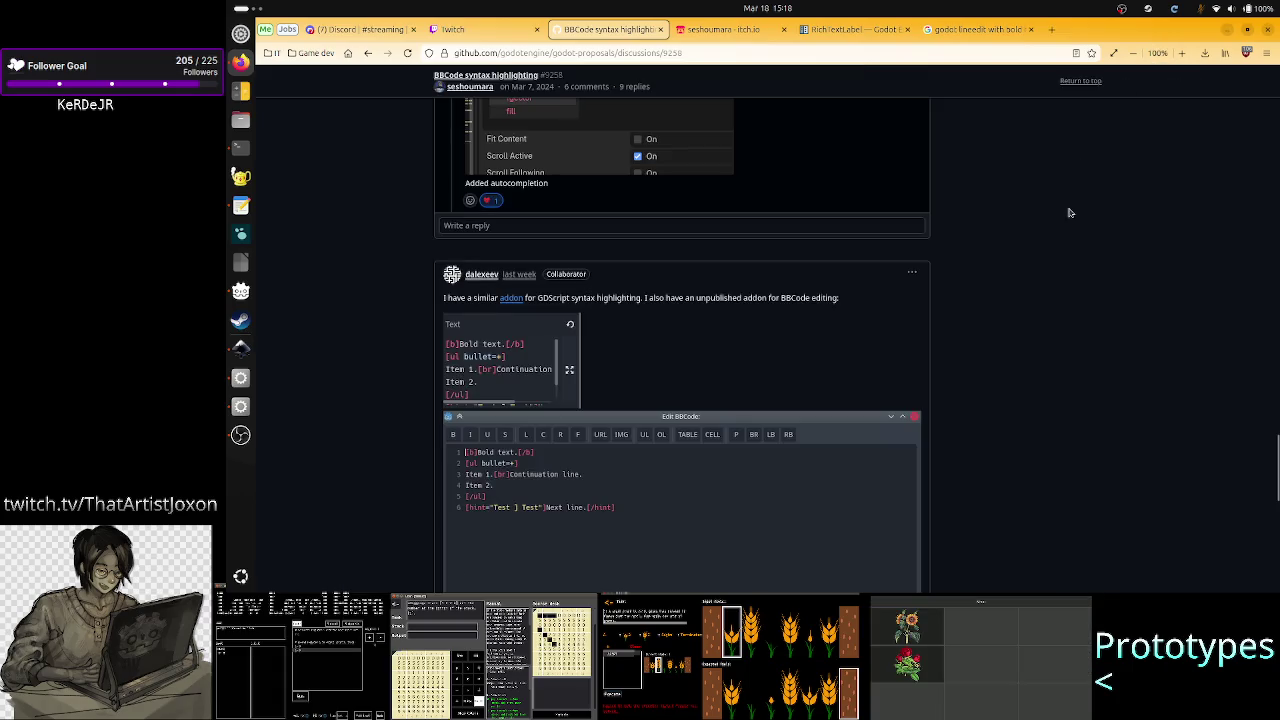
scroll(1069, 212, "up", 10)
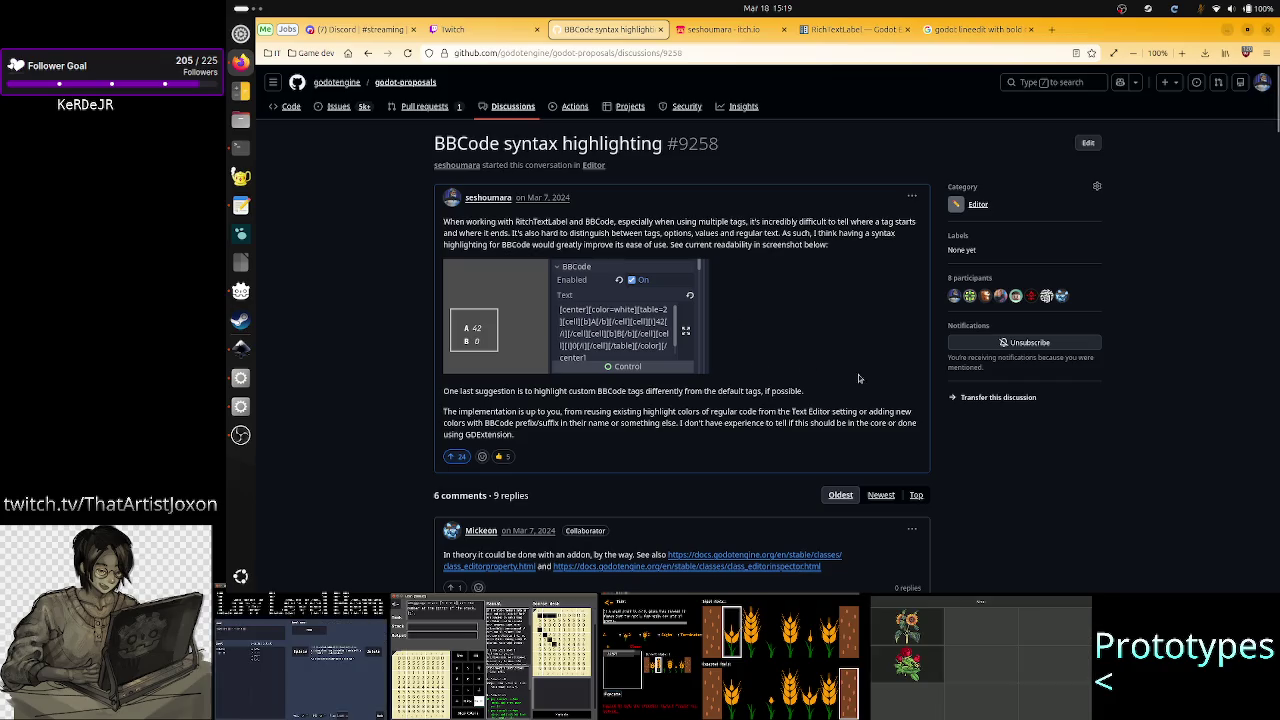
scroll(993, 467, "down", 20)
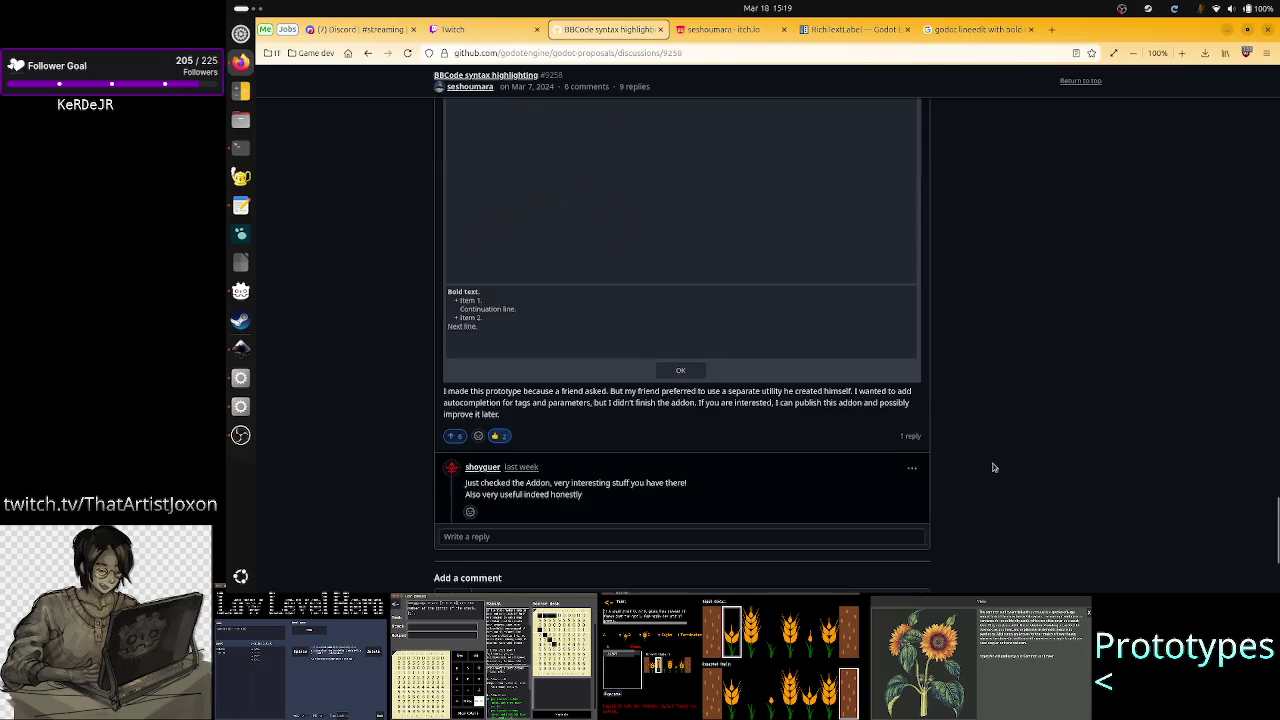
scroll(993, 467, "up", 20)
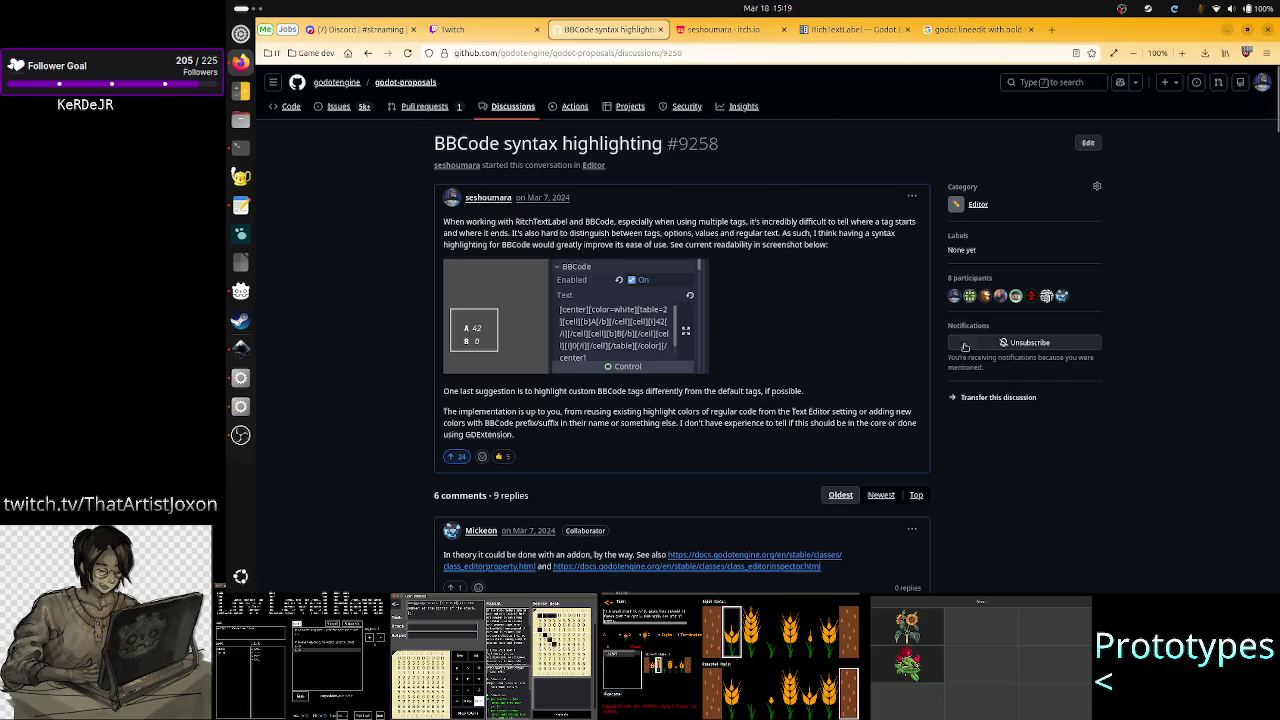
scroll(931, 417, "down", 15)
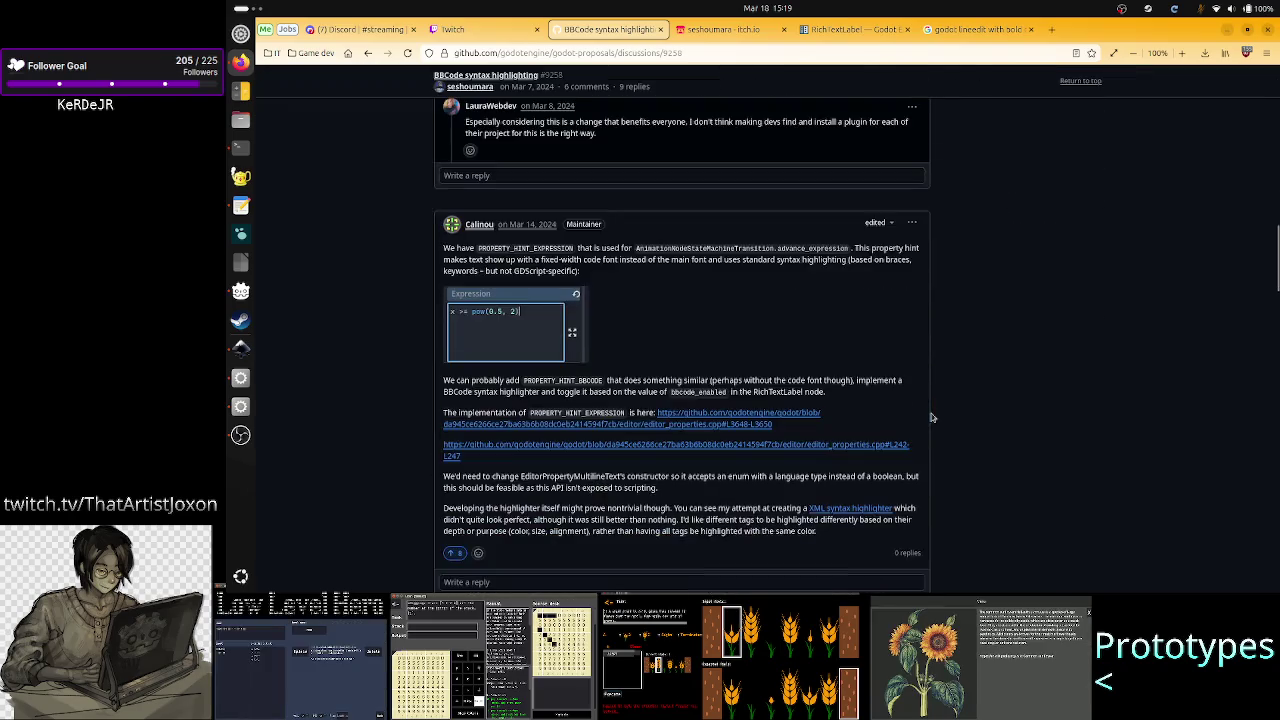
scroll(931, 417, "down", 10)
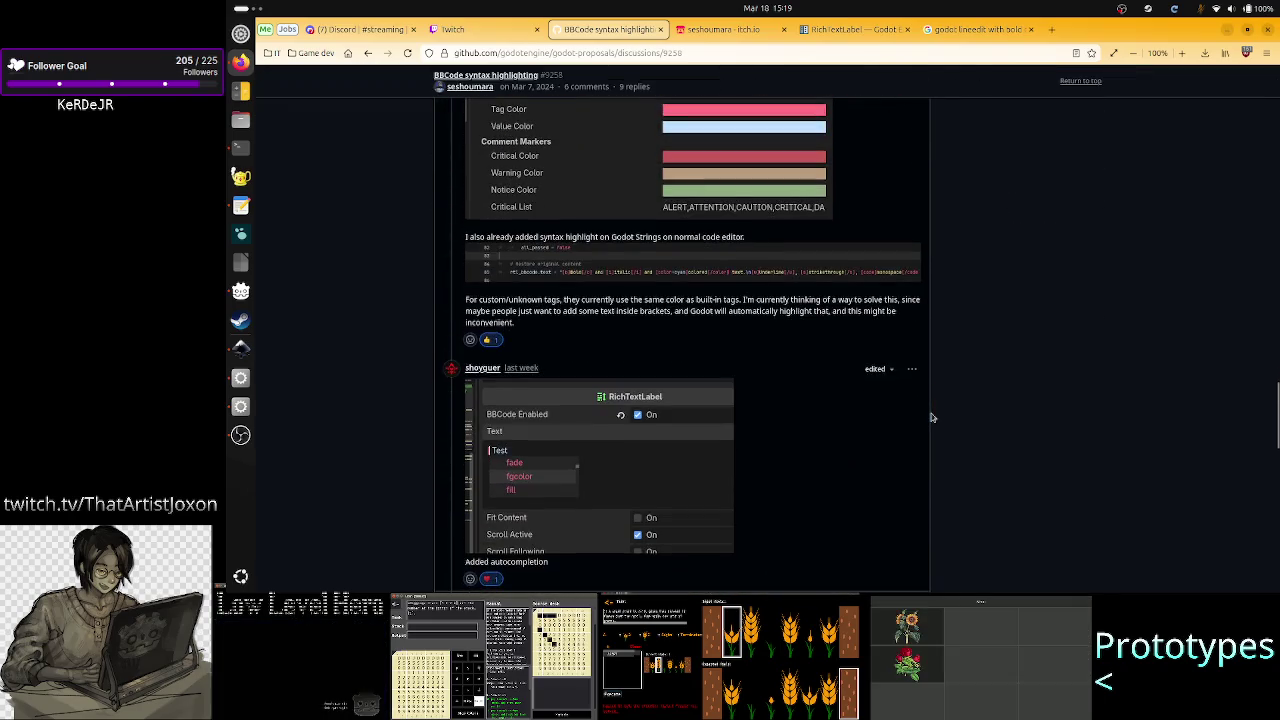
scroll(931, 417, "down", 5)
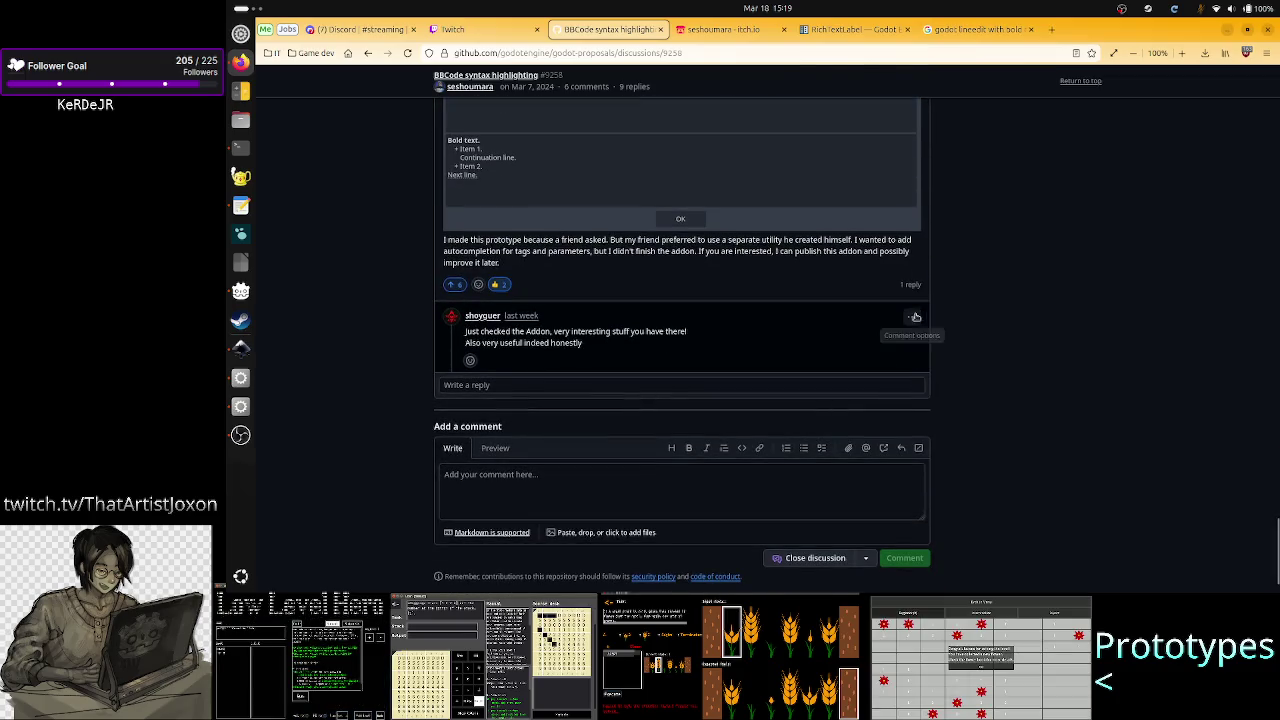
scroll(921, 244, "up", 10)
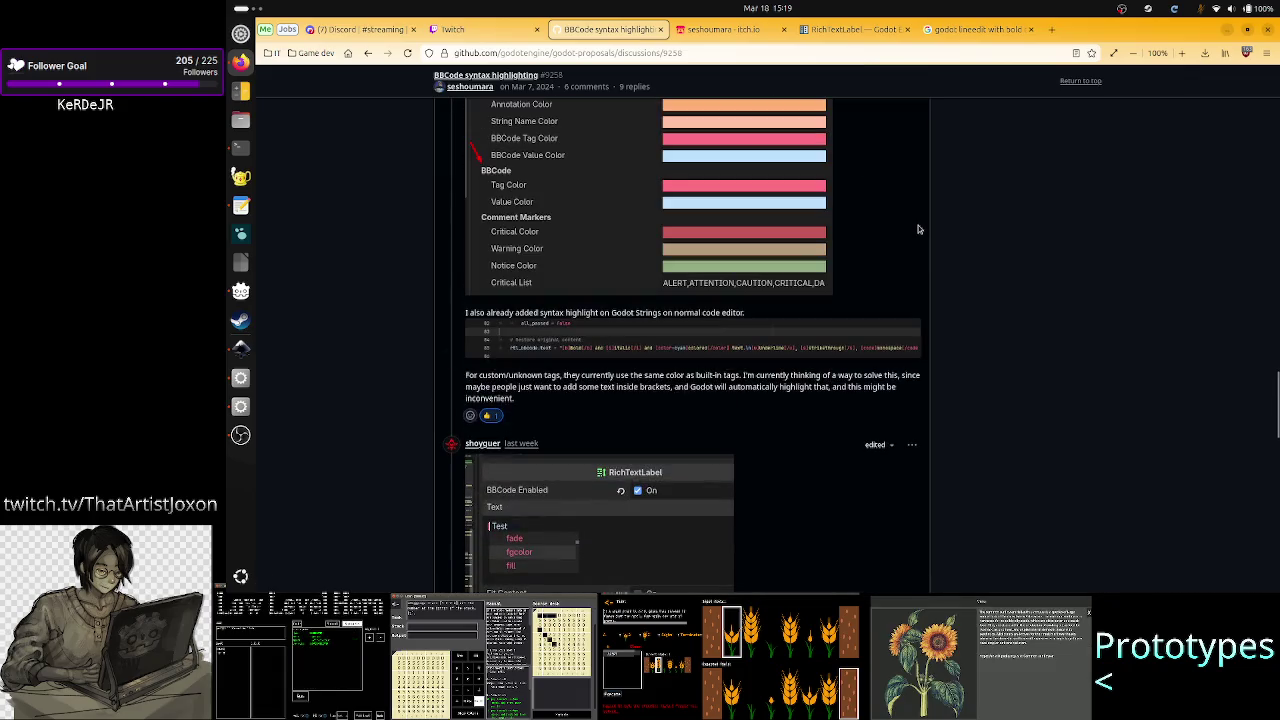
scroll(918, 229, "up", 15)
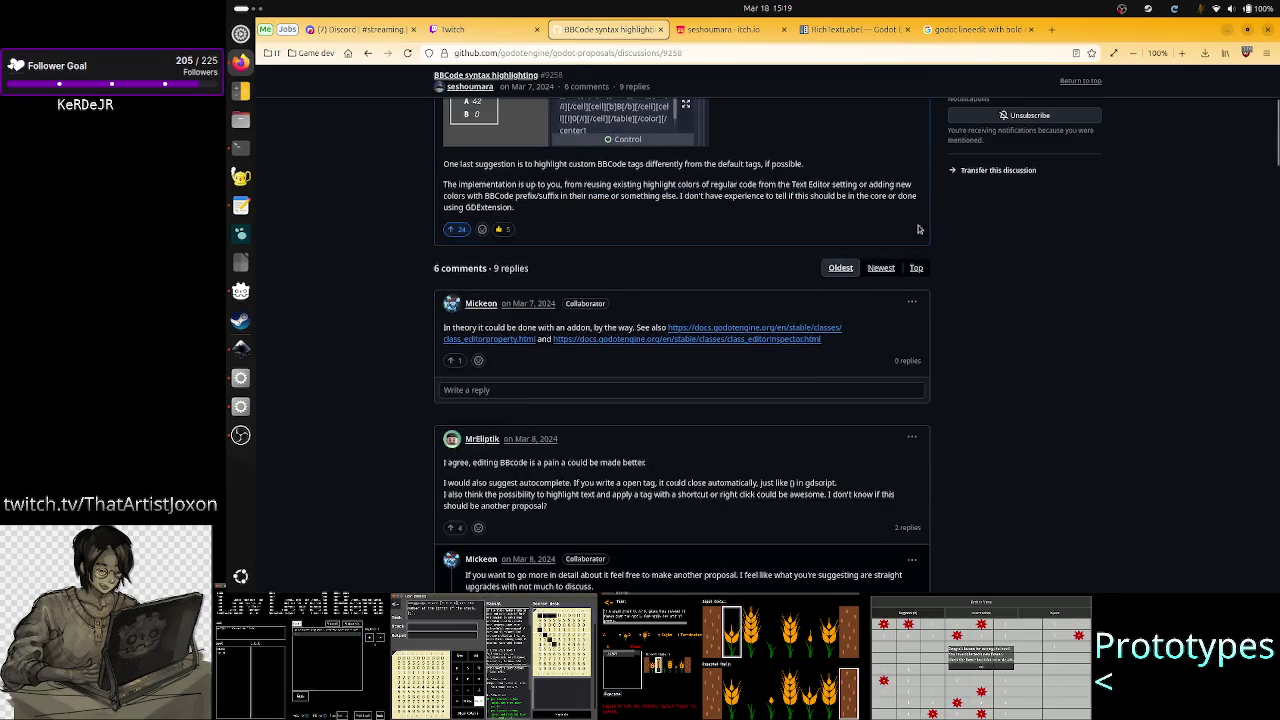
scroll(918, 229, "up", 5)
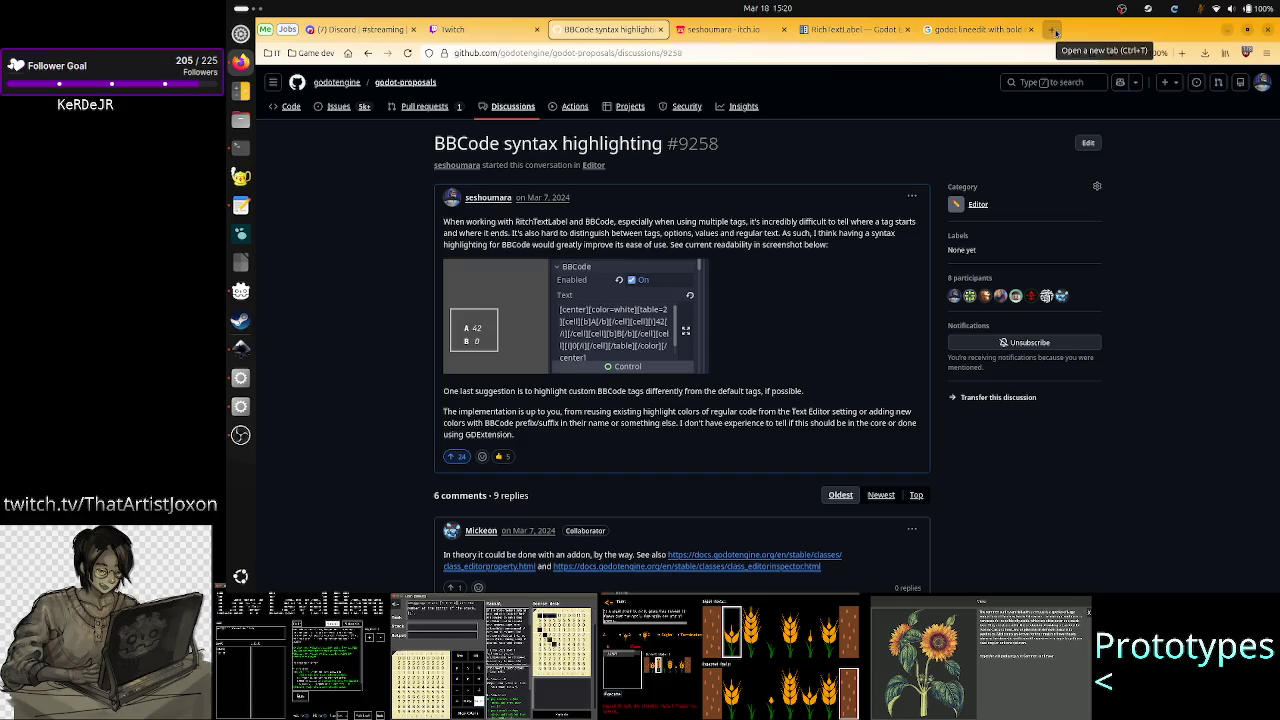
Step: Search Google for 'steam 2nd half of 2026 events' and open the Steam Community announcement
left_click(1055, 33)
type("steam 2nd half of 2026 ")
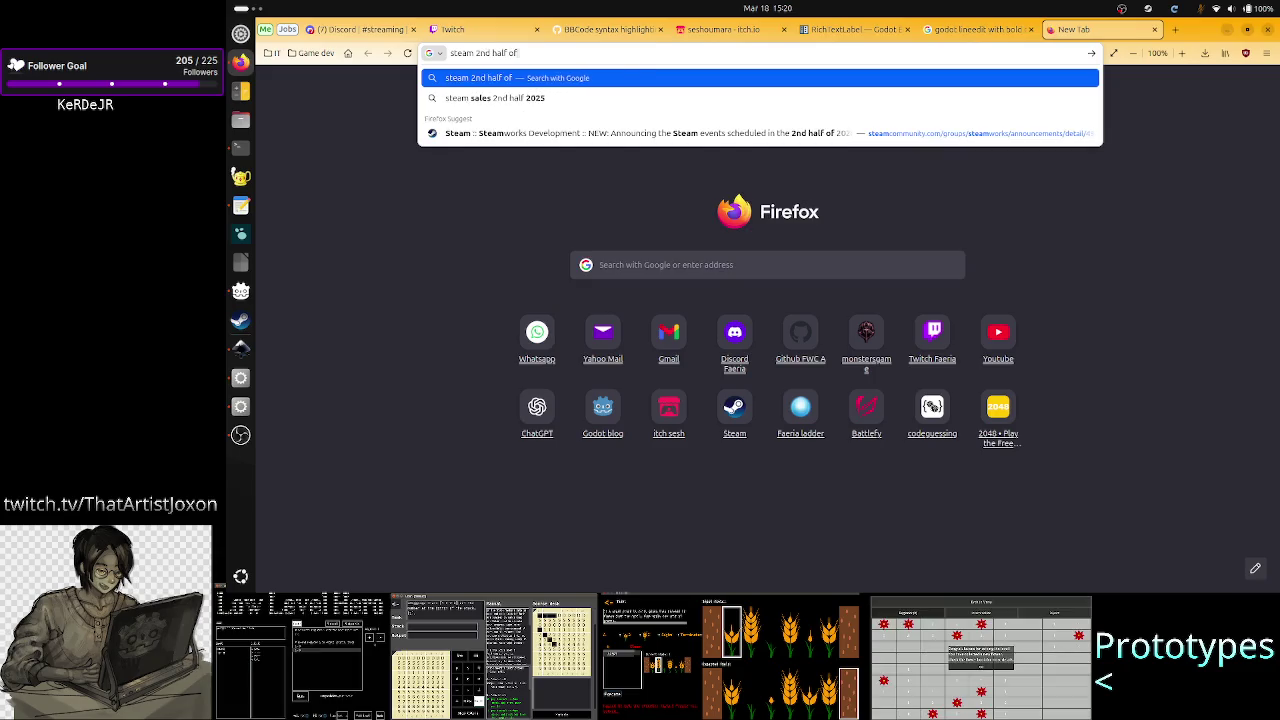
type("events")
key("Return")
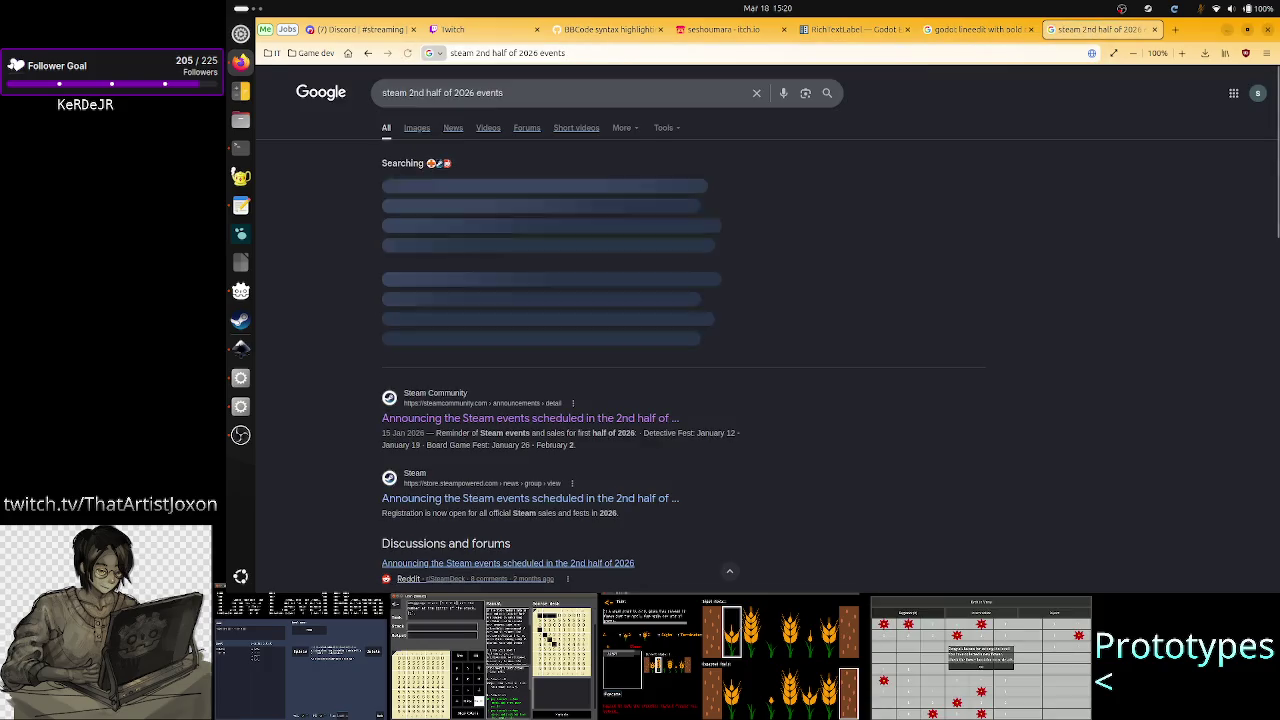
left_click(573, 404)
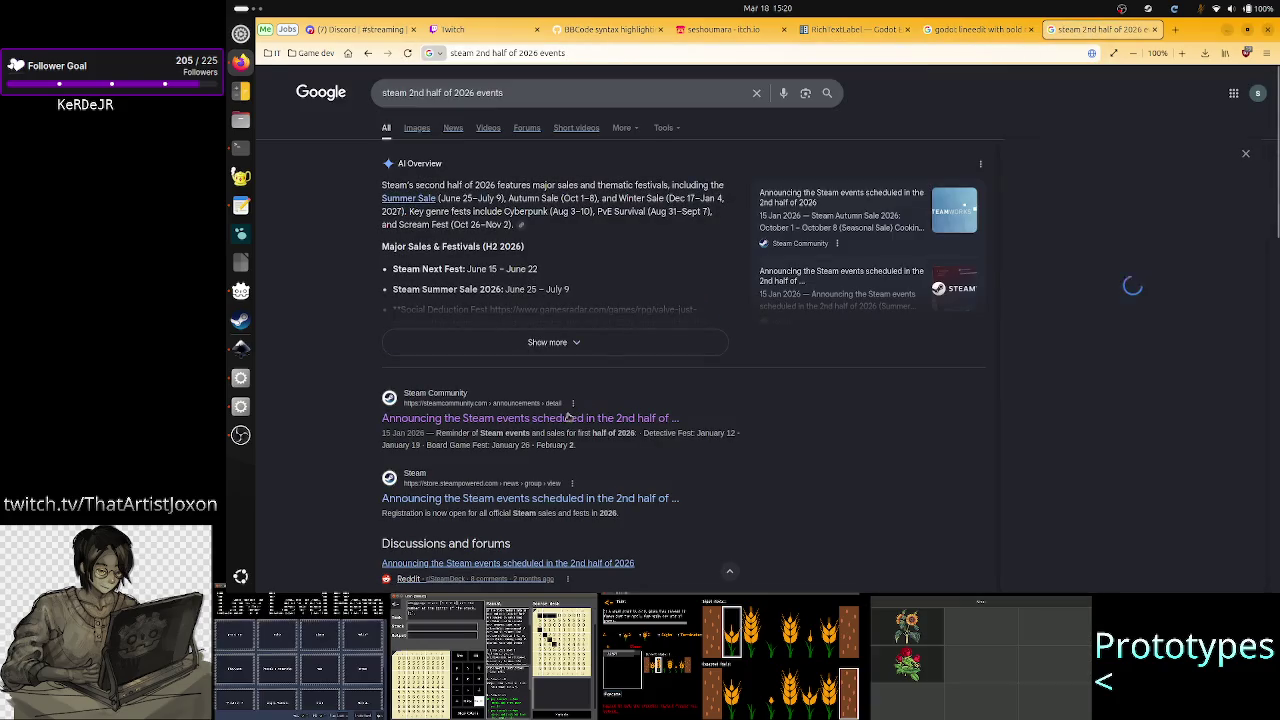
left_click(567, 418)
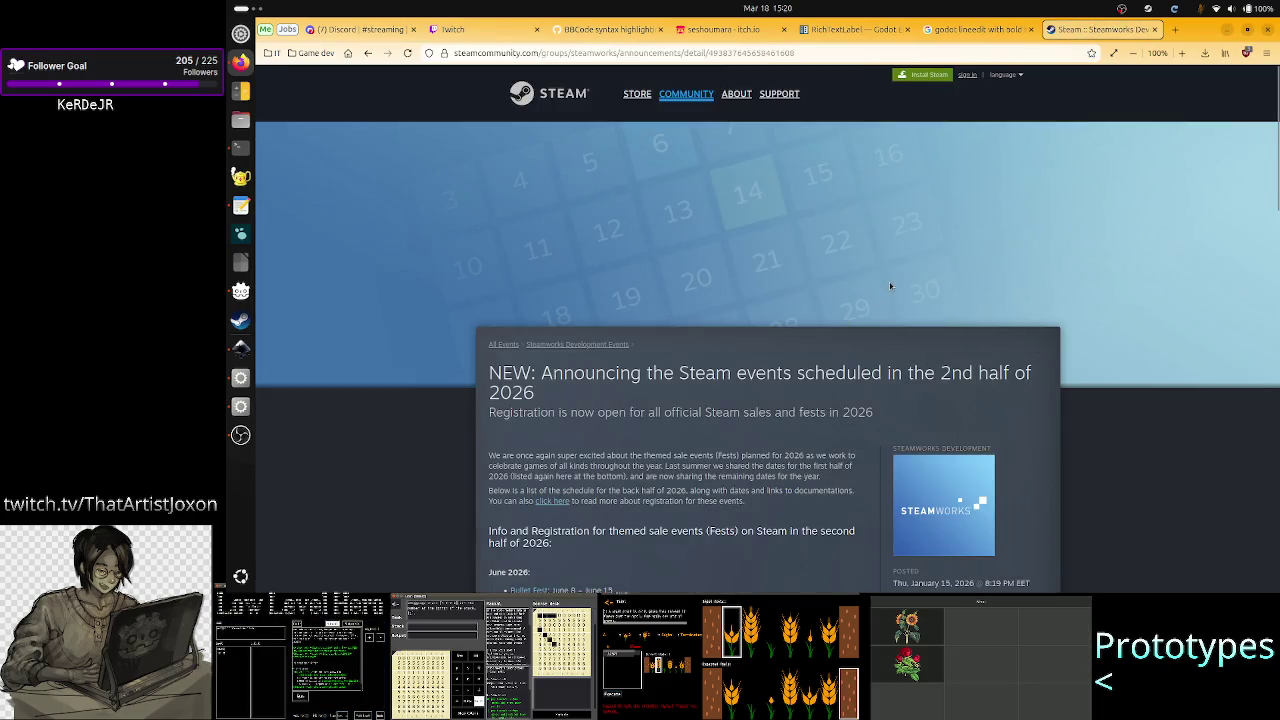
Step: Scroll the announcement down to the Programming Fest line and highlight it with its dates
scroll(828, 455, "down", 1)
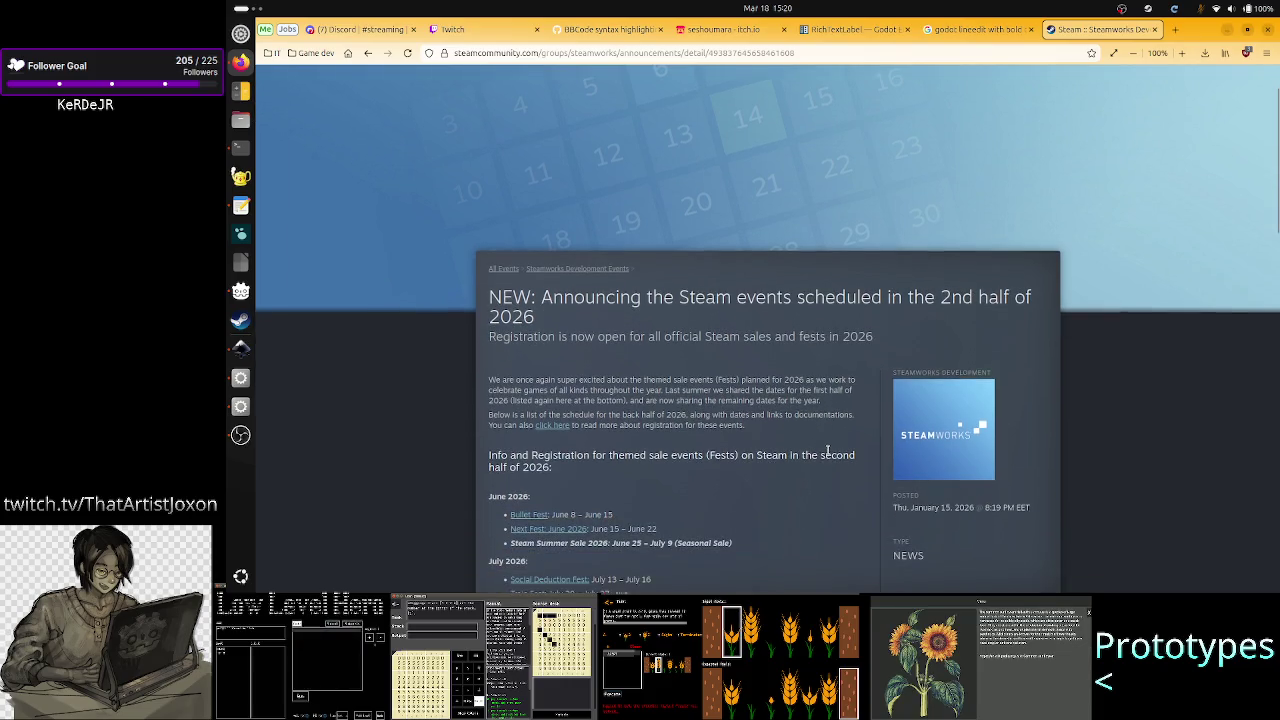
left_click_drag(969, 508, 918, 508)
left_click(746, 471)
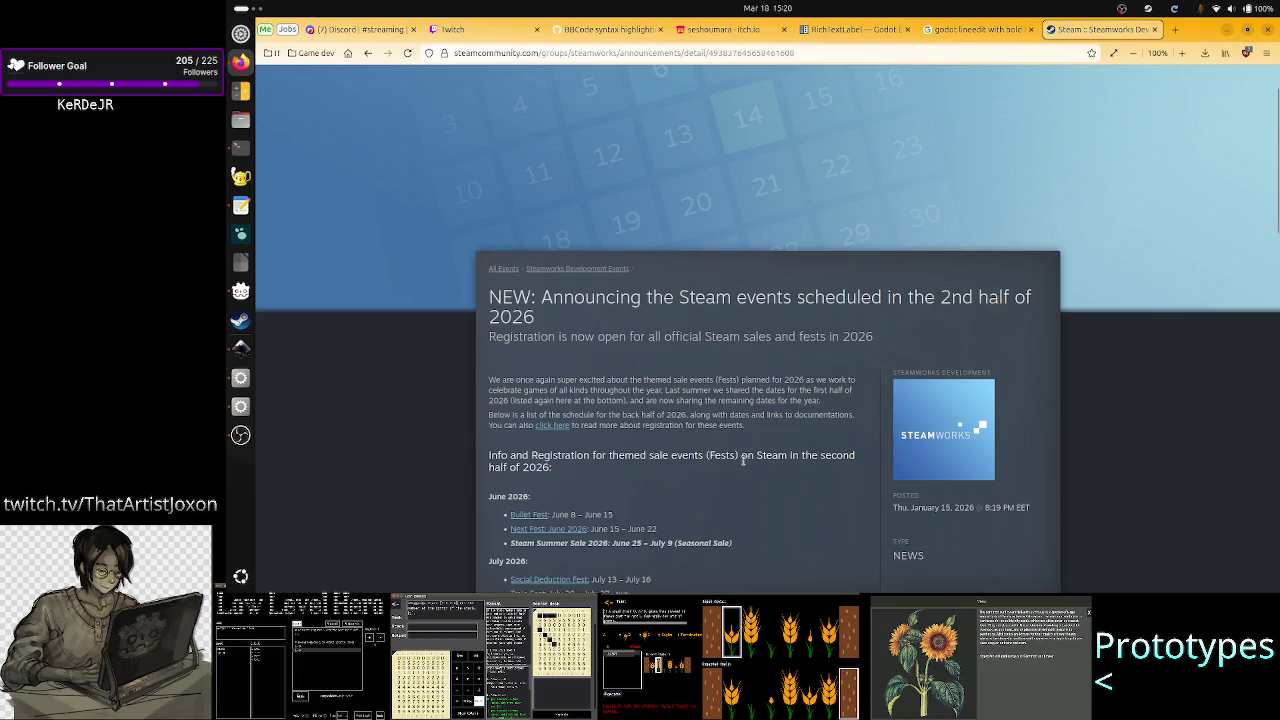
scroll(724, 440, "down", 4)
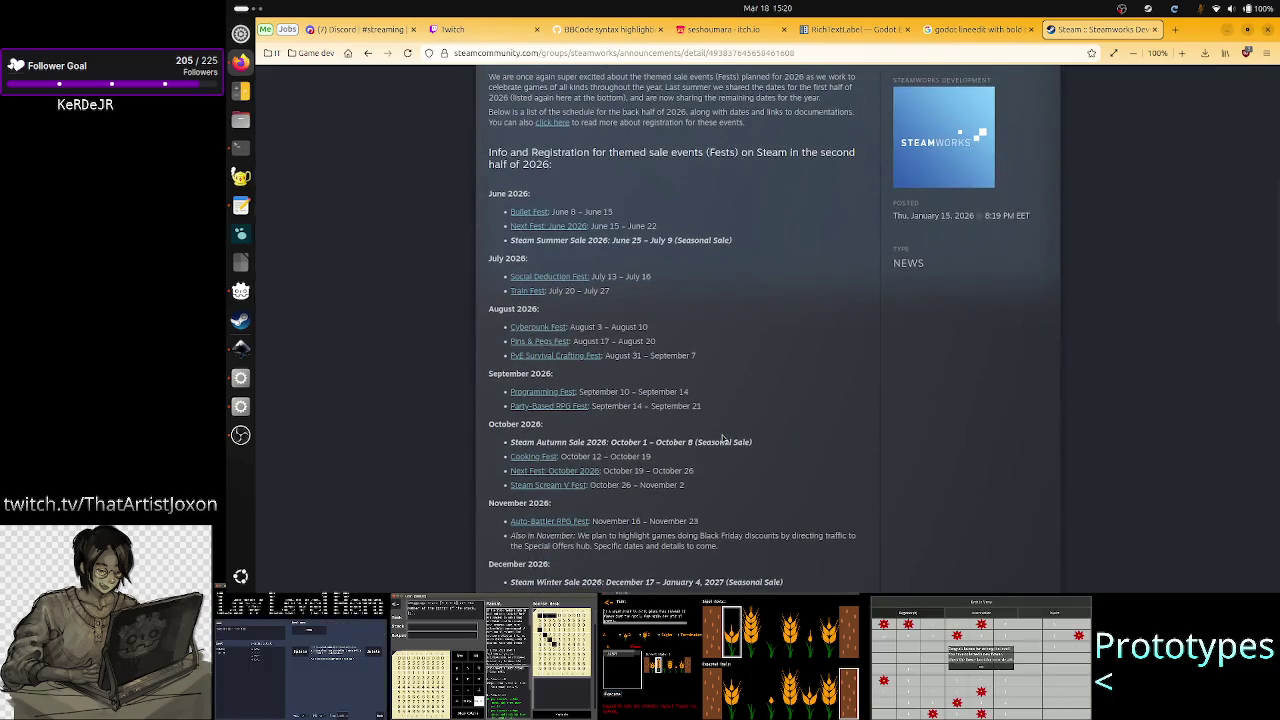
scroll(723, 438, "down", 1)
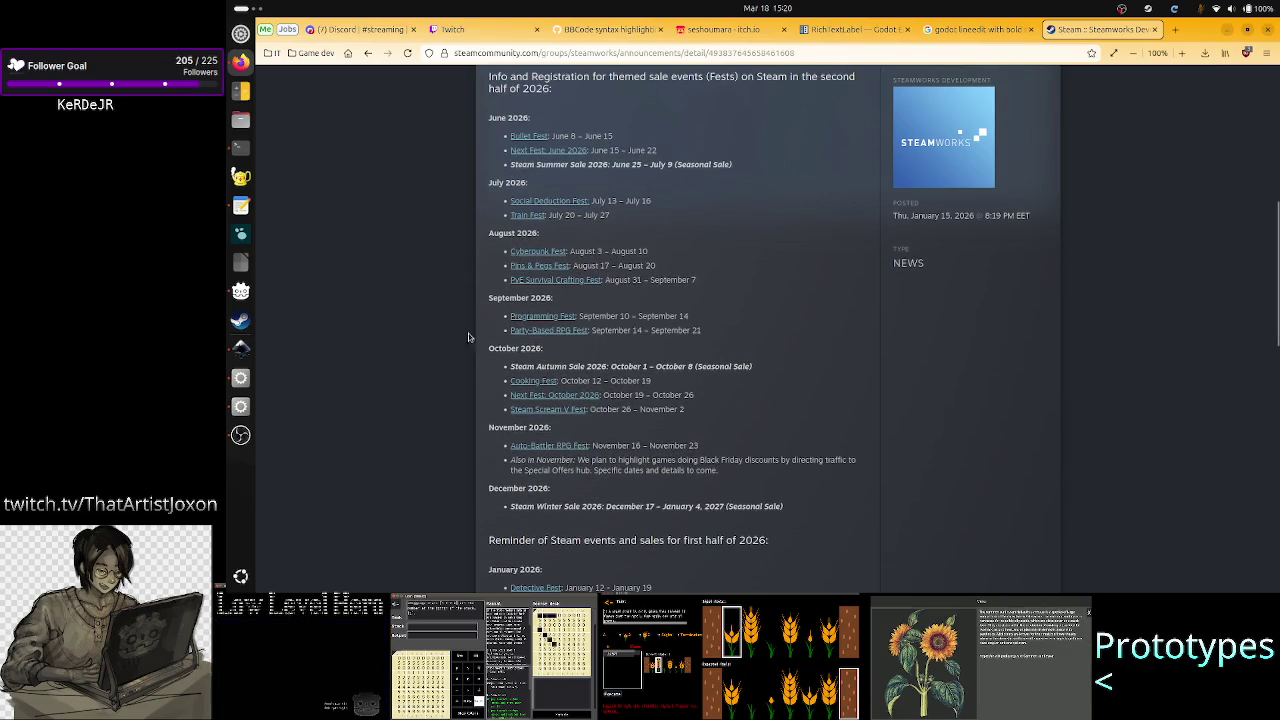
scroll(540, 325, "up", 2, "ctrl")
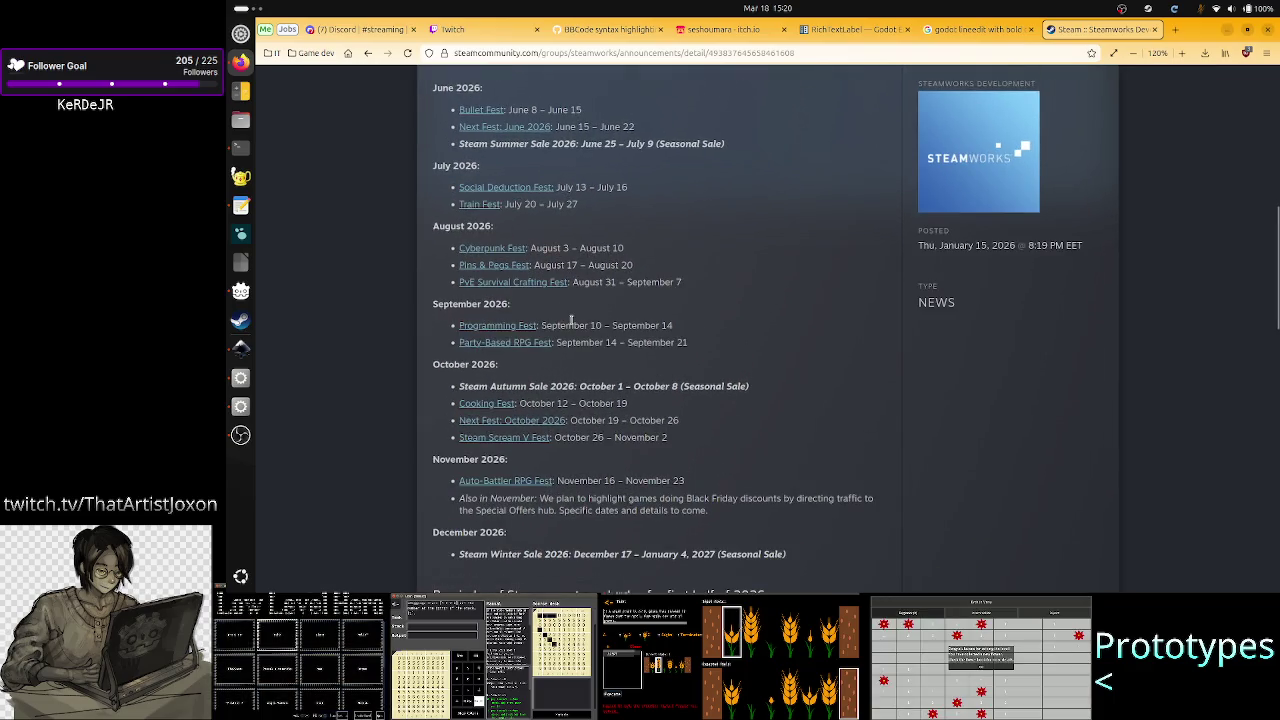
mouse_move(670, 332)
left_mouse_down()
mouse_move(440, 308)
mouse_move(430, 336)
left_mouse_up()
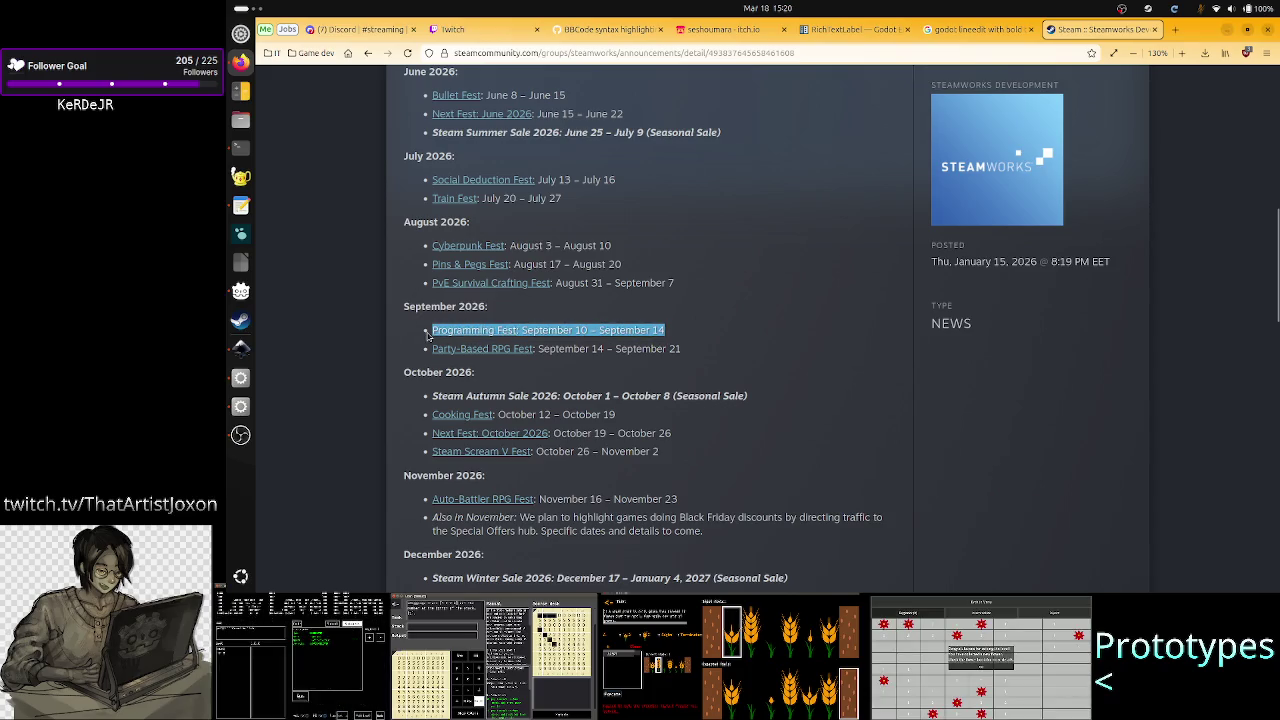
Step: Highlight the Programming Fest dates September 10 – September 14, then switch to the itch.io profile
left_click(676, 335)
left_click_drag(668, 333, 524, 330)
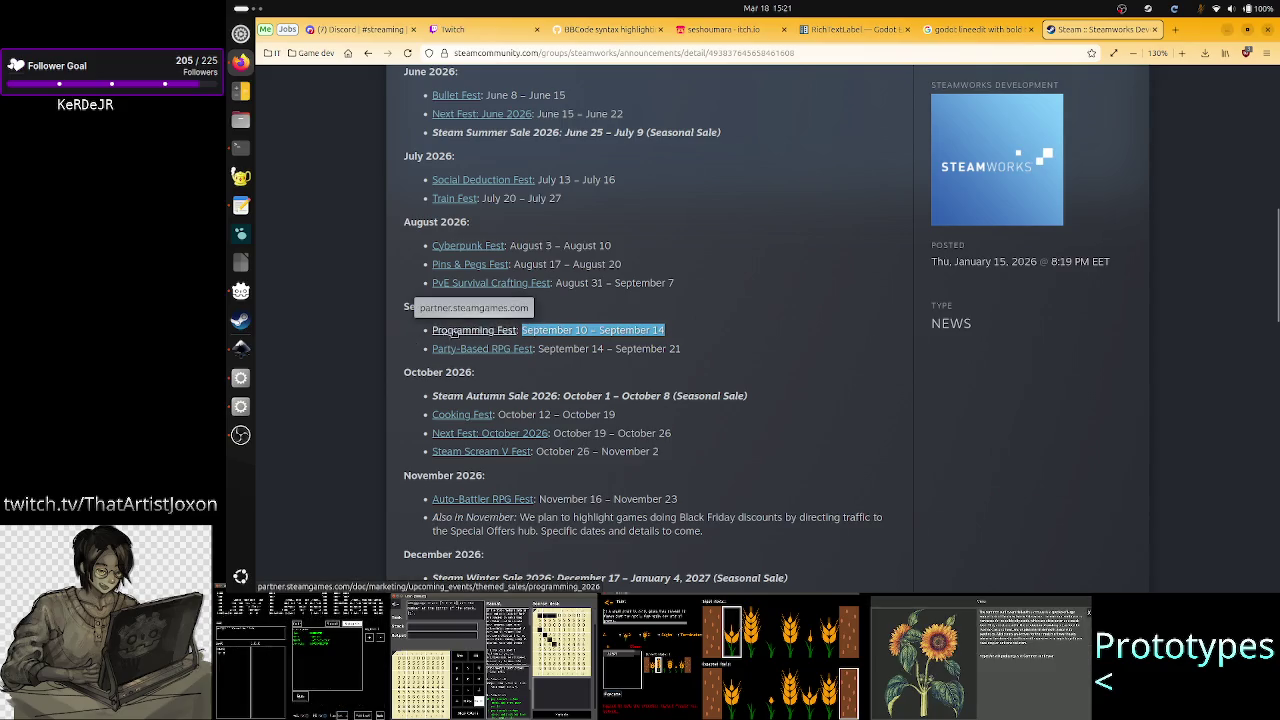
left_click_drag(668, 332, 522, 330)
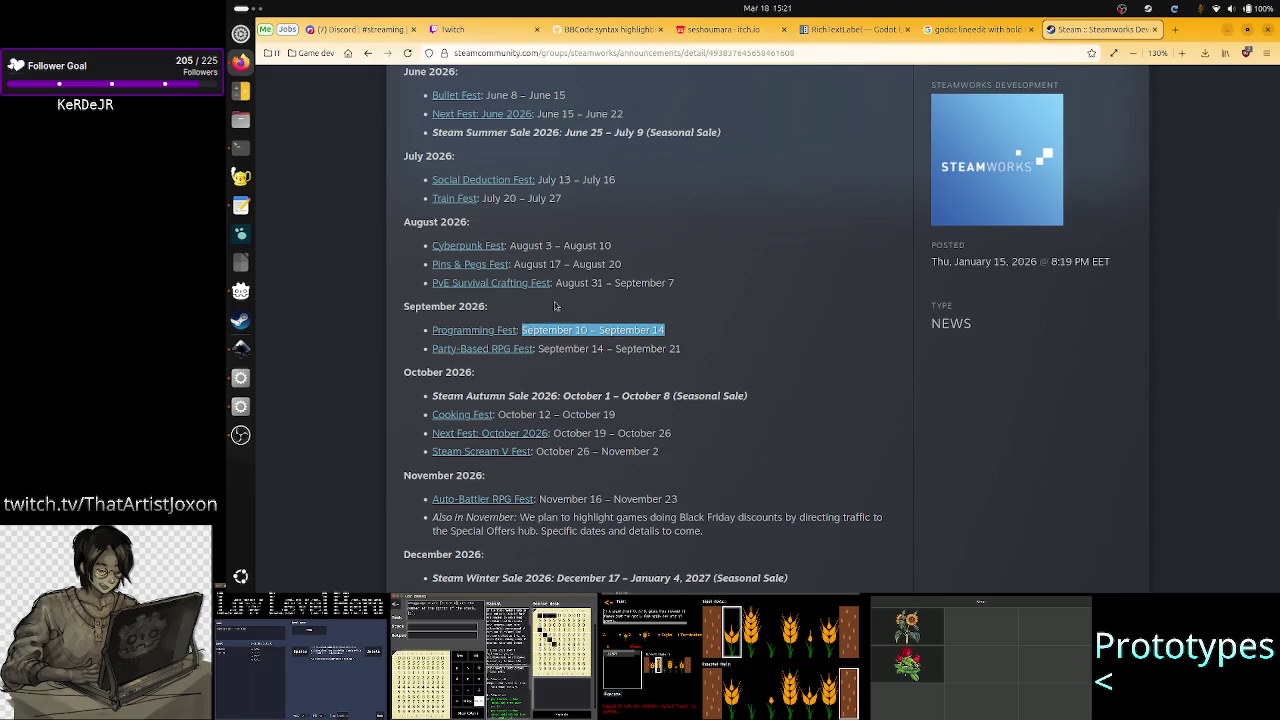
left_click(743, 350)
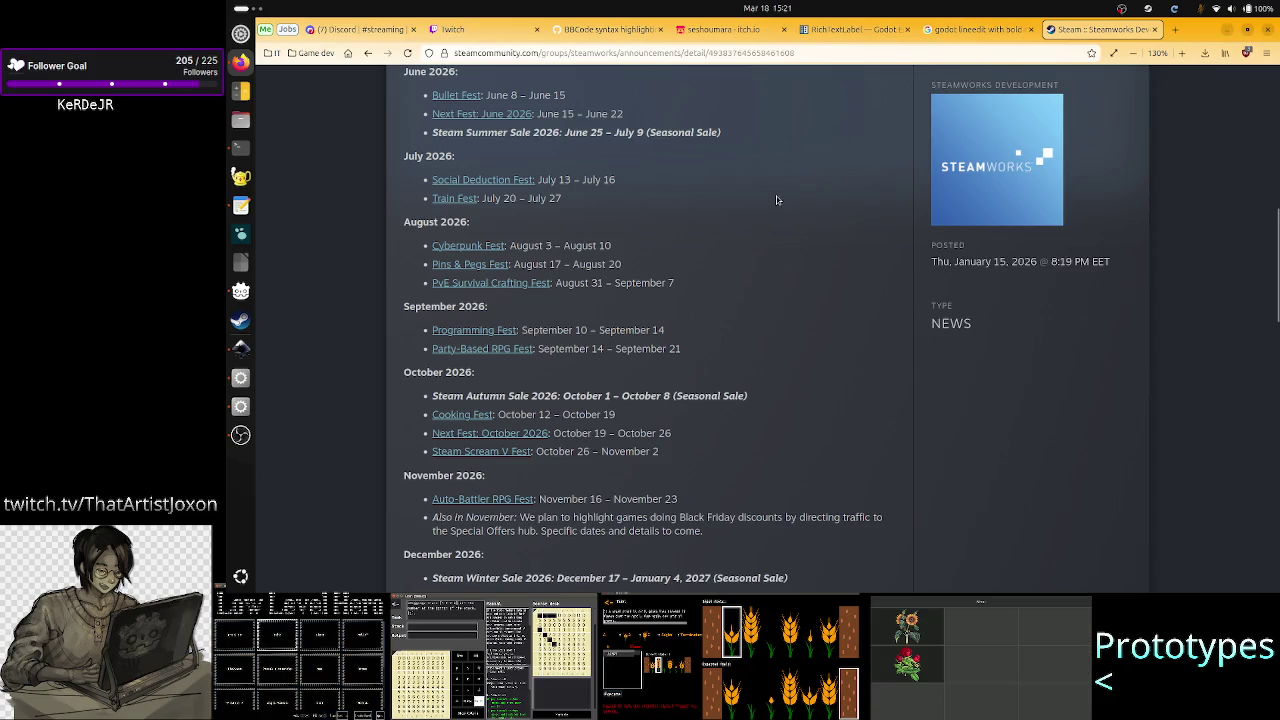
left_click(714, 30)
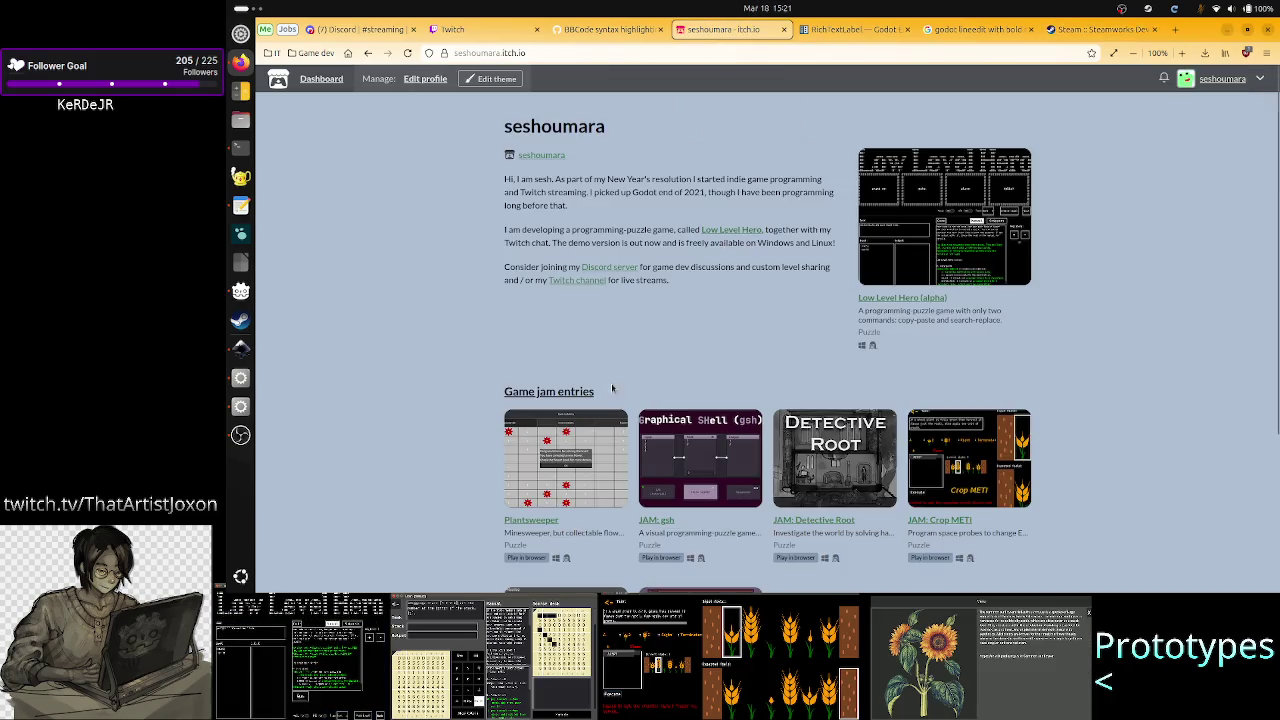
Step: Skim the itch.io profile's game jam entries and return to the RichTextLabel documentation
scroll(862, 463, "down", 3)
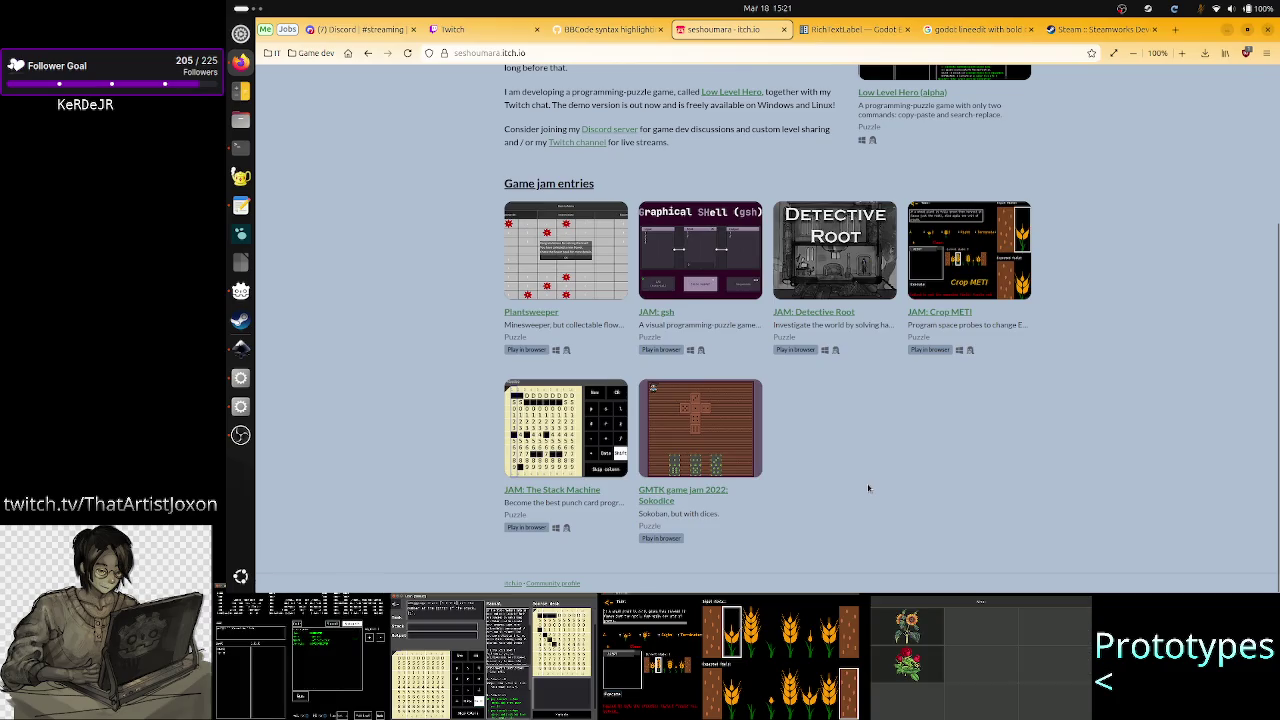
scroll(868, 488, "up", 3)
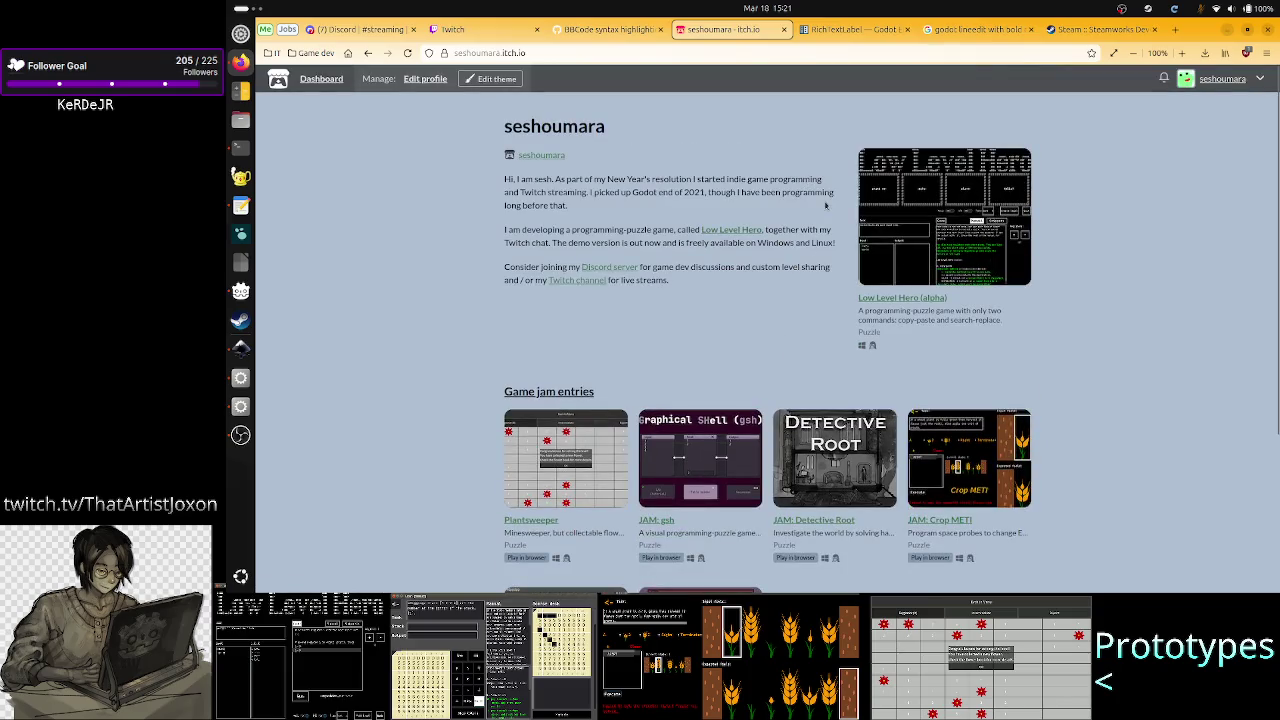
left_click(866, 26)
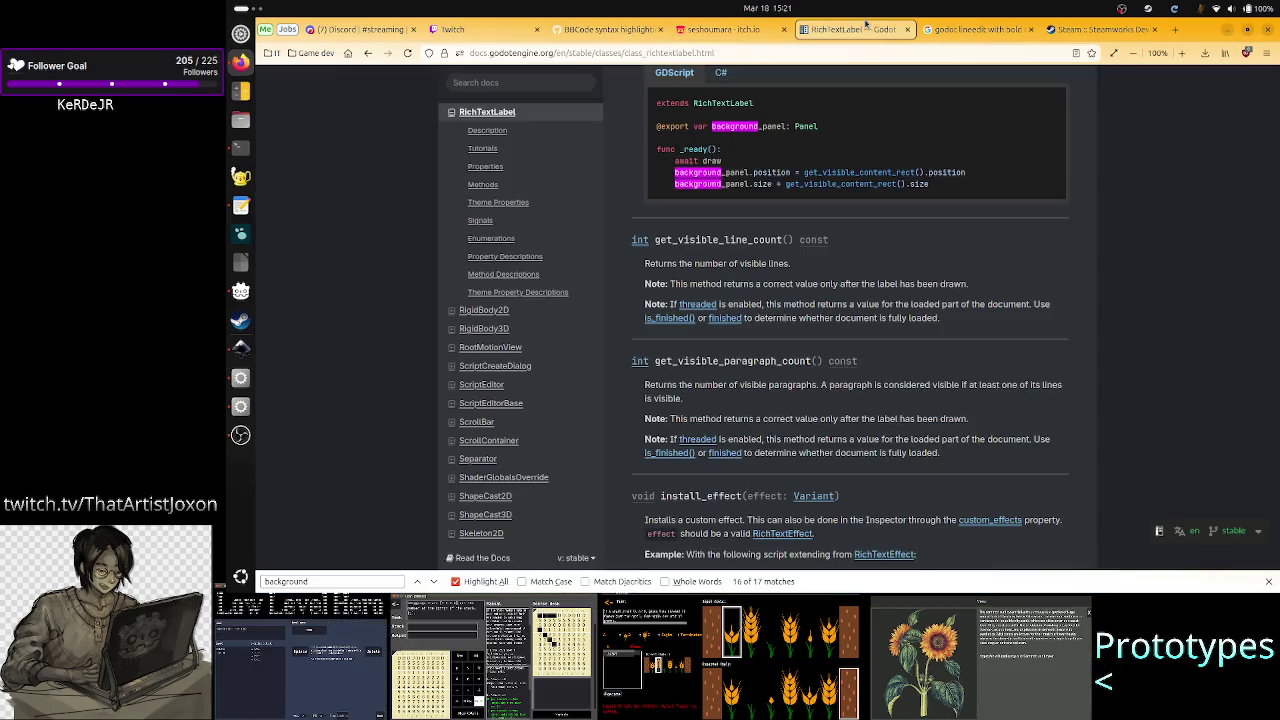
Step: Clear and close the 'background' find-bar search, then bring Godot's Simple_cell.tscn scene forward
left_click(340, 581)
key("BackSpace")
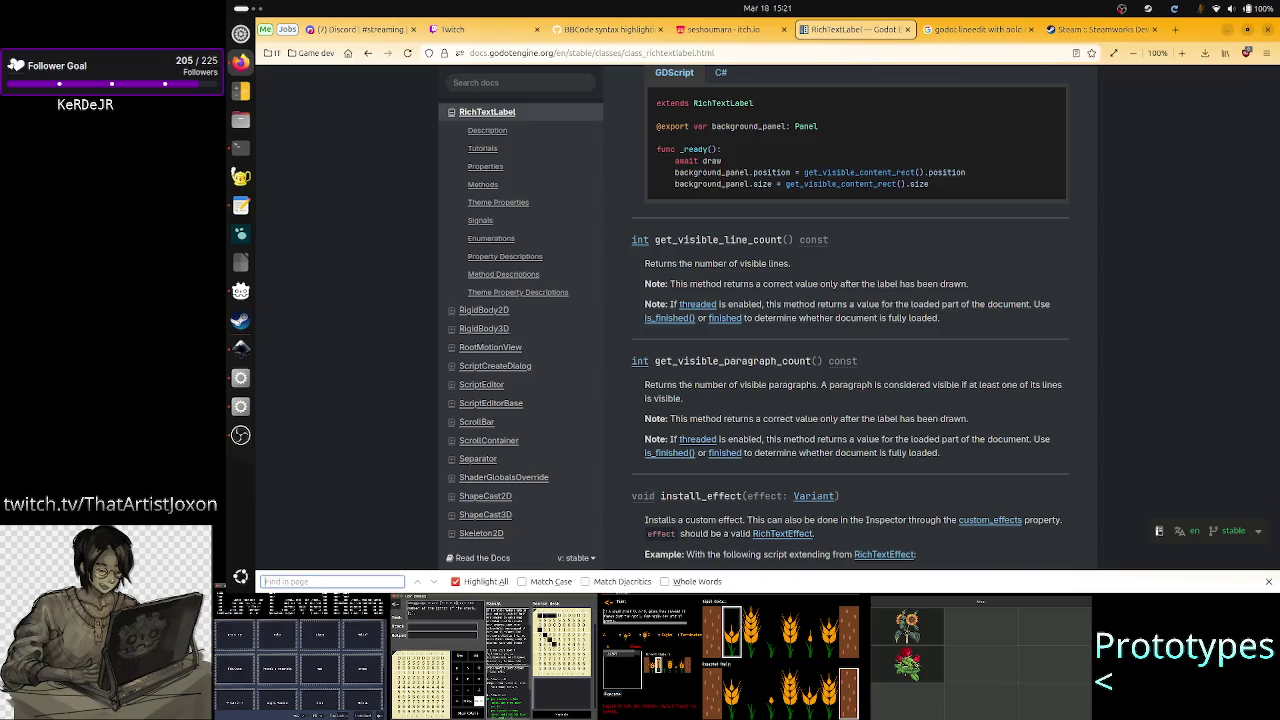
key("Escape")
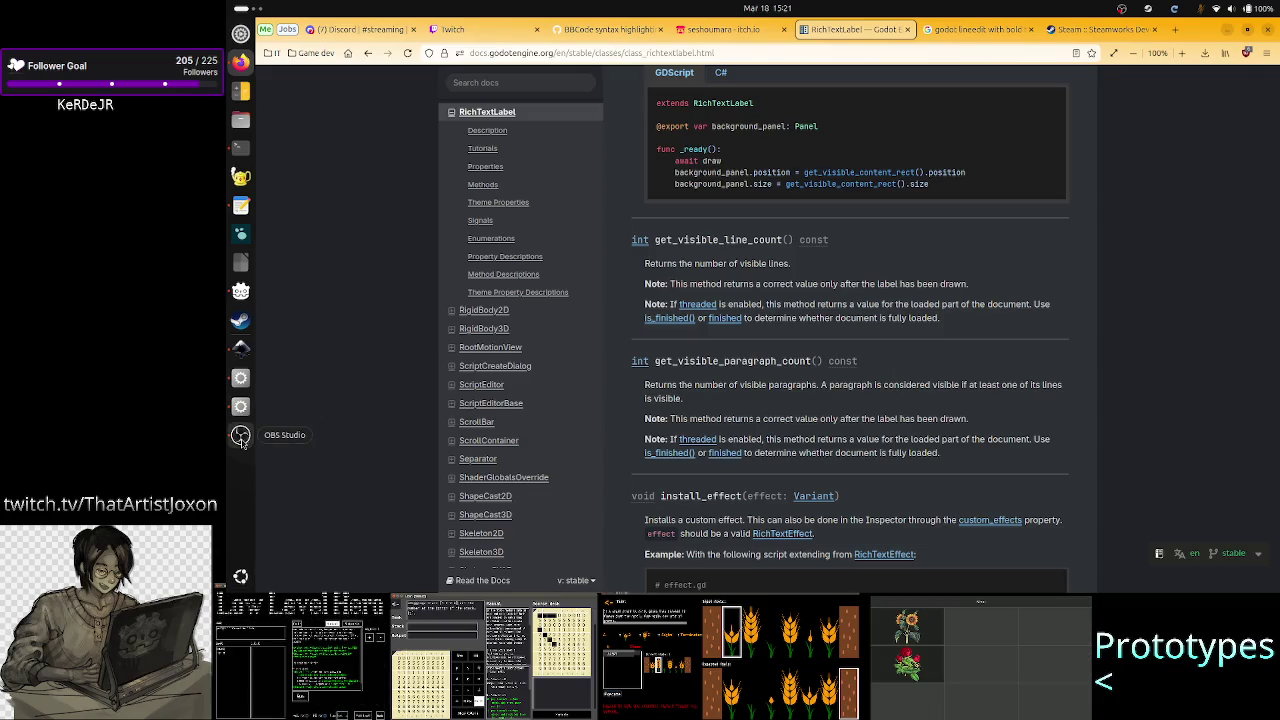
left_click(240, 378)
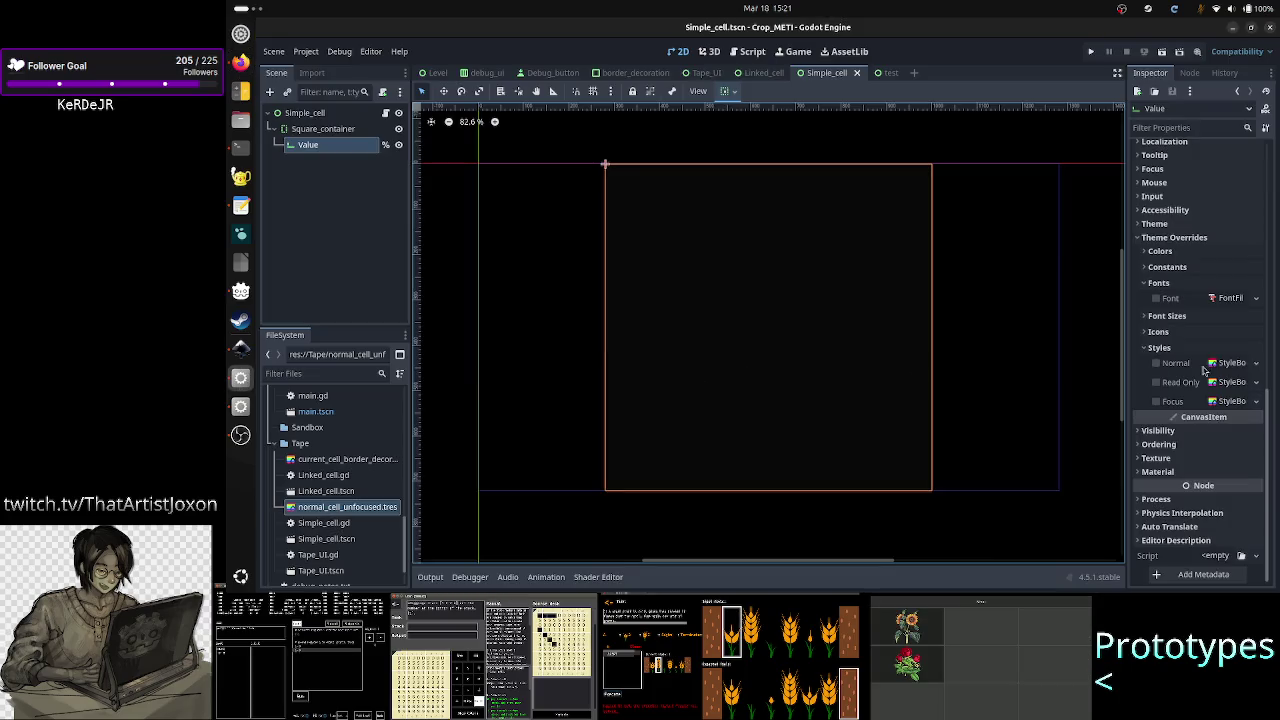
Step: Browse Quick Load for the Value node's Normal StyleBox without choosing one, then view the border notes
left_click(1256, 363)
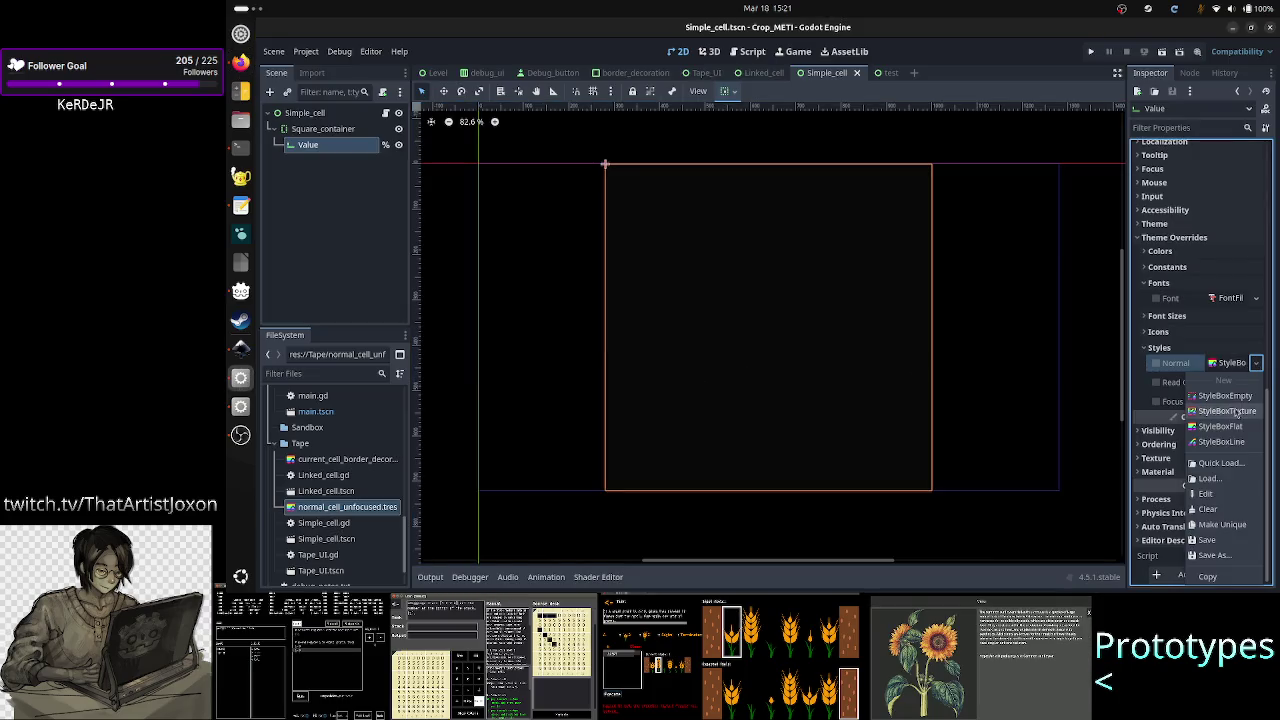
left_click(1220, 463)
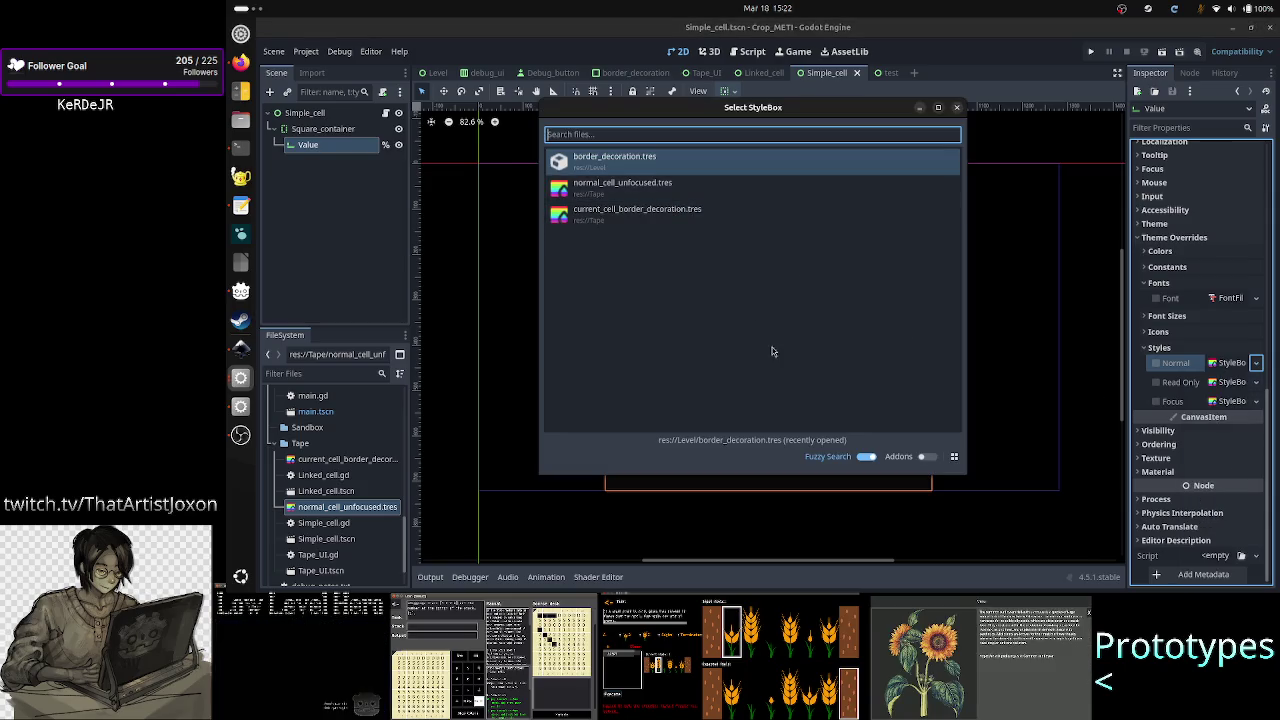
left_click(956, 108)
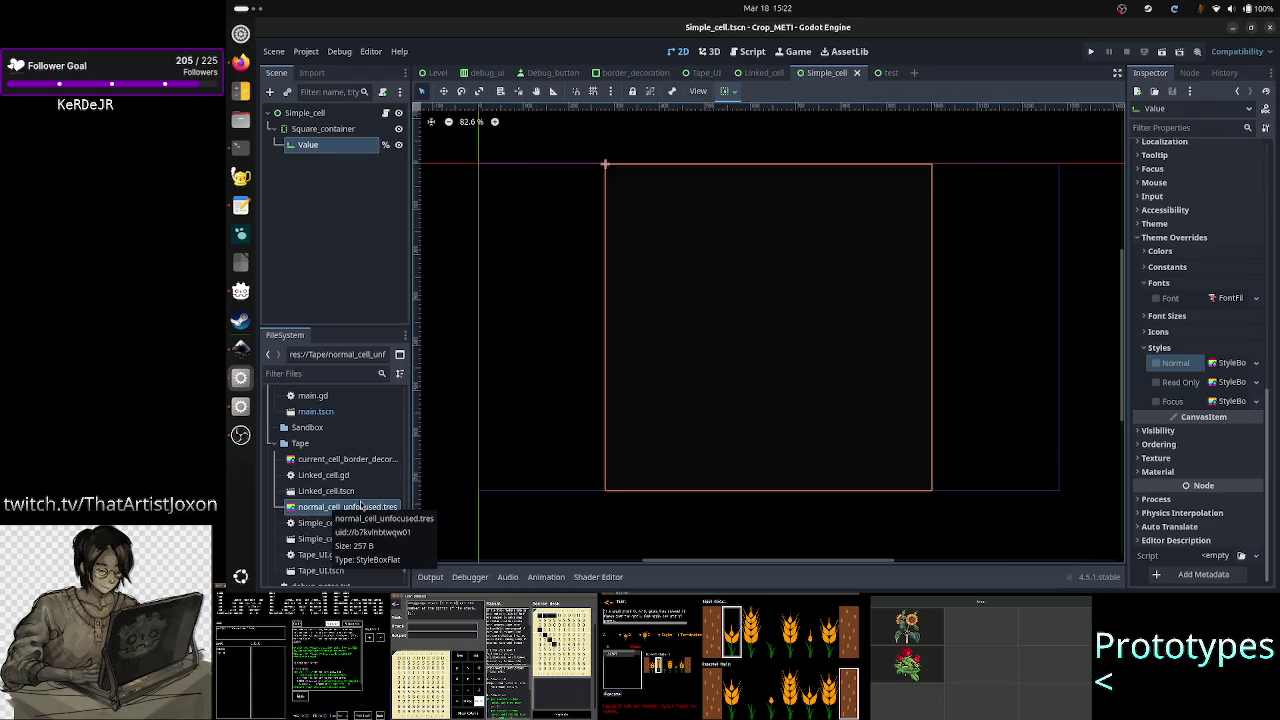
left_click(241, 204)
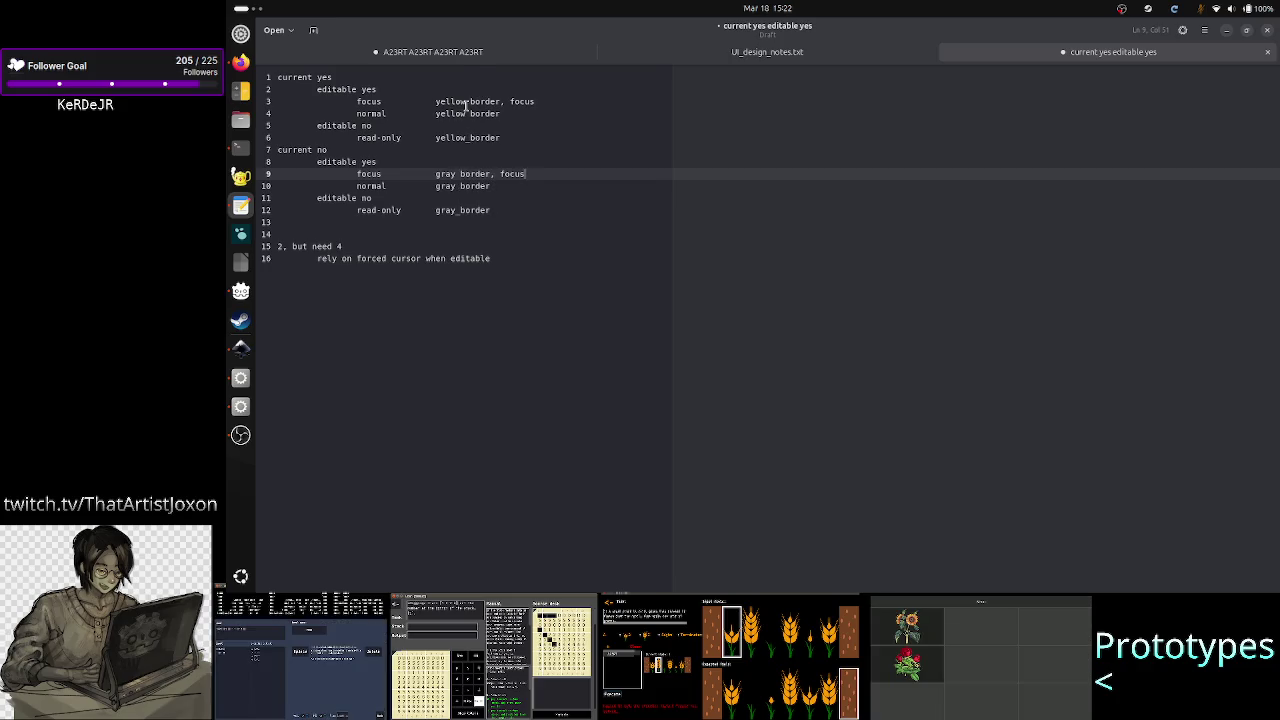
Step: Switch from the border notes back to Godot with Alt+Tab
key("alt+Tab")
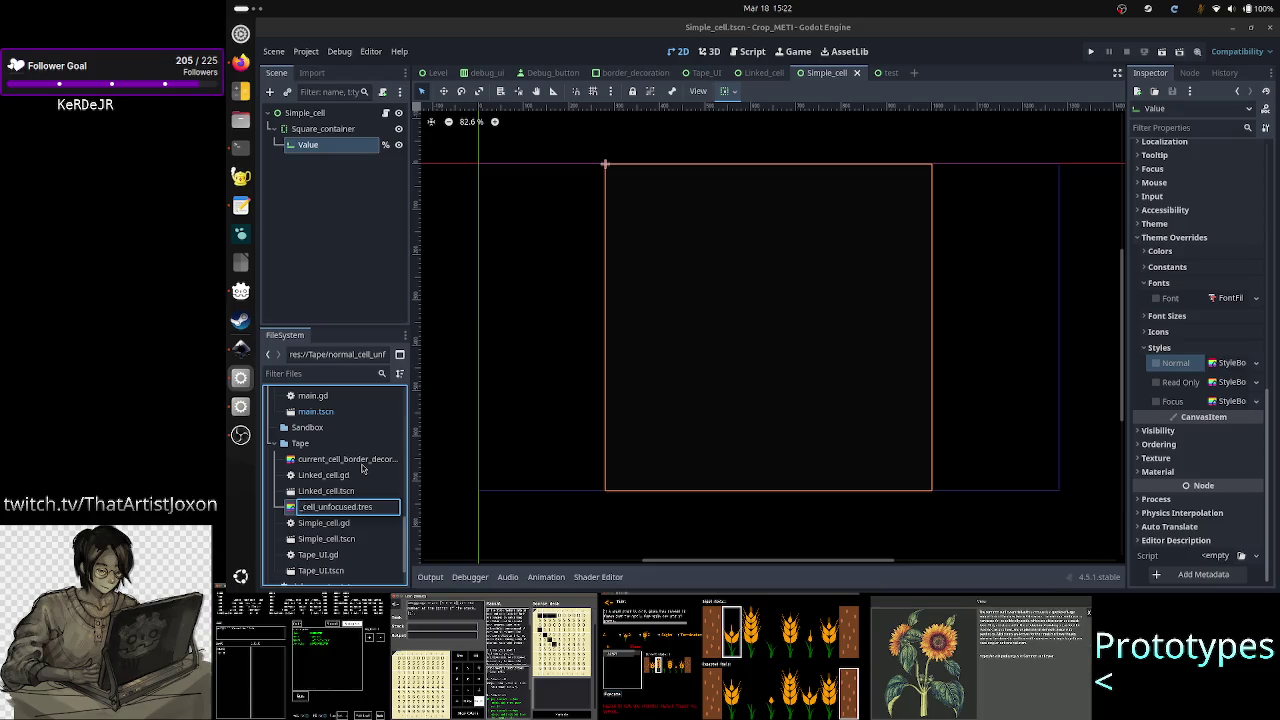
Step: Finish renaming the style file to unfocused.tres and begin a rename of the border style file
key("BackSpace")
key("BackSpace")
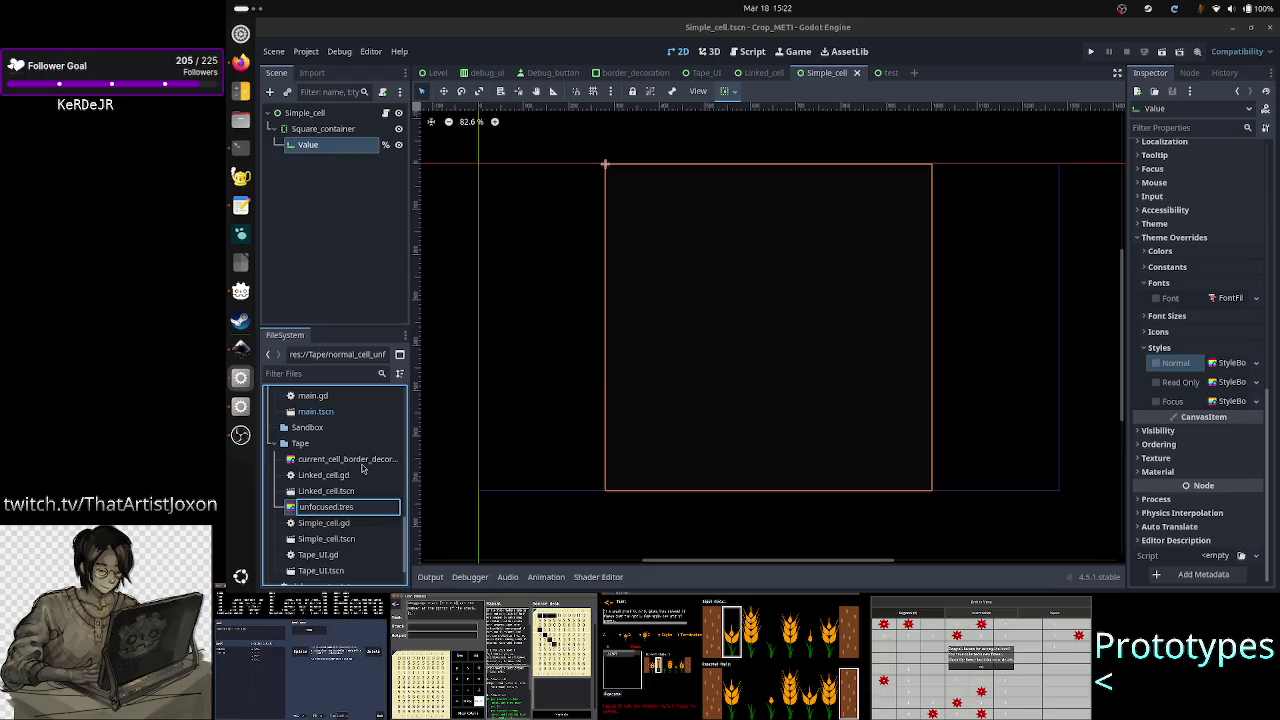
key("Return")
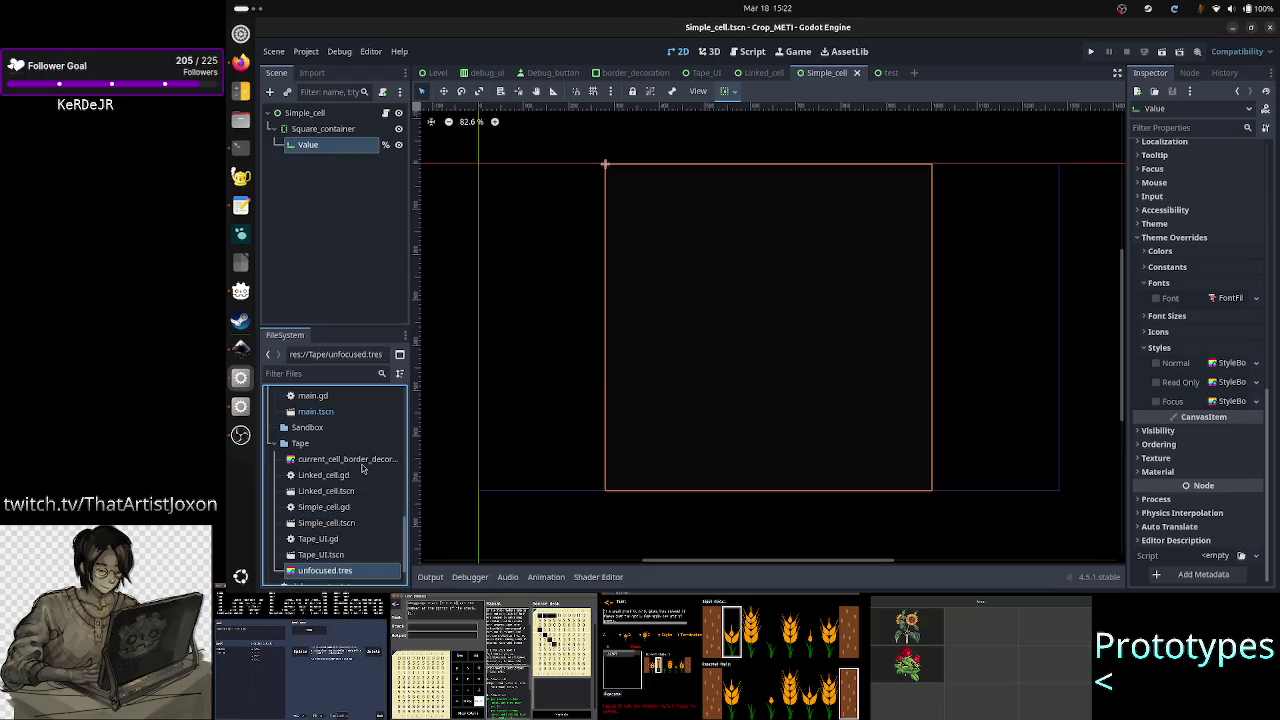
left_click(351, 463)
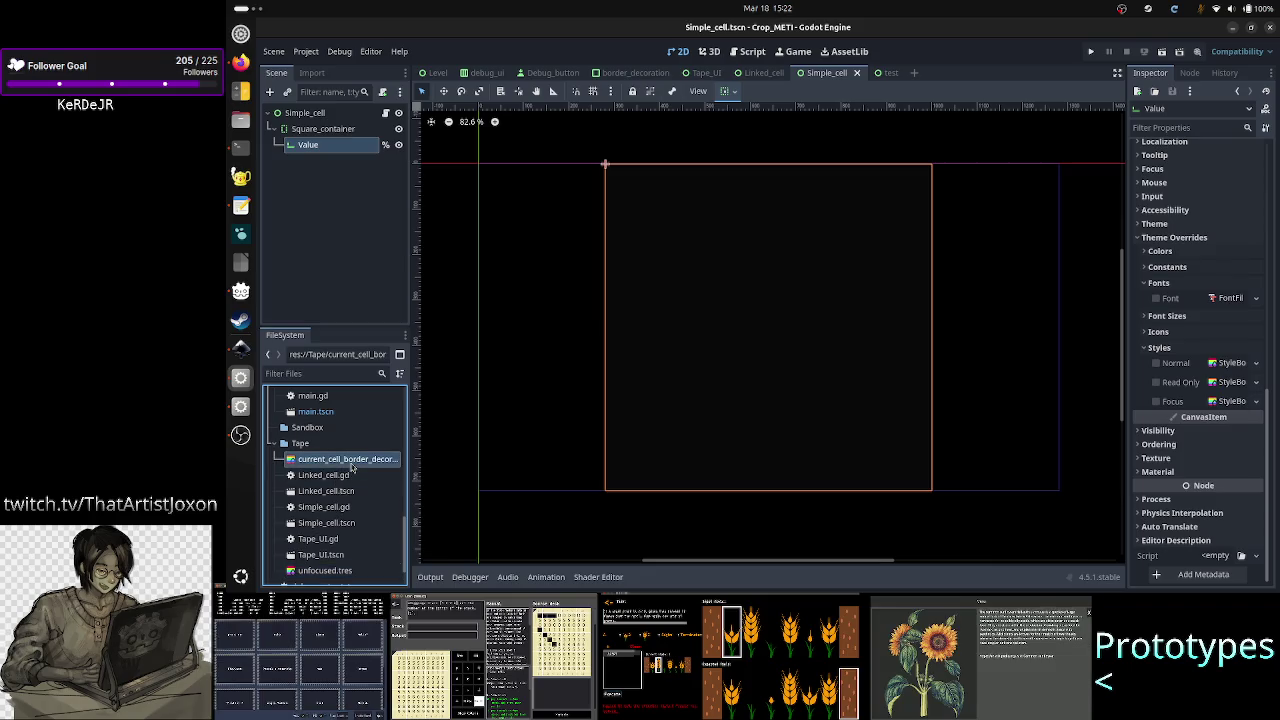
right_click(351, 467)
left_click(389, 466)
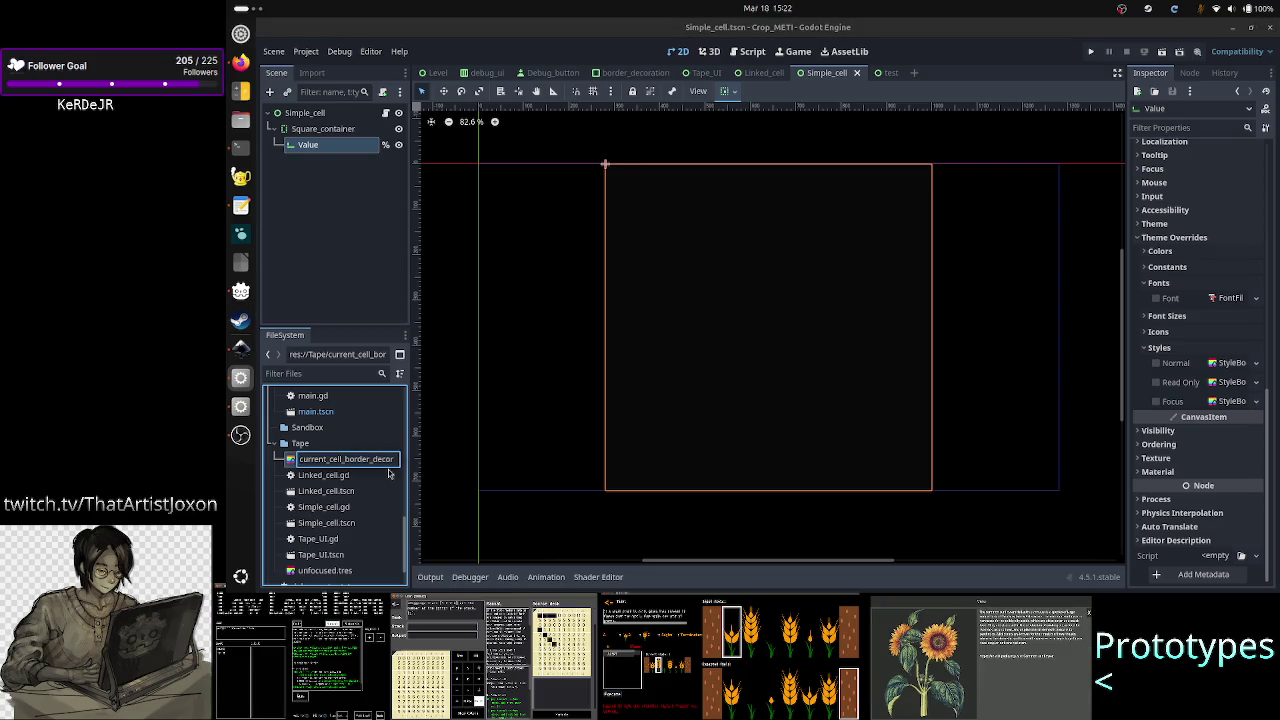
key("shift+Right")
key("shift+Right")
key("shift+Right")
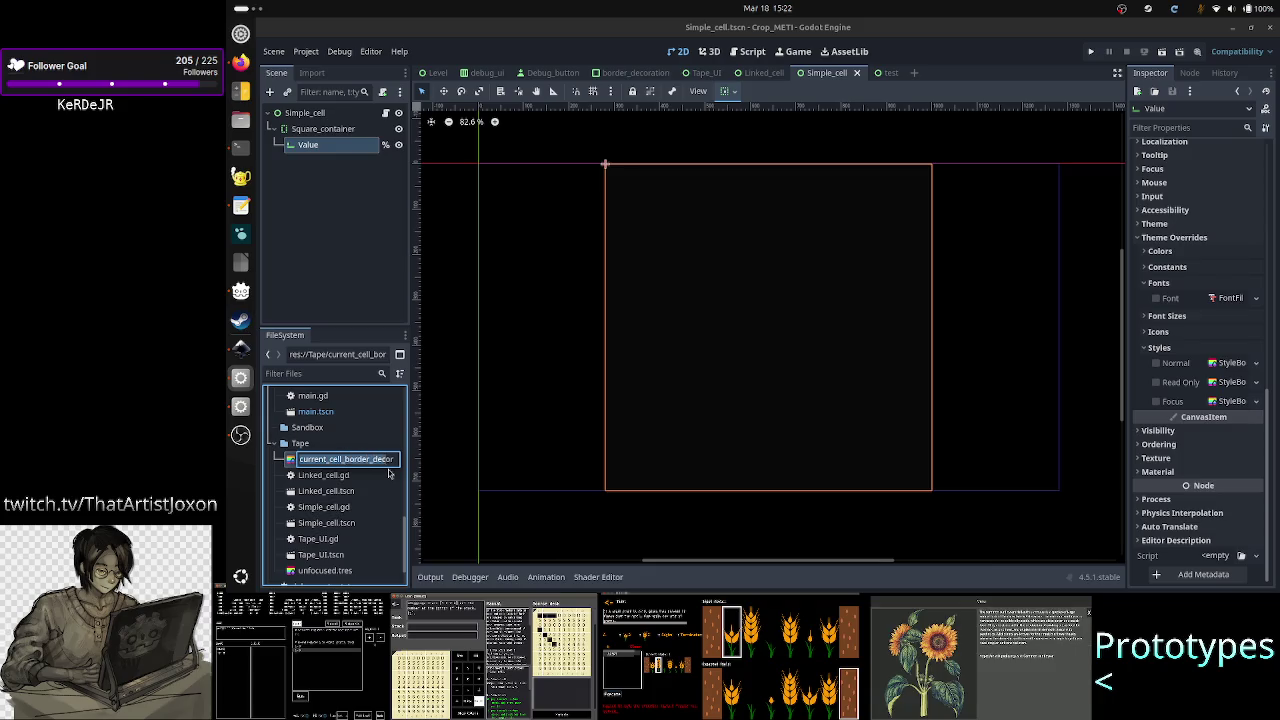
key("Return")
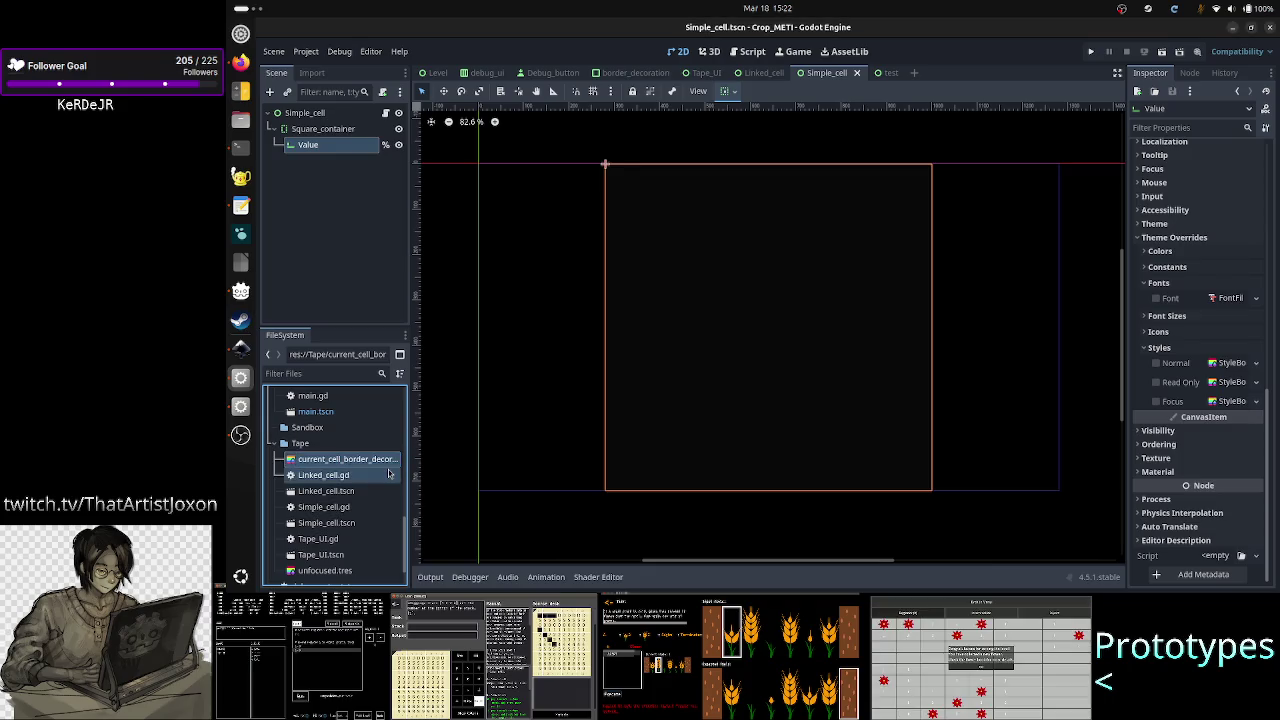
Step: Rename the border decoration StyleBox file to current.tres
left_click(330, 491)
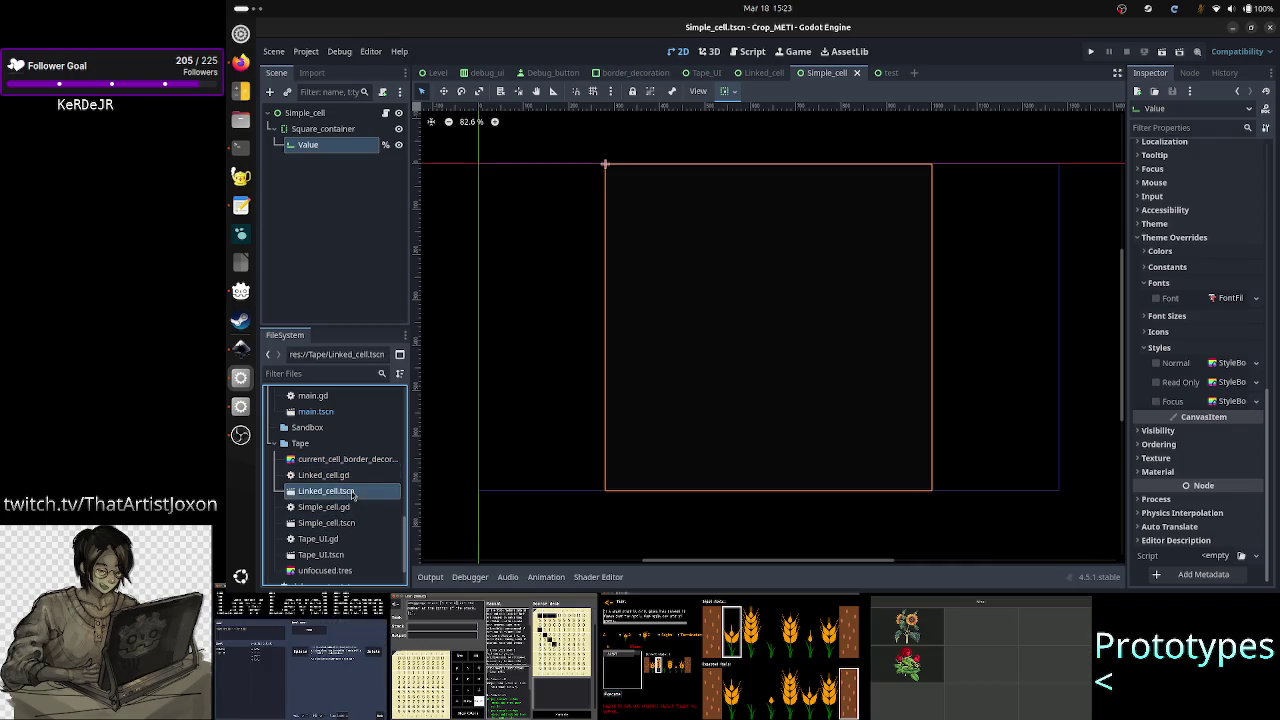
right_click(358, 460)
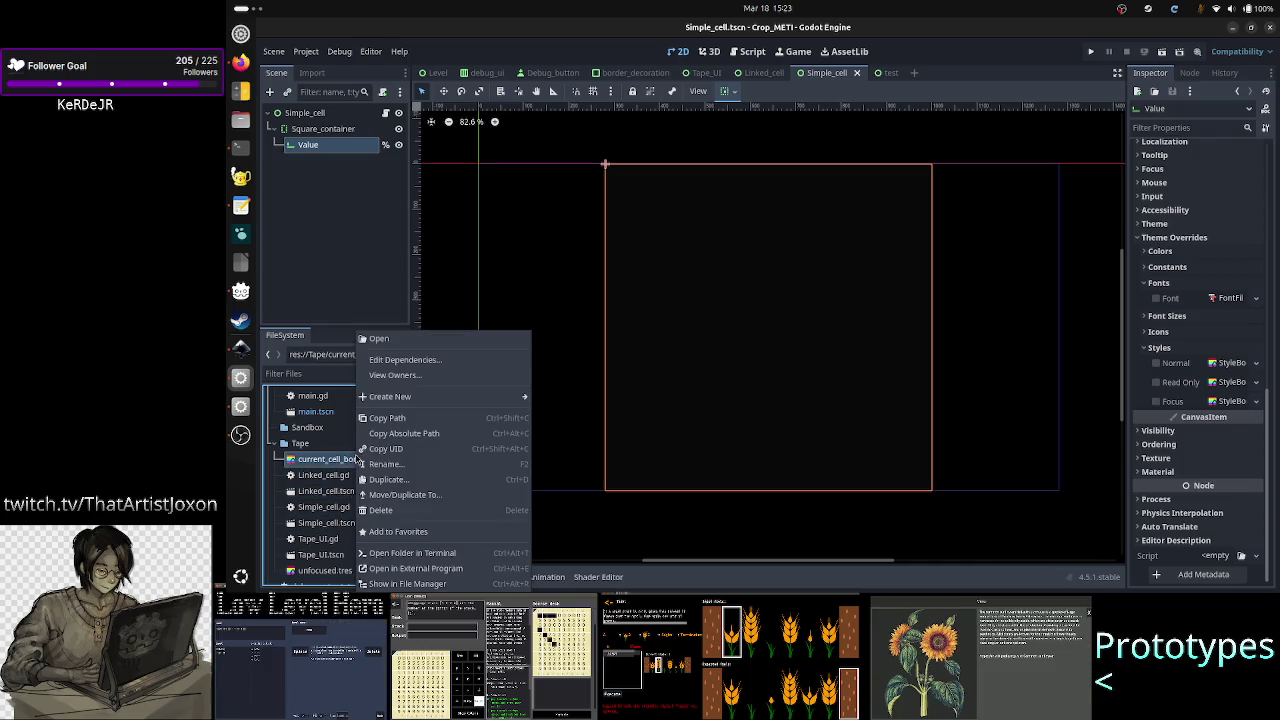
left_click(405, 466)
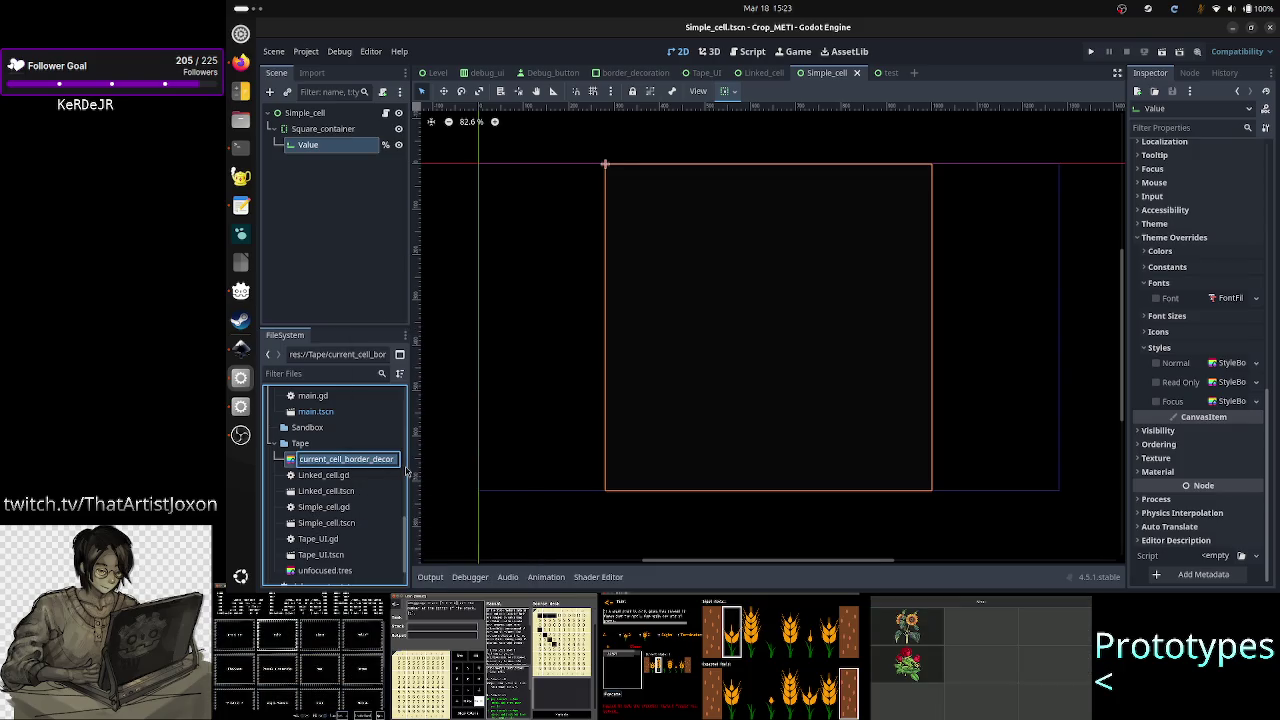
key("BackSpace")
type("current.tres")
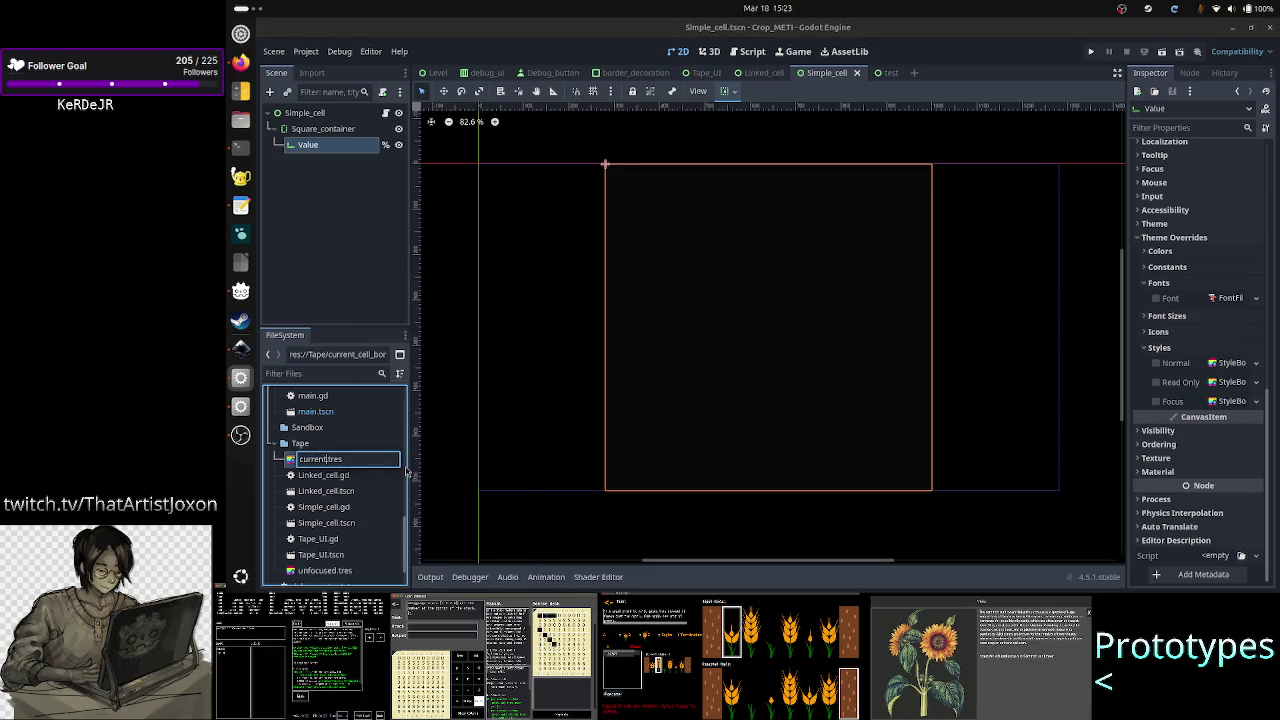
key("Return")
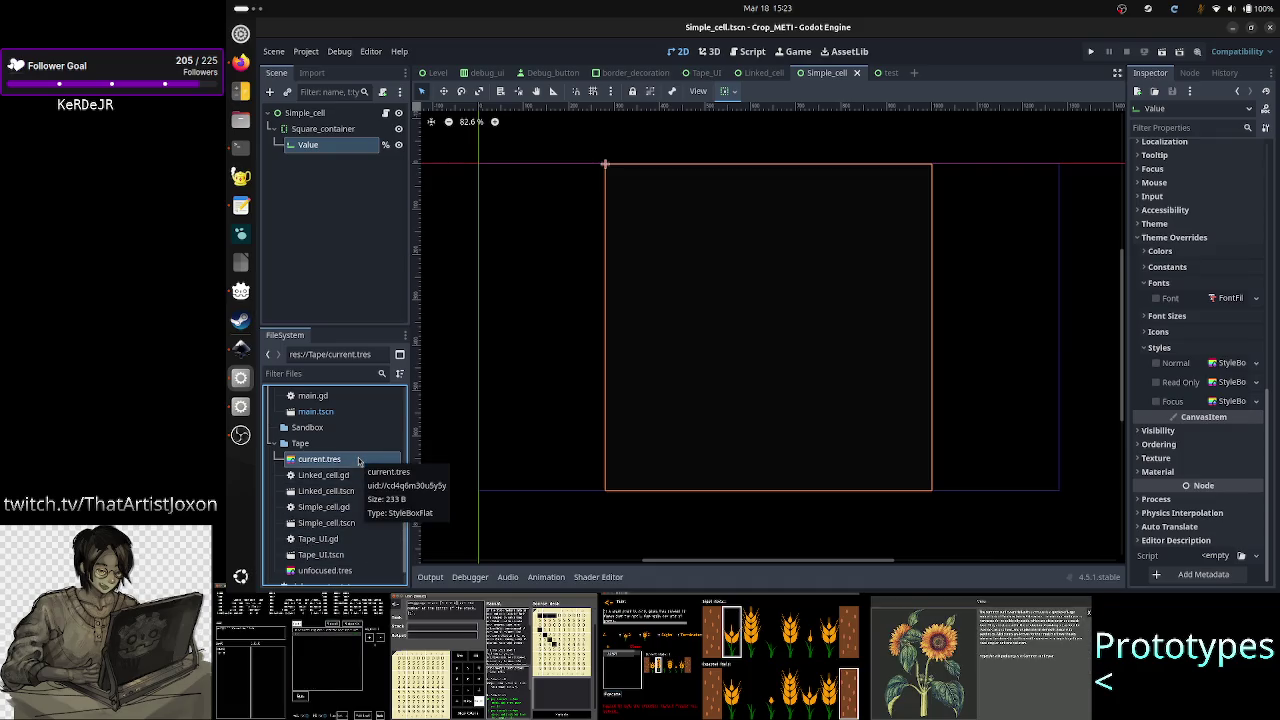
Step: Duplicate current.tres as current_focused.tres
right_click(360, 462)
left_click(415, 479)
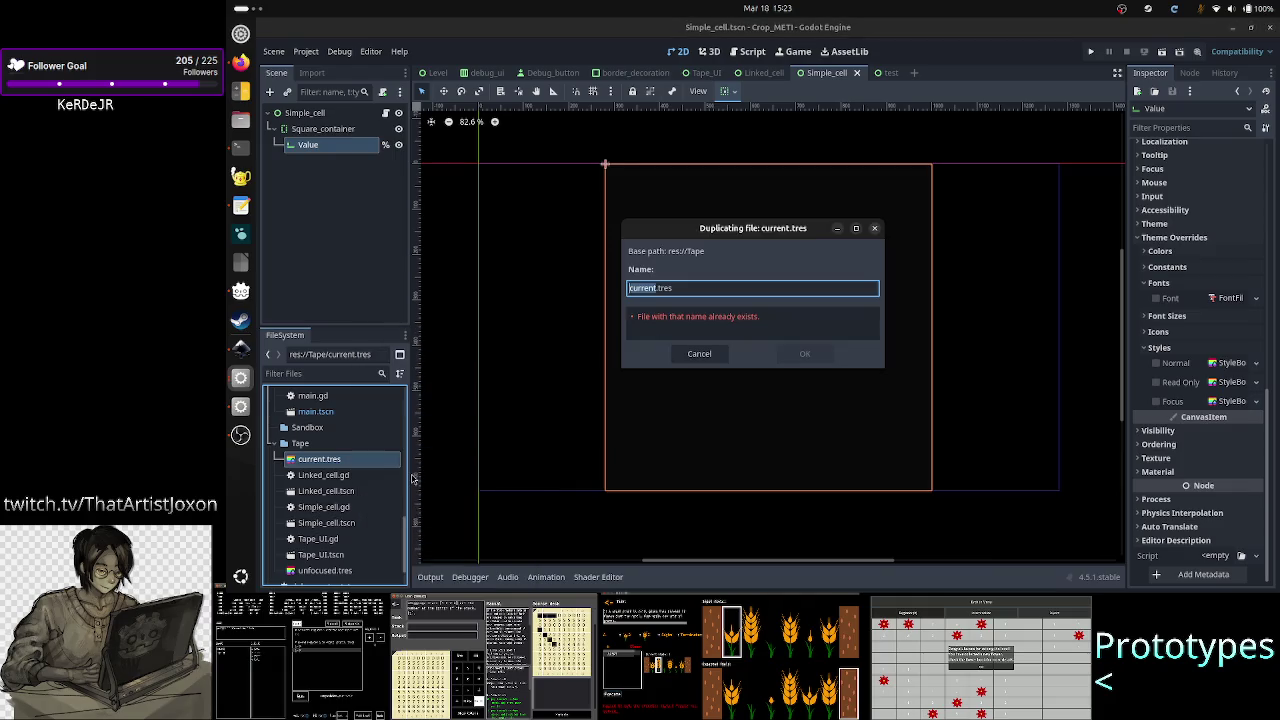
left_click(706, 285)
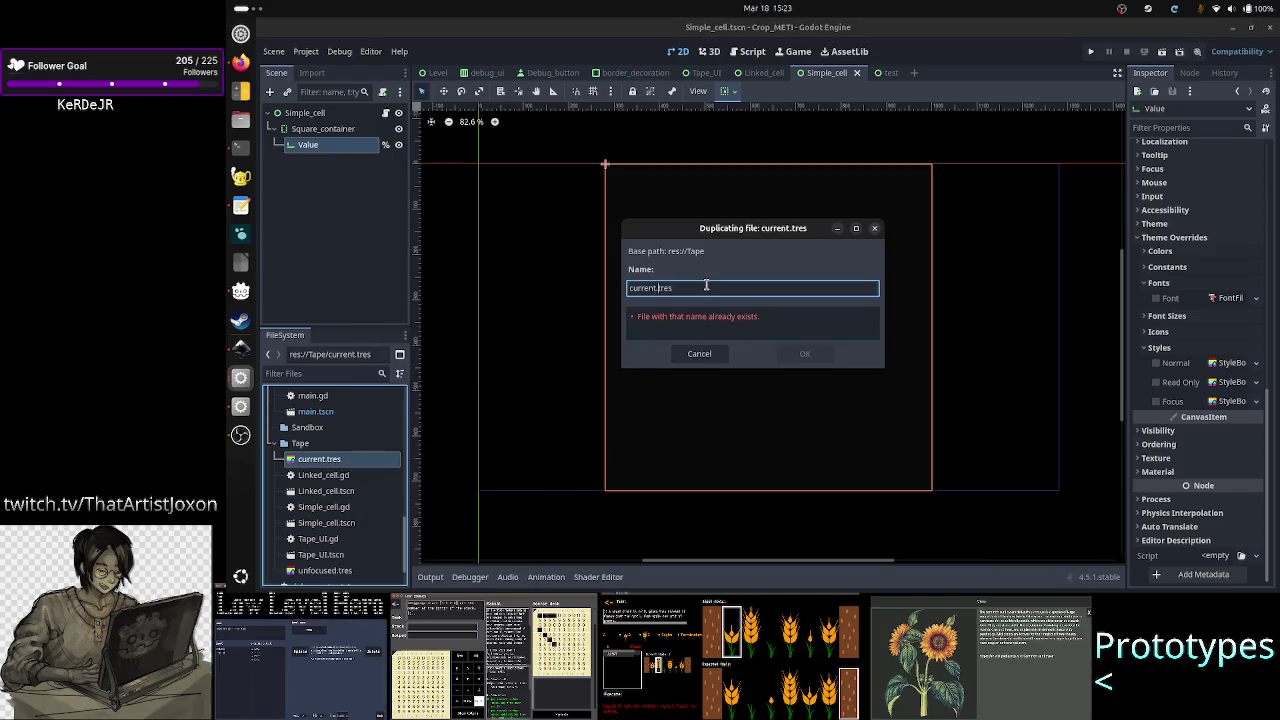
type("_focuse")
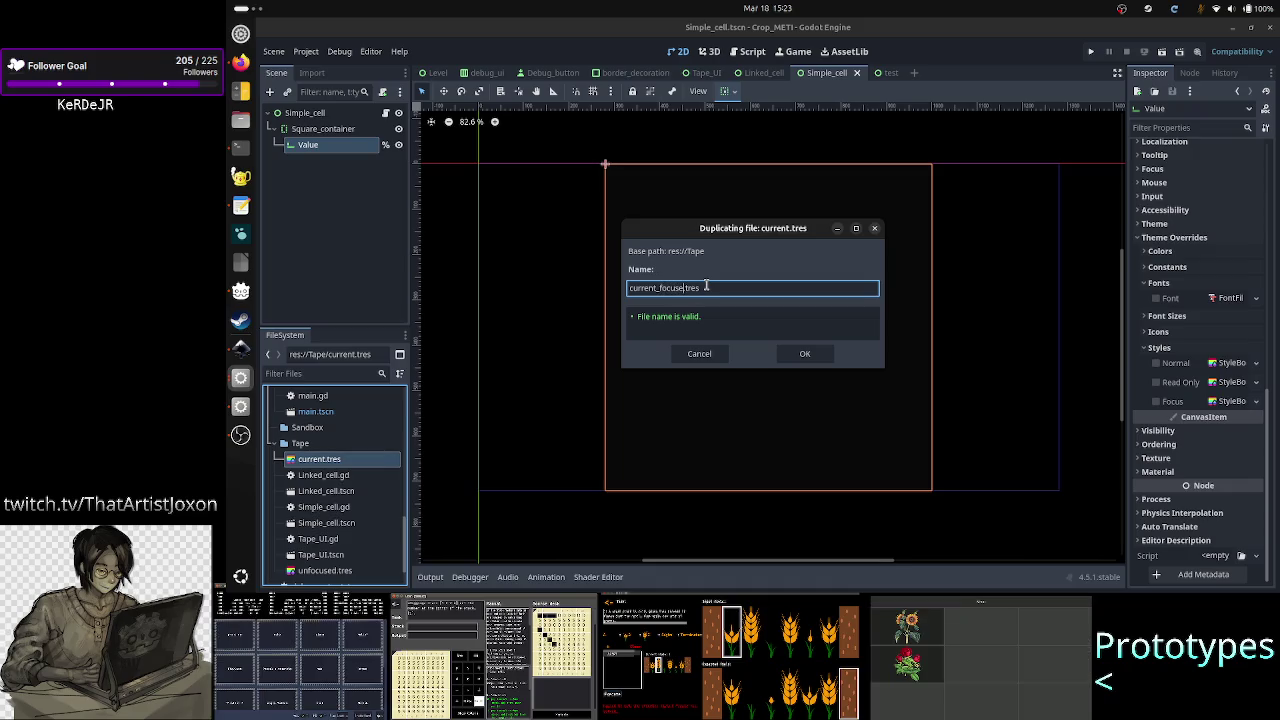
type("d")
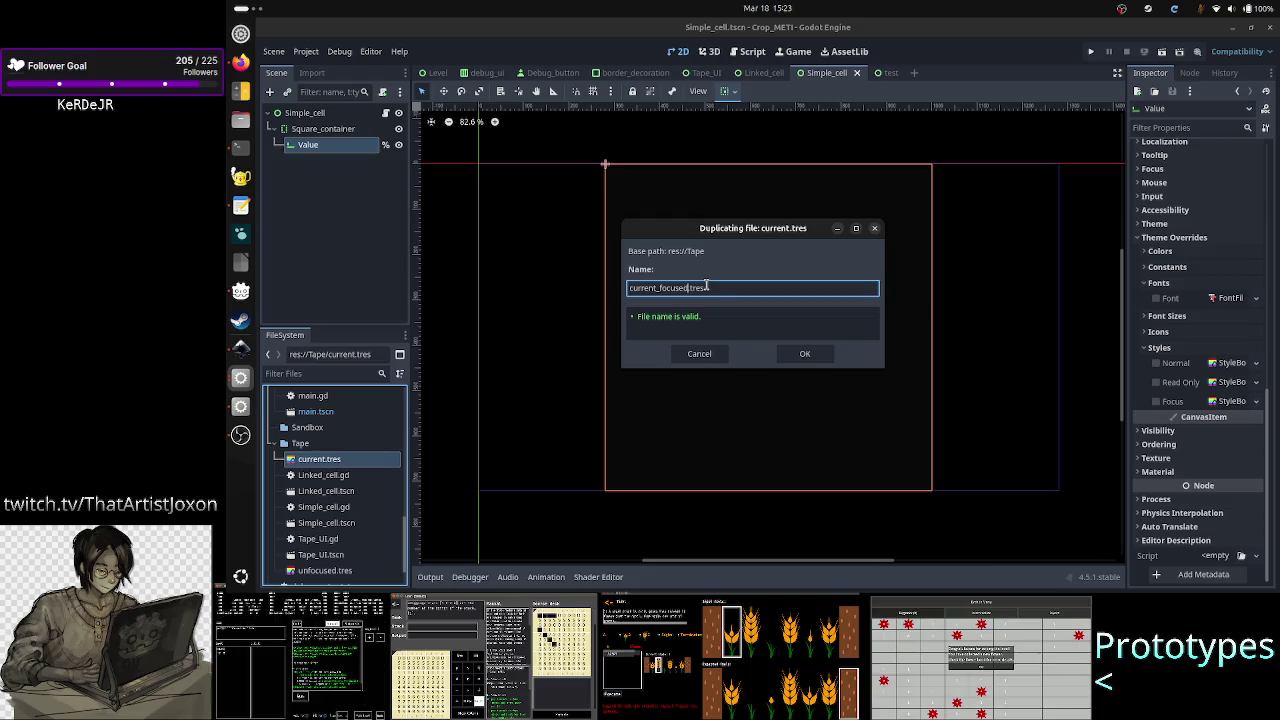
left_click(806, 353)
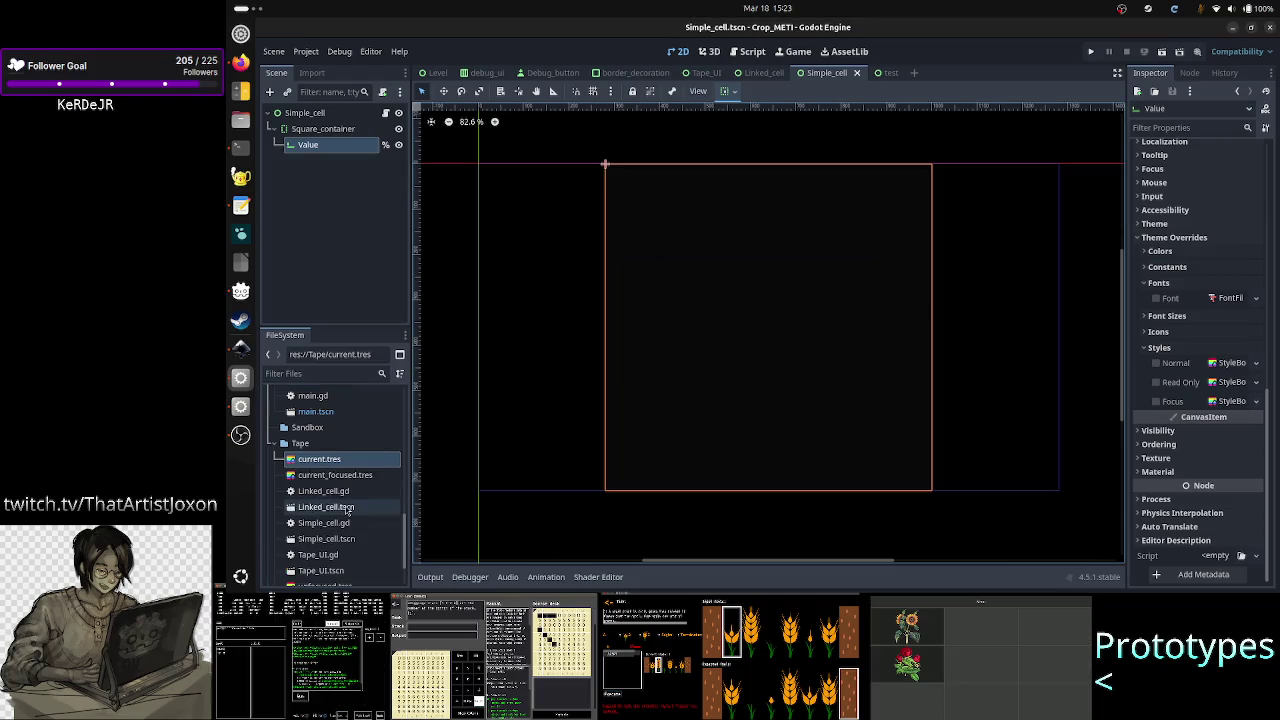
Step: Cancel a rename of current.tres, then select unfocused.tres and bring up its file actions
right_click(339, 461)
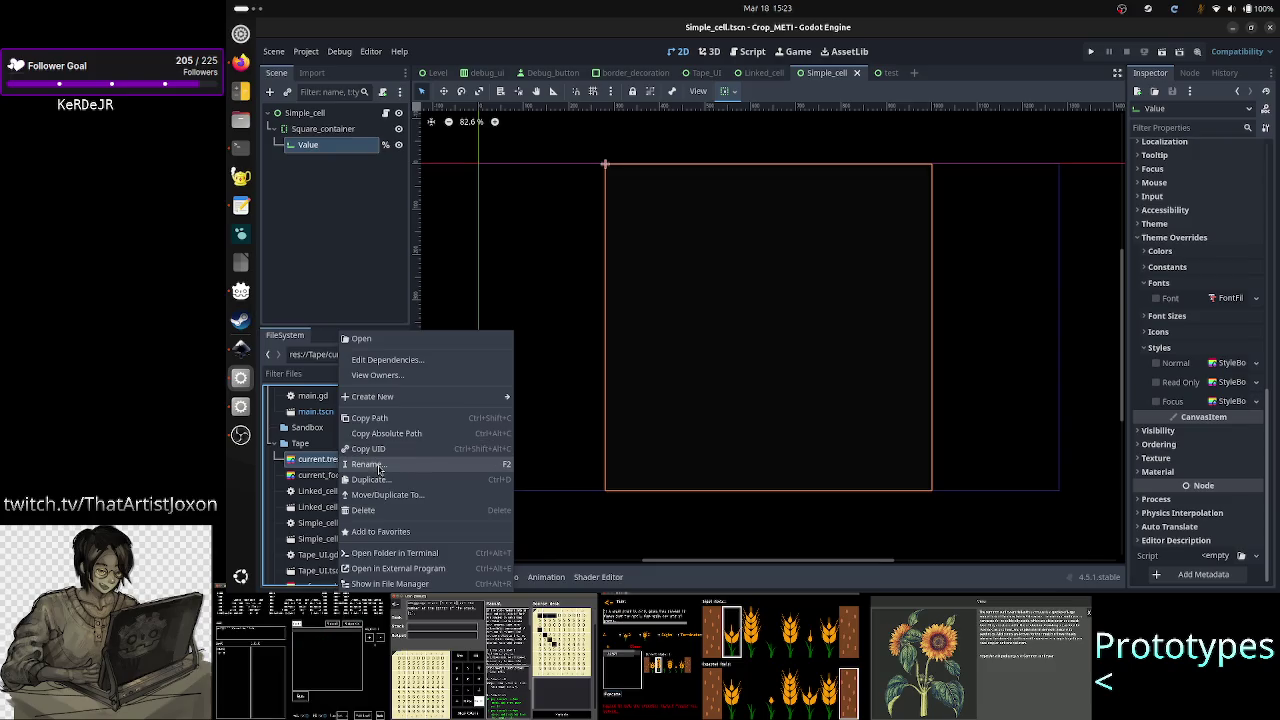
left_click(378, 465)
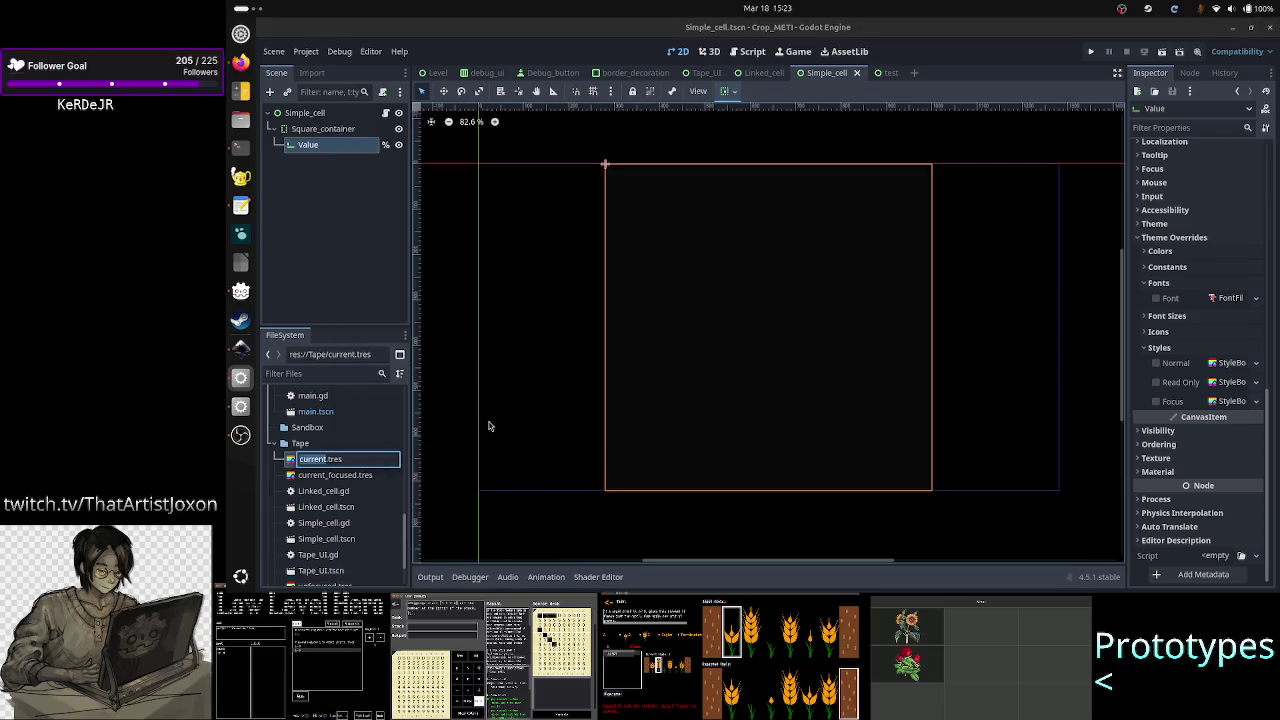
key("Escape")
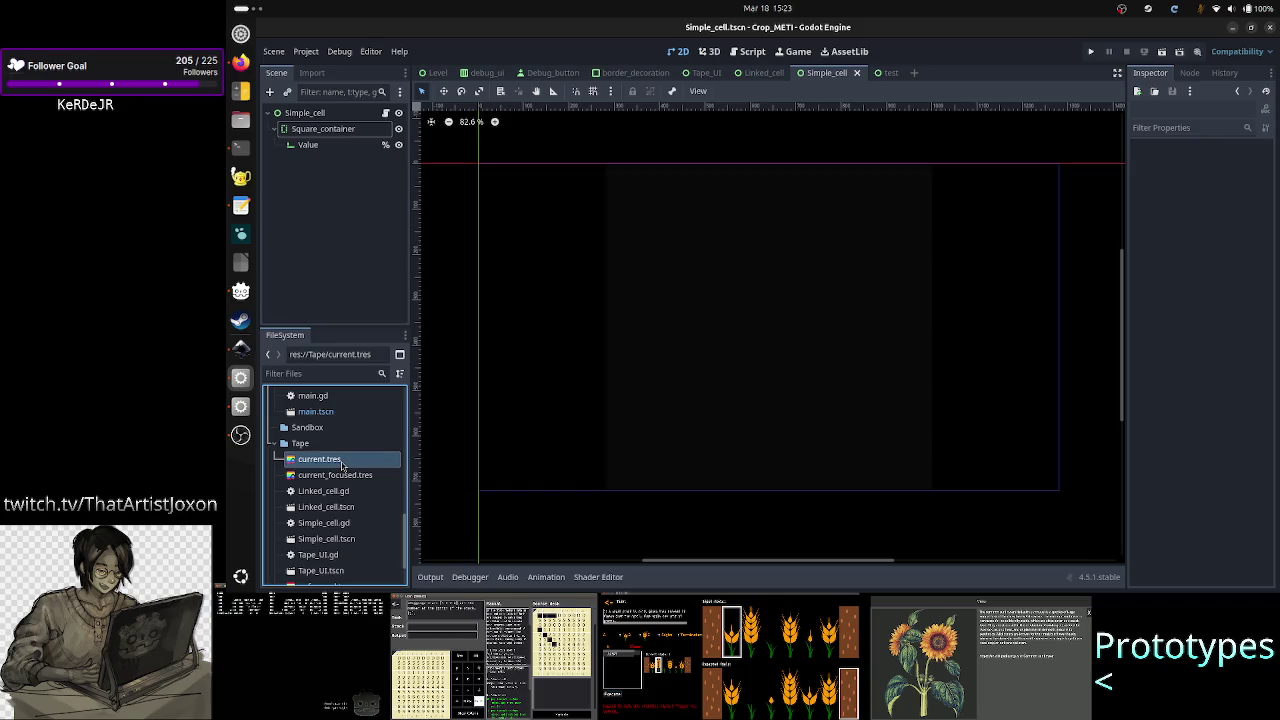
left_click(358, 477)
scroll(345, 525, "down", 1)
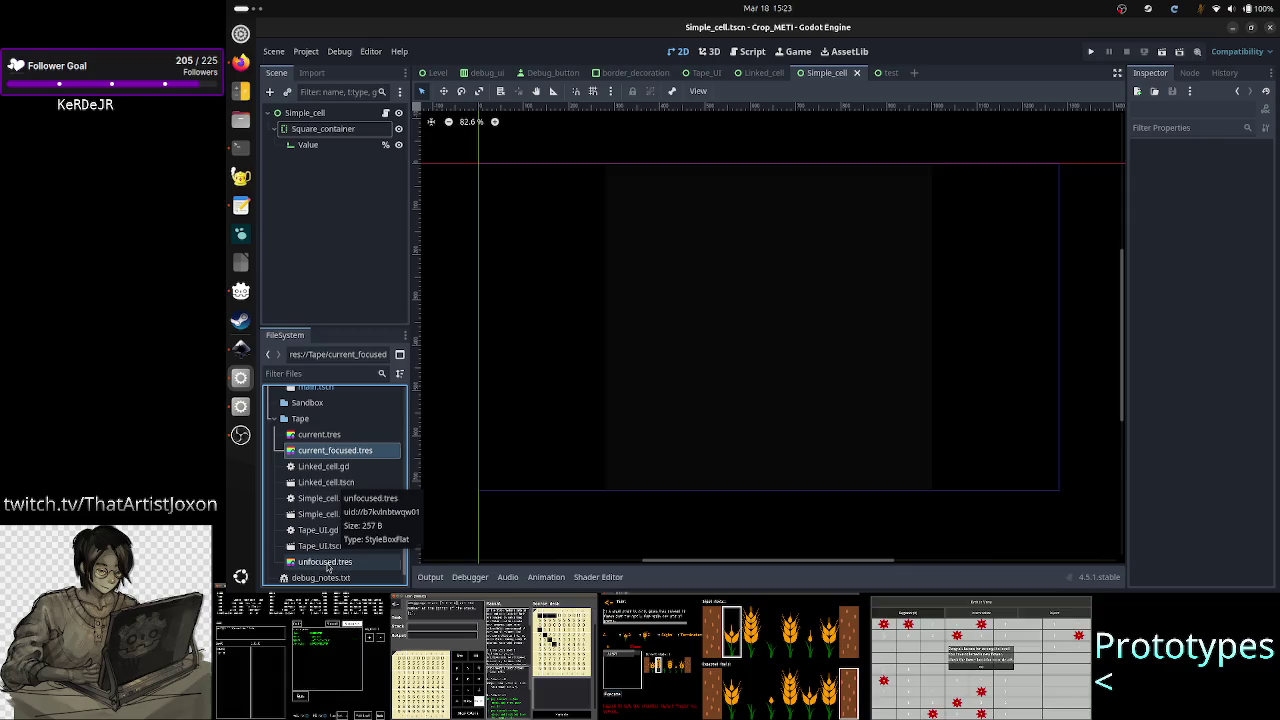
left_click(328, 563)
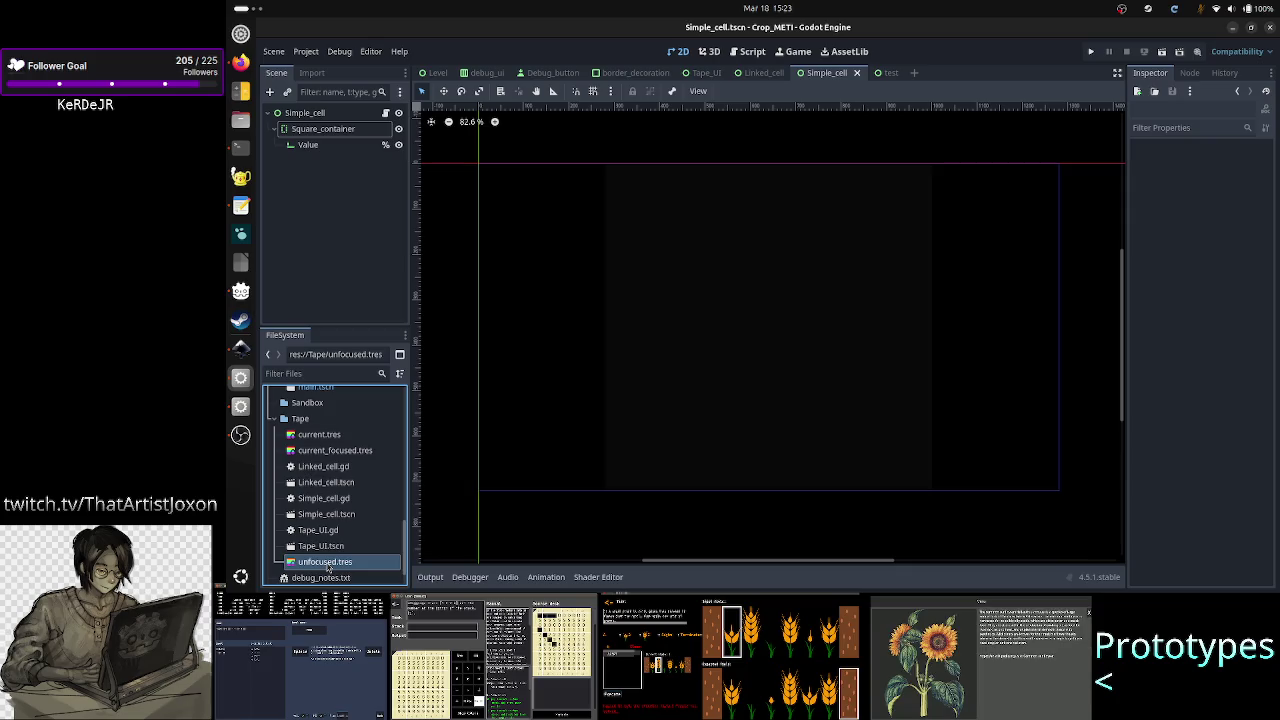
right_click(328, 567)
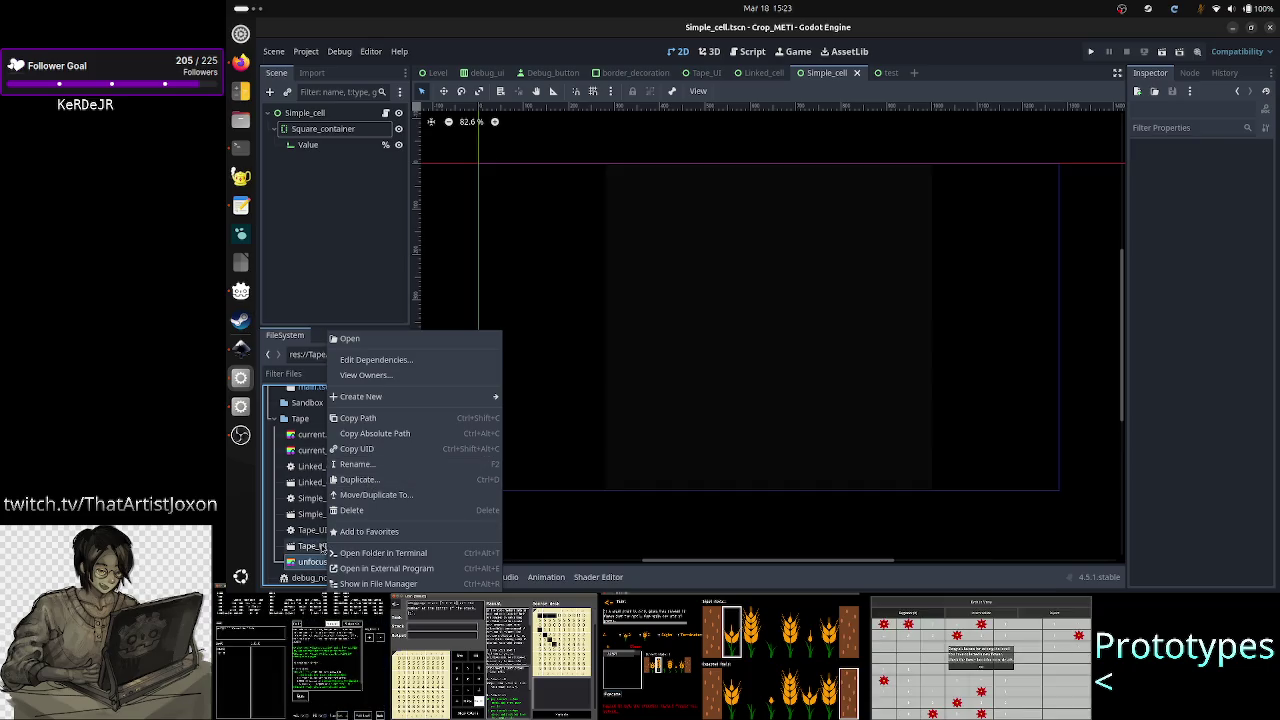
Step: Start renaming unfocused.tres, typing 'unse' then trimming it, and switch to the Firefox RichTextLabel docs
left_click(308, 562)
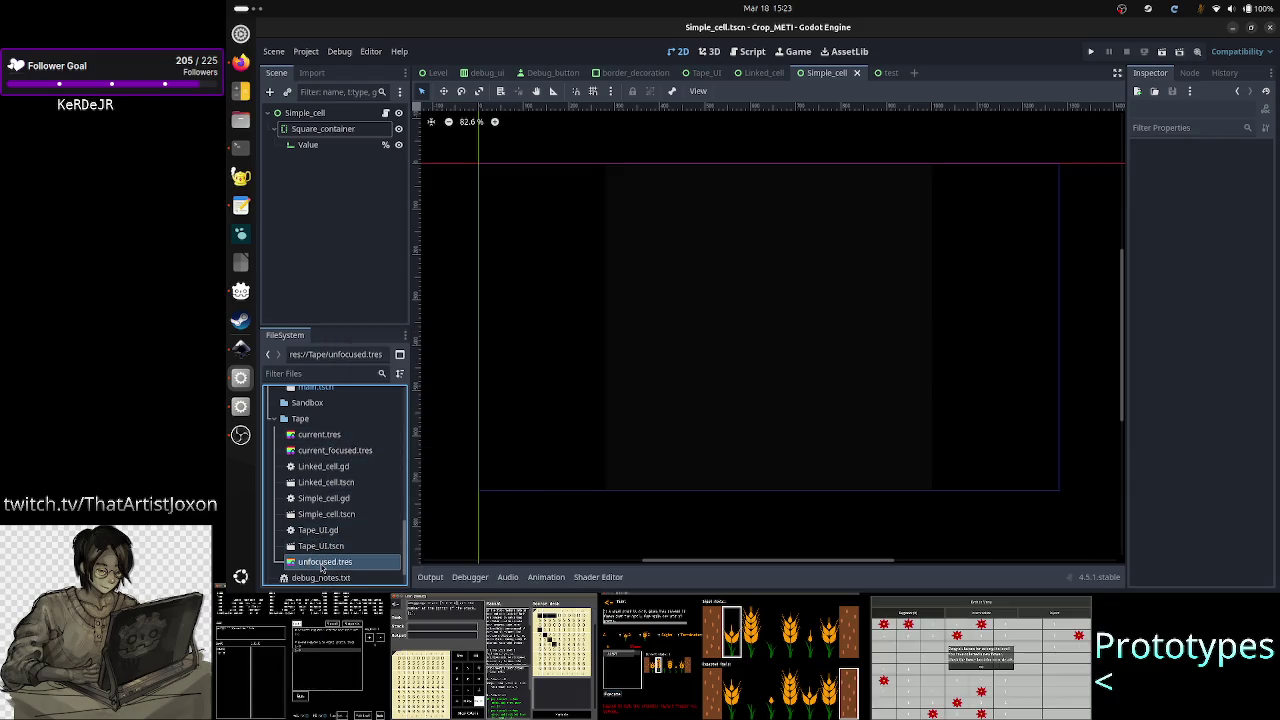
right_click(320, 562)
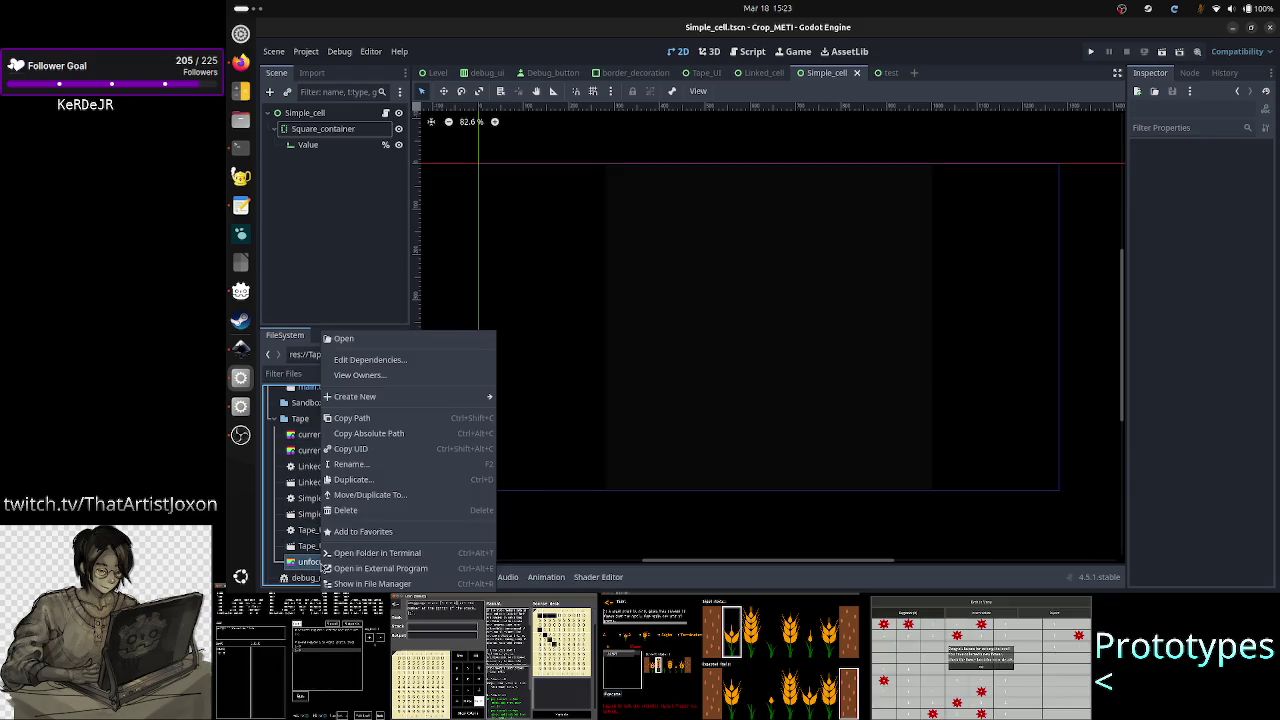
left_click(378, 469)
key("BackSpace")
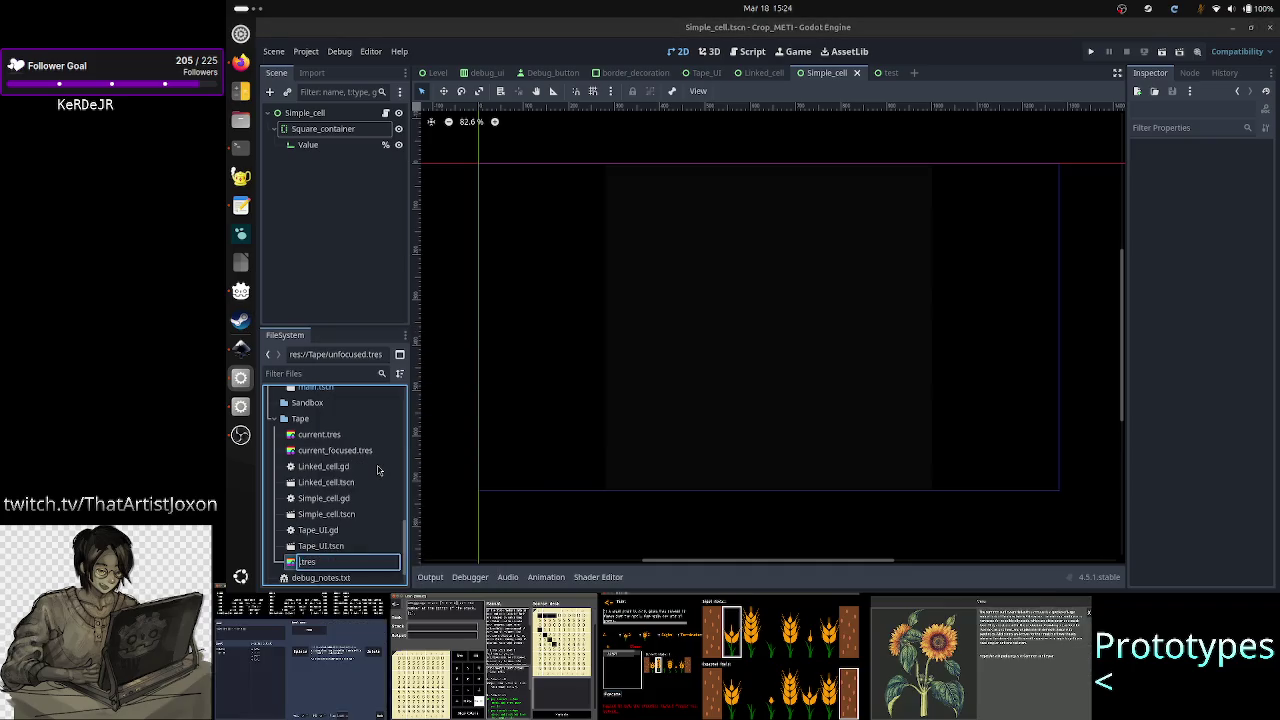
type("un")
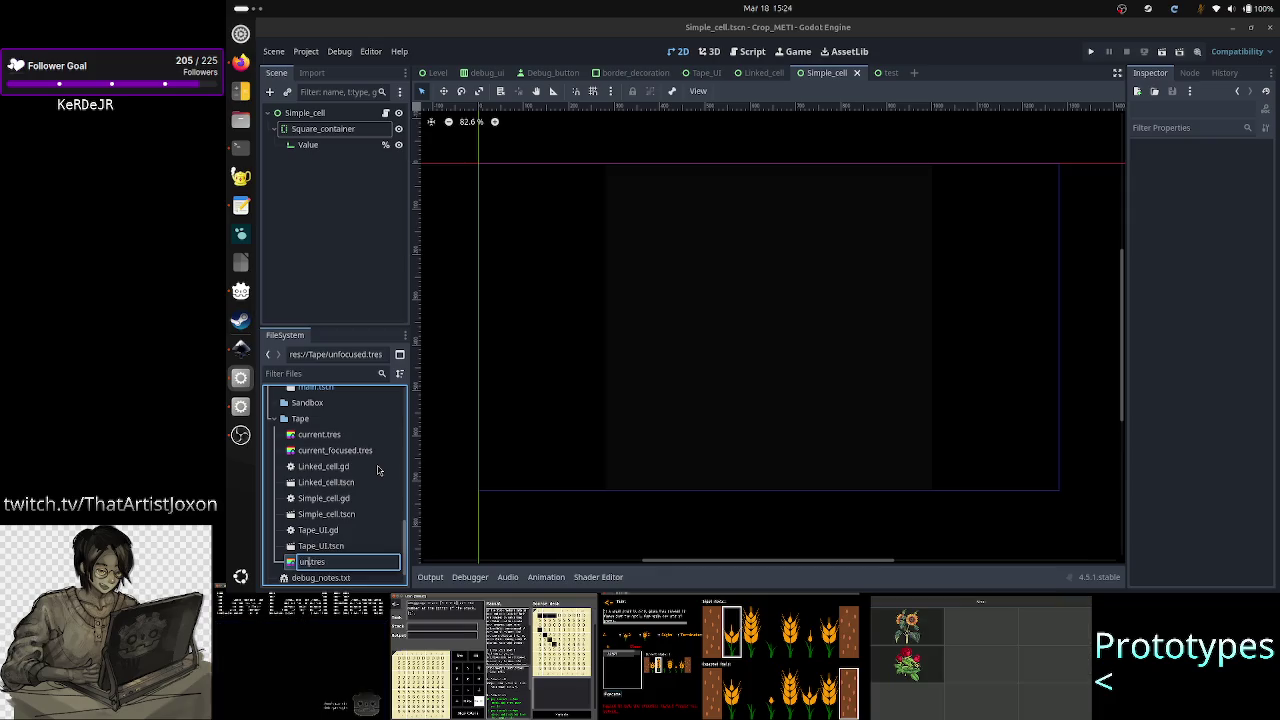
type("se")
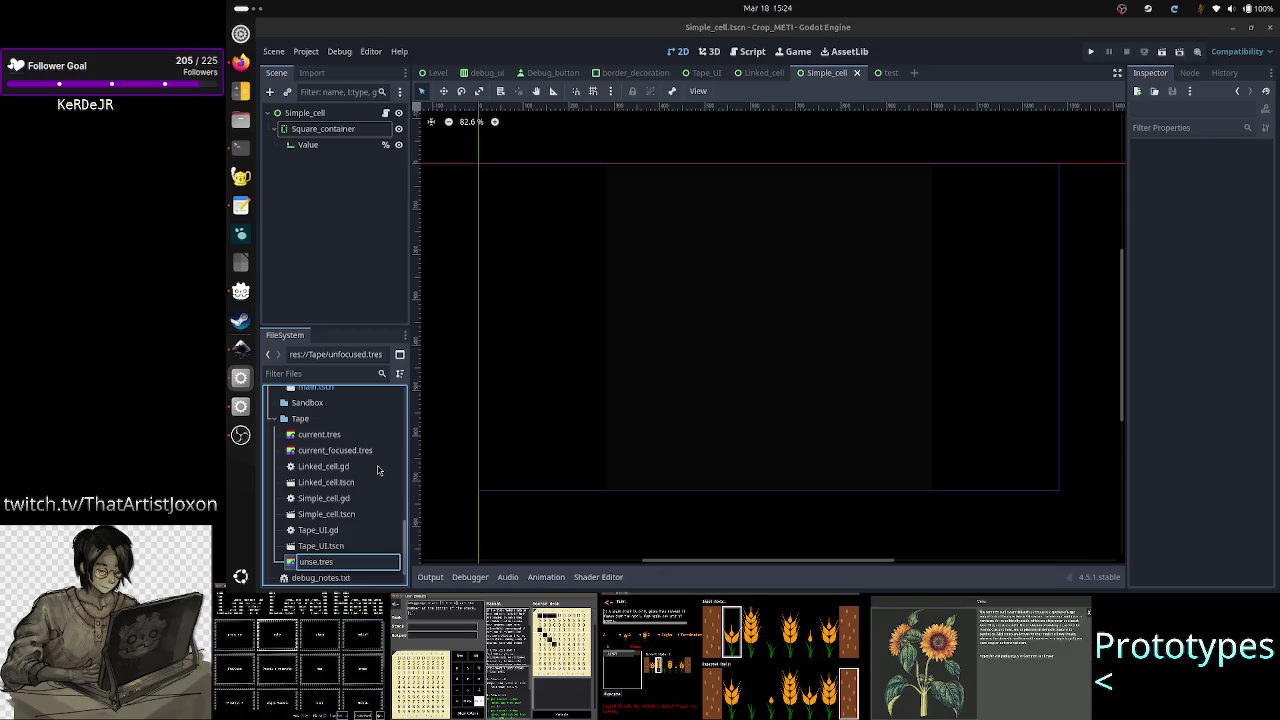
key("BackSpace")
key("BackSpace")
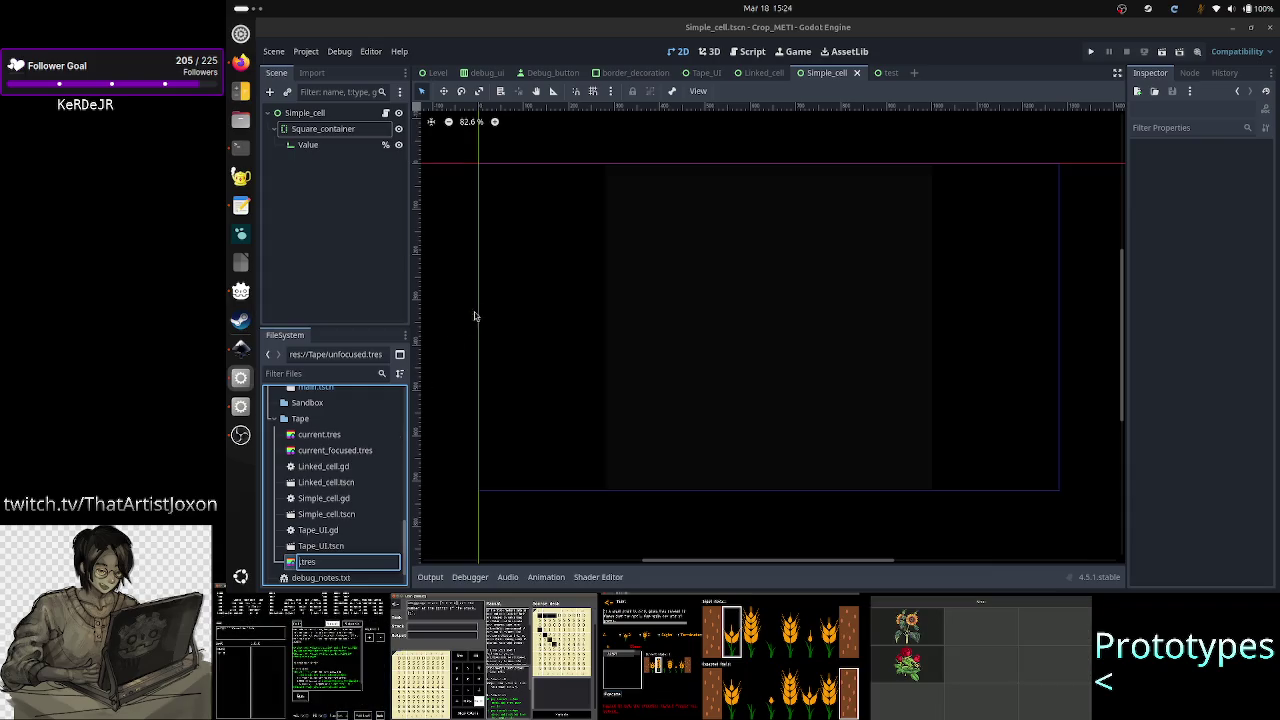
left_click(240, 64)
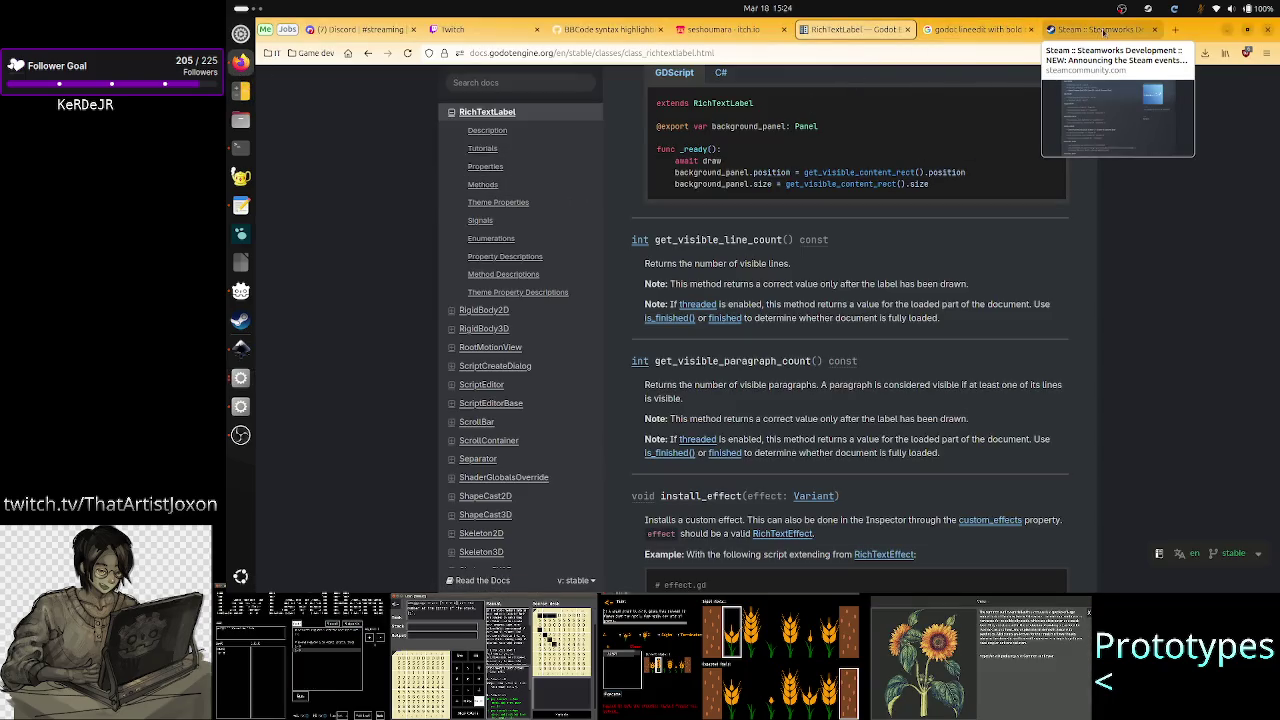
Step: Search Google for 'opposite of current' in a new Firefox tab
left_click(1175, 29)
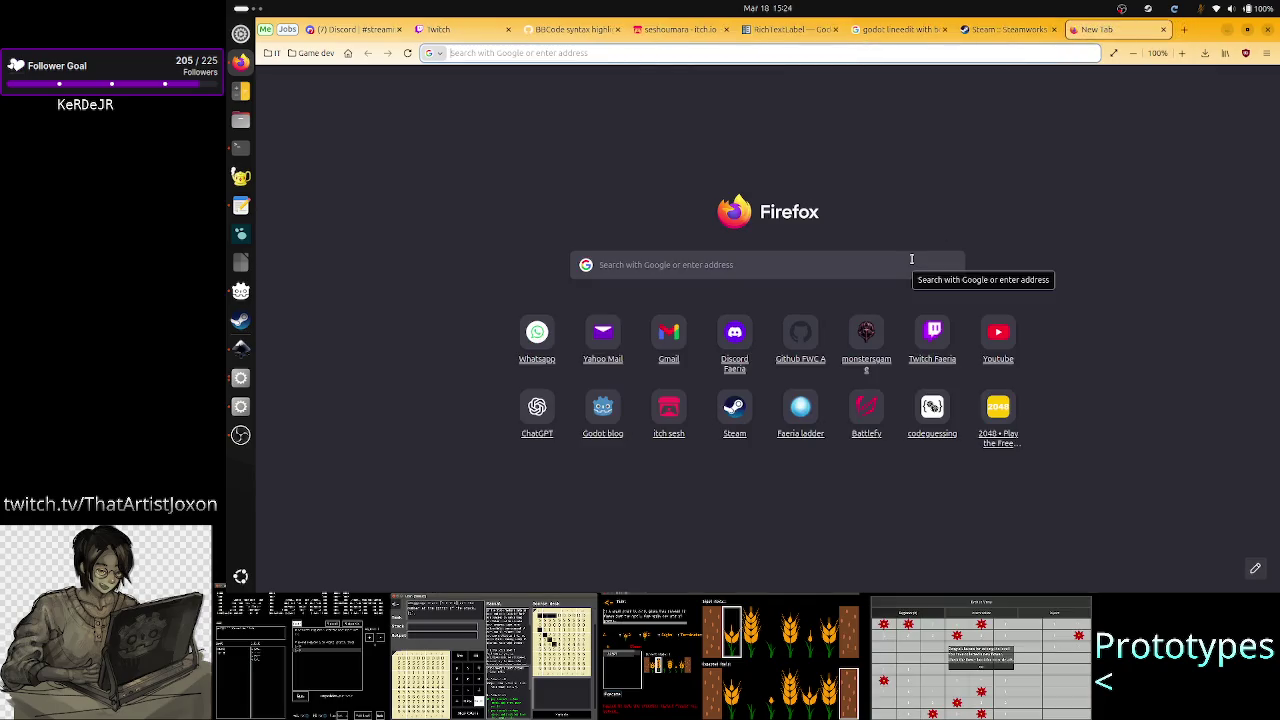
type("opp")
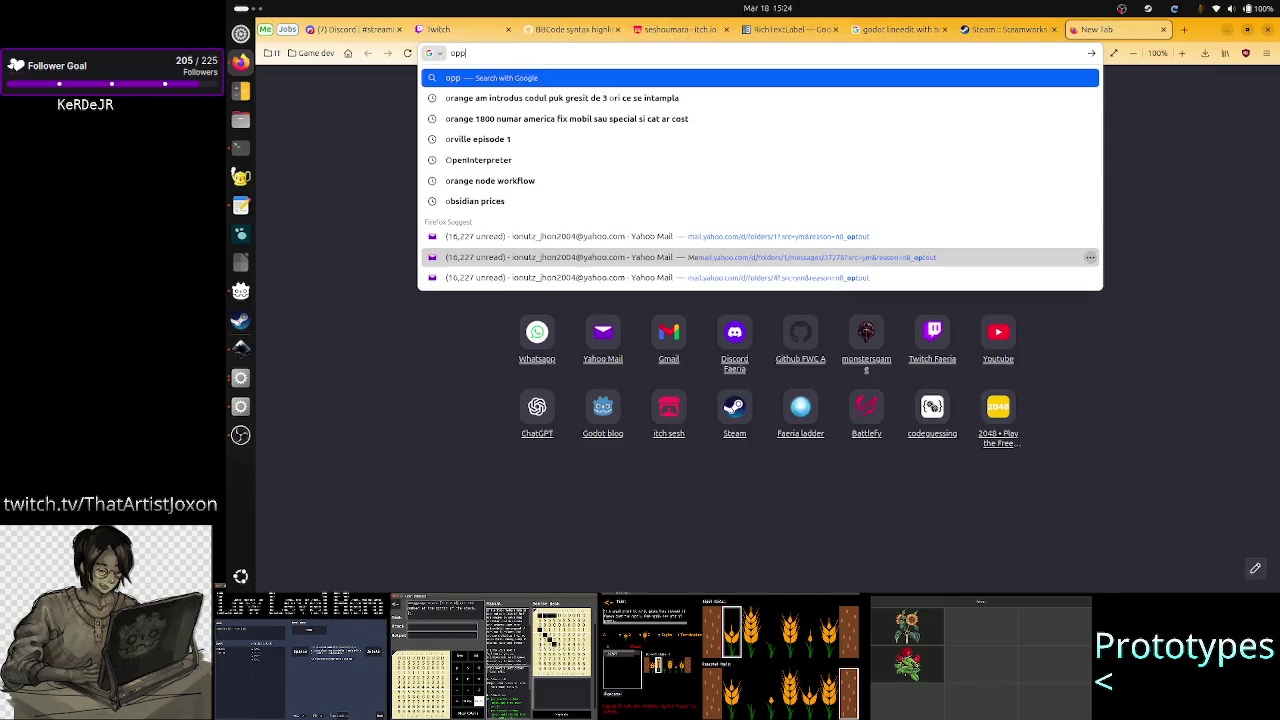
type("osite o")
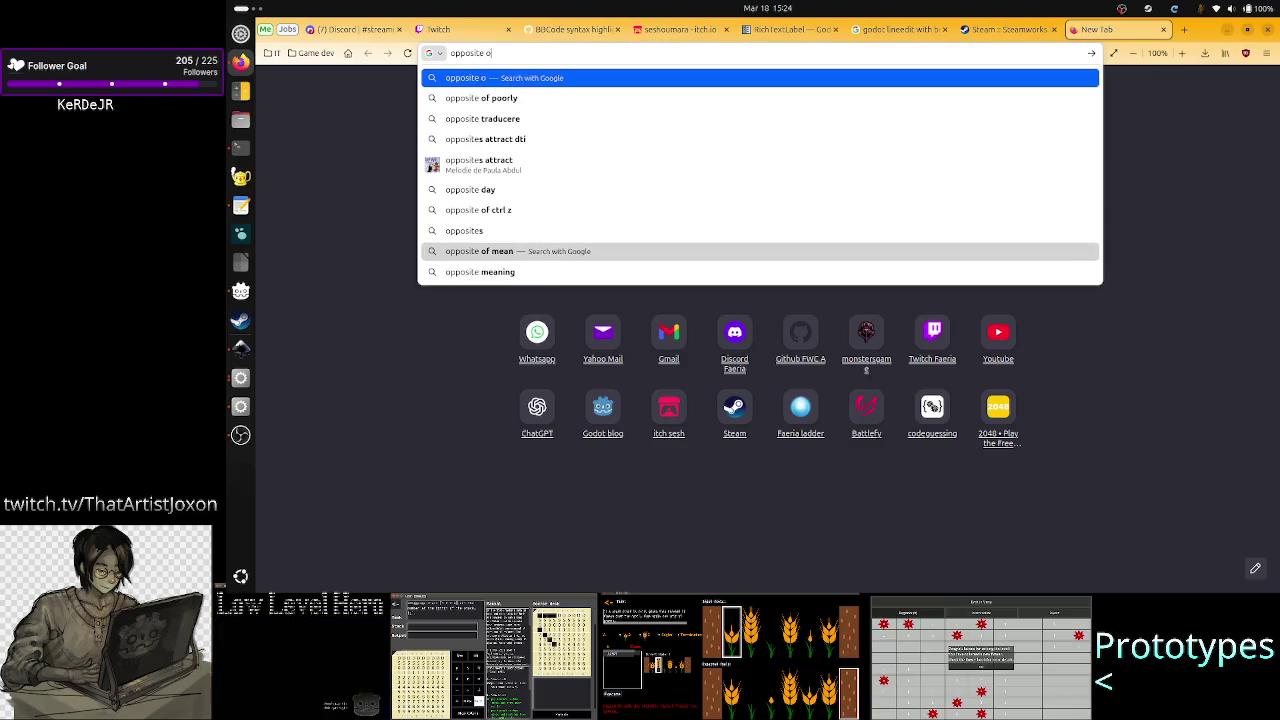
type("f current")
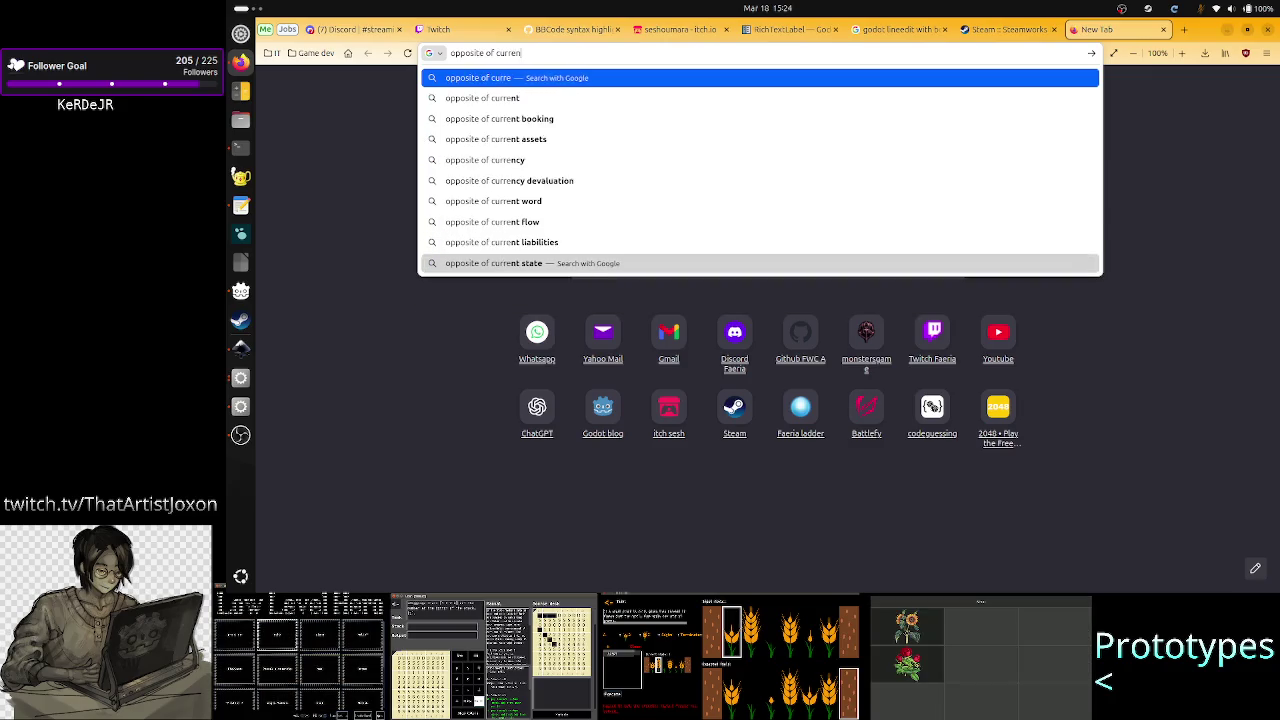
key("Return")
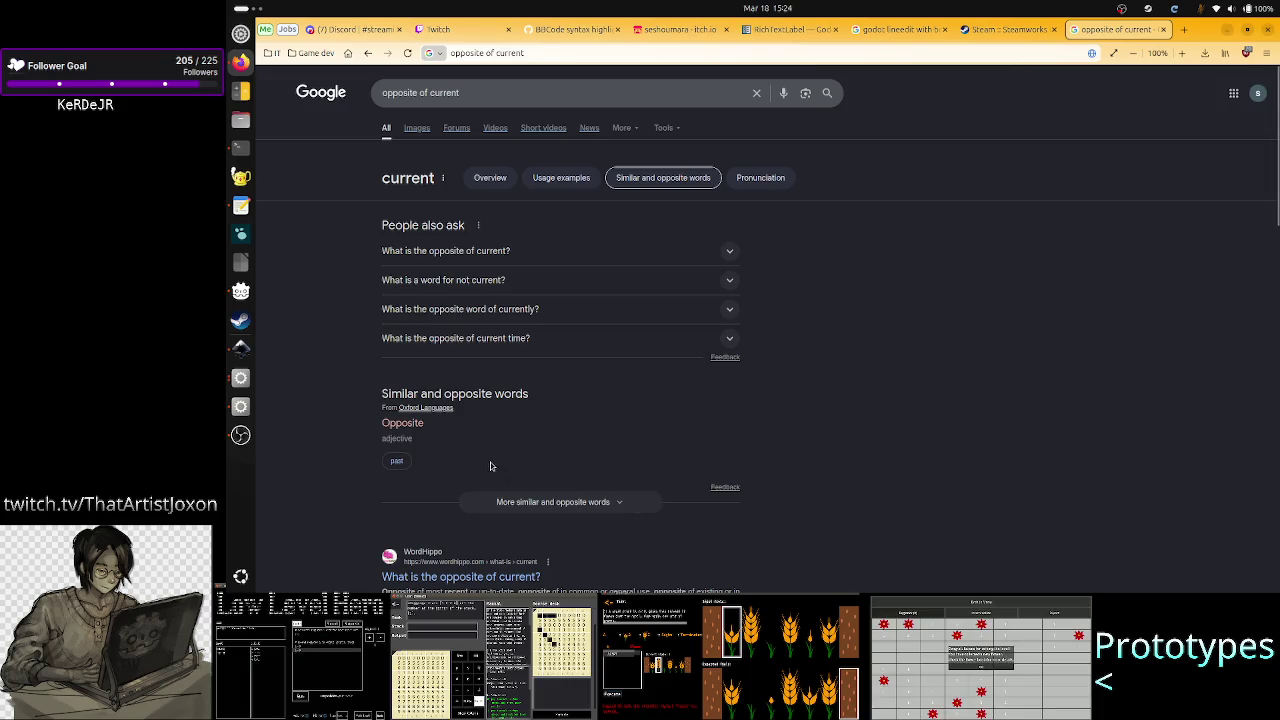
scroll(560, 455, "down", 3)
scroll(560, 454, "up", 3)
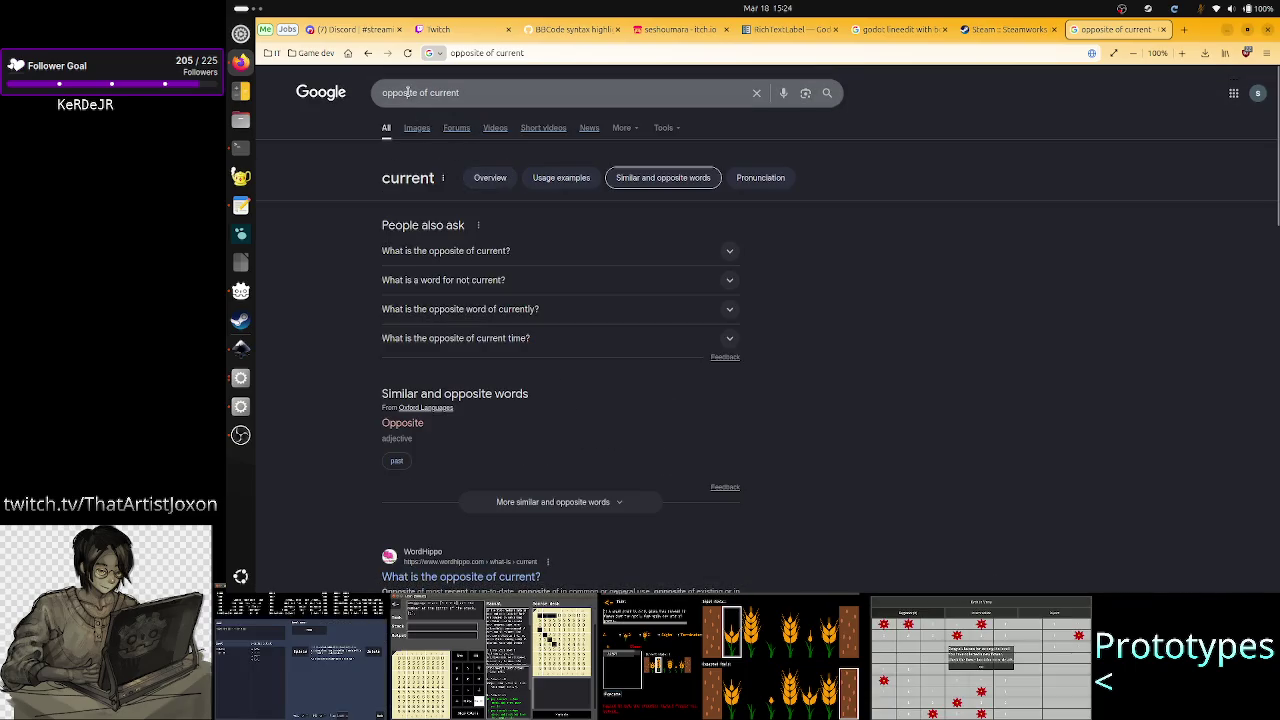
Step: Change the query to 'antonym of current' and rerun the search
double_click(400, 92)
type("antonym")
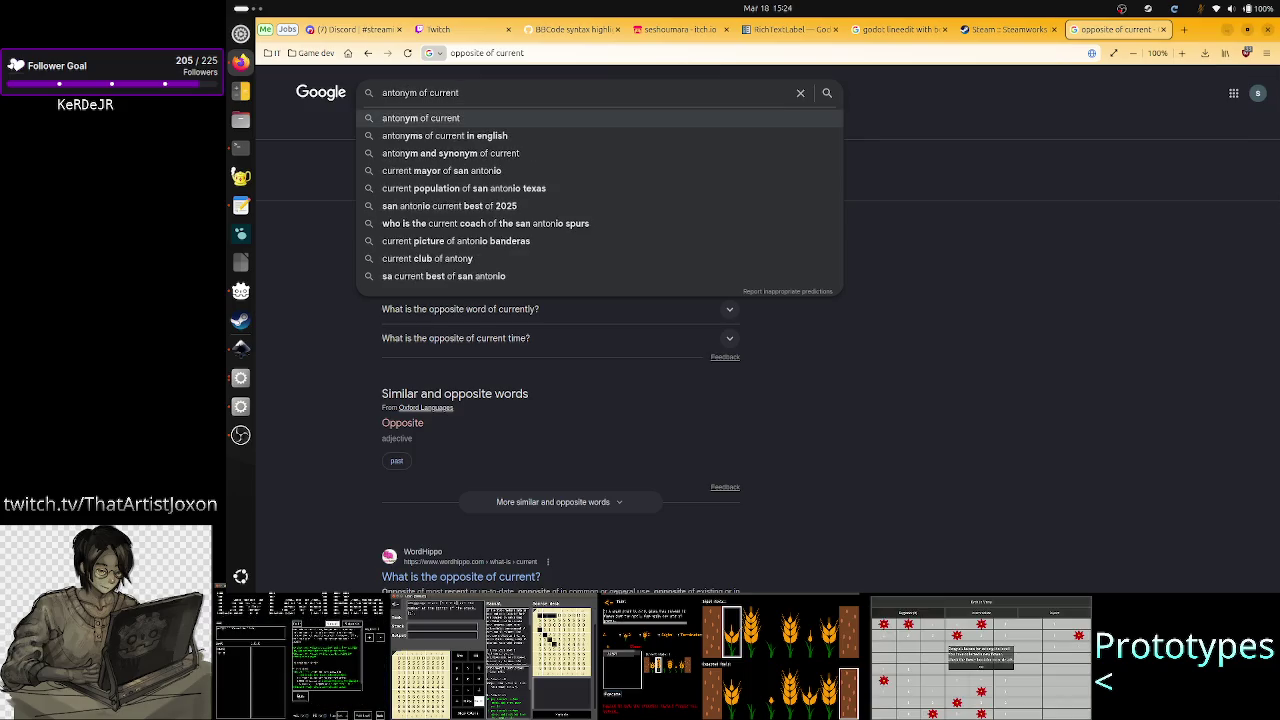
key("Return")
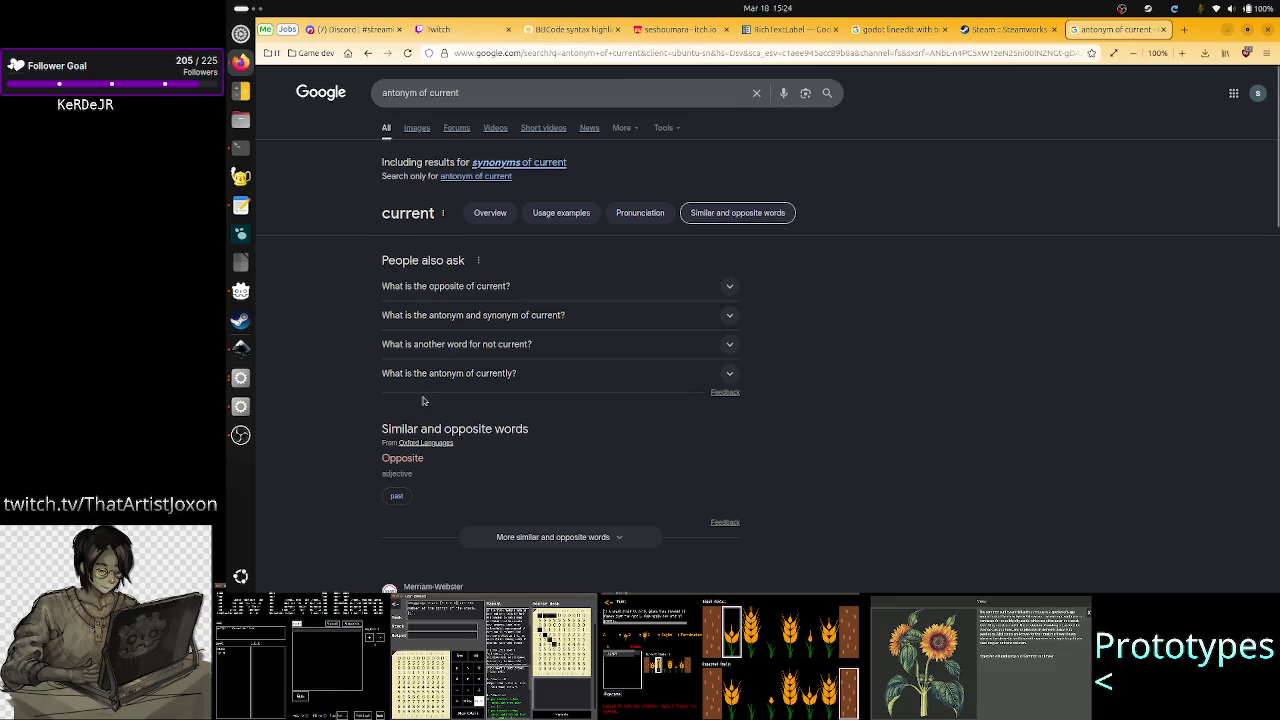
scroll(545, 465, "down", 3)
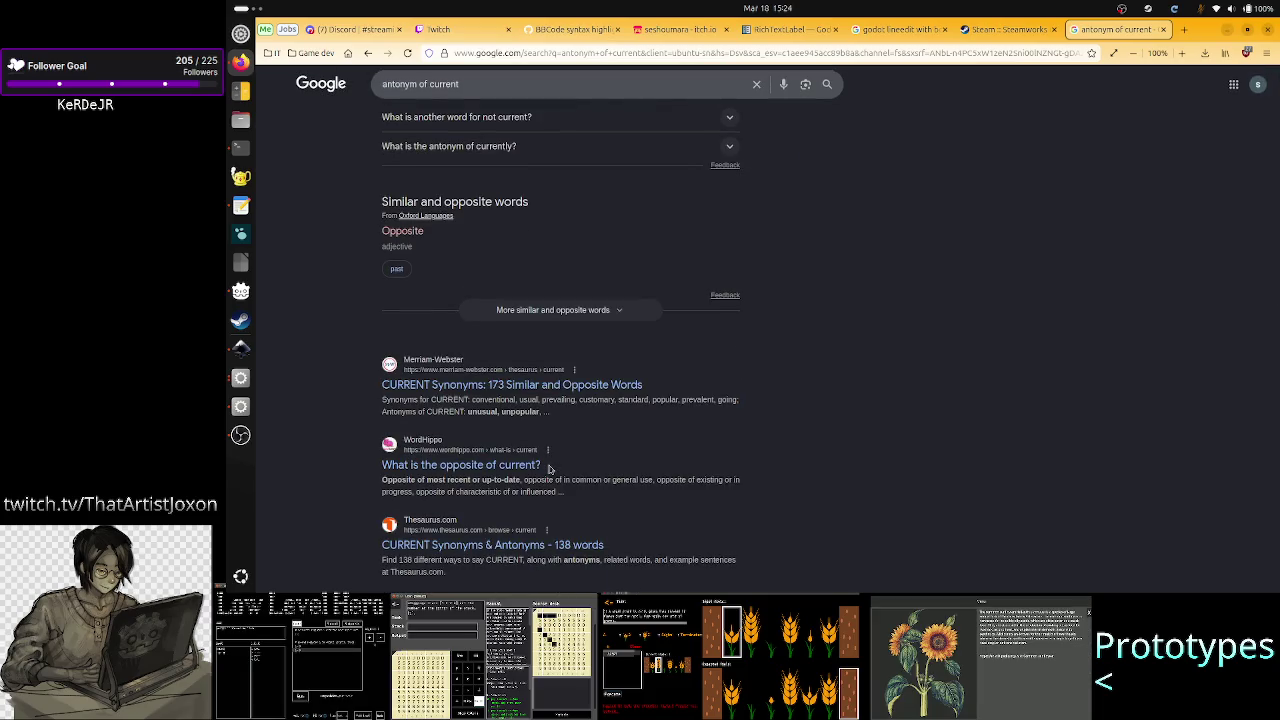
Step: Scroll through the synonyms on Merriam-Webster's thesaurus entry for 'current', then go to Firefox's New Tab page
left_click(515, 383)
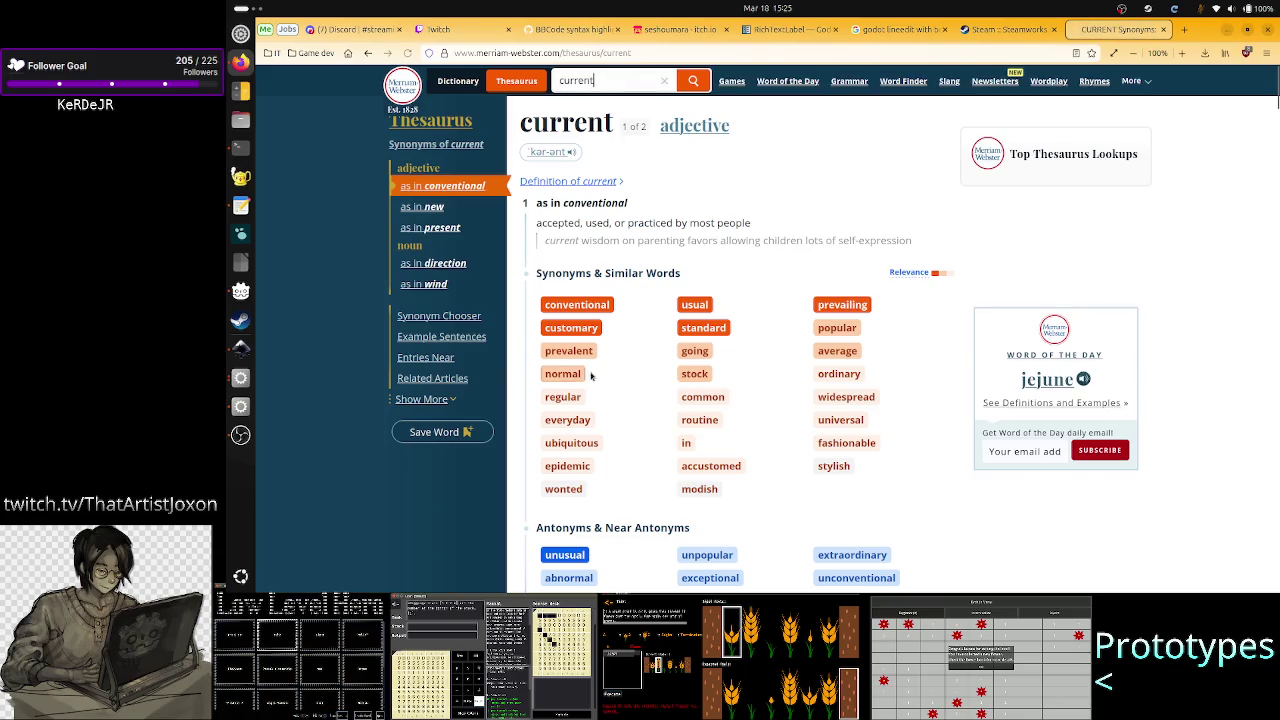
scroll(696, 422, "down", 3)
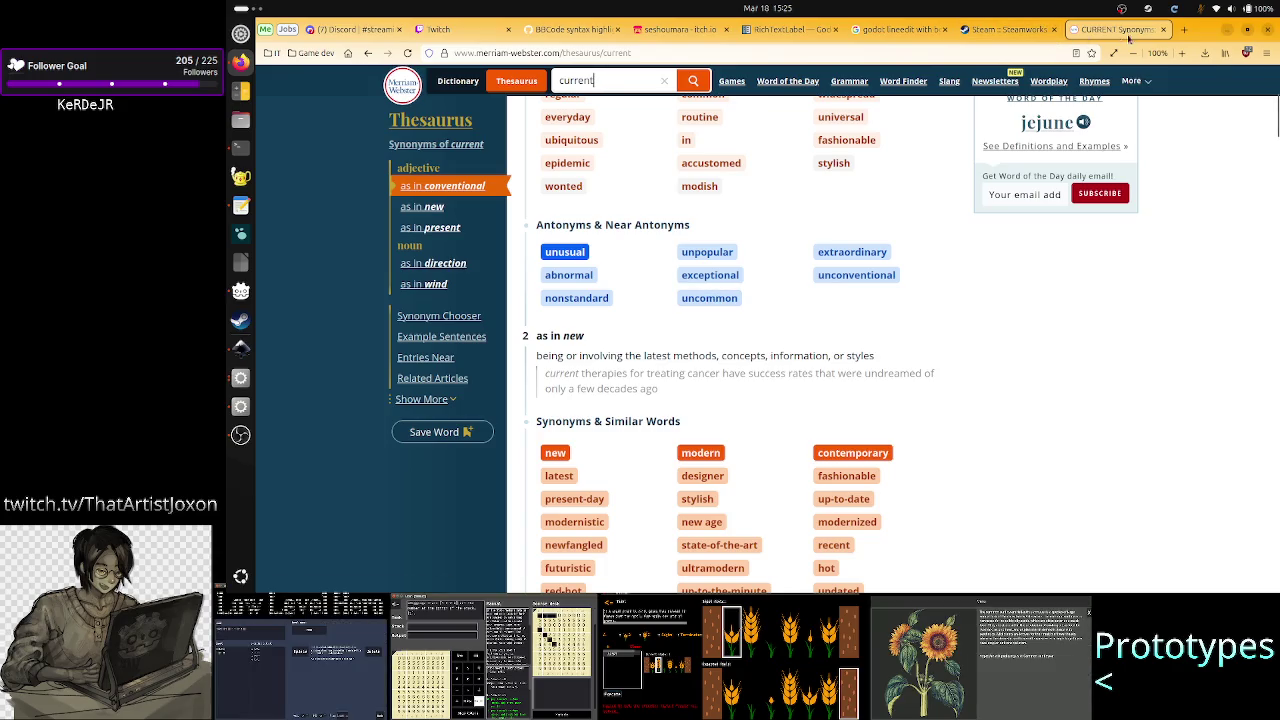
scroll(828, 339, "up", 2)
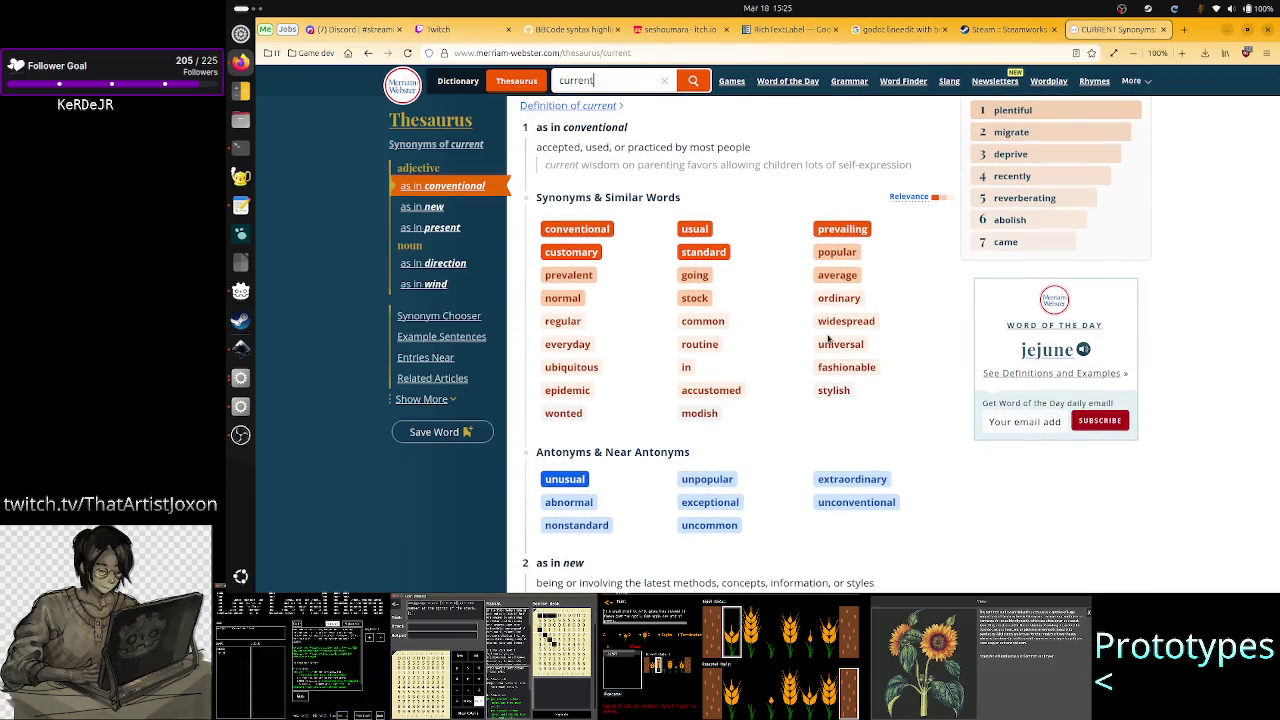
scroll(828, 339, "down", 3)
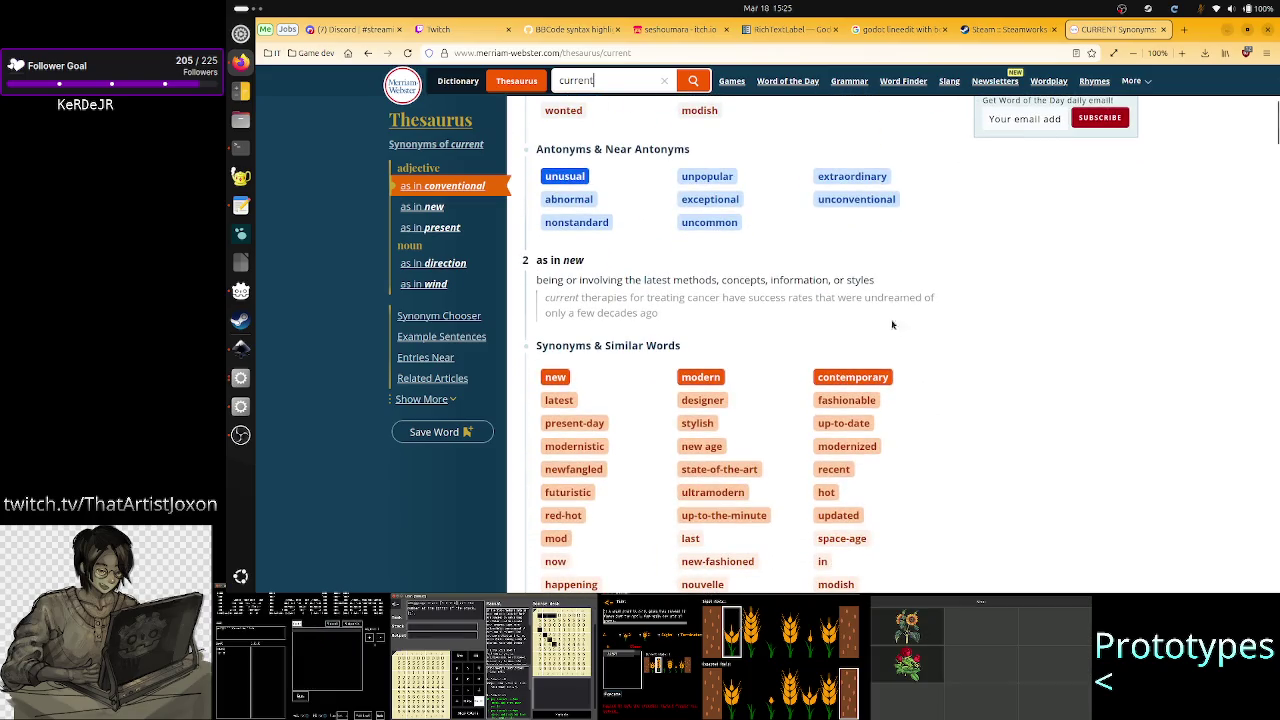
scroll(897, 352, "down", 2)
scroll(897, 352, "down", 1)
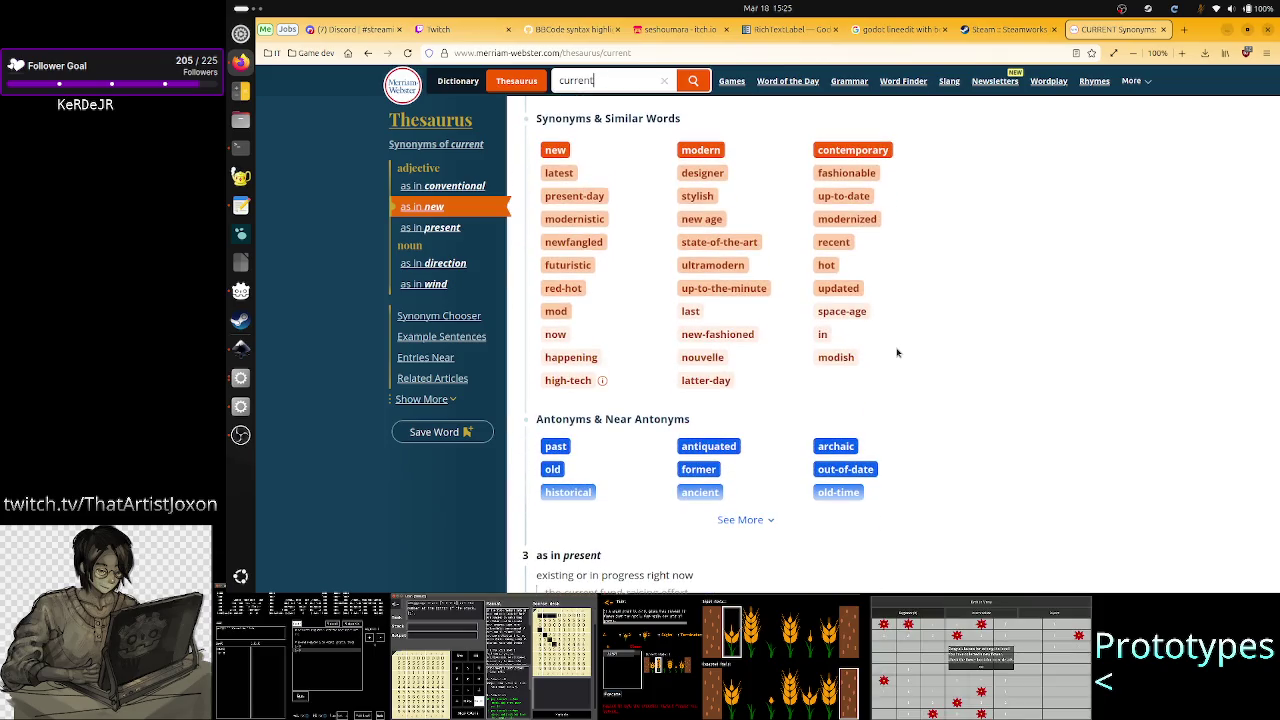
scroll(897, 352, "down", 2)
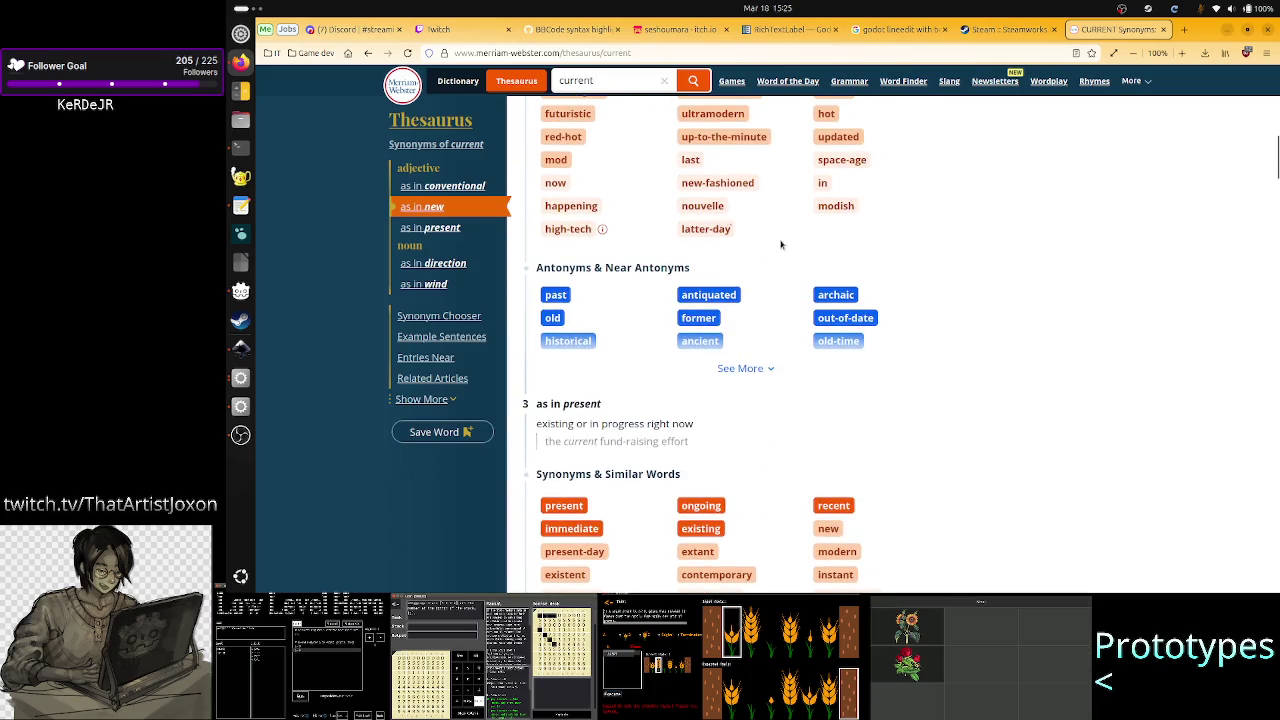
left_click(348, 52)
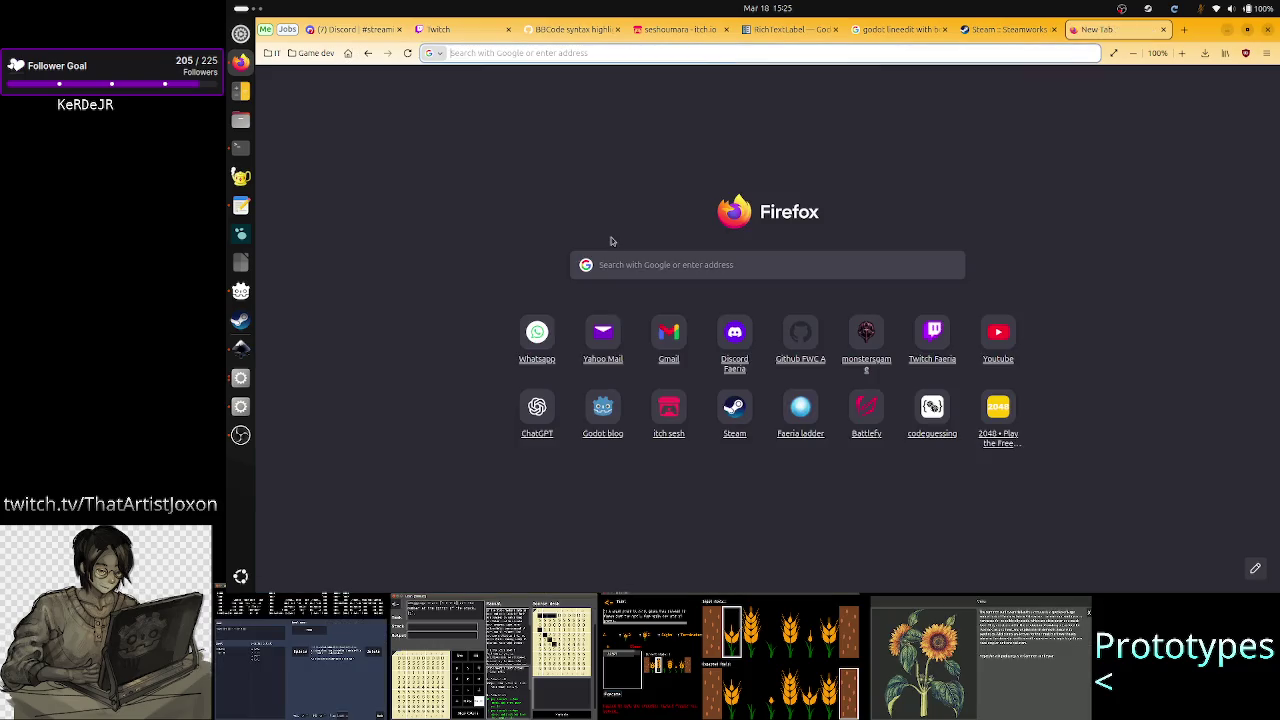
Step: Search Google for 'synonyms normal', expand all similar and opposite words, then return to Godot
left_click(648, 276)
type("sy")
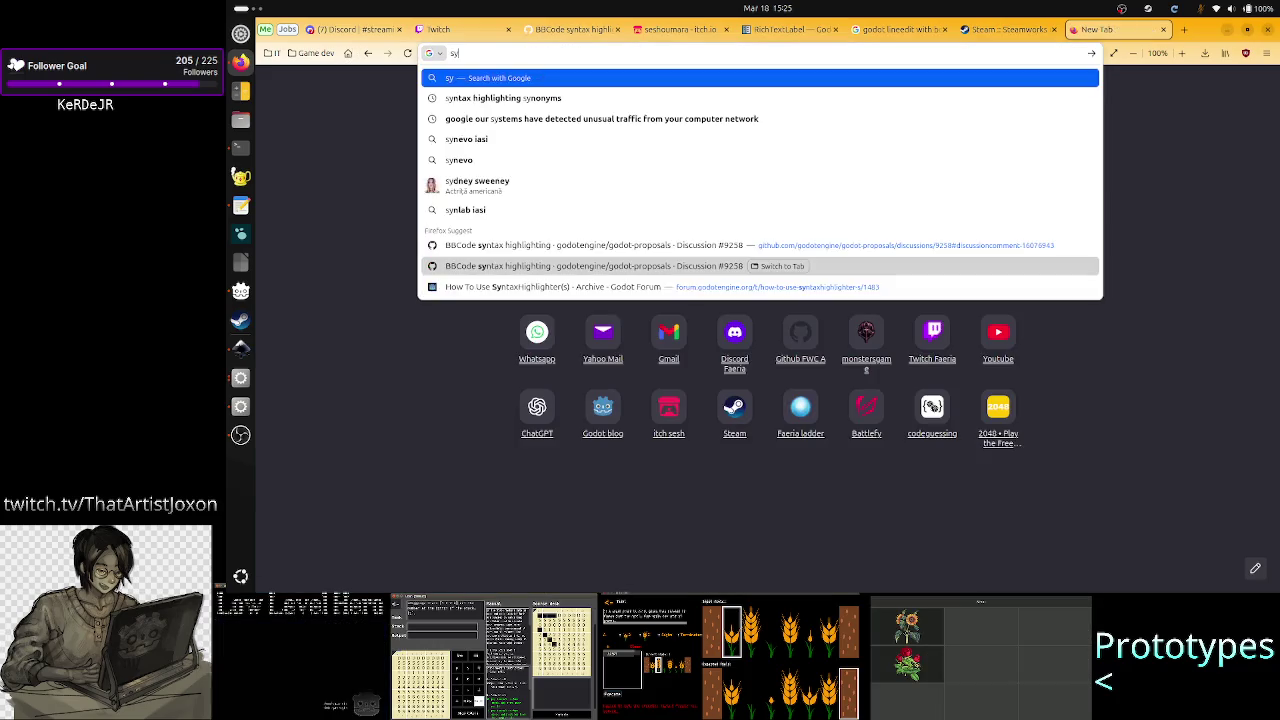
type("nonyms")
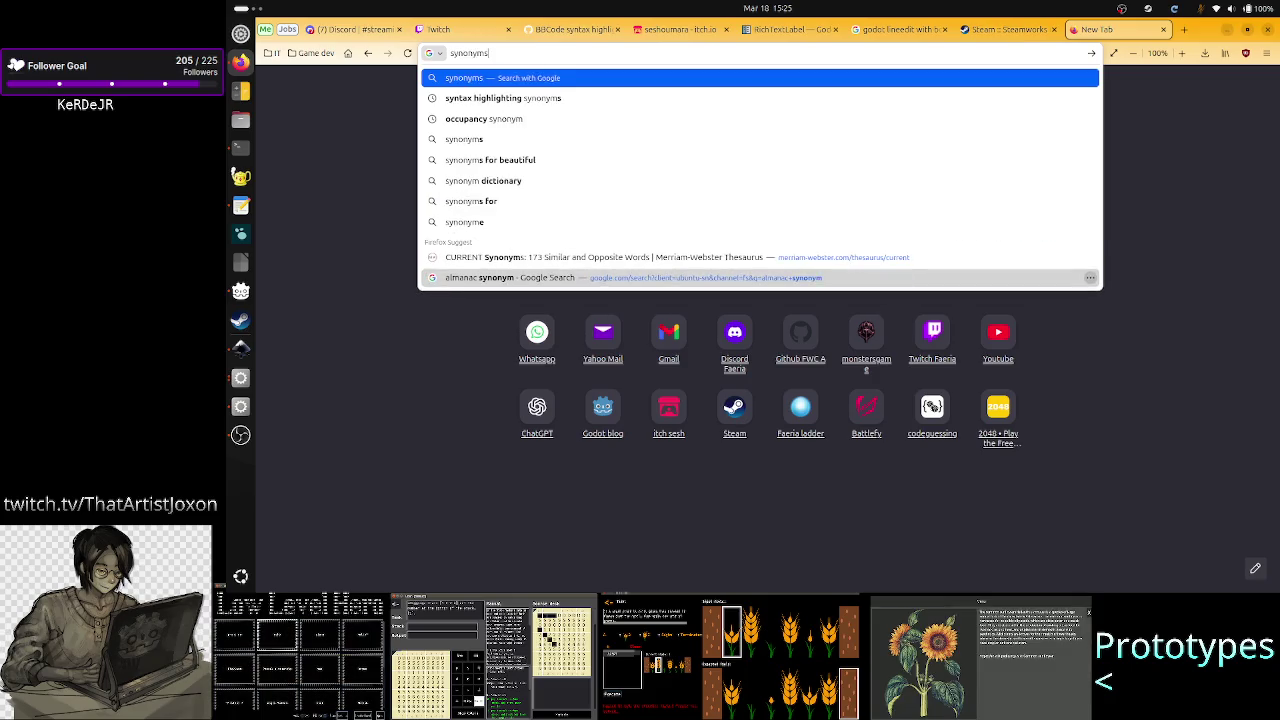
type(" normal")
key("Return")
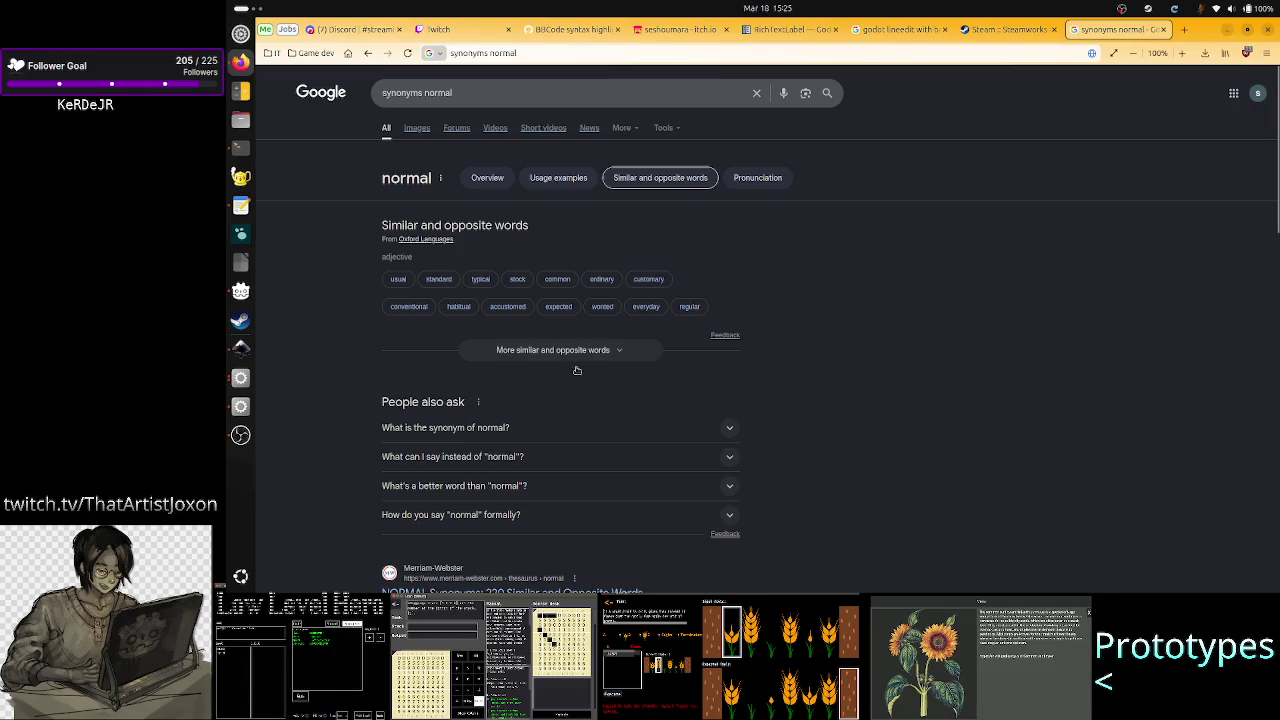
left_click(604, 354)
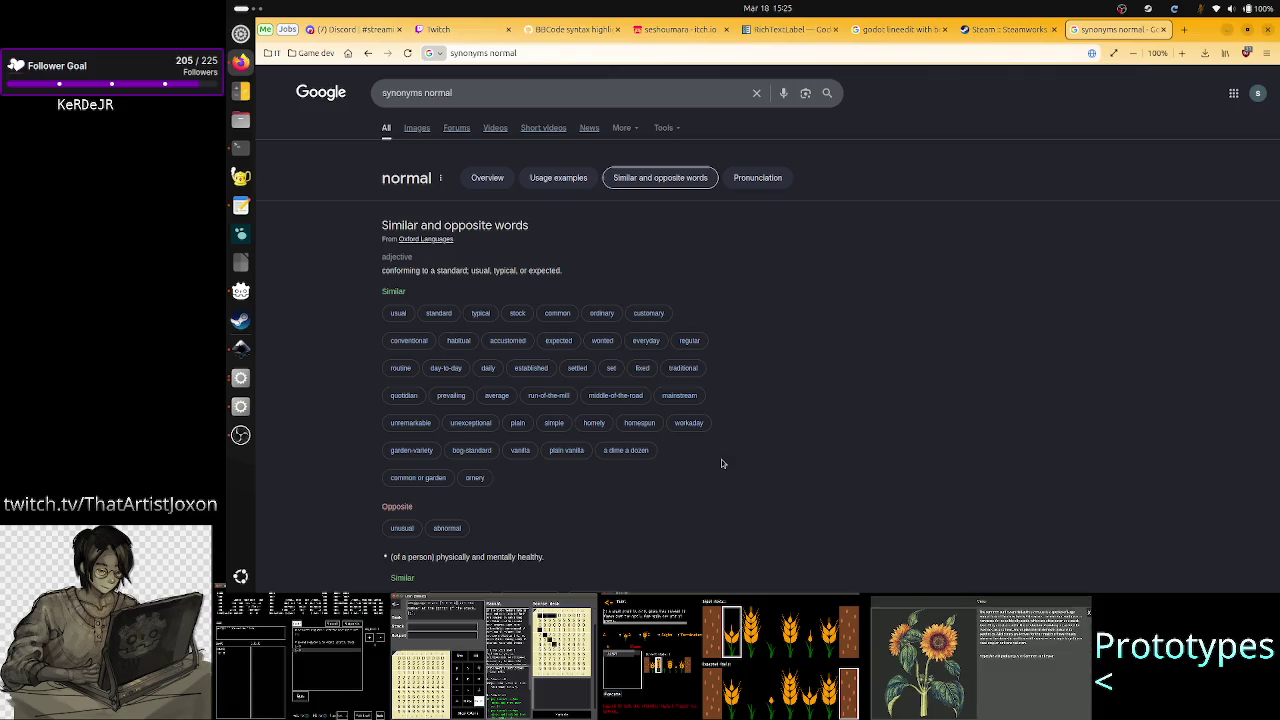
key("alt+Tab")
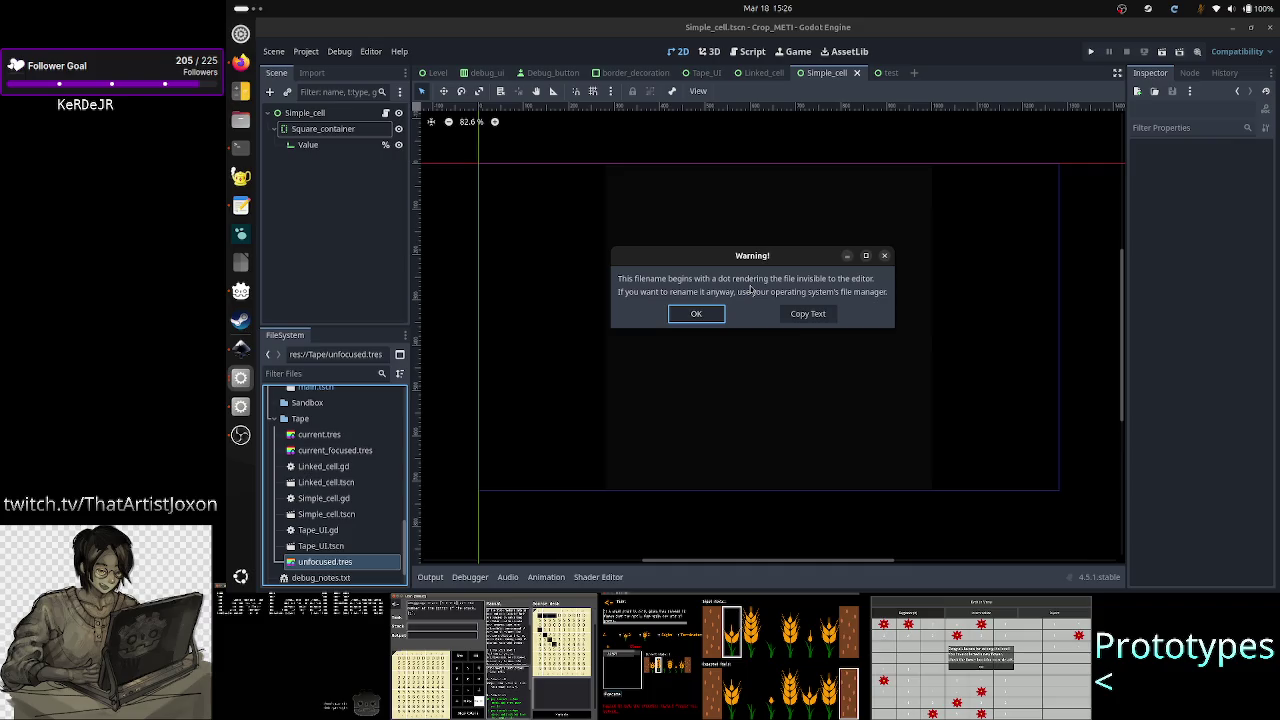
Step: Dismiss the filename warning and rename unfocused.tres to common.tres
left_click(885, 258)
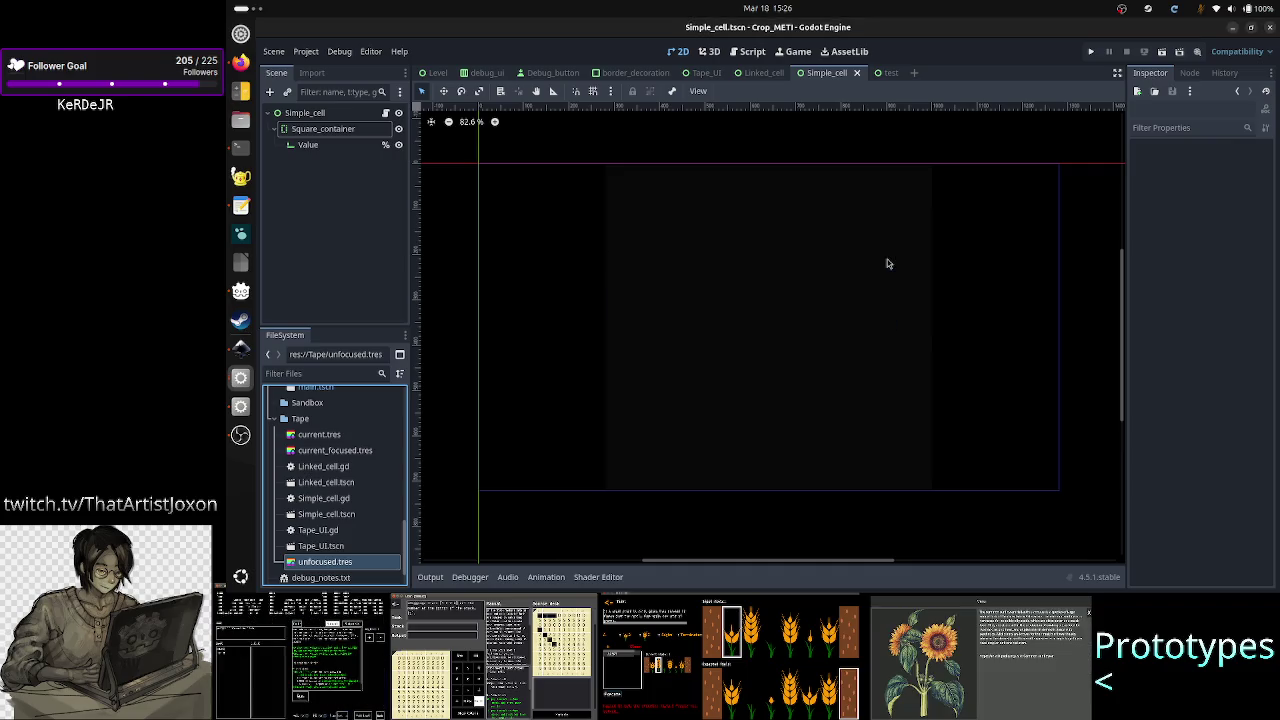
right_click(333, 563)
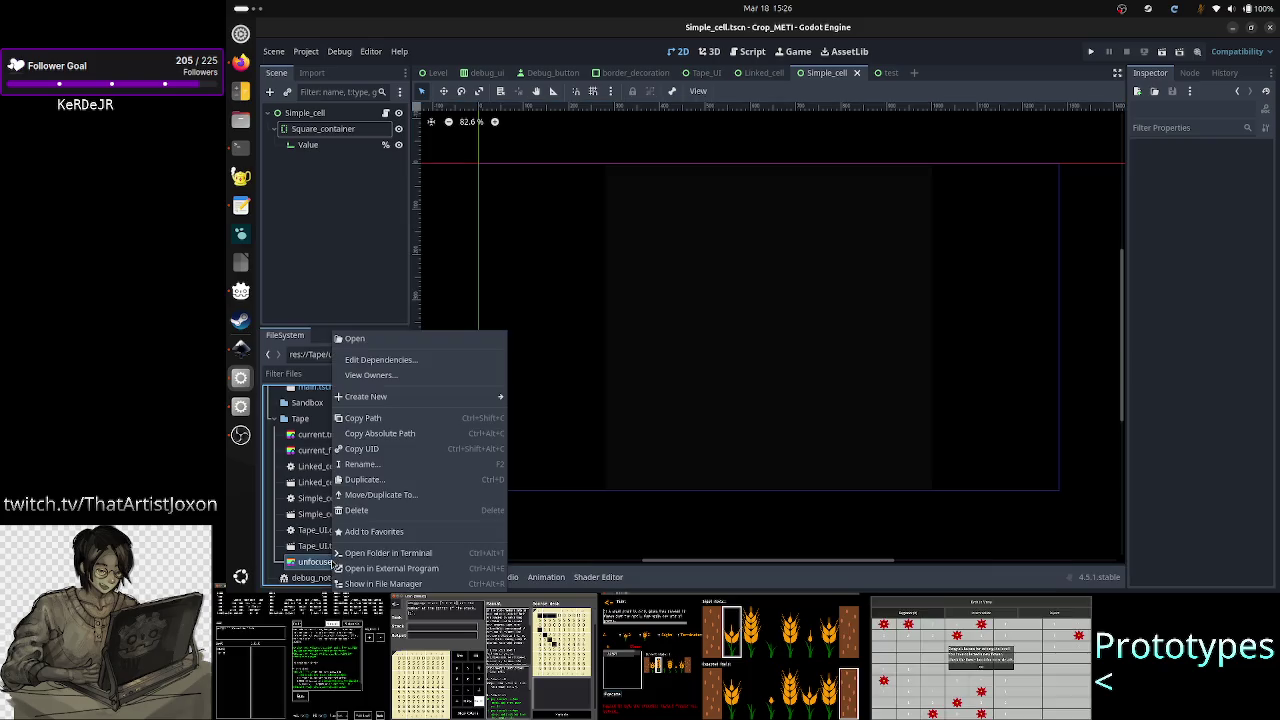
left_click(389, 470)
type("comm")
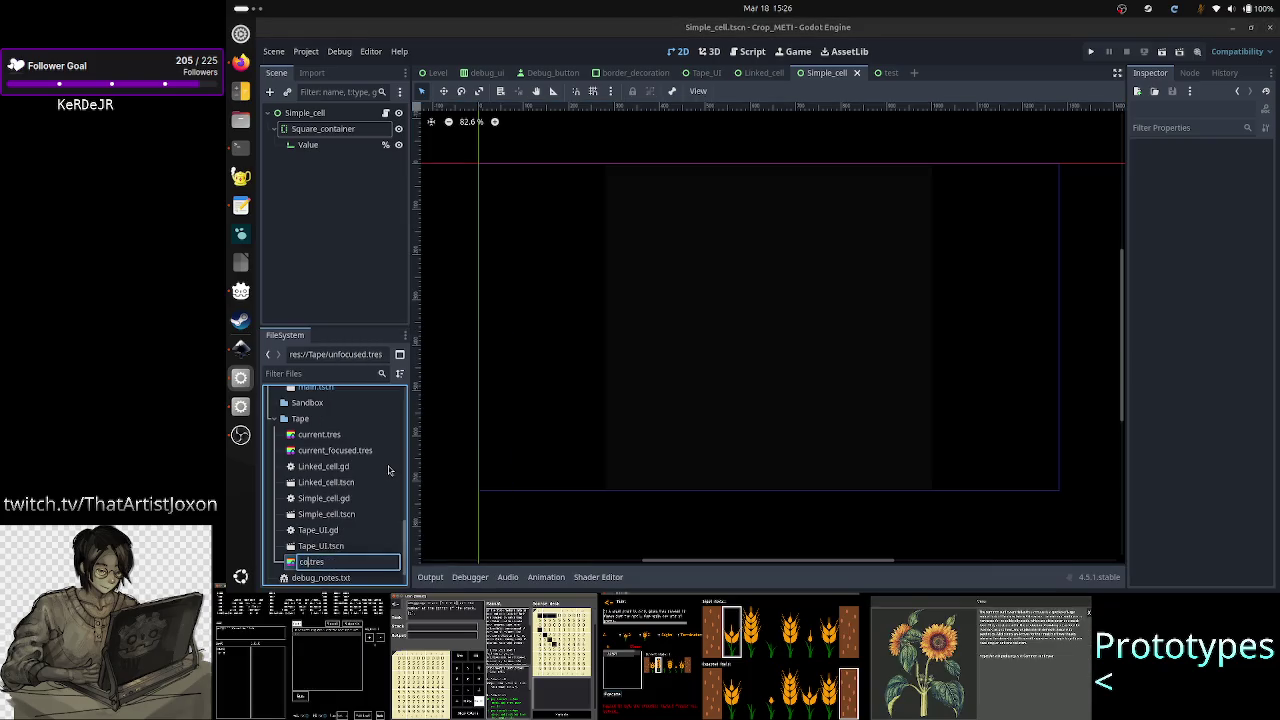
type("on")
key("Return")
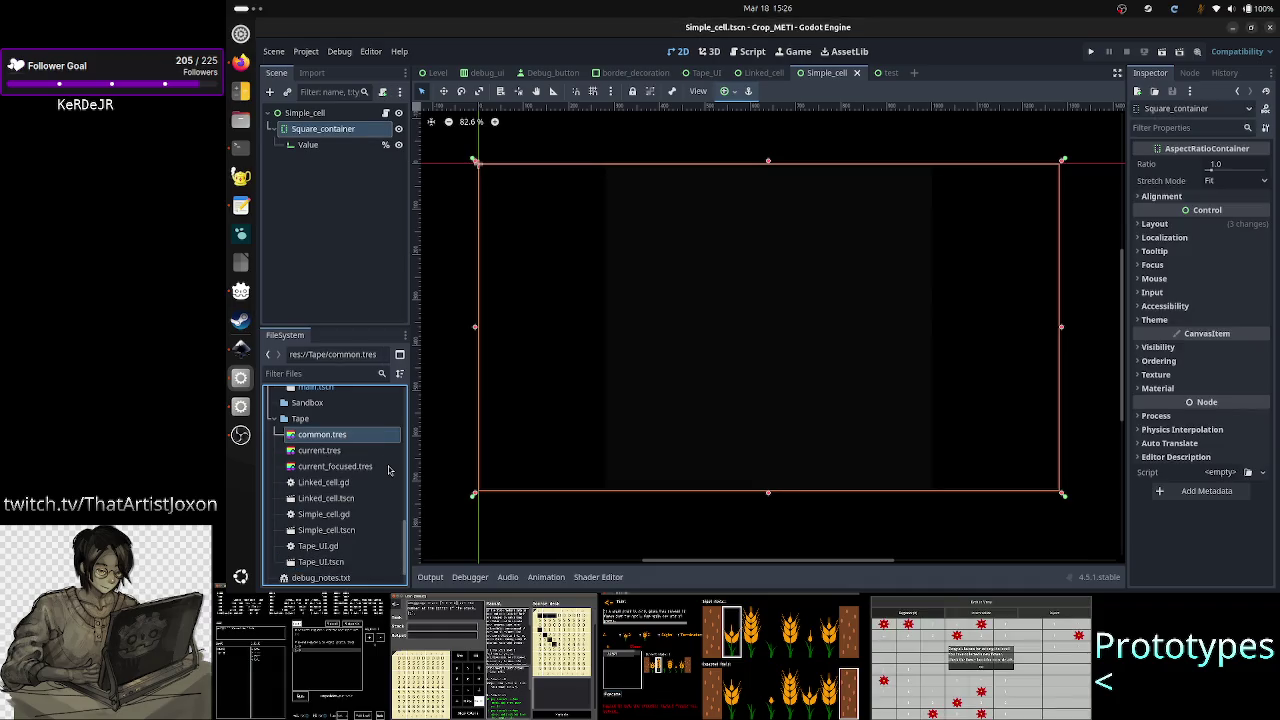
Step: Duplicate common.tres as common_focused.tres in the Tape folder
left_click(333, 451)
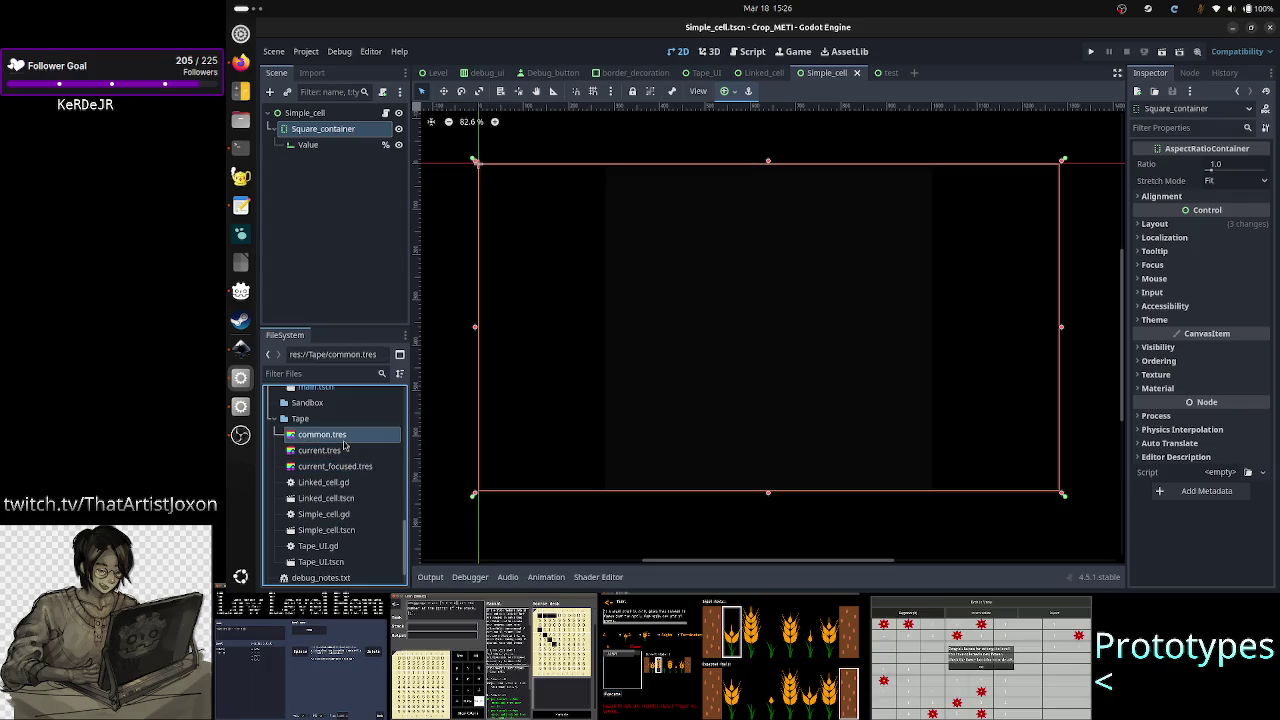
right_click(343, 436)
left_click(388, 480)
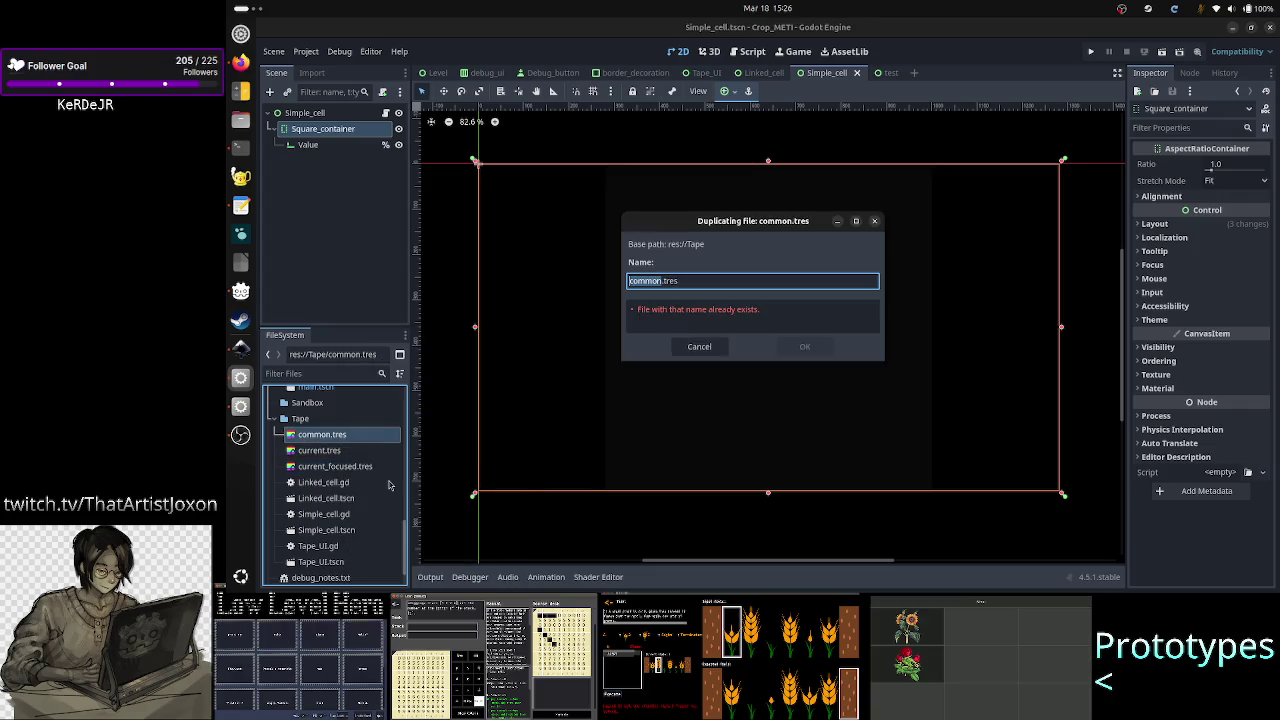
key("Right")
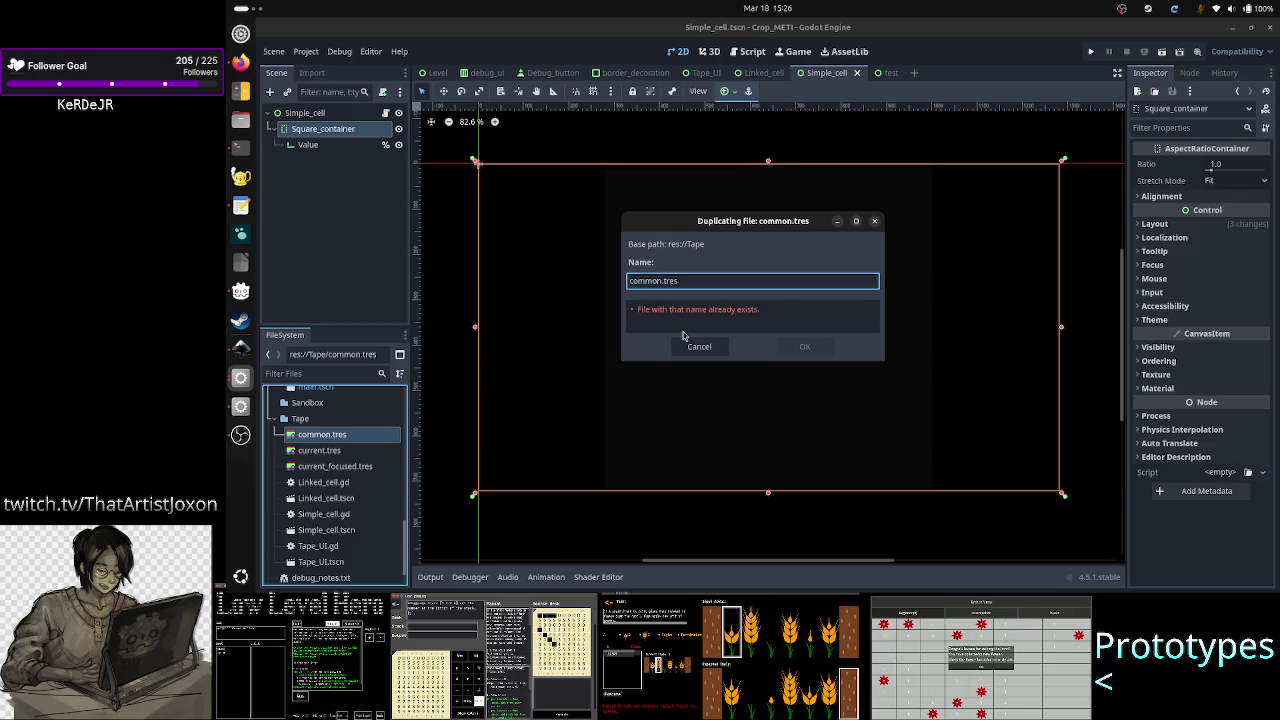
type("_focused")
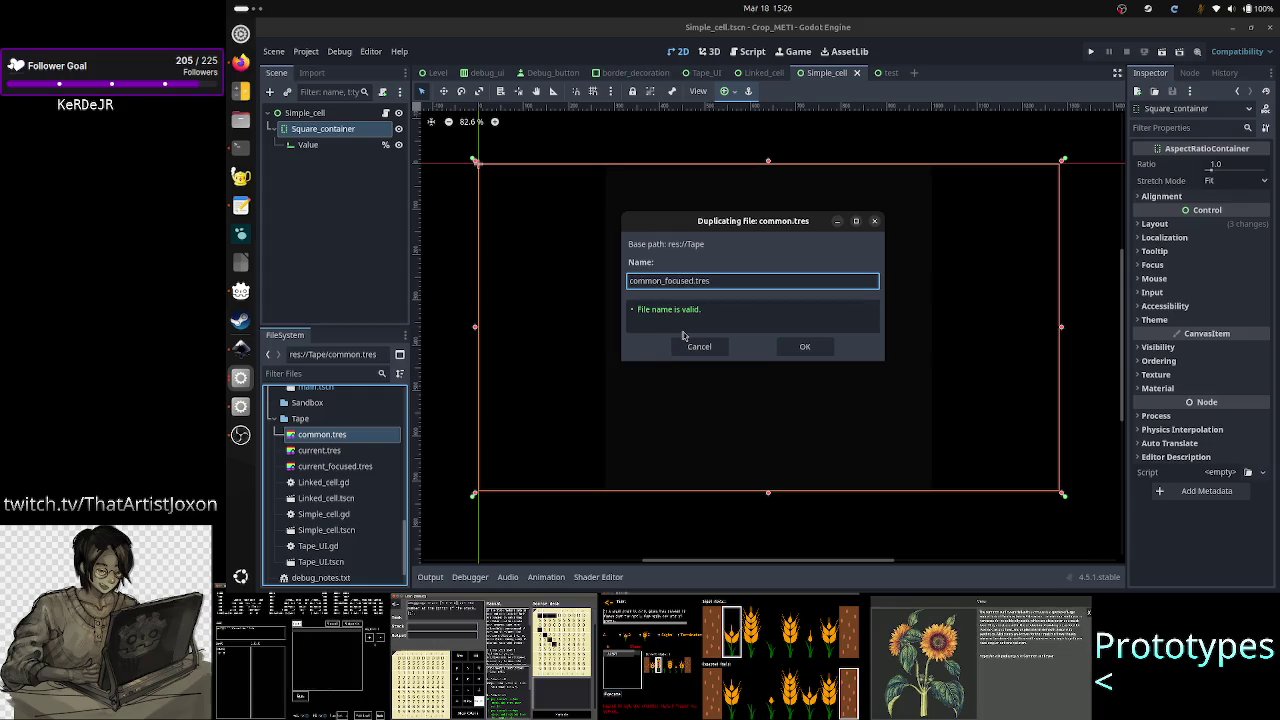
left_click(801, 347)
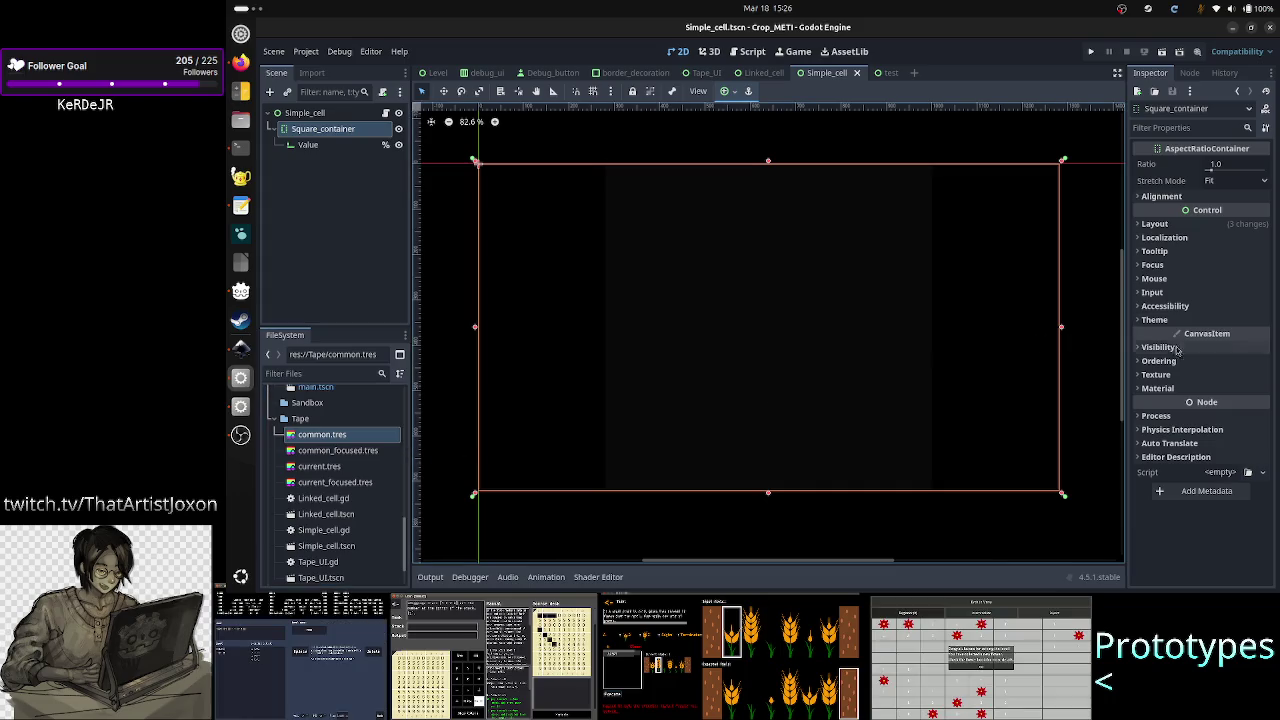
left_click(318, 145)
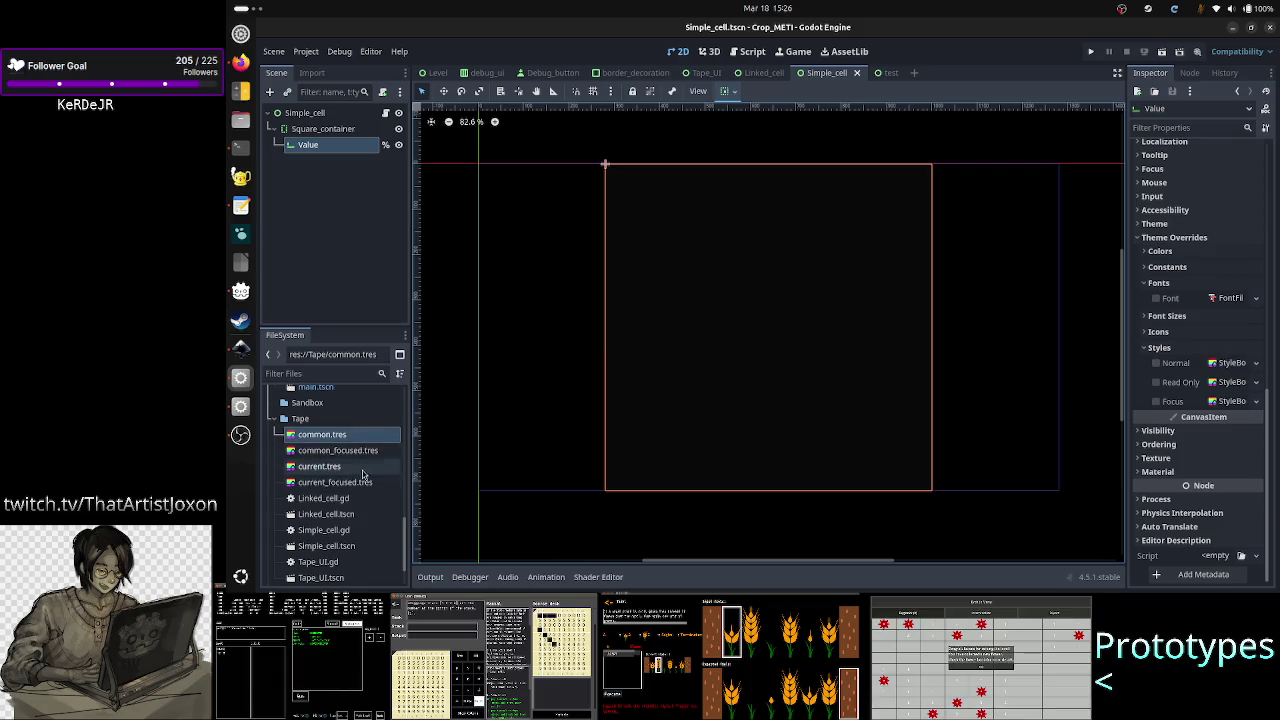
Step: Quick Load the current stylebox .tres from Tape as the Value node's Normal style override
left_click(1256, 364)
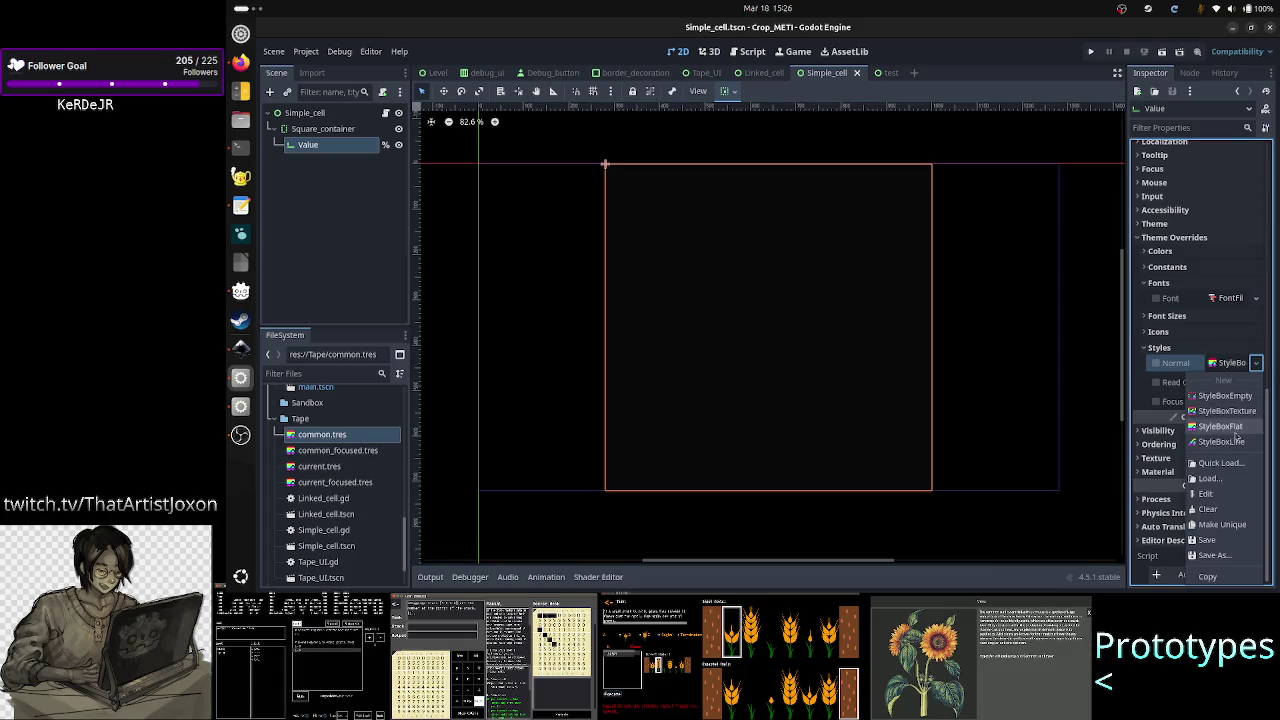
left_click(1220, 463)
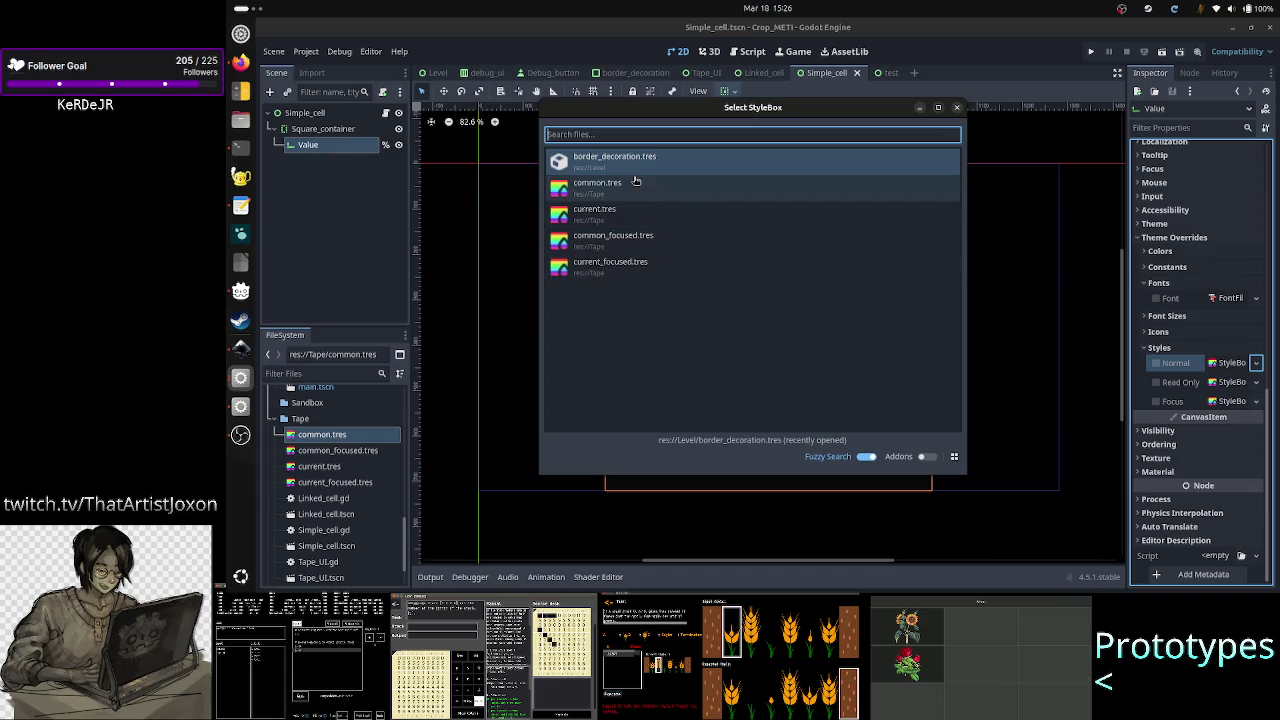
left_click(637, 267)
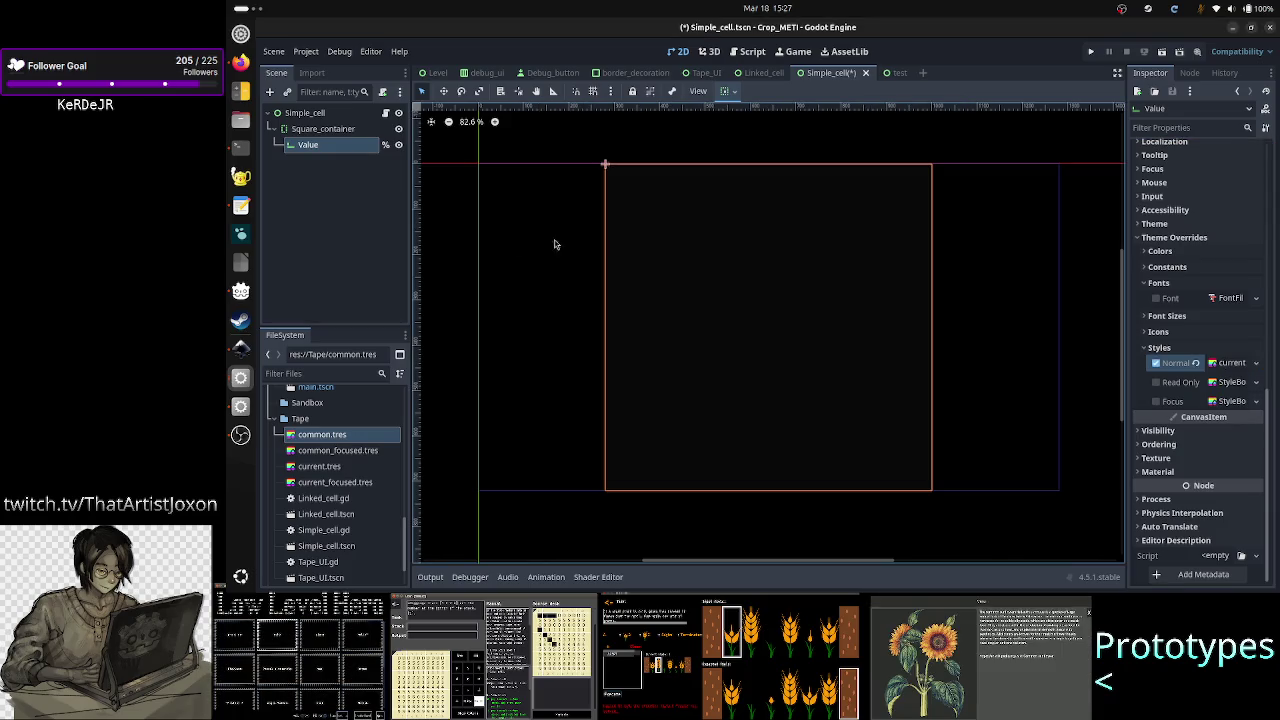
left_click(370, 217)
left_click(354, 153)
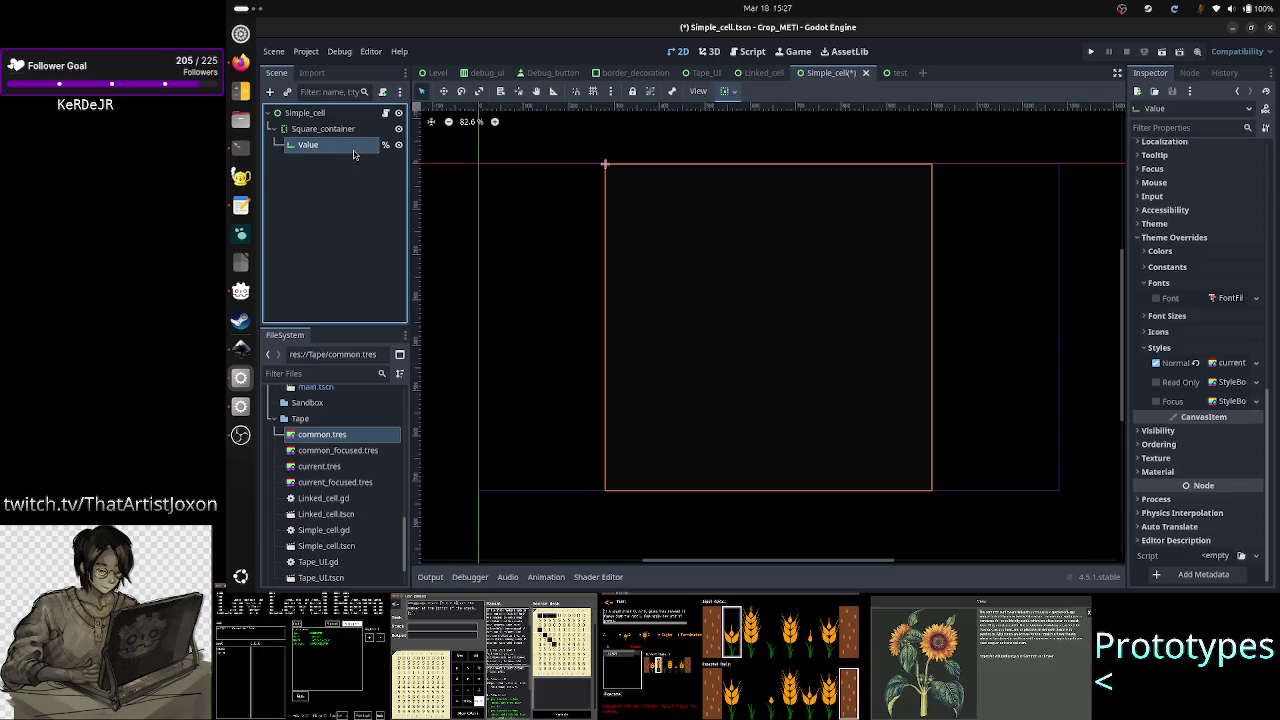
Step: Expand the Normal stylebox override to inspect its border colour and border width settings
left_click(1232, 363)
left_click(1232, 364)
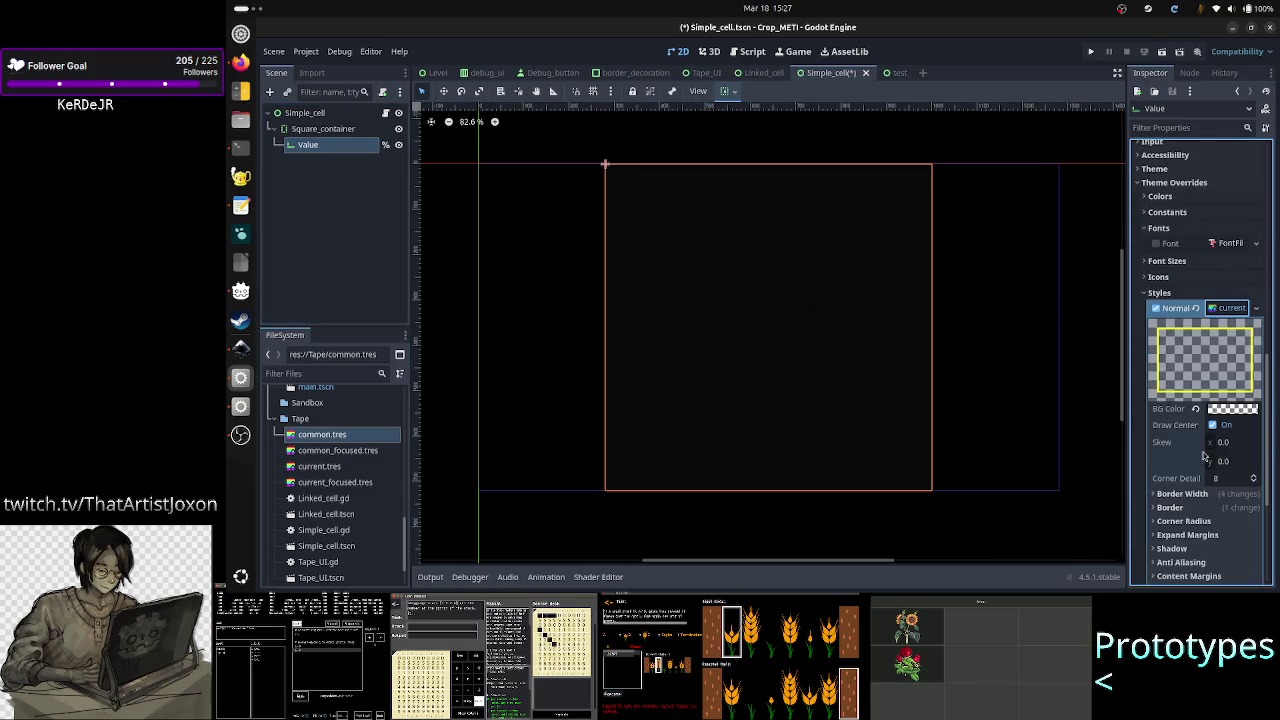
scroll(1205, 457, "down", 2)
left_click(1199, 453)
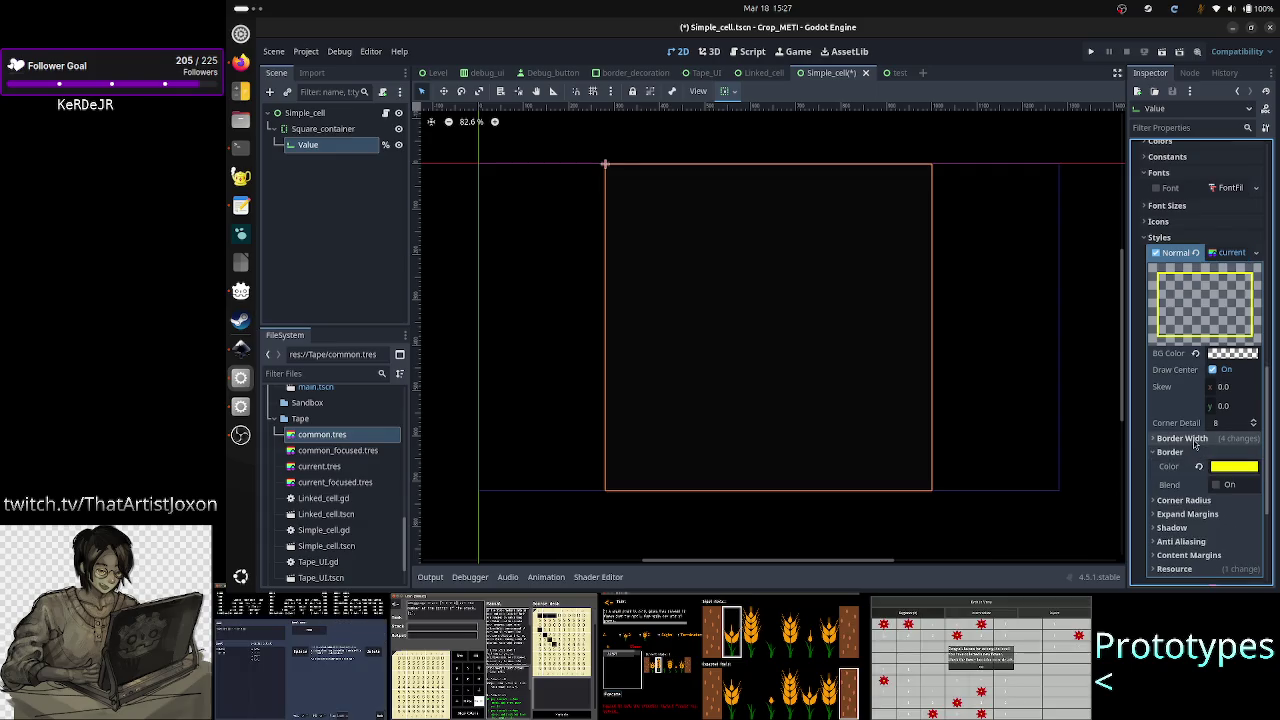
left_click(1181, 438)
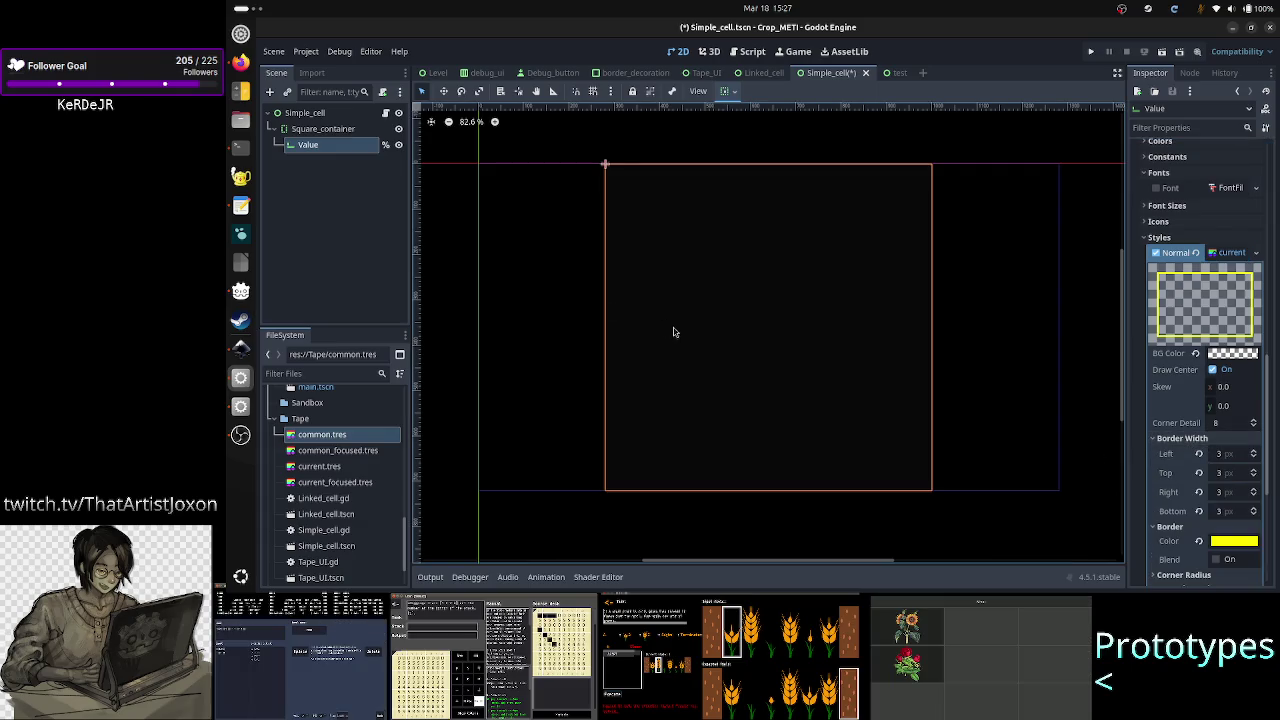
left_click(384, 250)
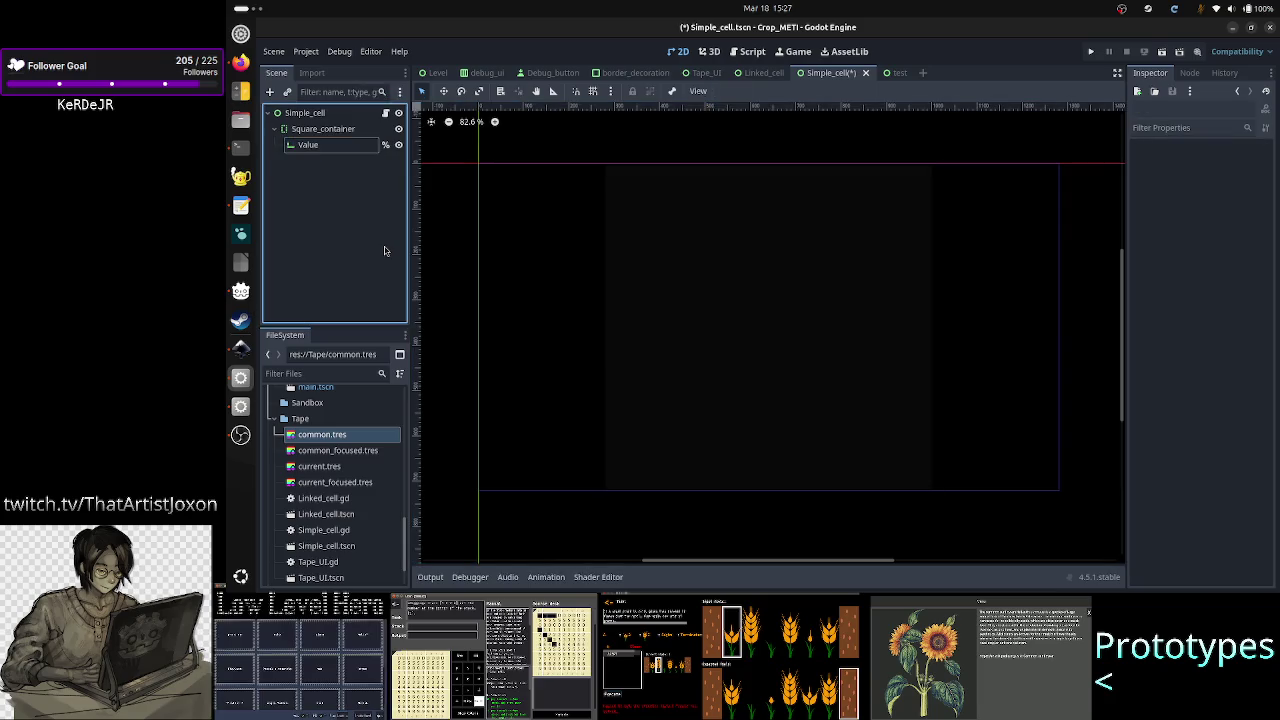
left_click(345, 147)
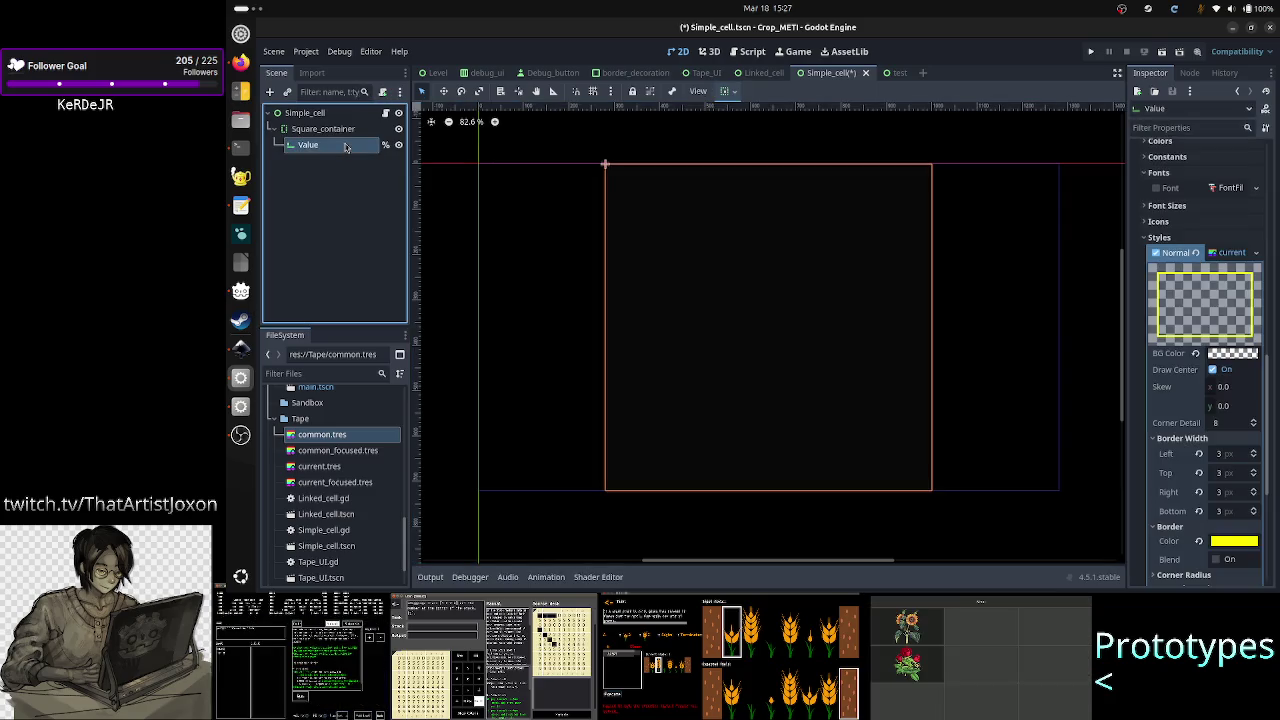
Step: Turn off the Value LineEdit's Editable property
scroll(1221, 278, "up", 15)
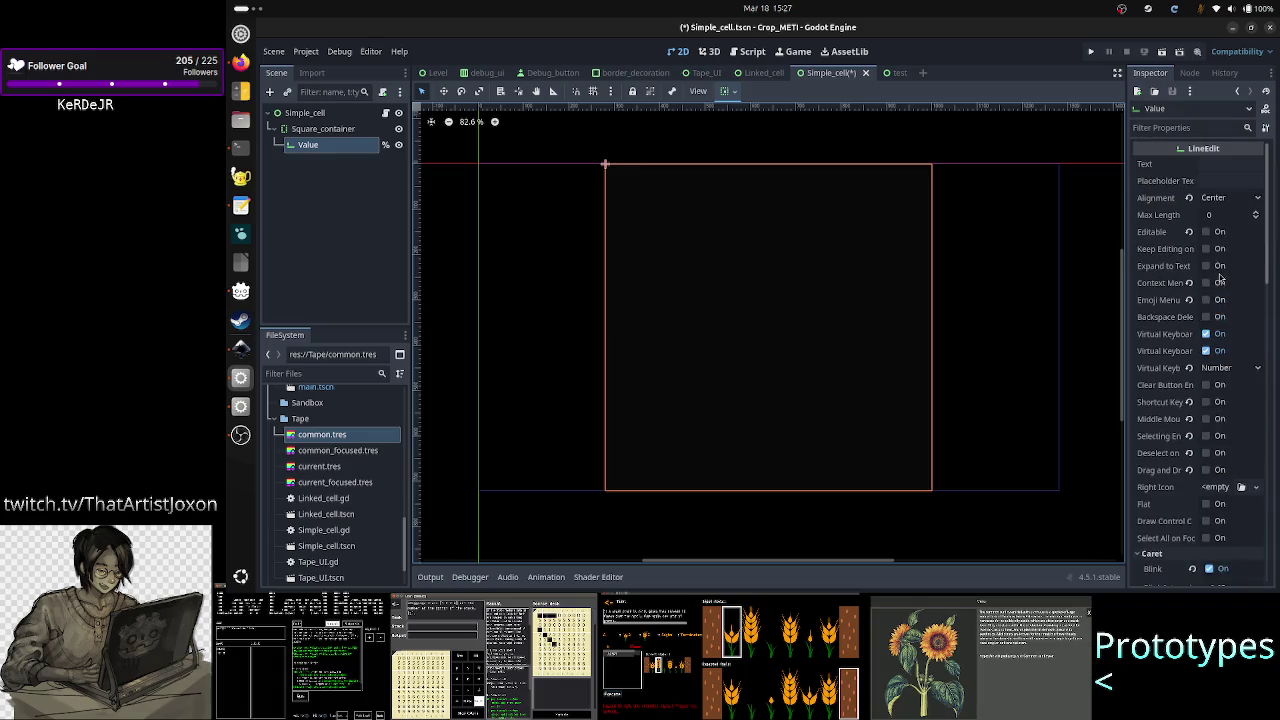
left_click(1207, 234)
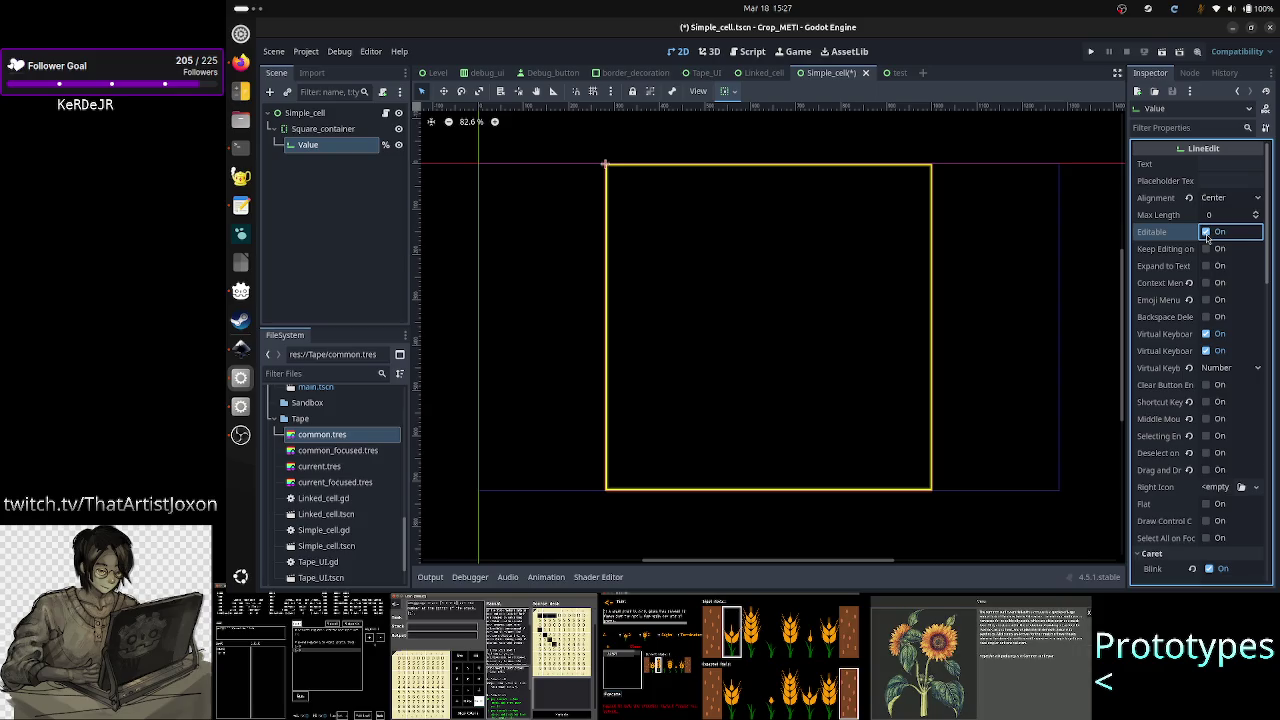
scroll(1197, 357, "down", 5)
scroll(1197, 357, "down", 7)
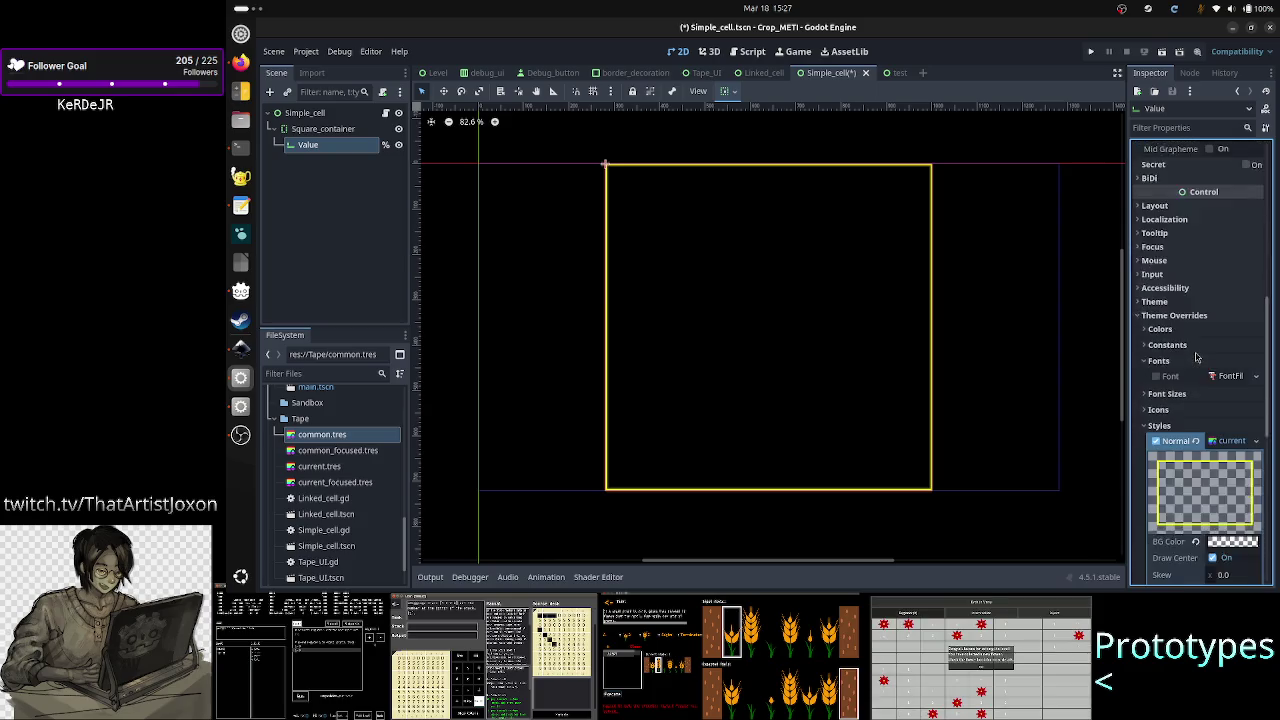
scroll(1197, 357, "down", 2)
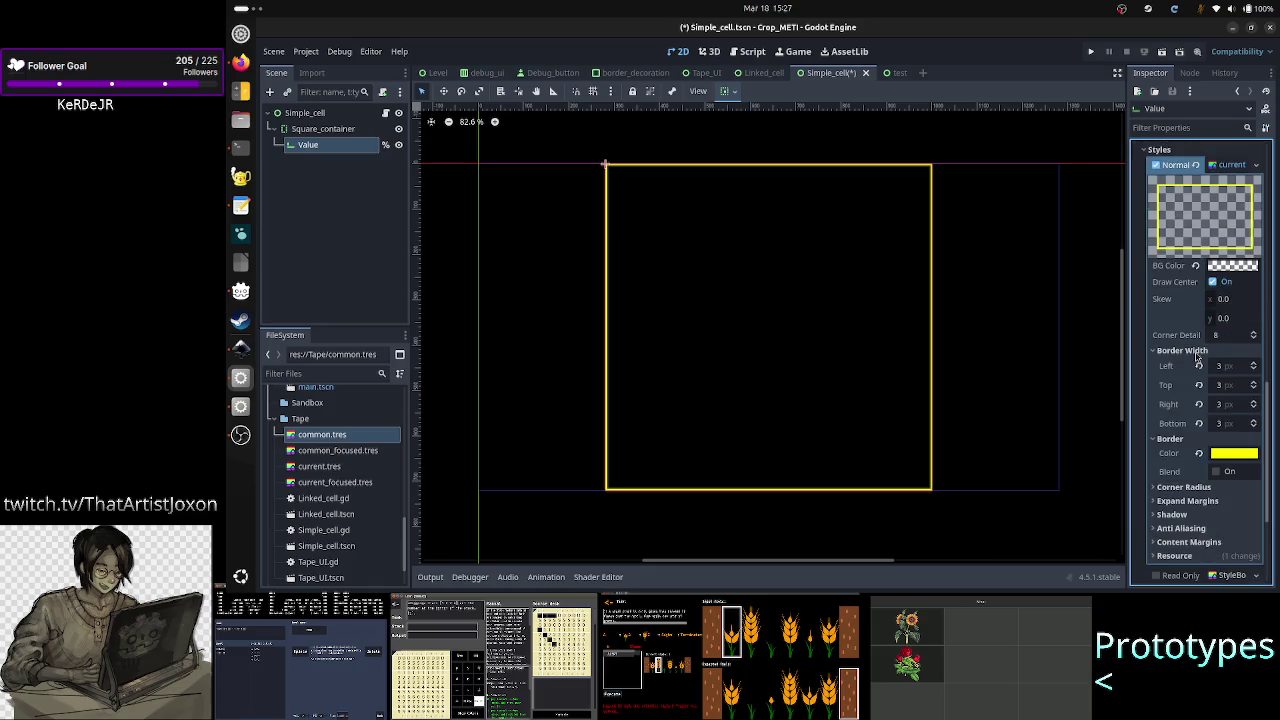
scroll(1202, 413, "down", 1)
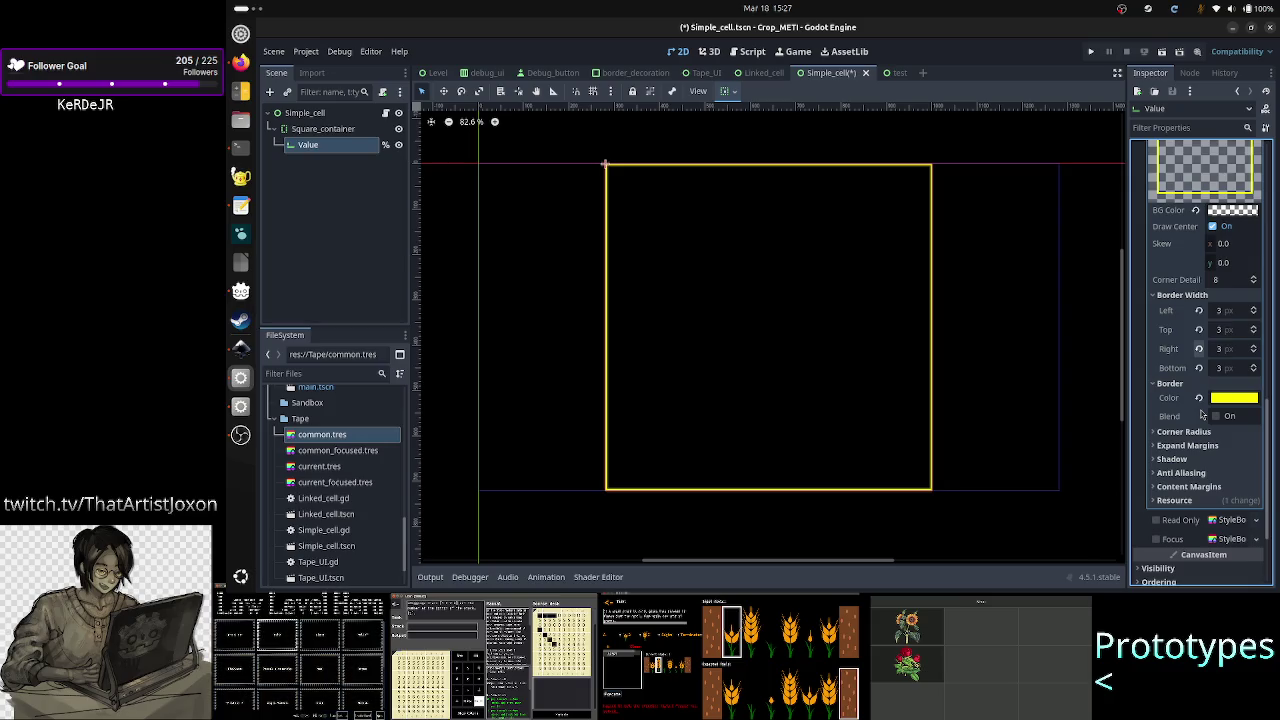
scroll(1182, 438, "down", 2)
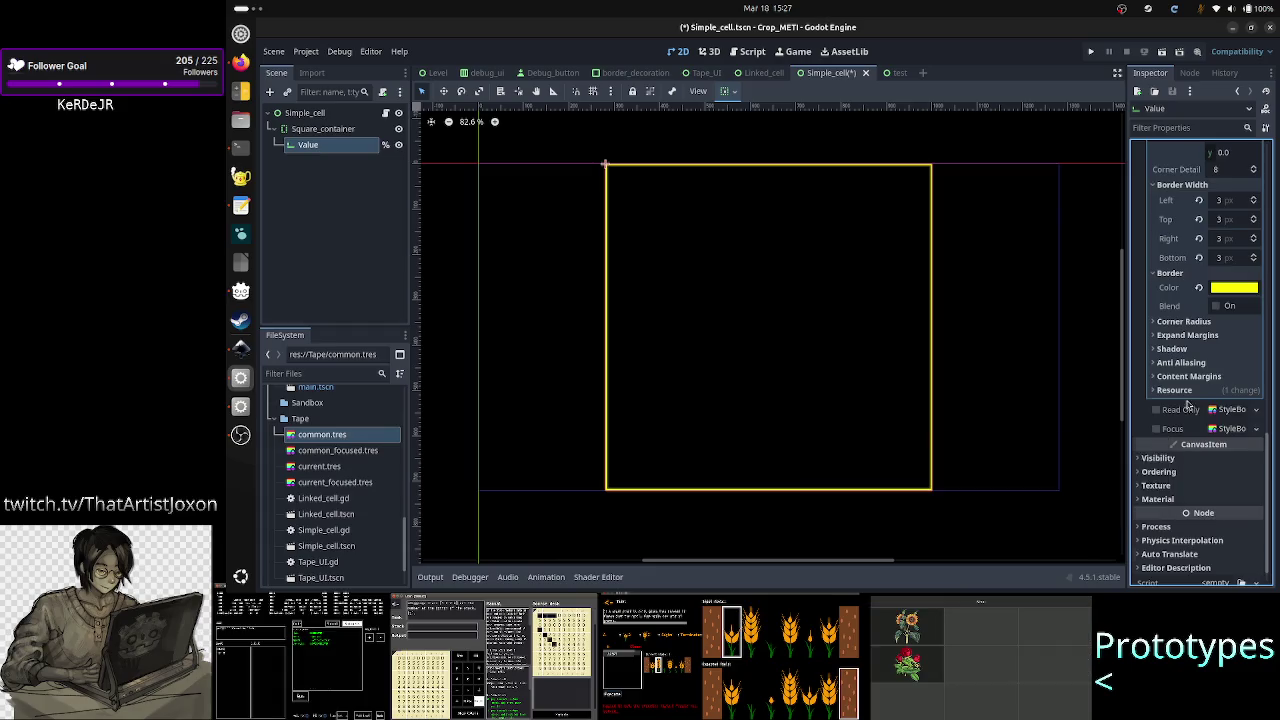
scroll(1185, 410, "up", 10)
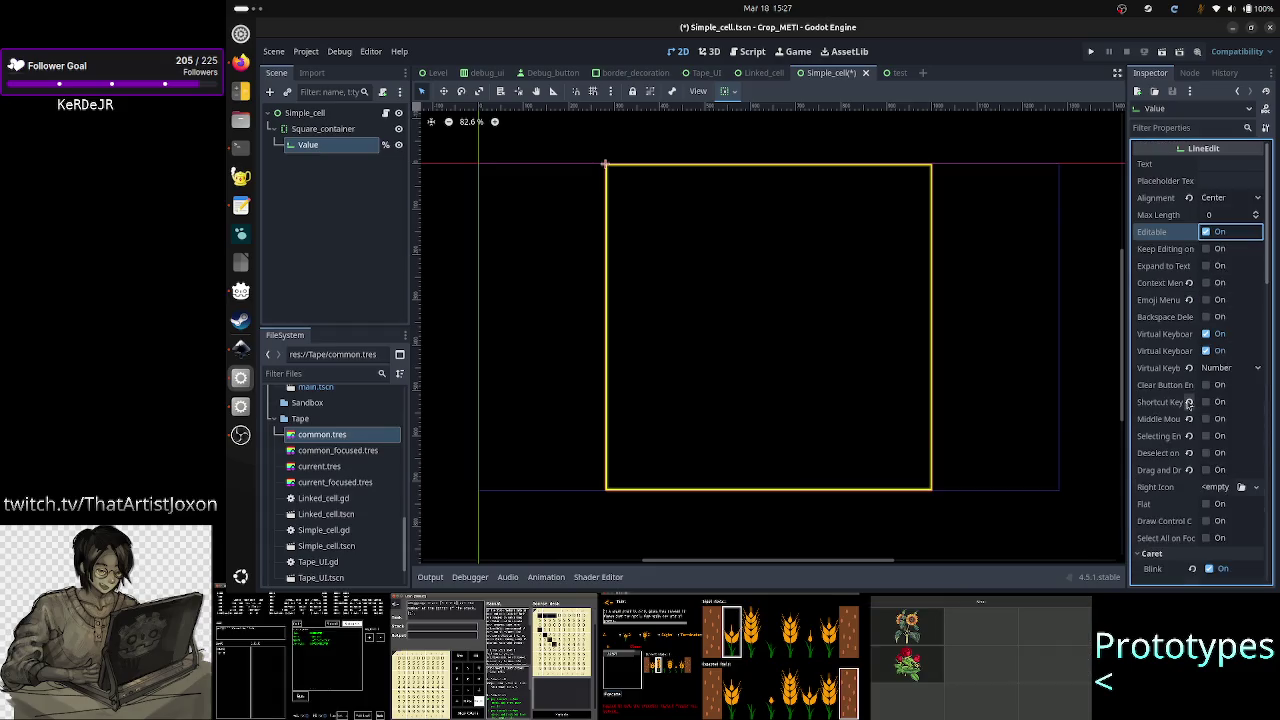
left_click(1206, 232)
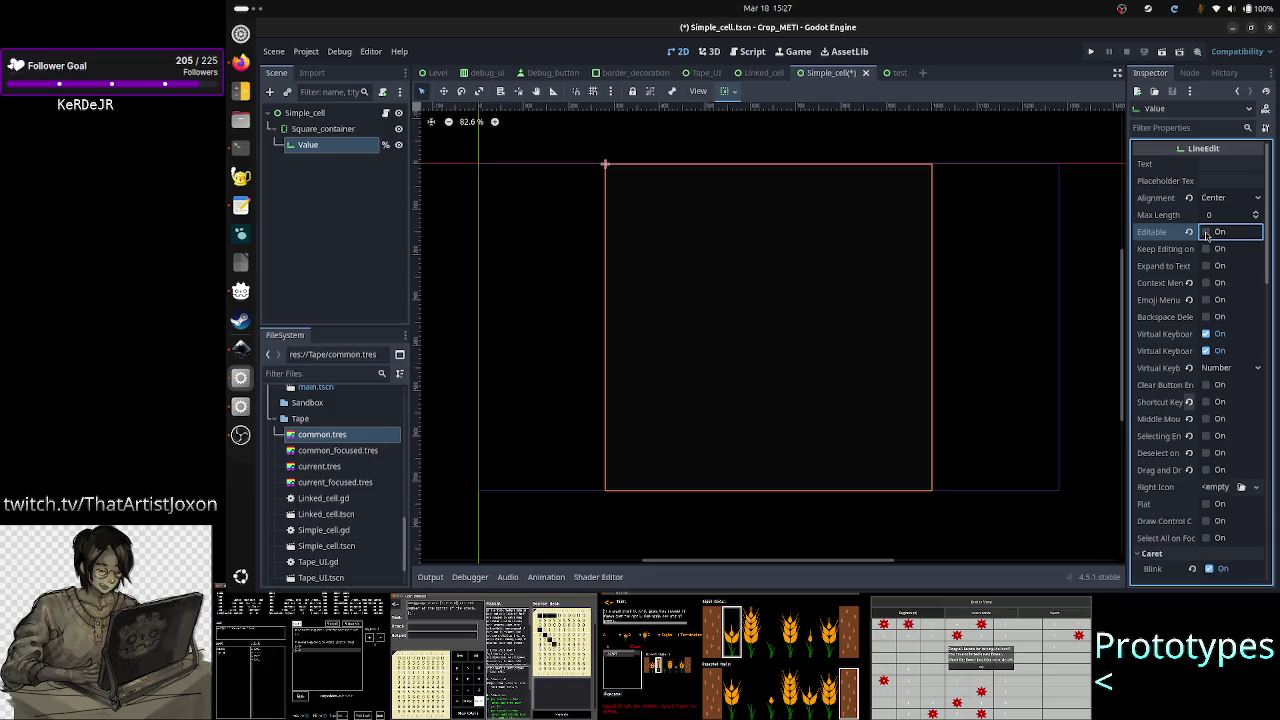
Step: Revert the Value node's Normal style override
scroll(1183, 450, "down", 15)
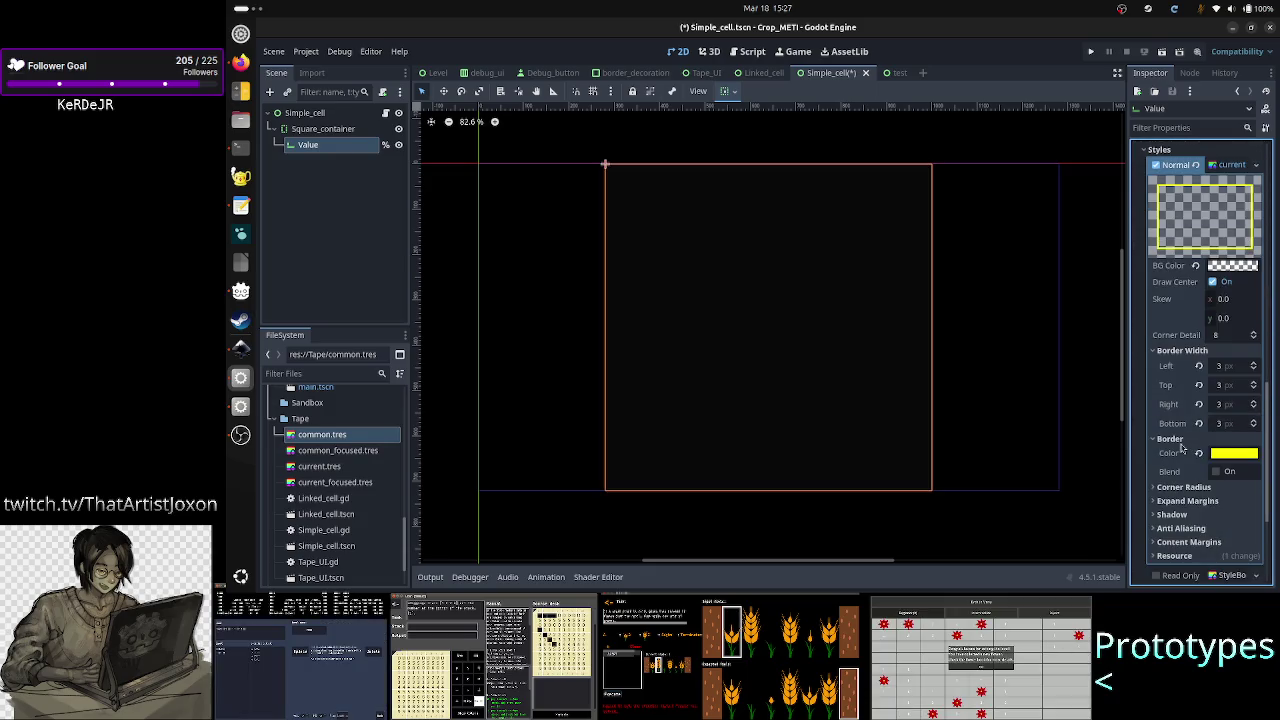
scroll(1183, 450, "up", 3)
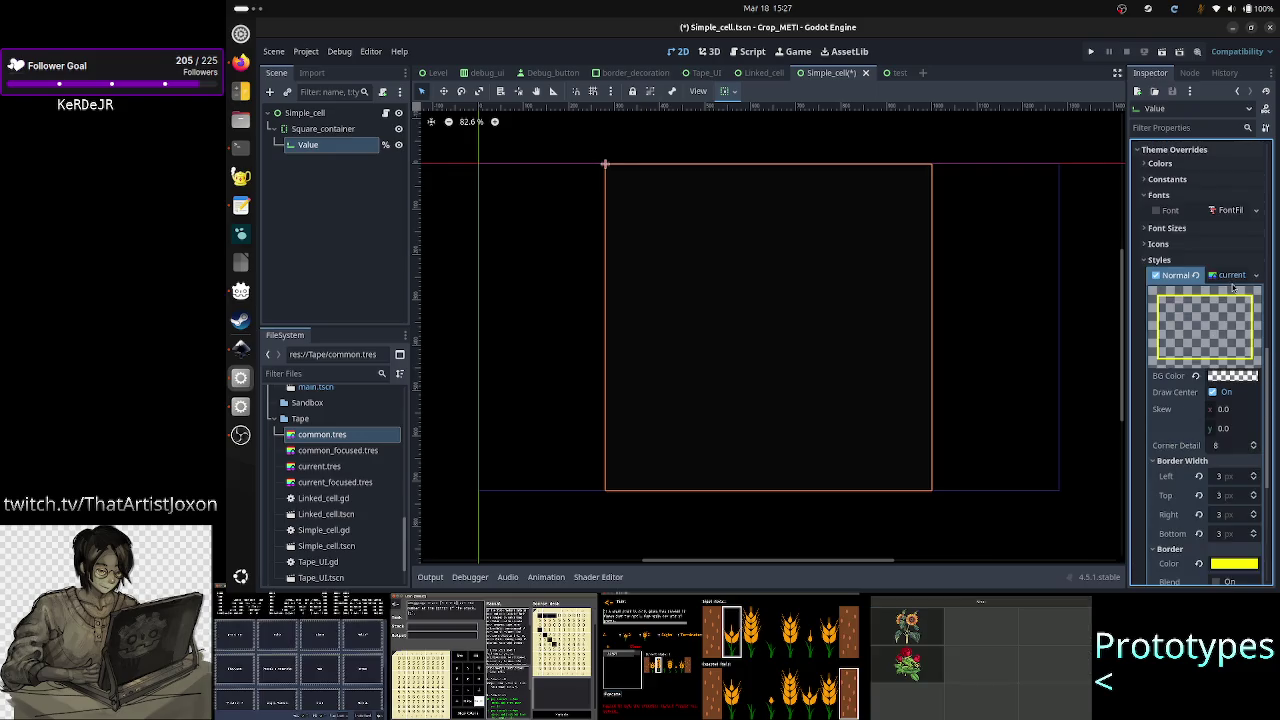
left_click(1196, 276)
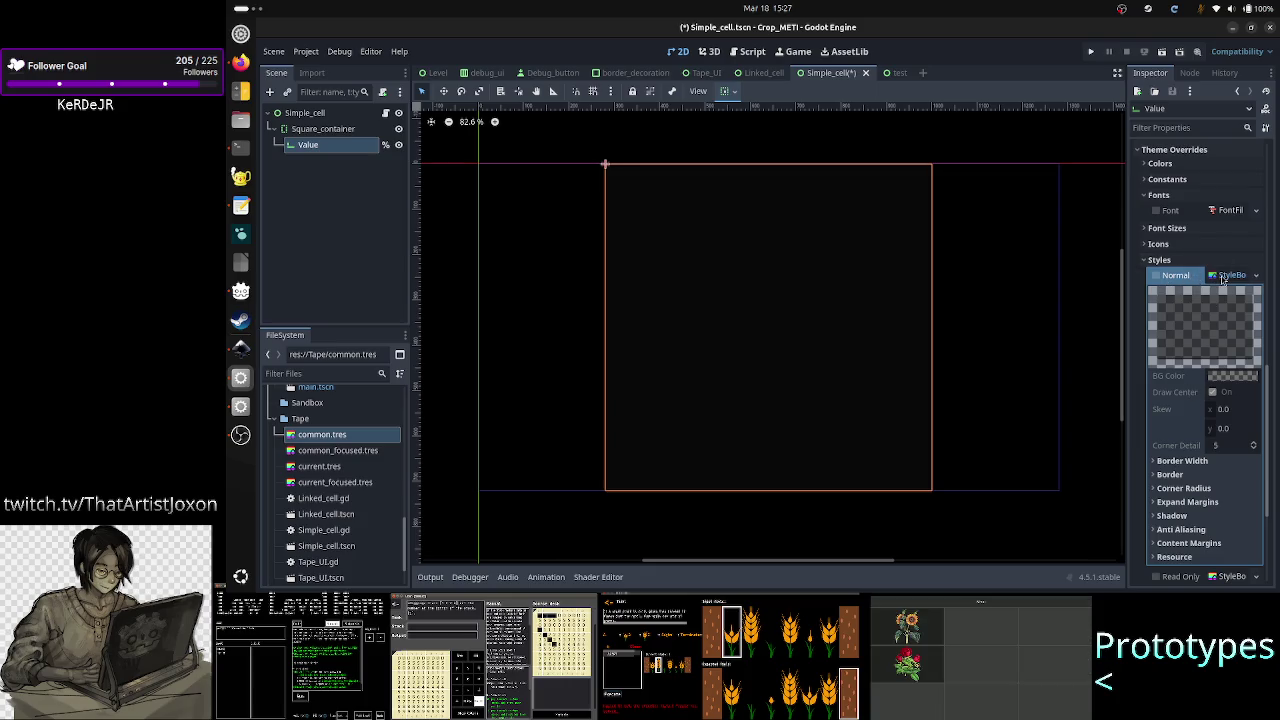
Step: Quick Load current_focused.tres as the Value field's Focus style, then run the scene
left_click(1224, 276)
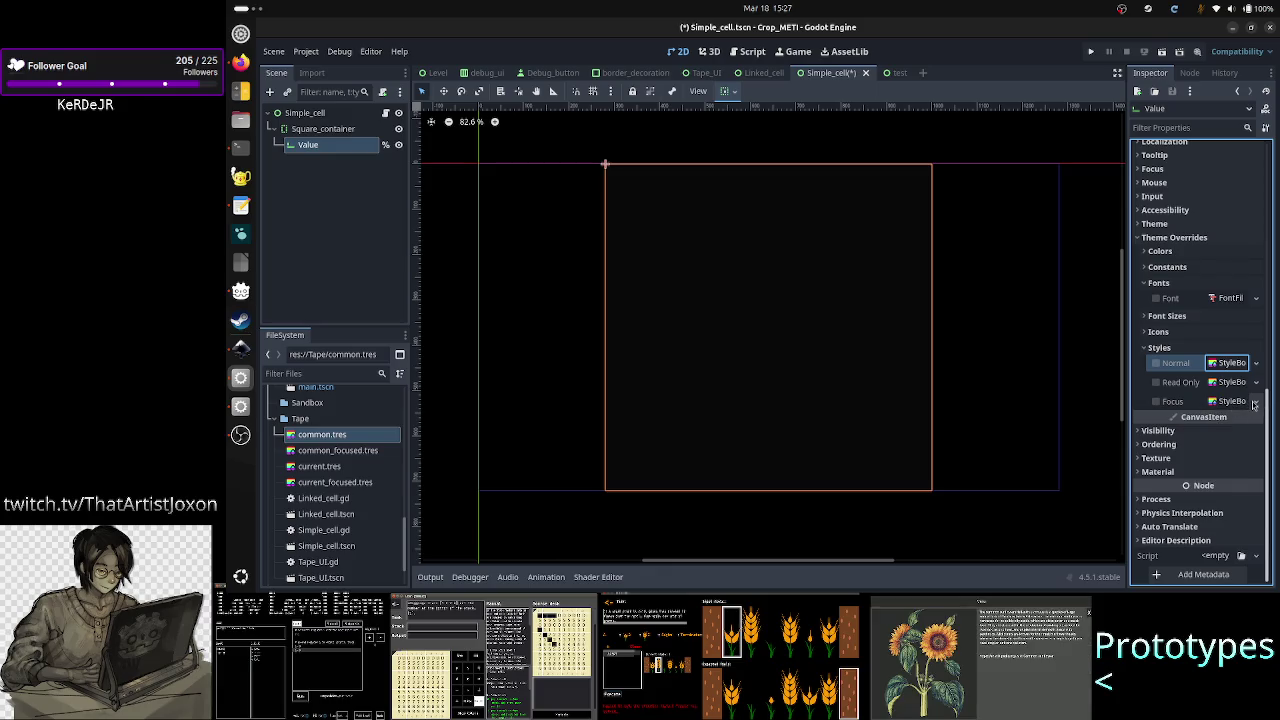
left_click(1255, 402)
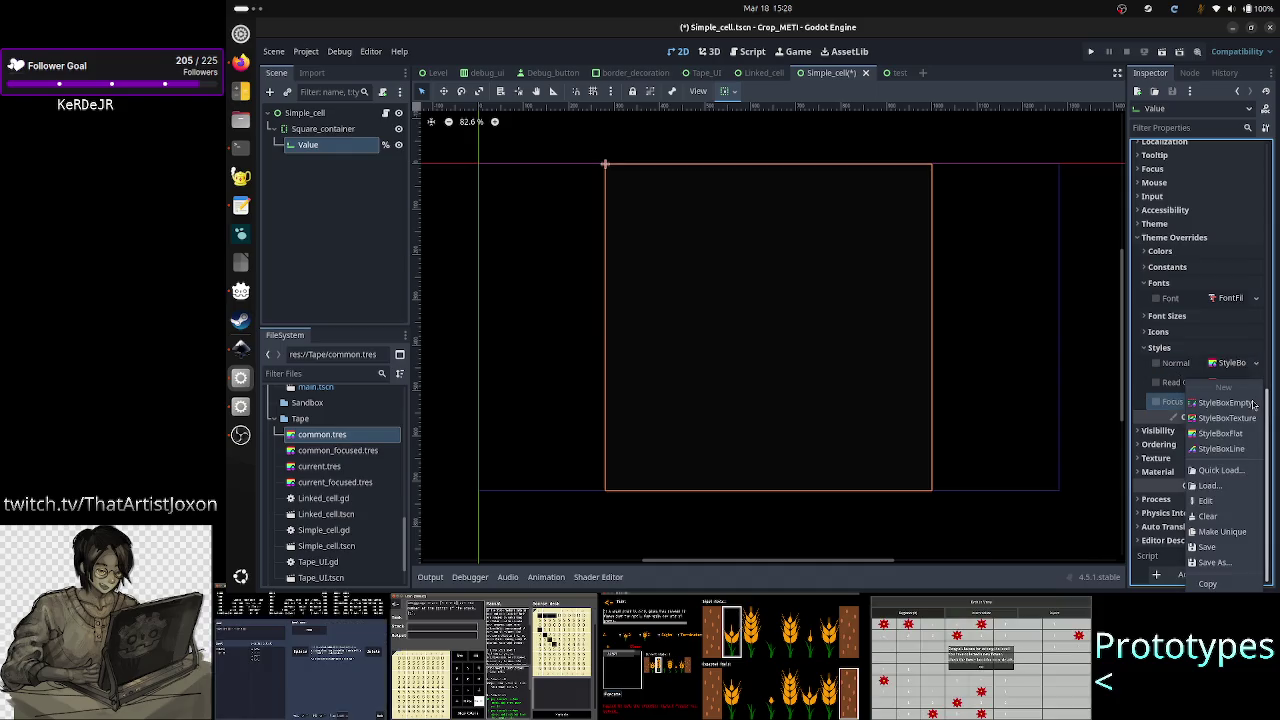
left_click(1245, 471)
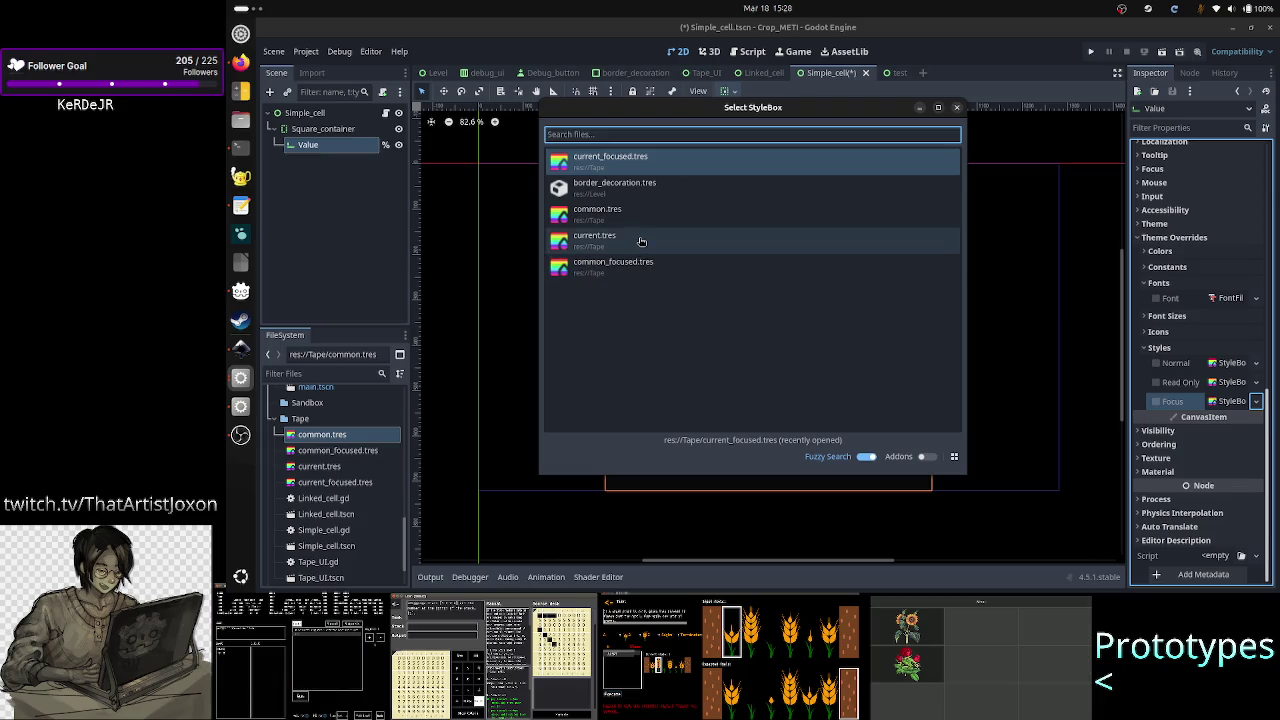
double_click(657, 159)
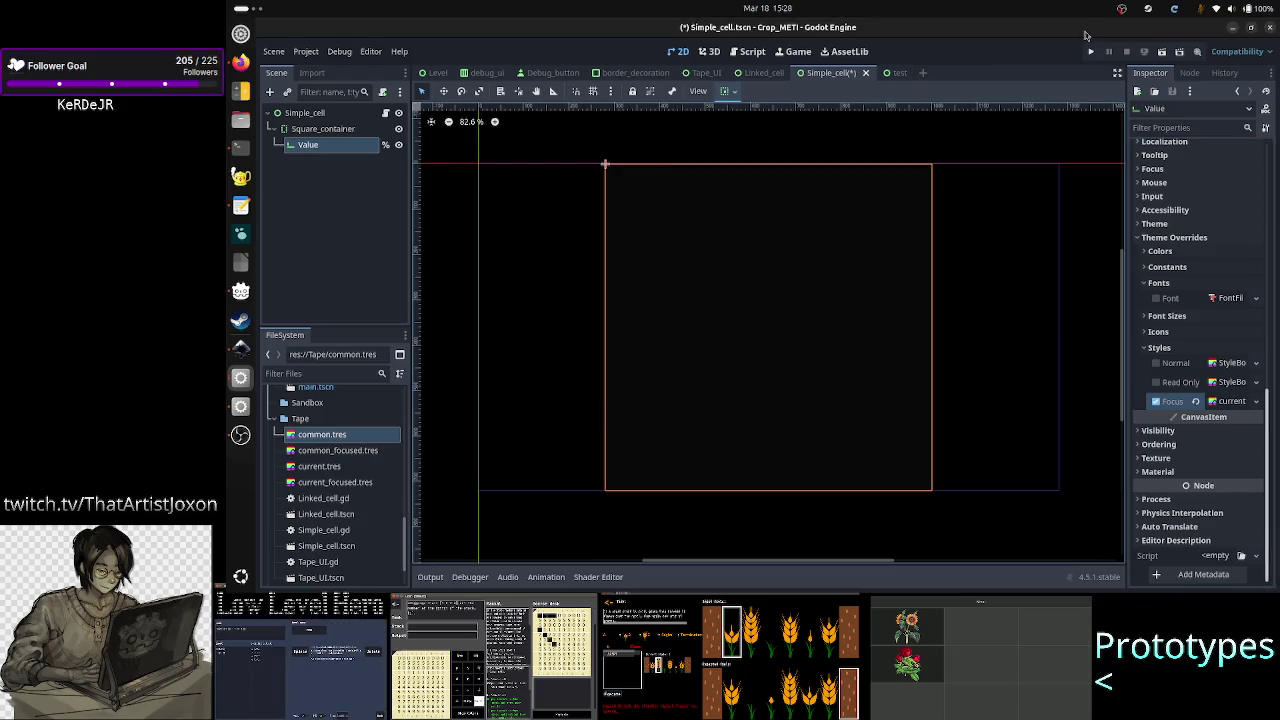
left_click(1161, 52)
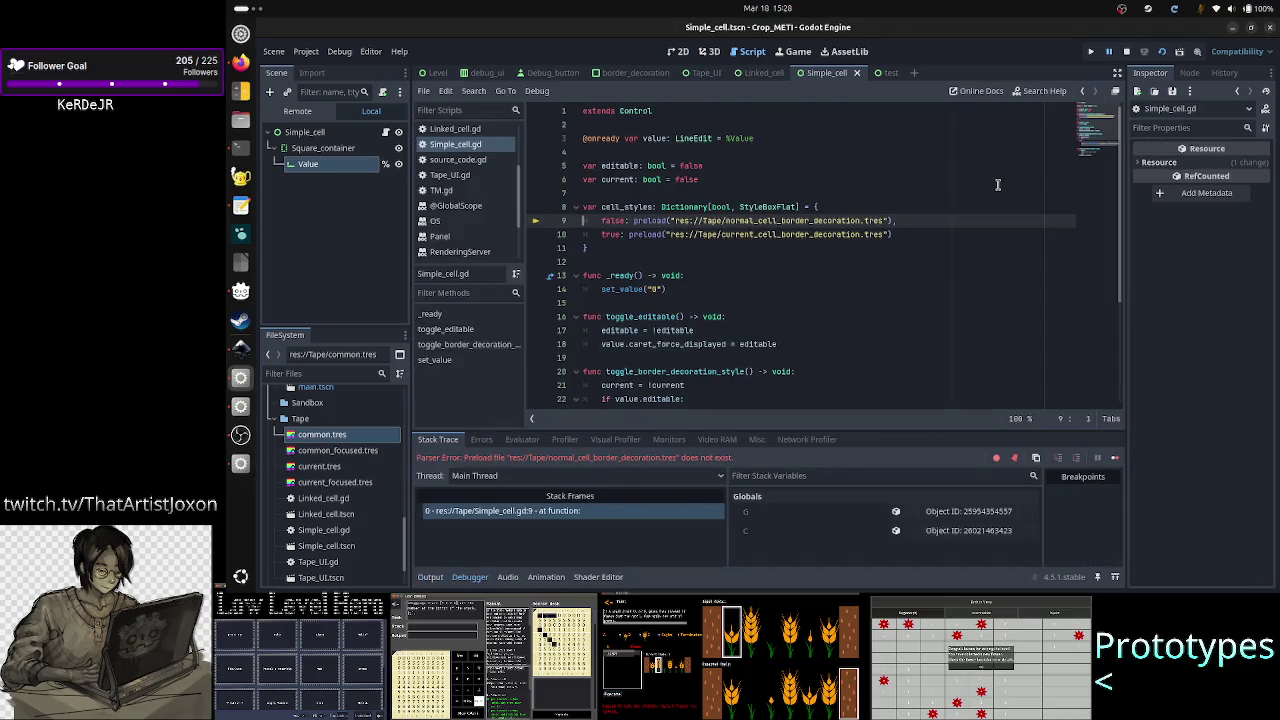
Step: Comment out the cell_styles dictionary block in Simple_cell.gd
left_click(916, 234)
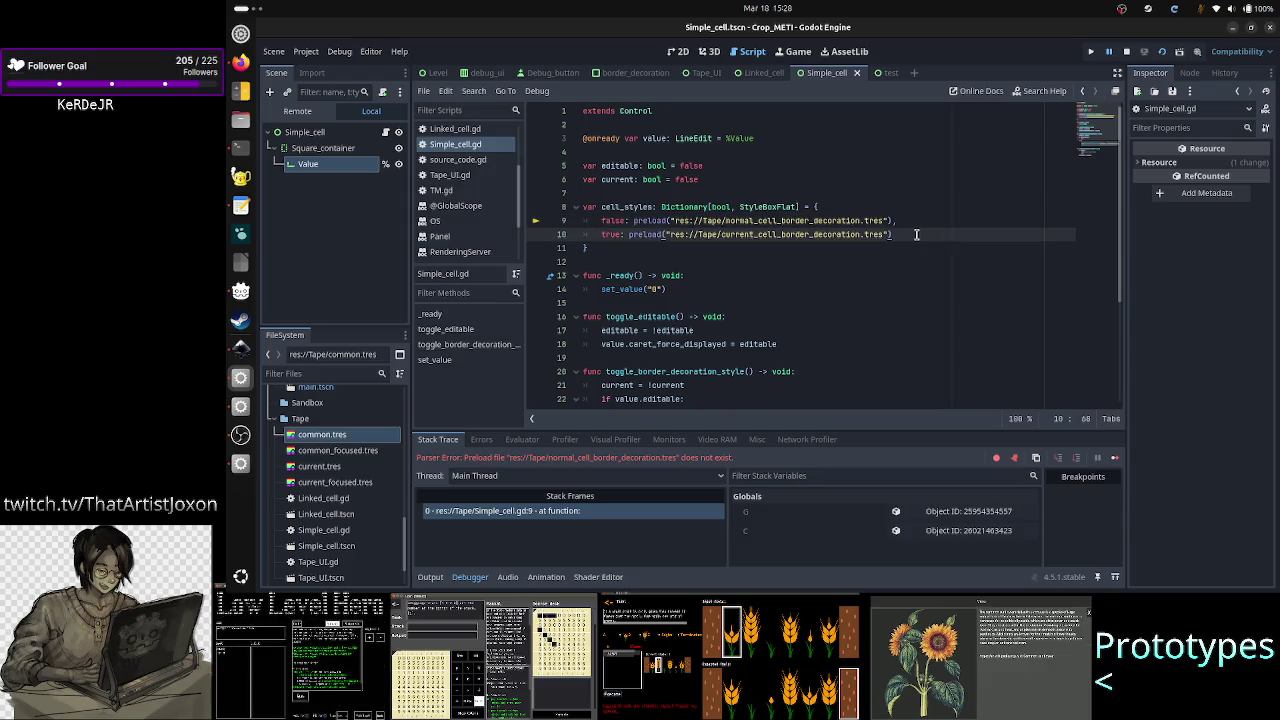
key("Up")
key("Up")
key("Home")
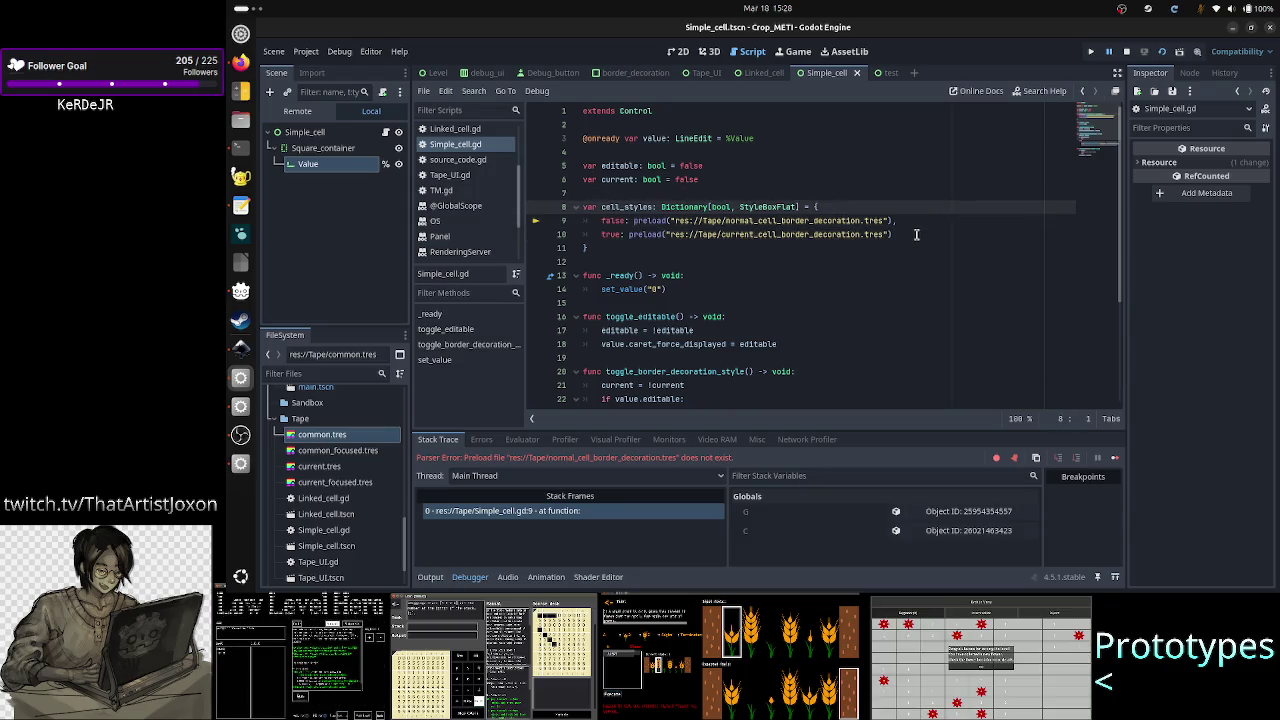
key("shift+Down")
key("shift+Down")
key("shift+Down")
key("shift+End")
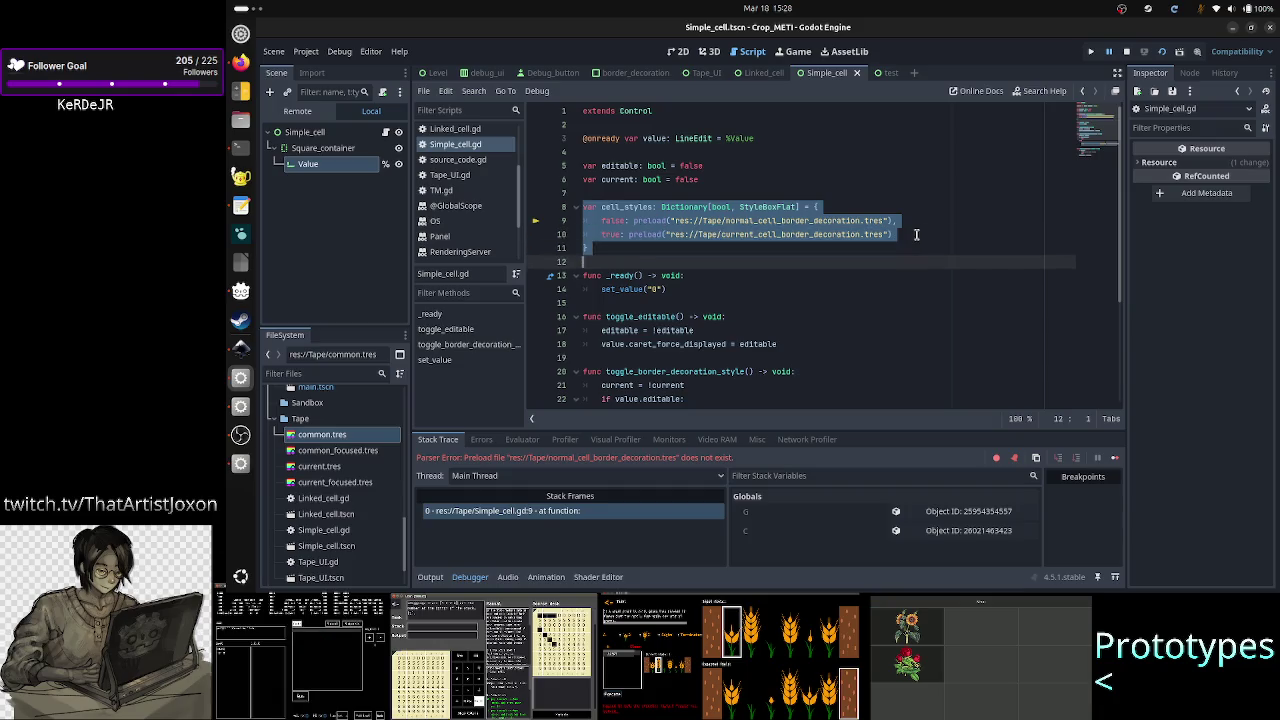
key("ctrl+k")
key("Down")
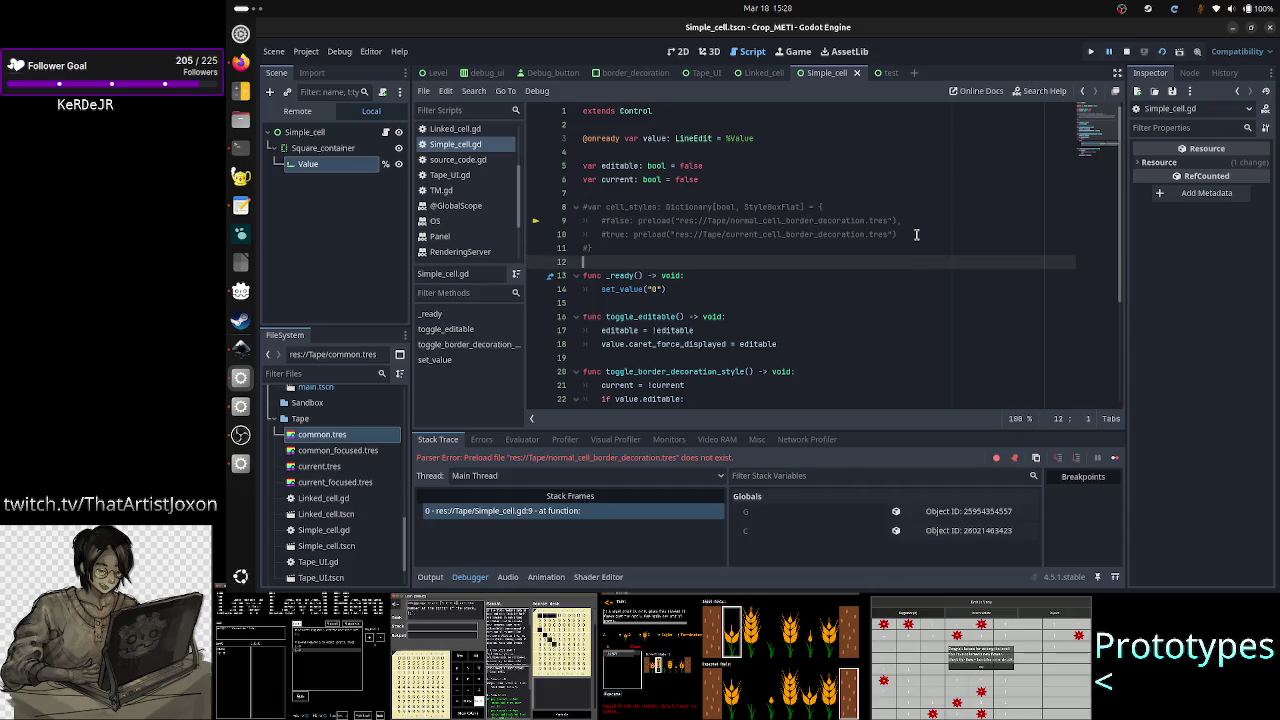
Step: Comment out the read_only stylebox override line, add pass under else, and save the script
key("Down")
key("Down")
key("Down")
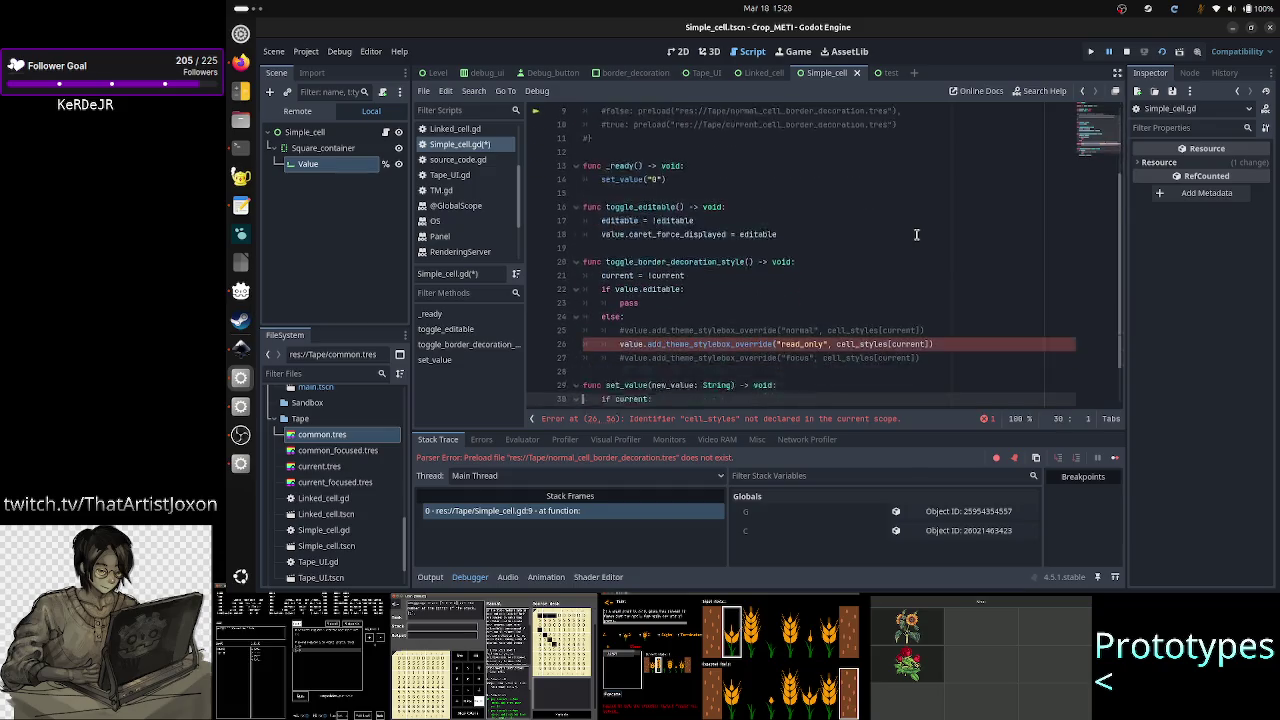
key("Up")
key("Up")
key("Up")
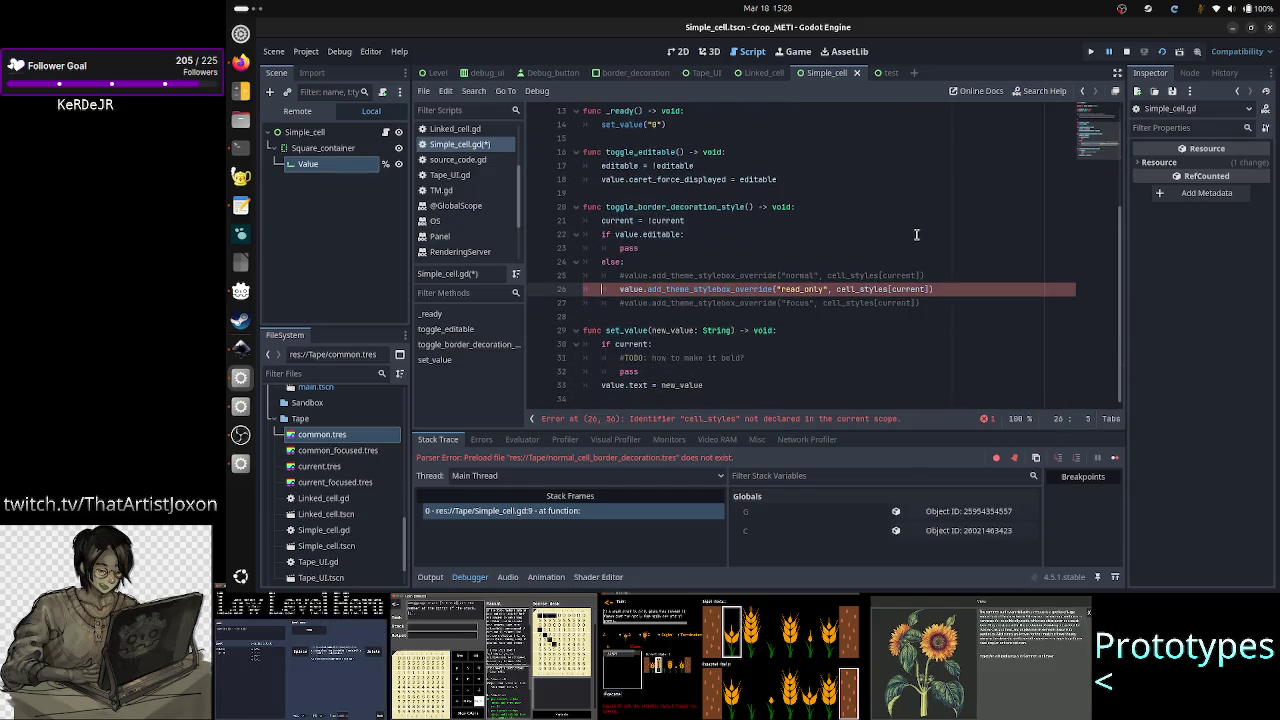
key("ctrl+k")
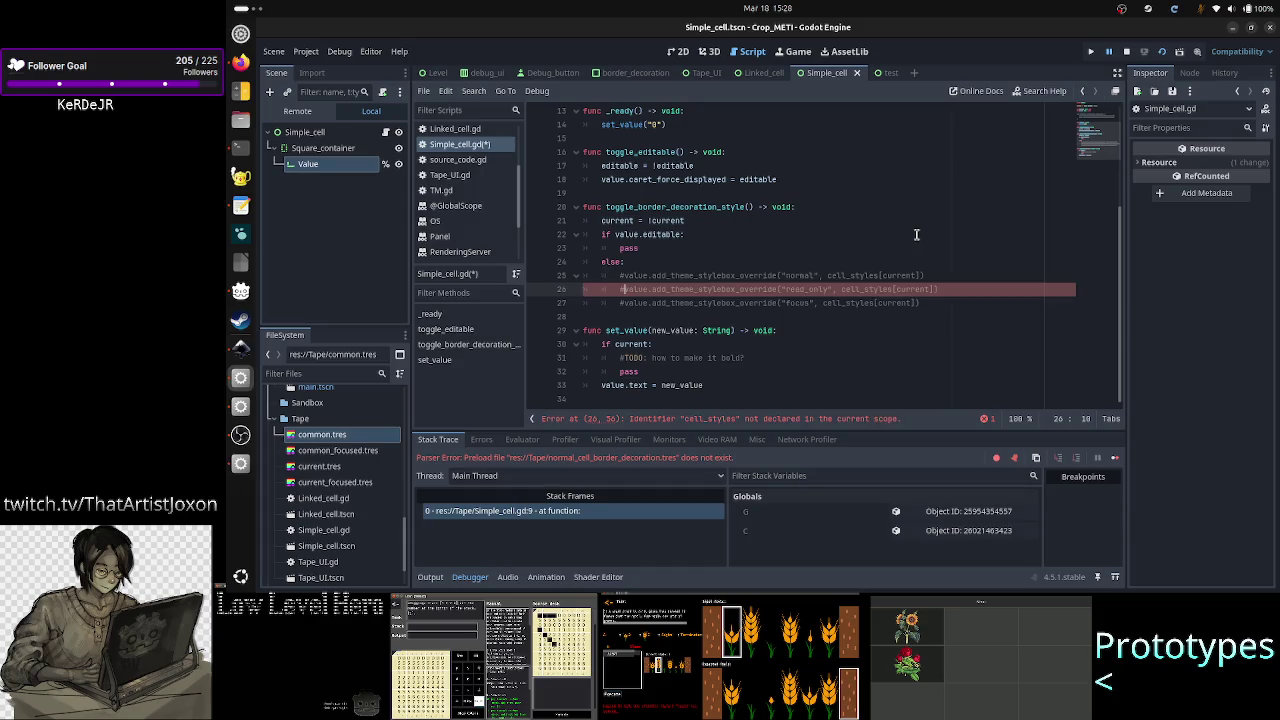
key("Down")
key("End")
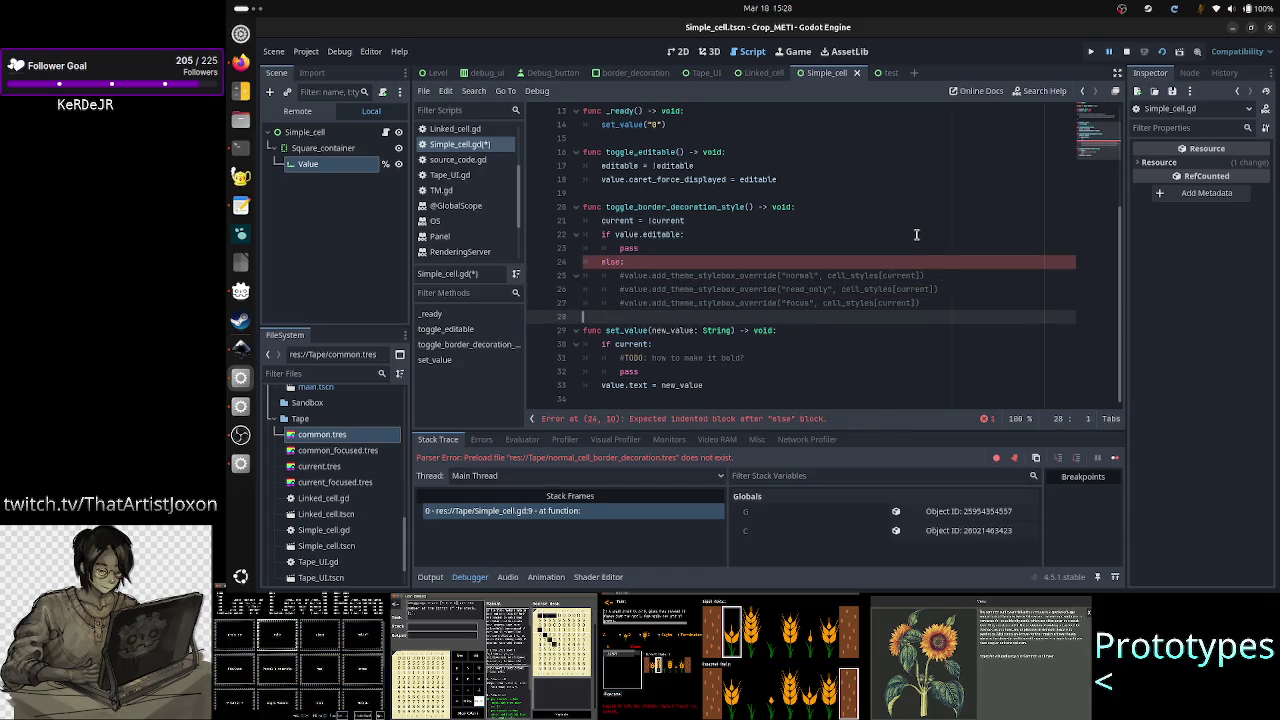
key("Return")
type("pass")
key("Down")
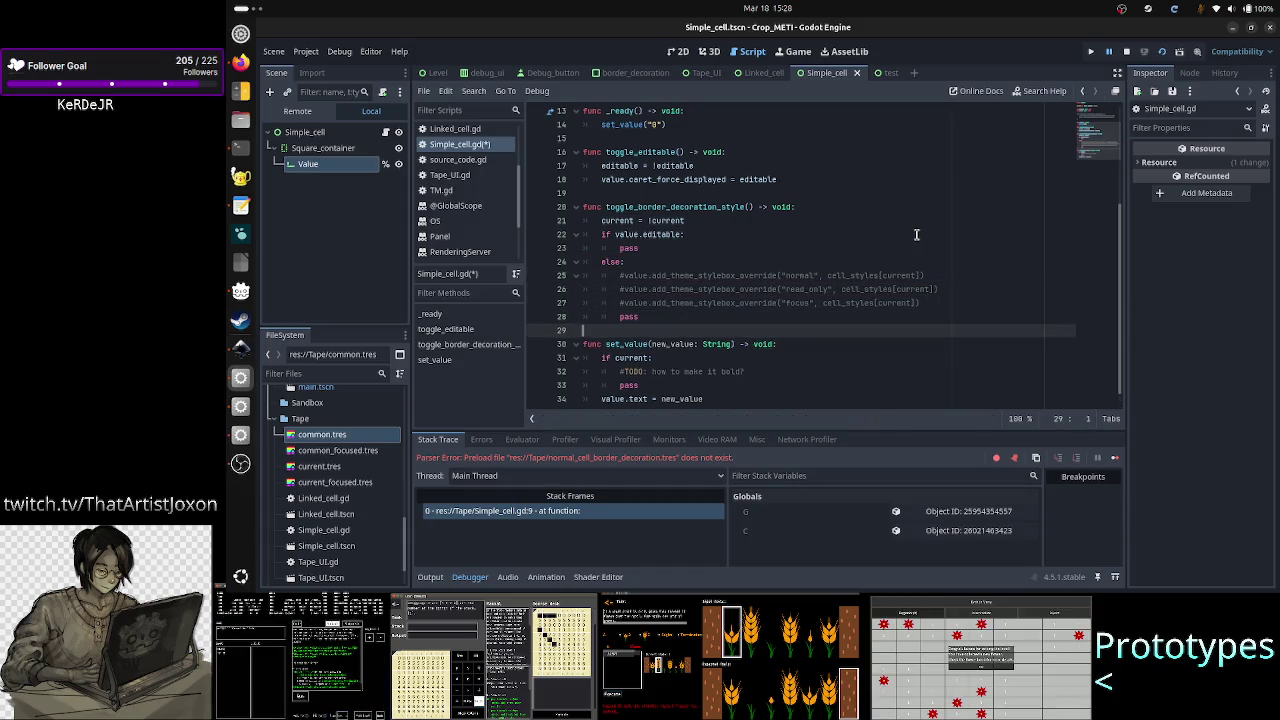
key("ctrl+s")
left_click(1162, 60)
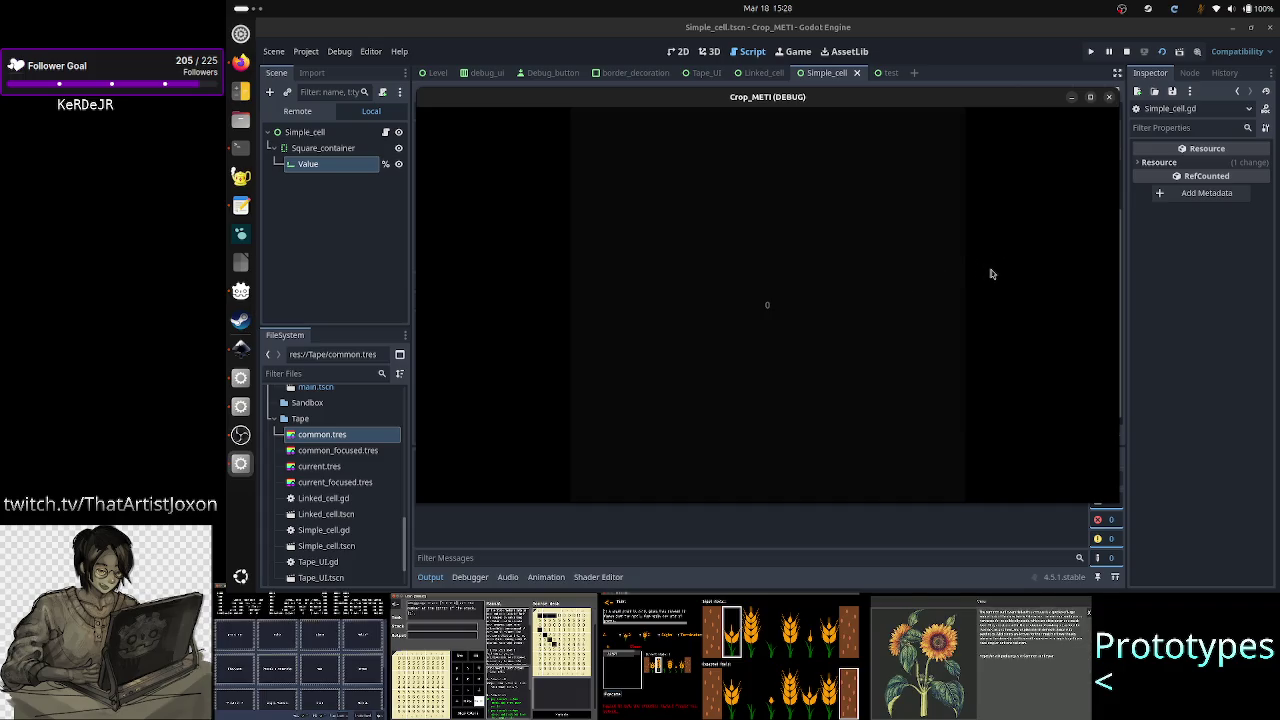
Step: Click the cell in the running Crop_METI debug window to give it focus
left_click(860, 249)
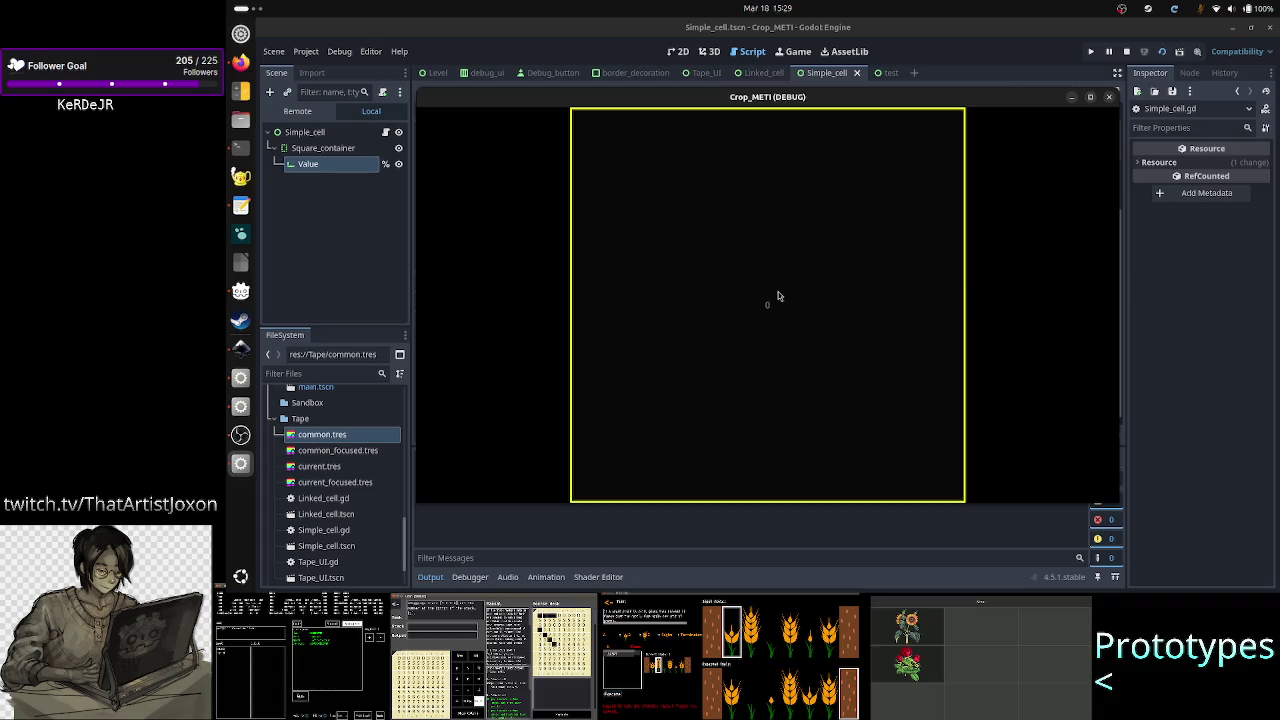
left_click(240, 207)
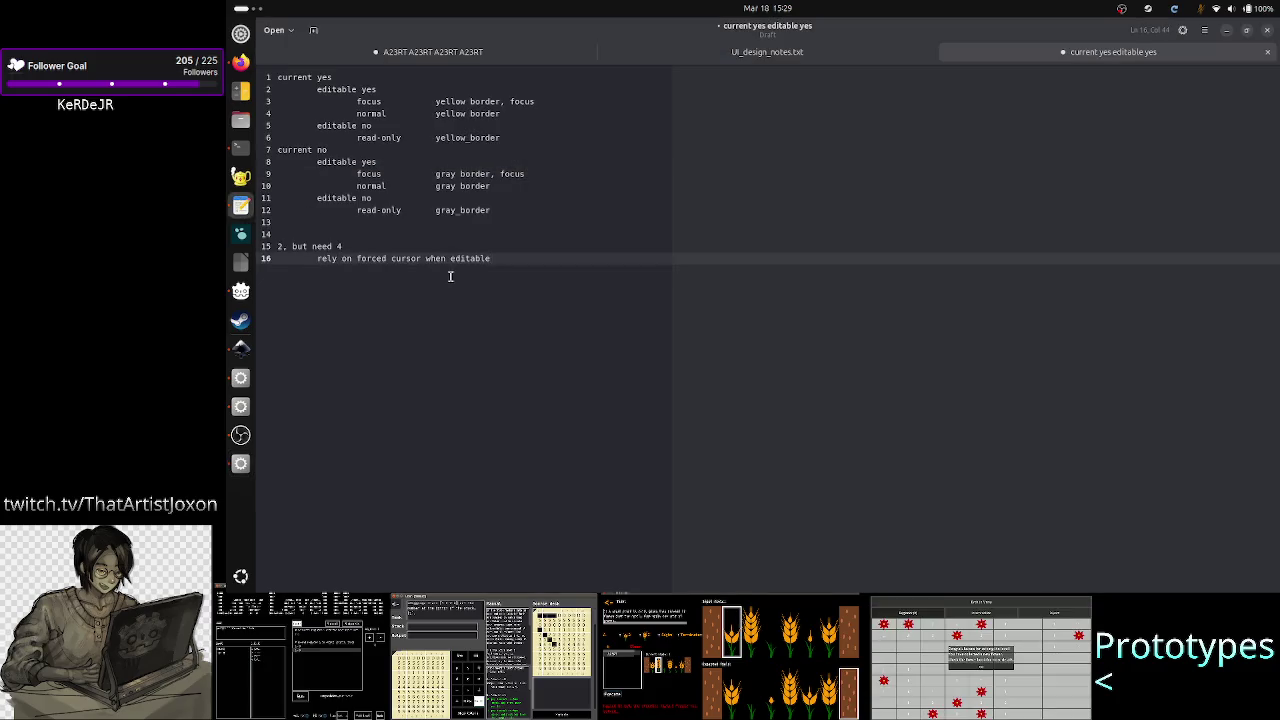
Step: Note that when the cell is not editable, the focus style is still in effect, then minimize the editor
key("Return")
key("Return")
key("Return")
type("unfortunately")
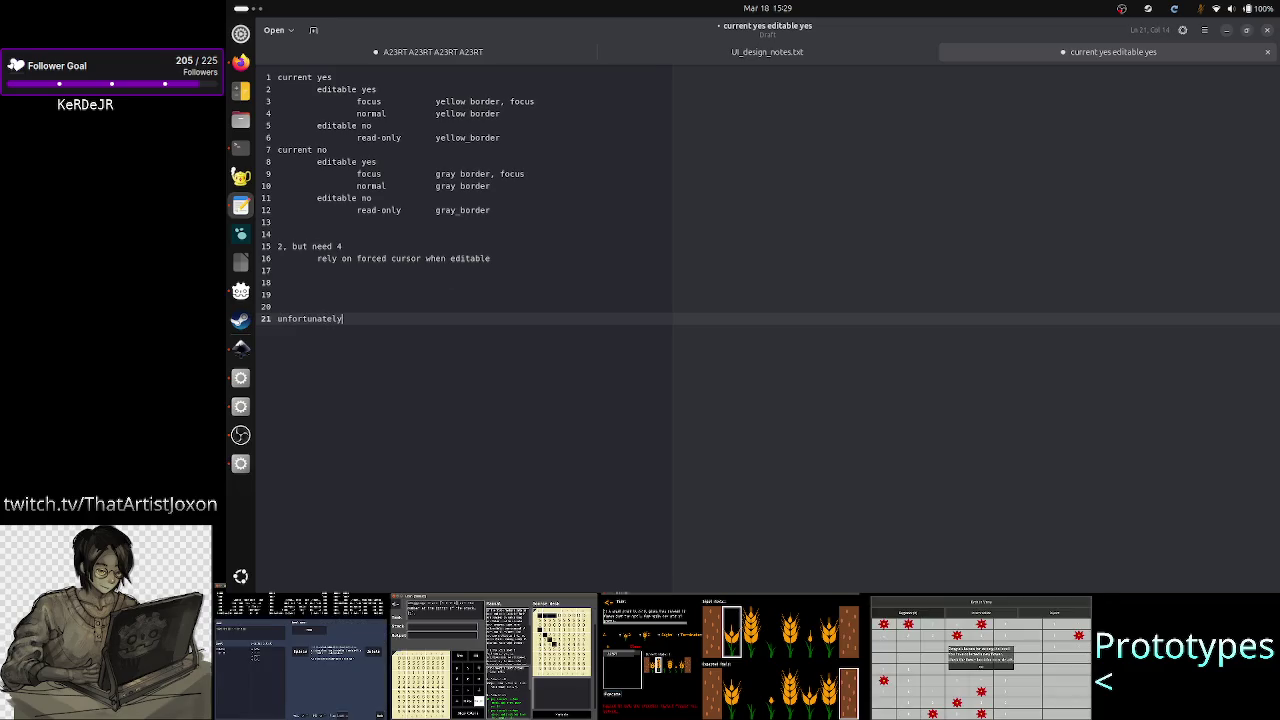
type(":")
key("BackSpace")
key("BackSpace")
type("w")
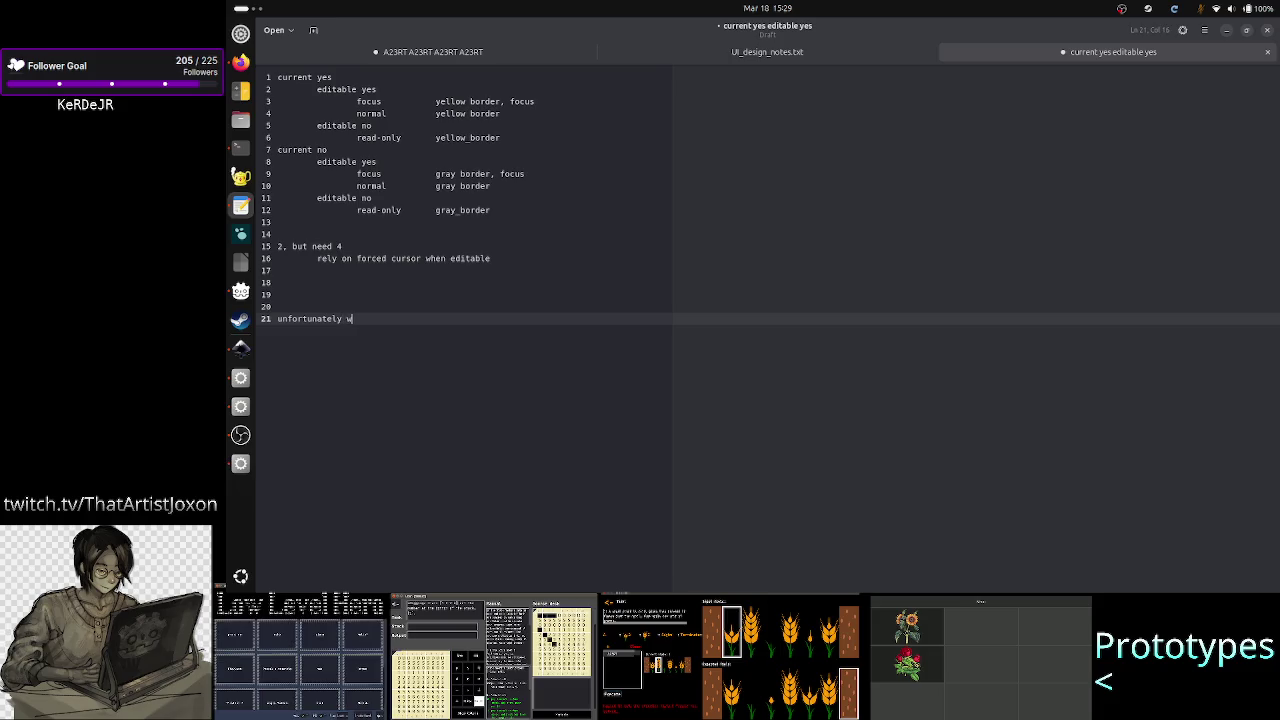
type("hen cell is")
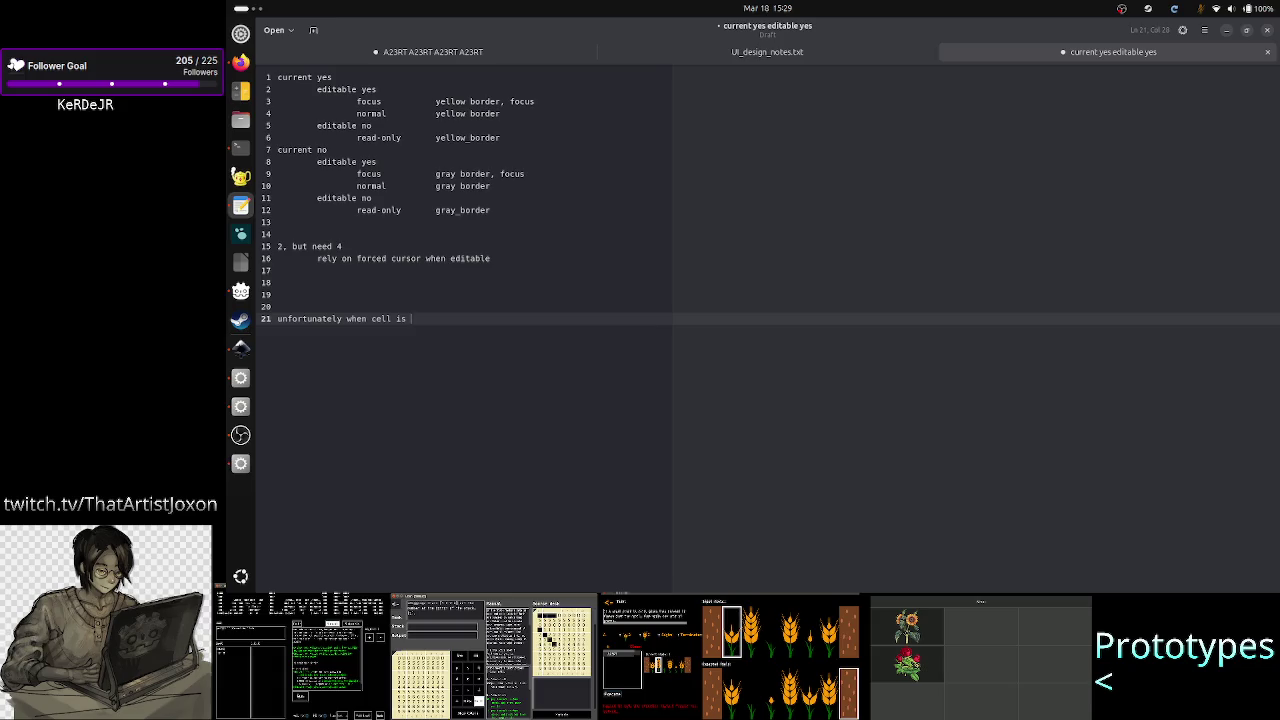
type(" not ")
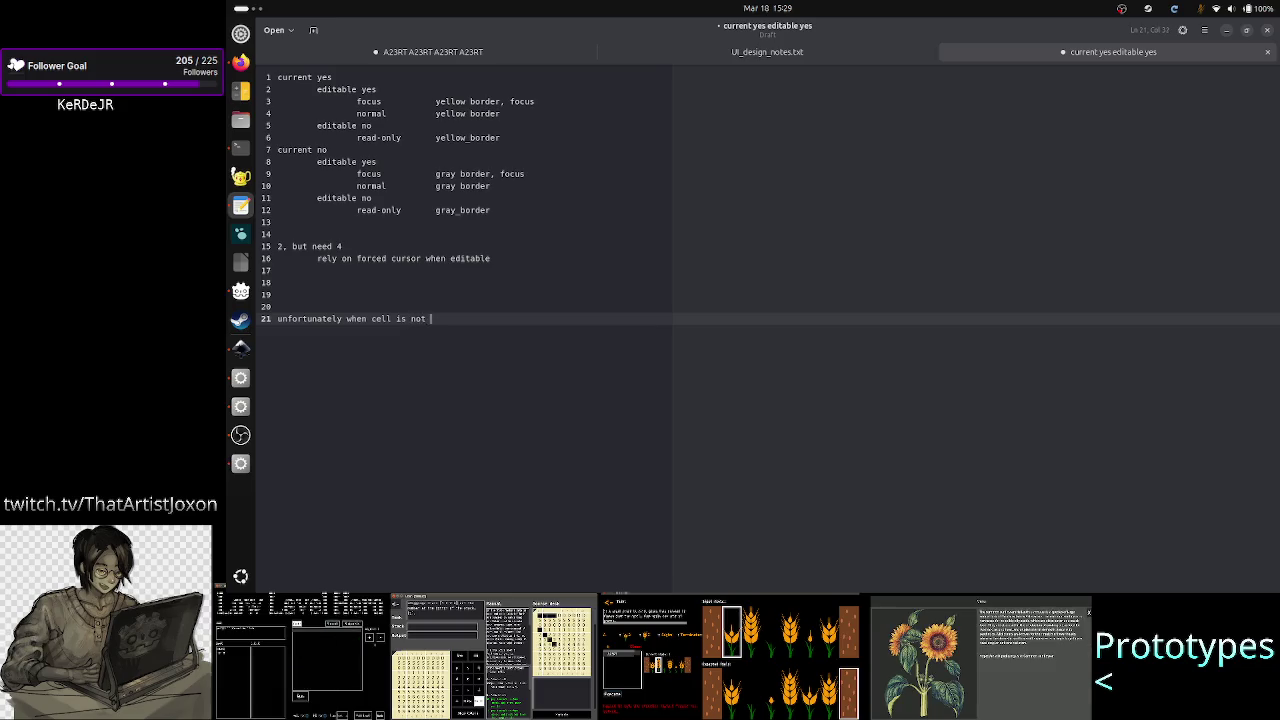
type("editable, focus style ")
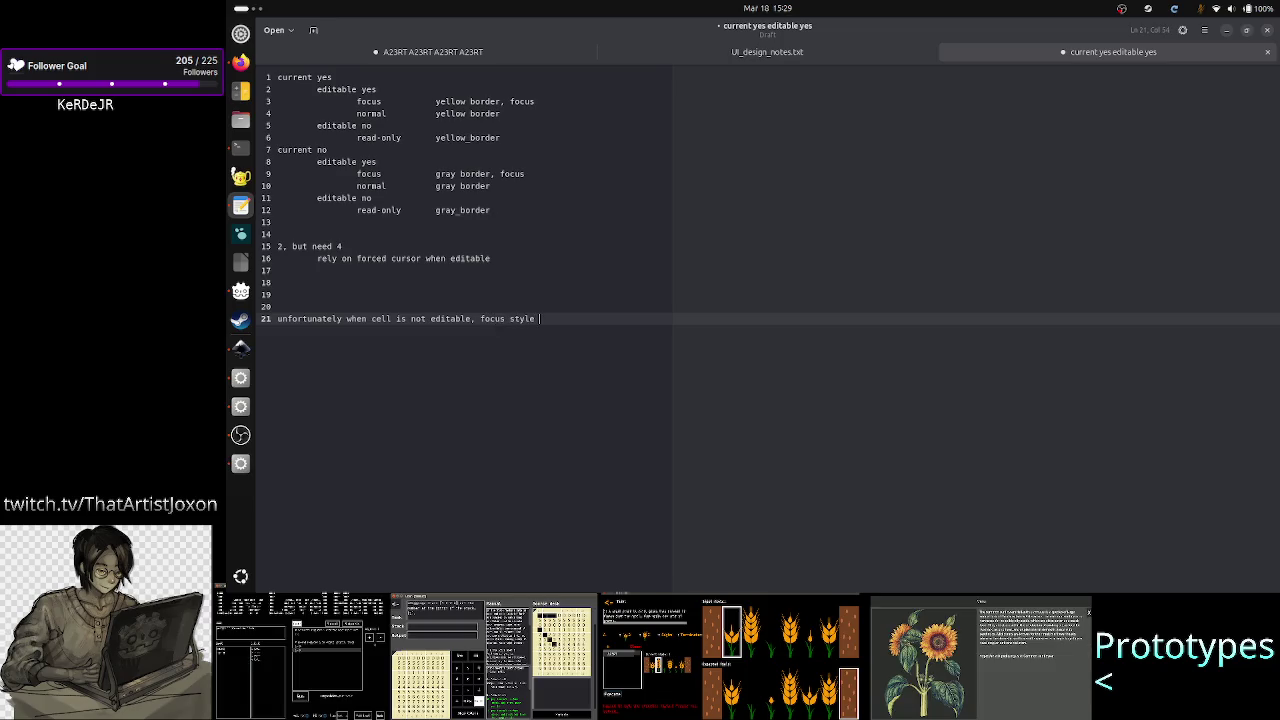
type("is still i")
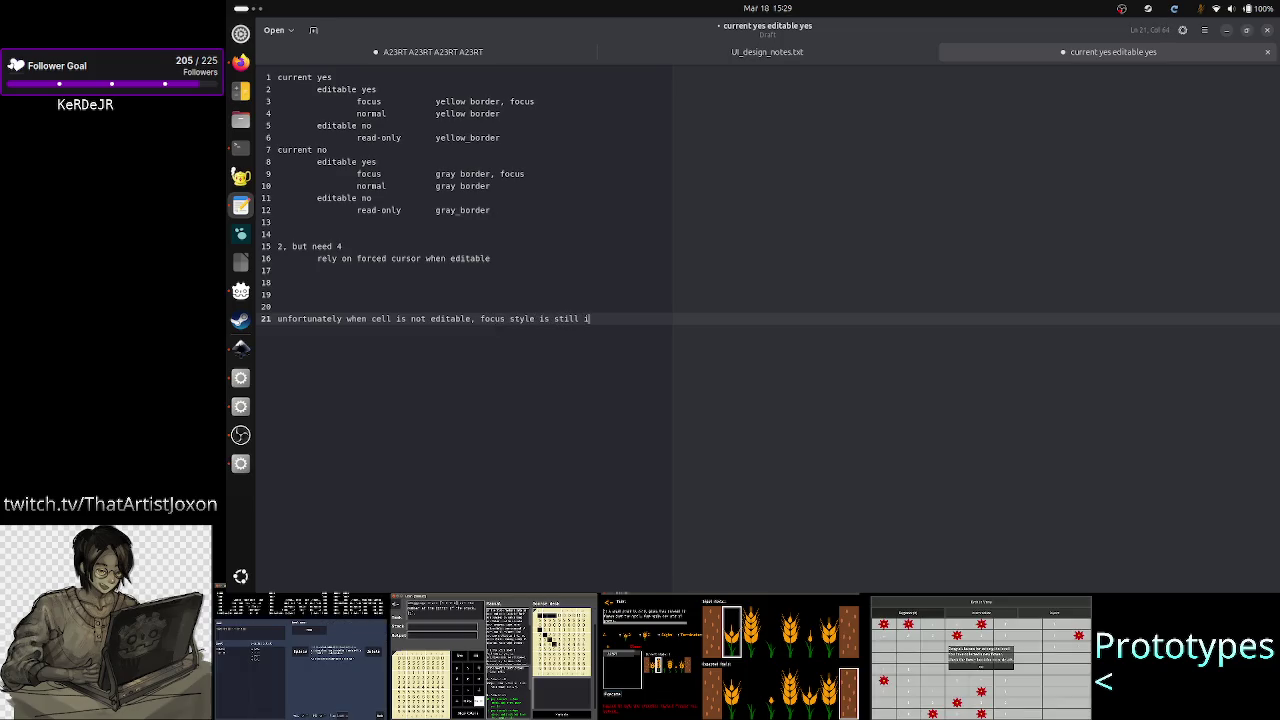
type("n effect!")
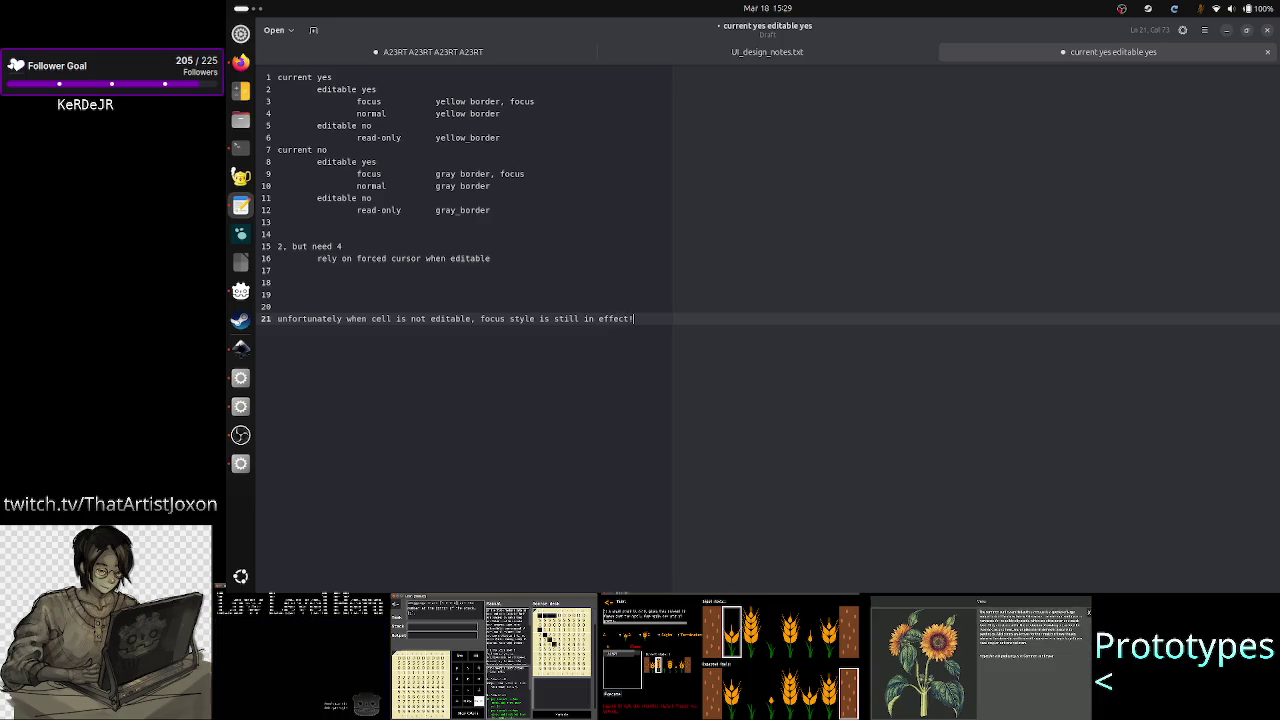
left_click(1228, 33)
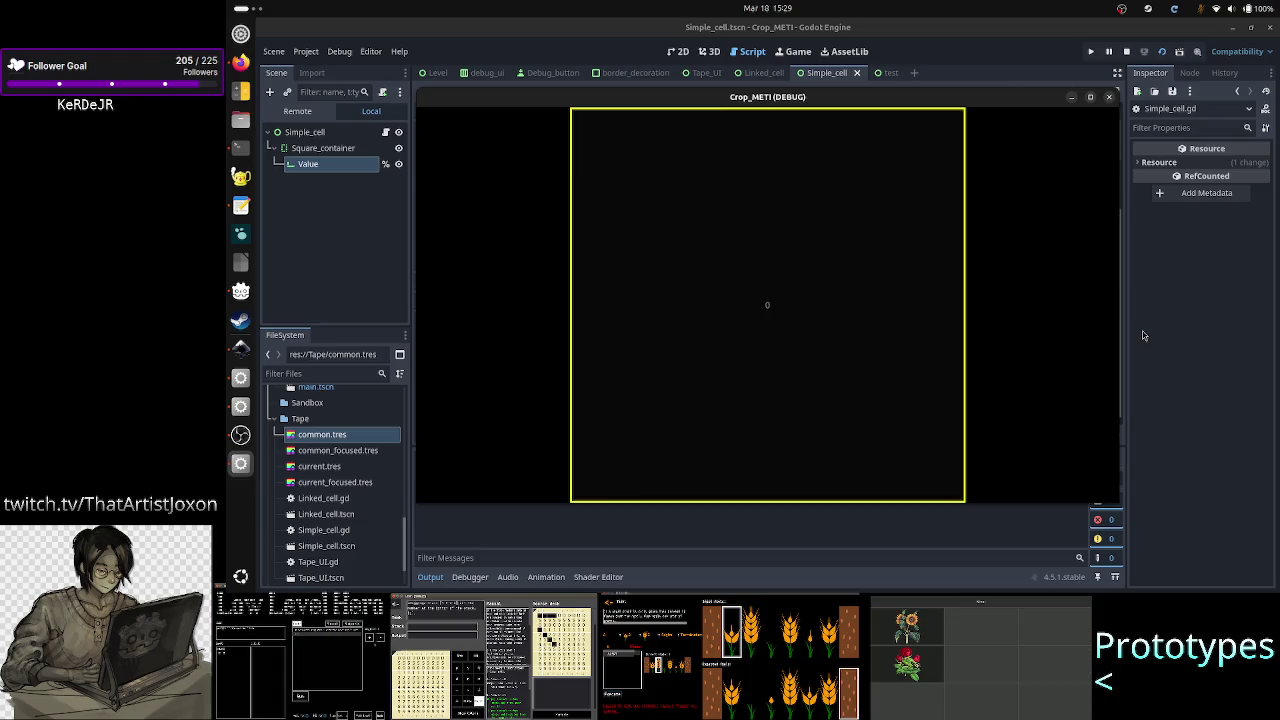
Step: Stop the Crop_METI game and begin a new indented line 22 in the design notes
key("F8")
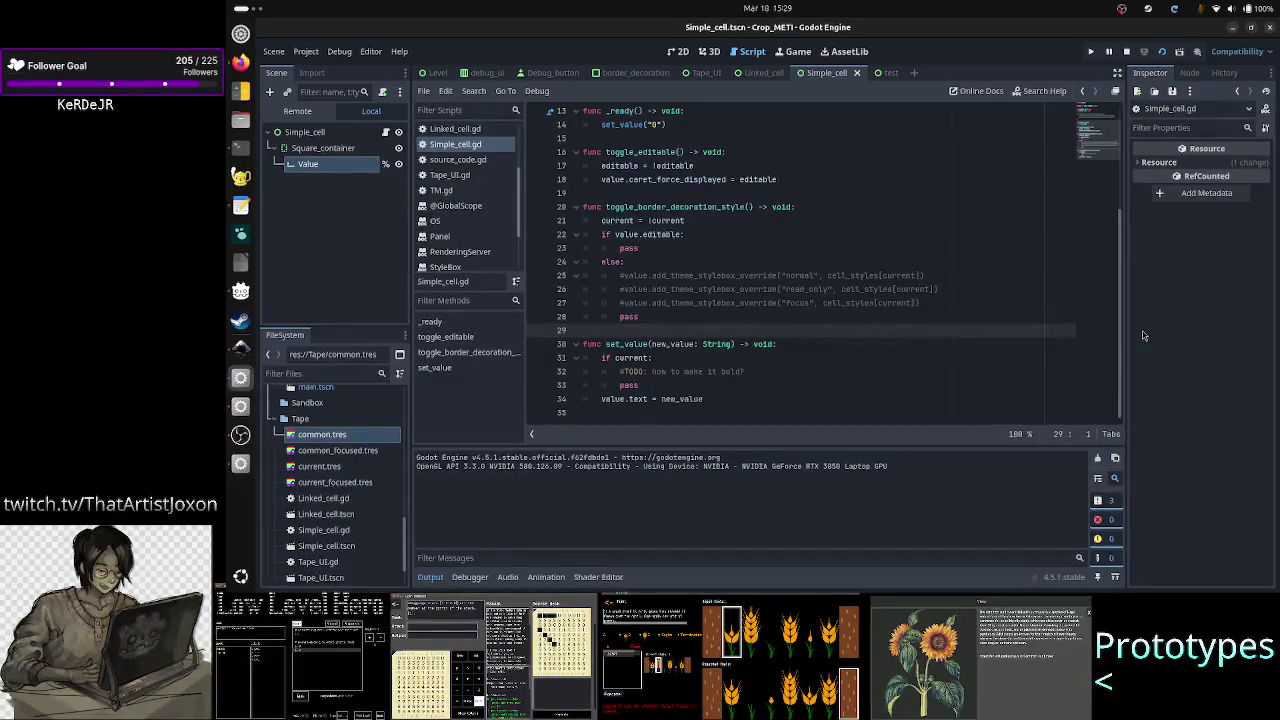
key("alt+Tab")
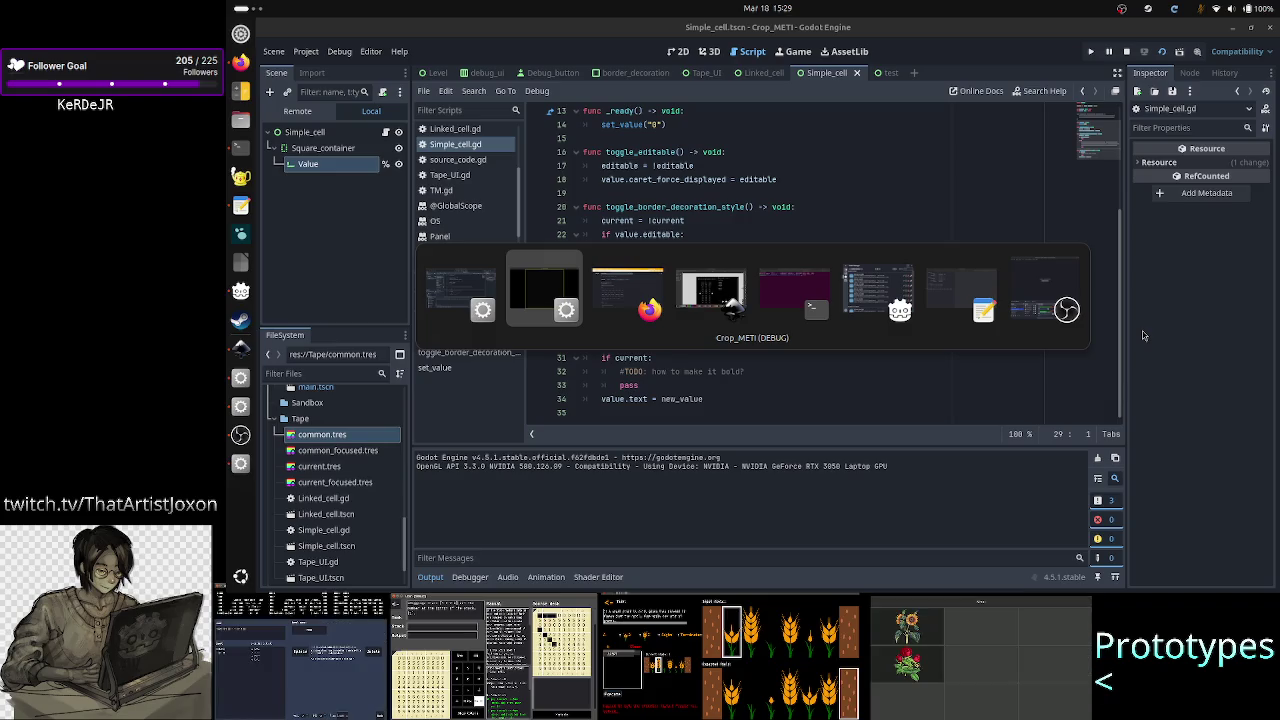
key("Tab")
key("Tab")
key("Tab")
key("Return")
key("Tab")
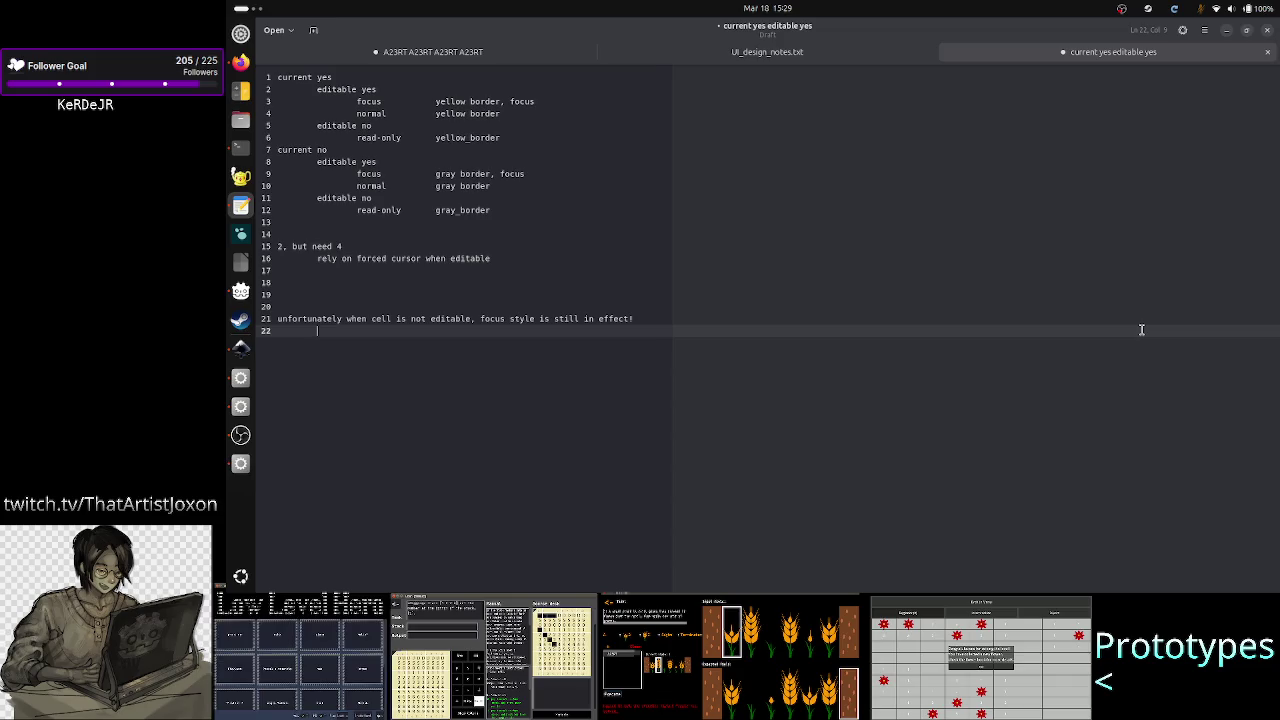
Step: Write 'put the common_unfocused style instead' on notes line 22, then return to Godot
type("put the")
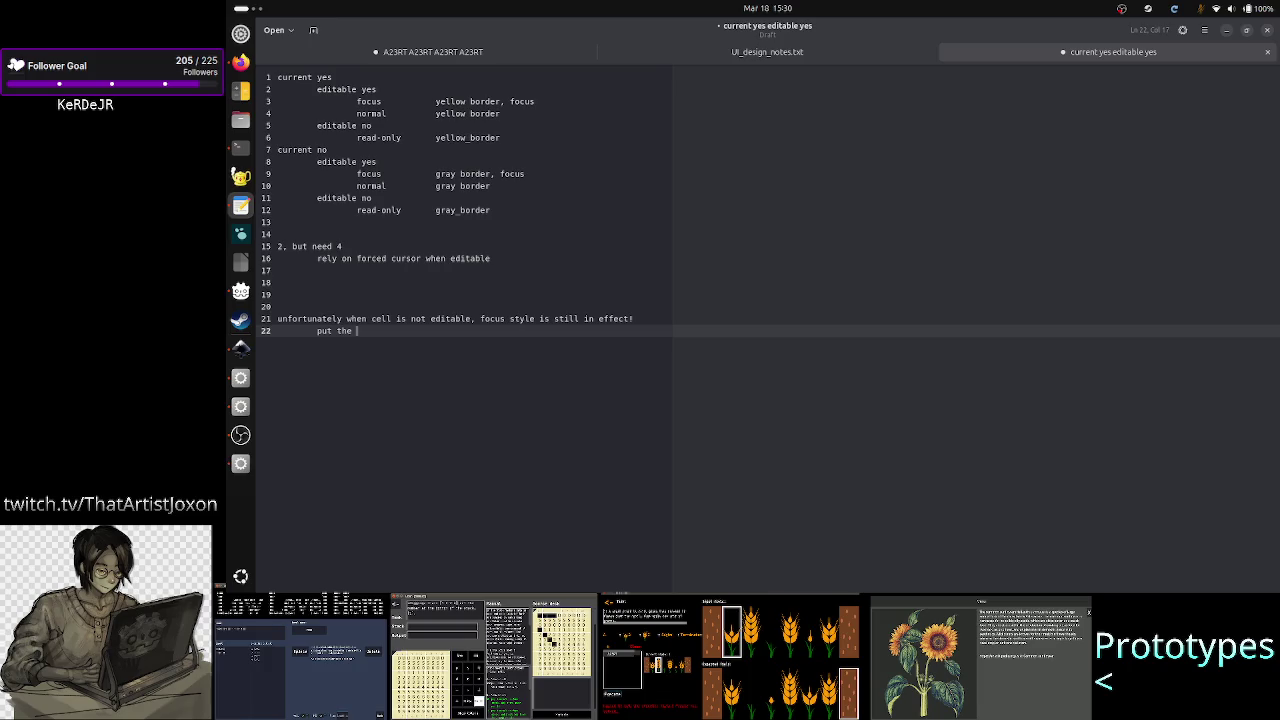
type("co")
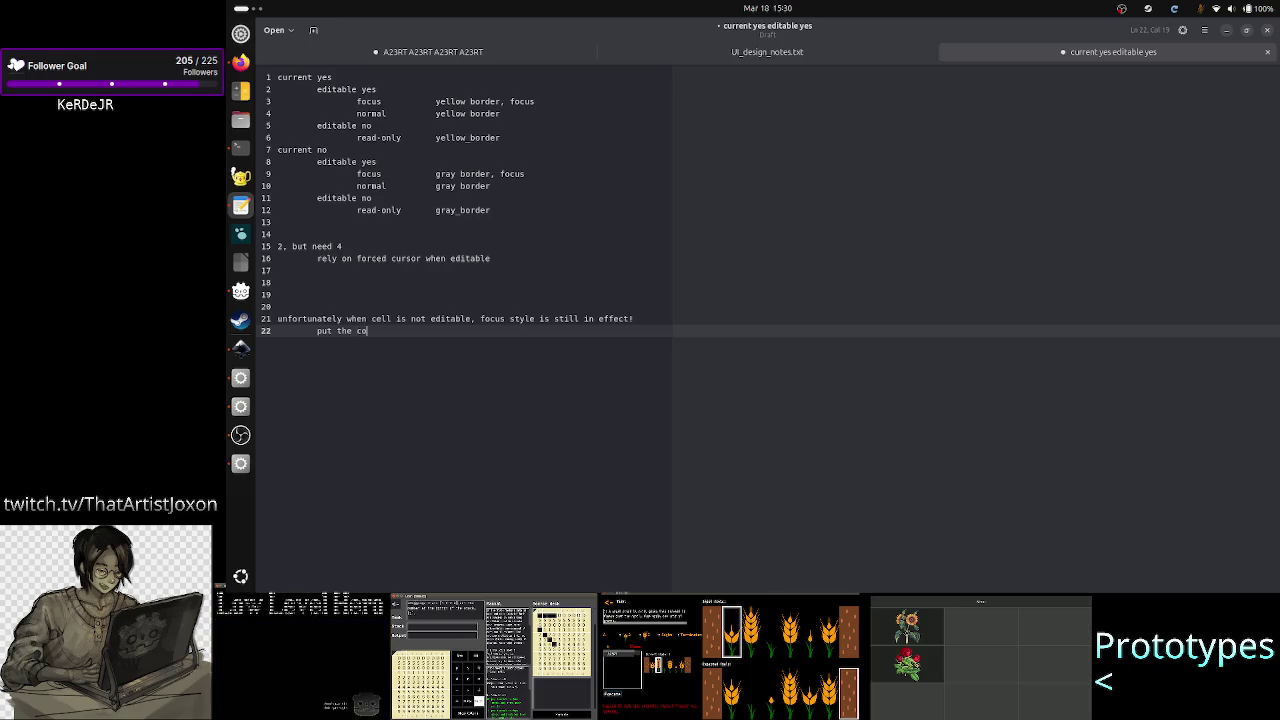
type("mmon_un")
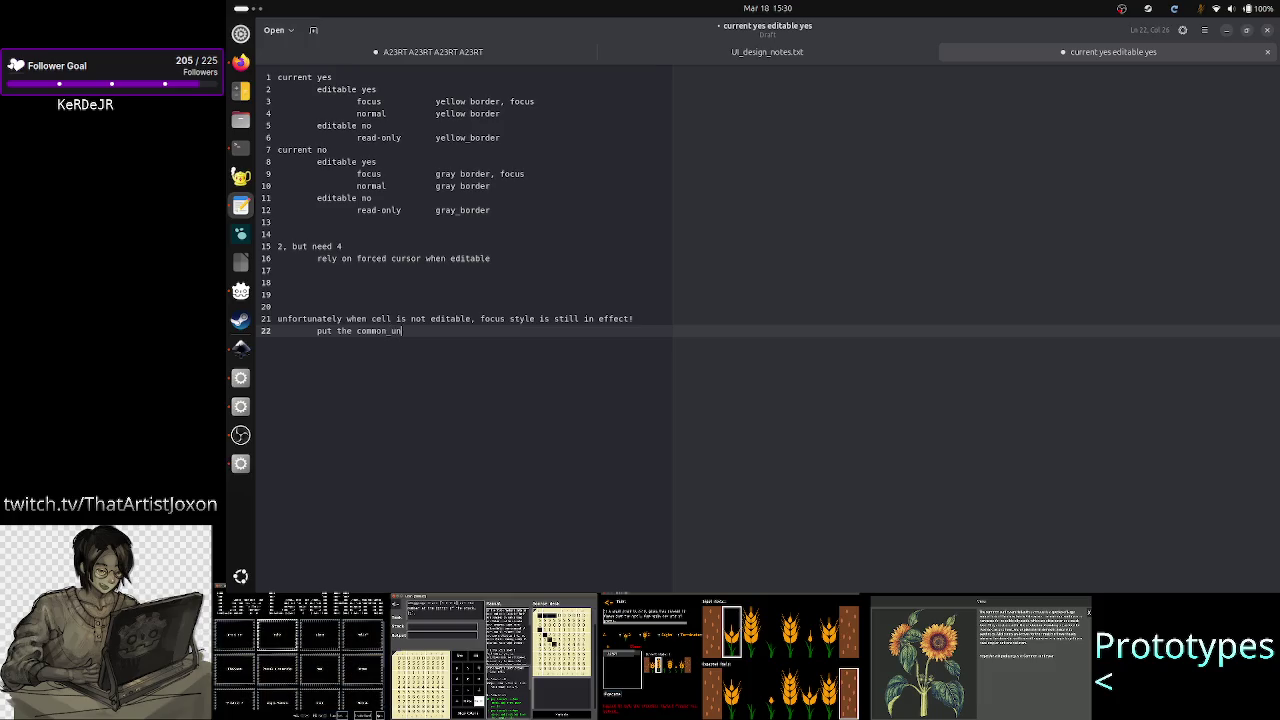
type("focused")
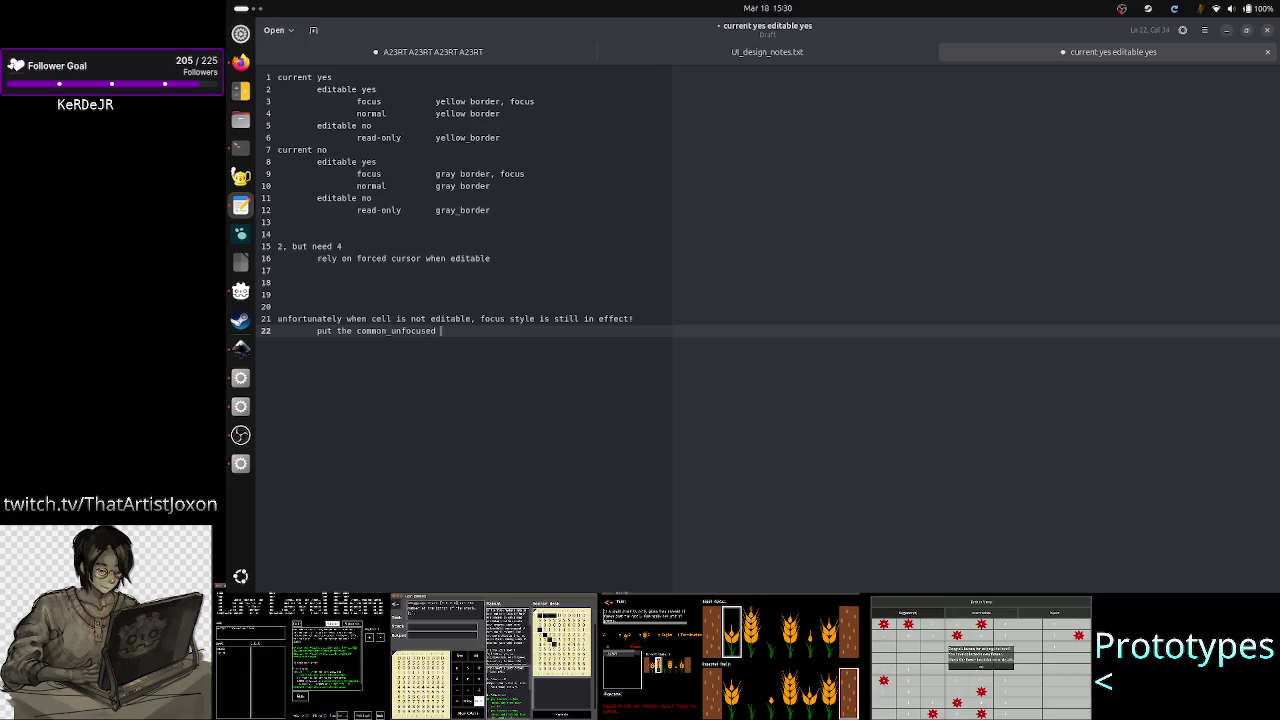
type(" style")
key("BackSpace")
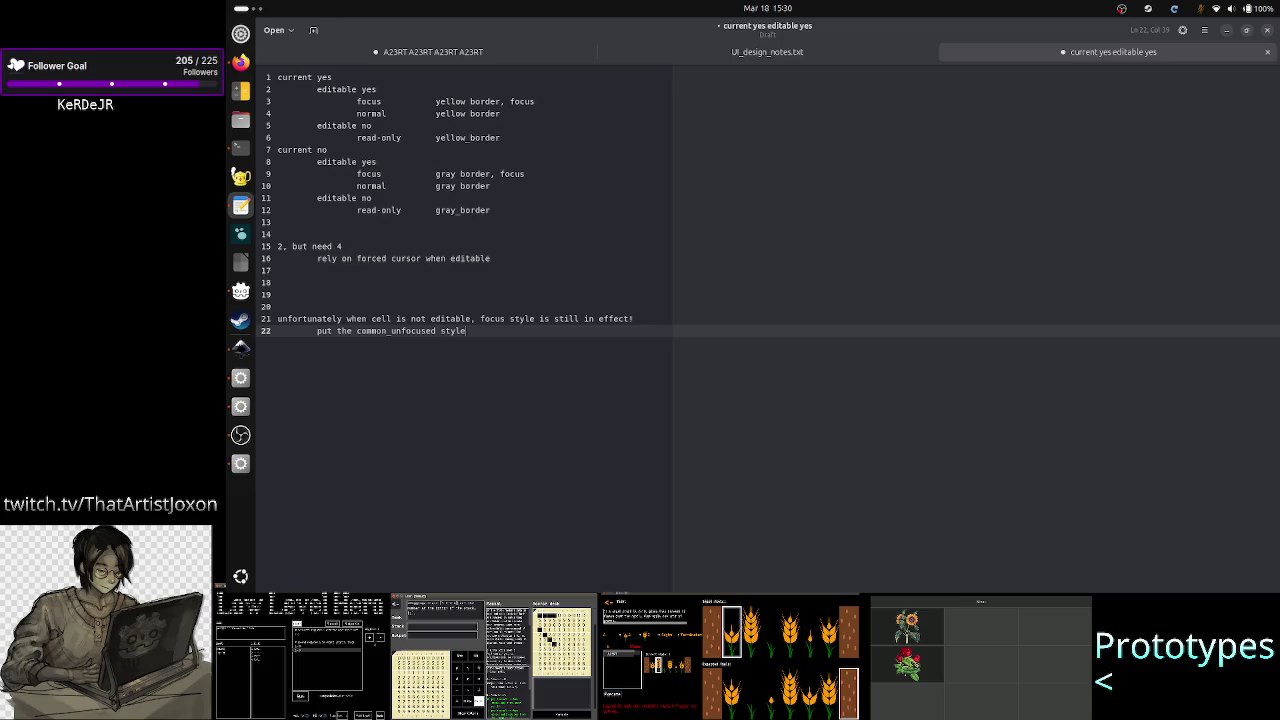
type("instea")
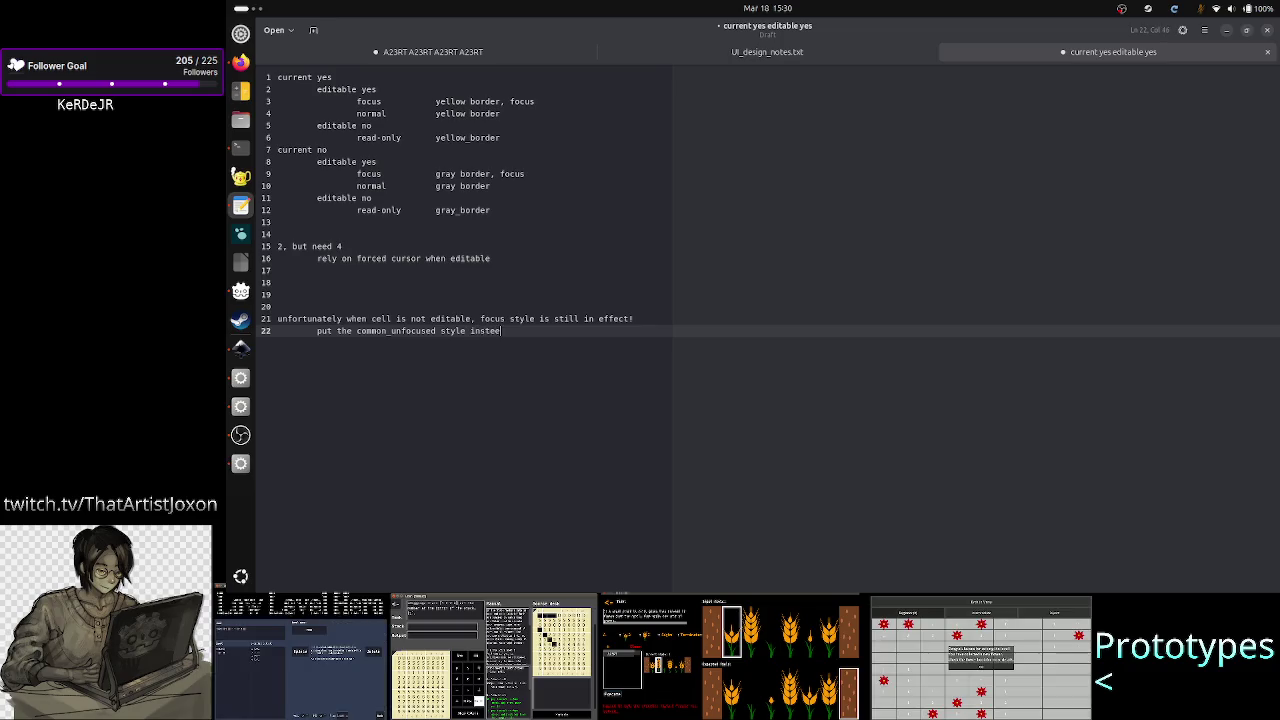
key("BackSpace")
key("BackSpace")
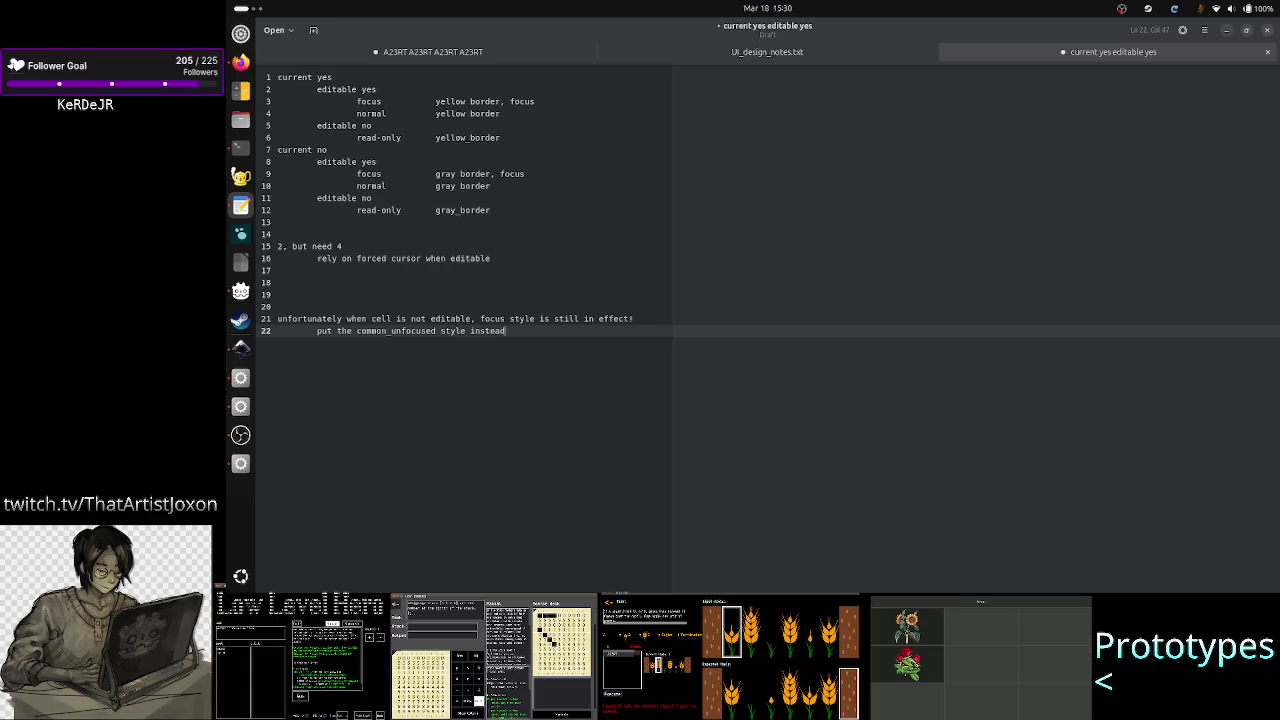
key("alt+Tab")
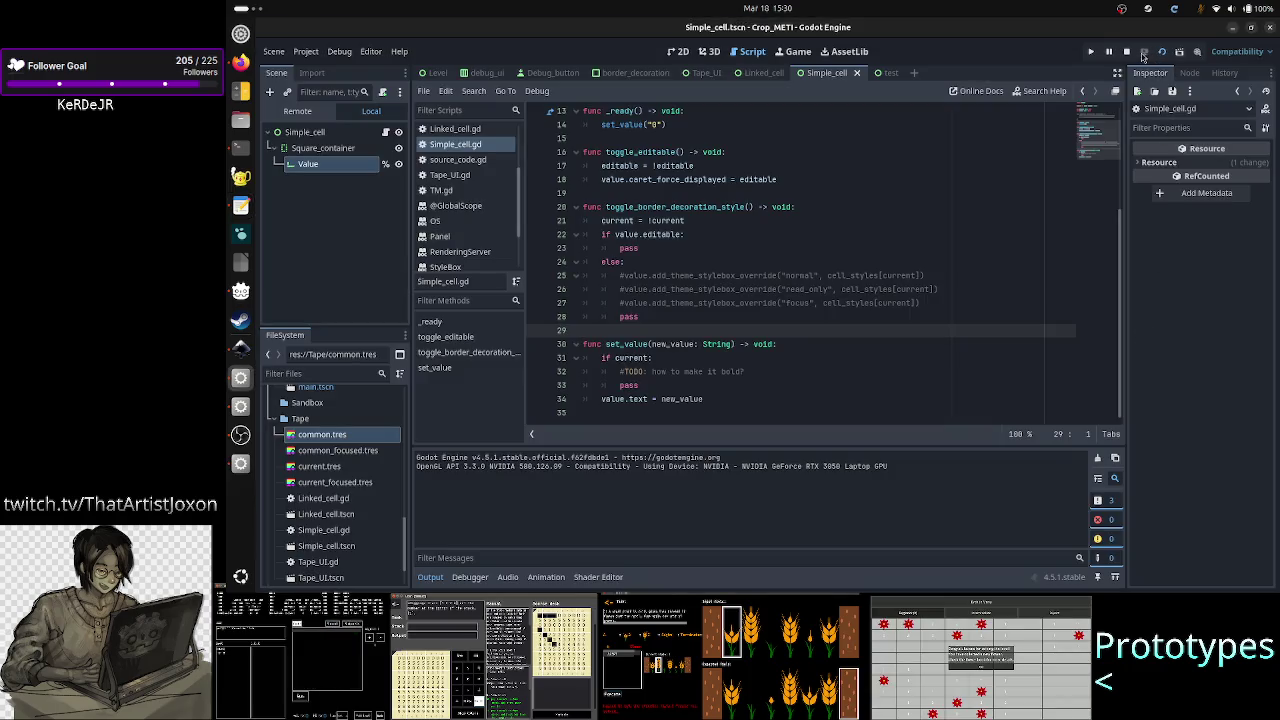
Step: Check the running Crop_METI game window, stop it, and select the Value node
key("alt+Tab")
key("alt+Tab")
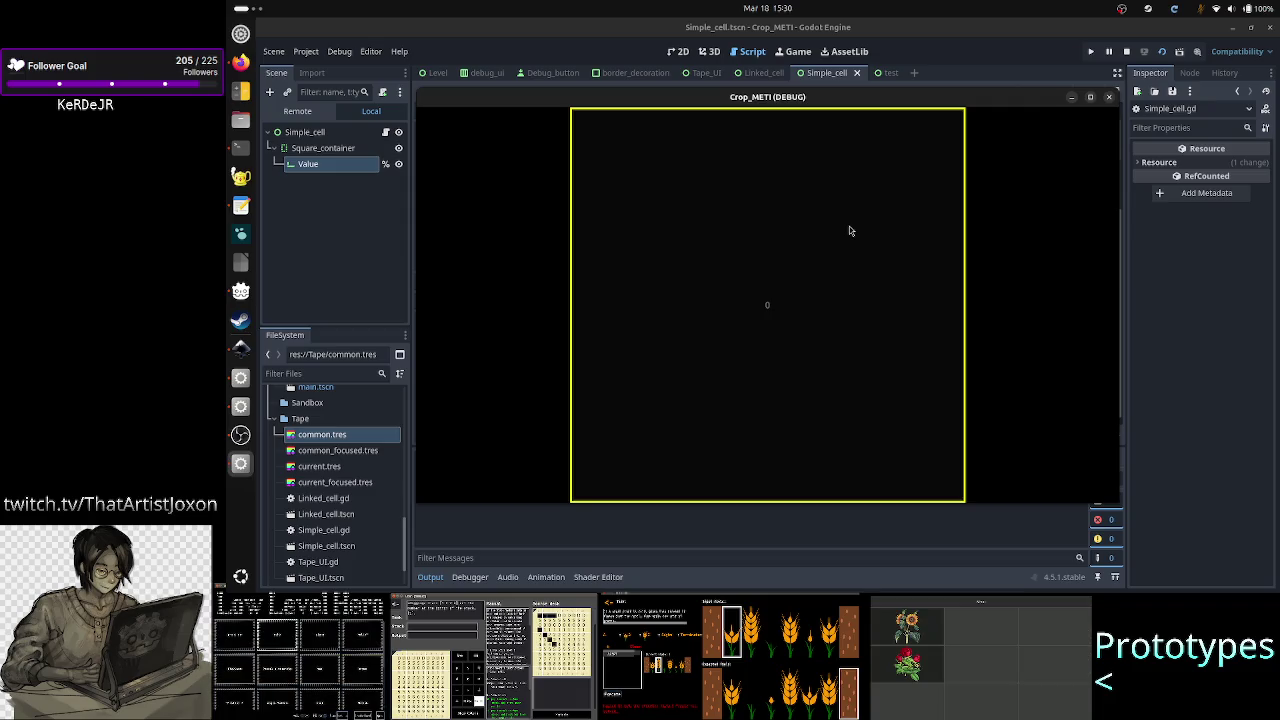
left_click(1109, 97)
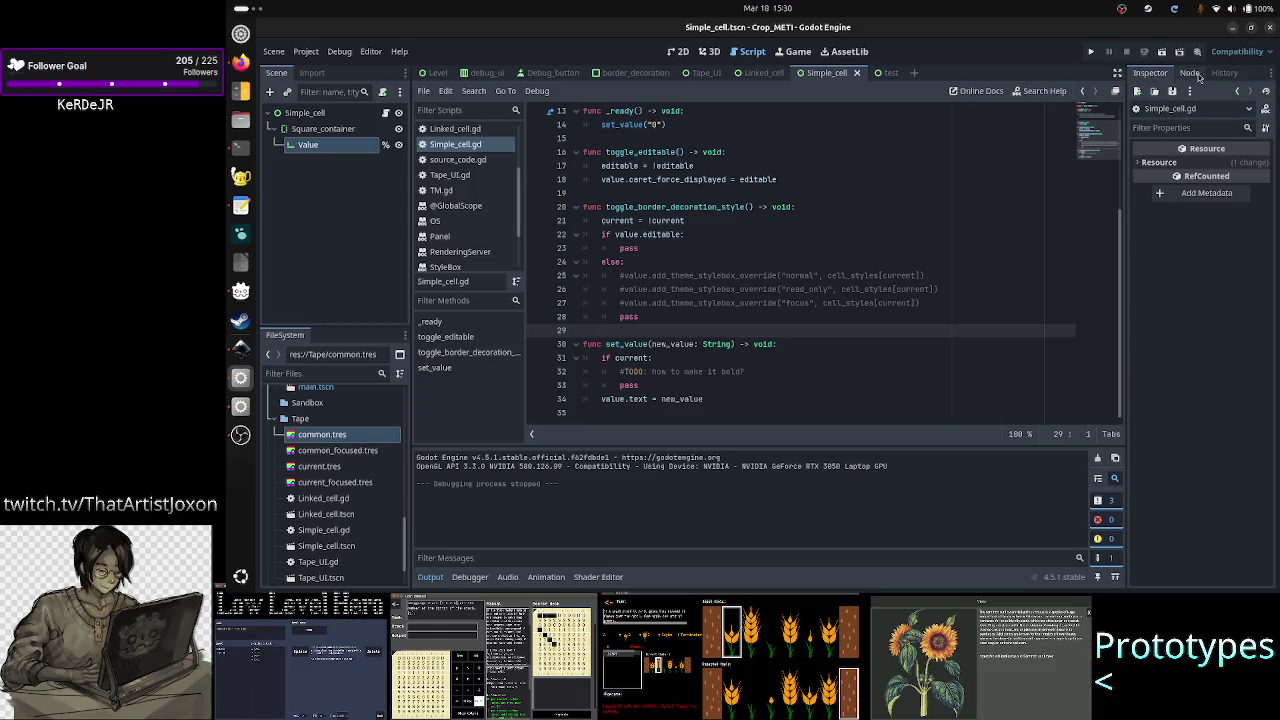
left_click(326, 148)
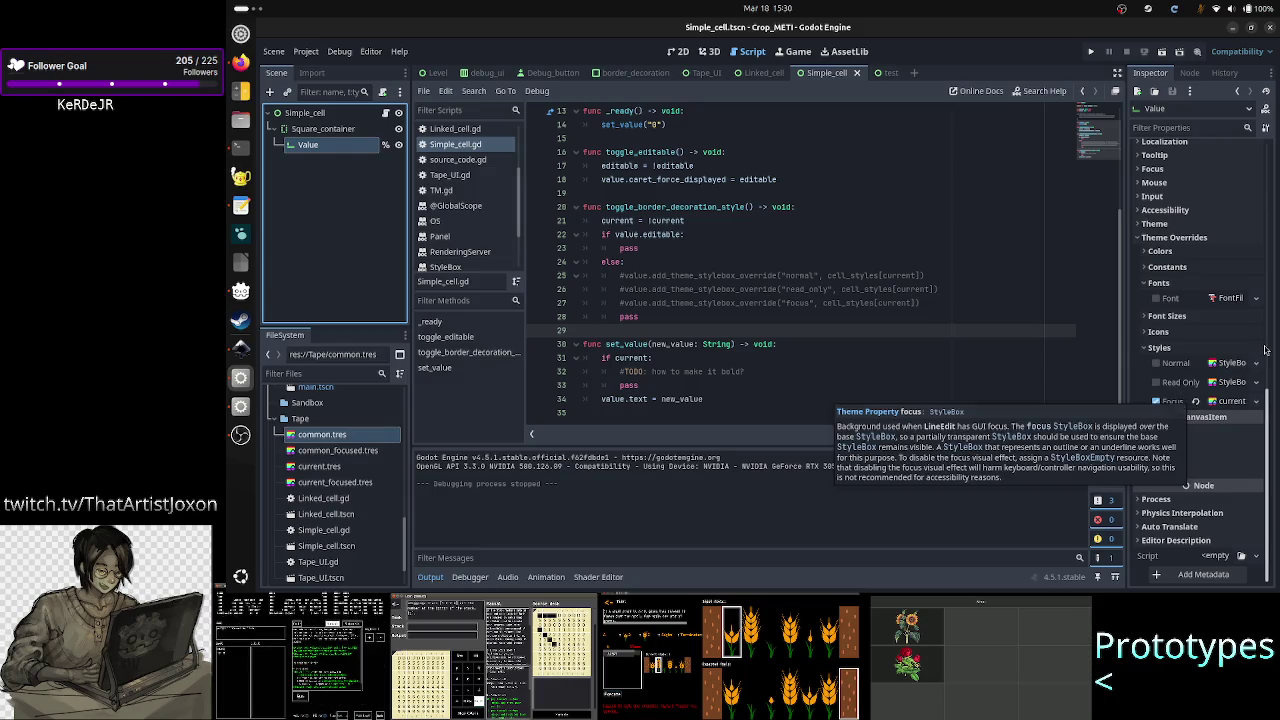
Step: Drop the Value Focus override, quick-load a Tape stylebox as Normal, and run the scene
scroll(1247, 353, "up", 10)
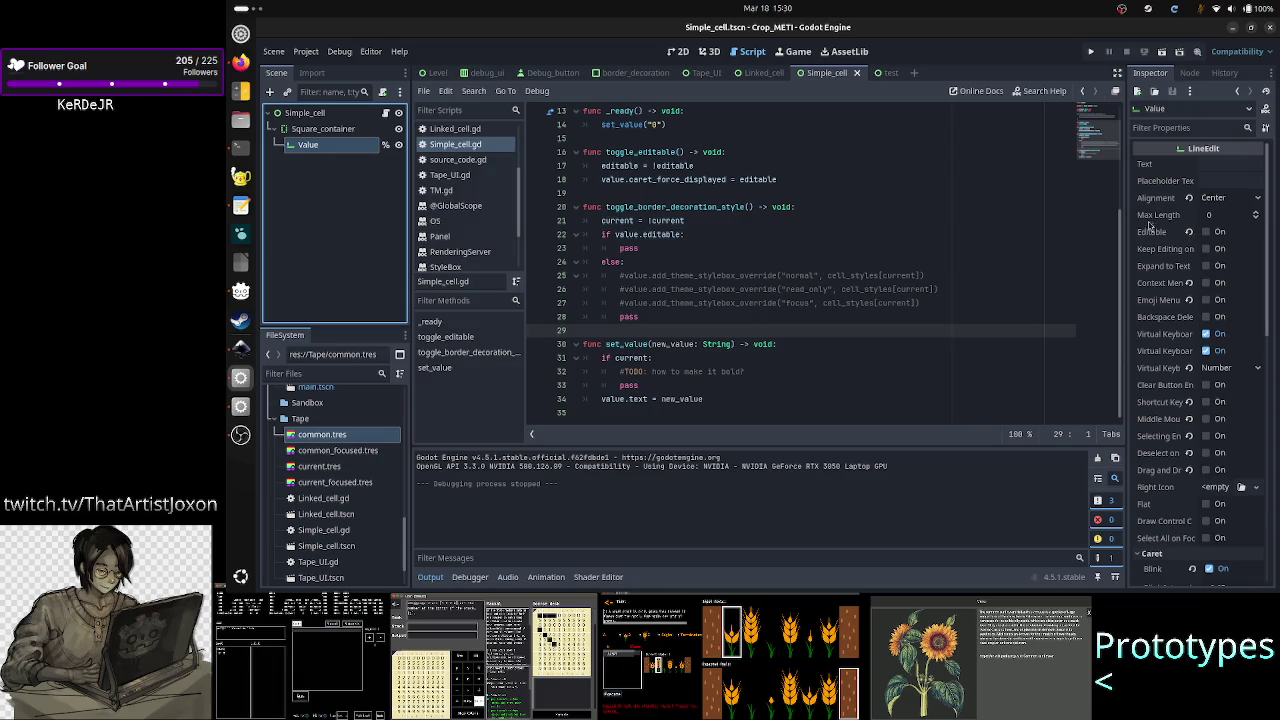
mouse_move(1152, 238)
scroll(1160, 236, "down", 10)
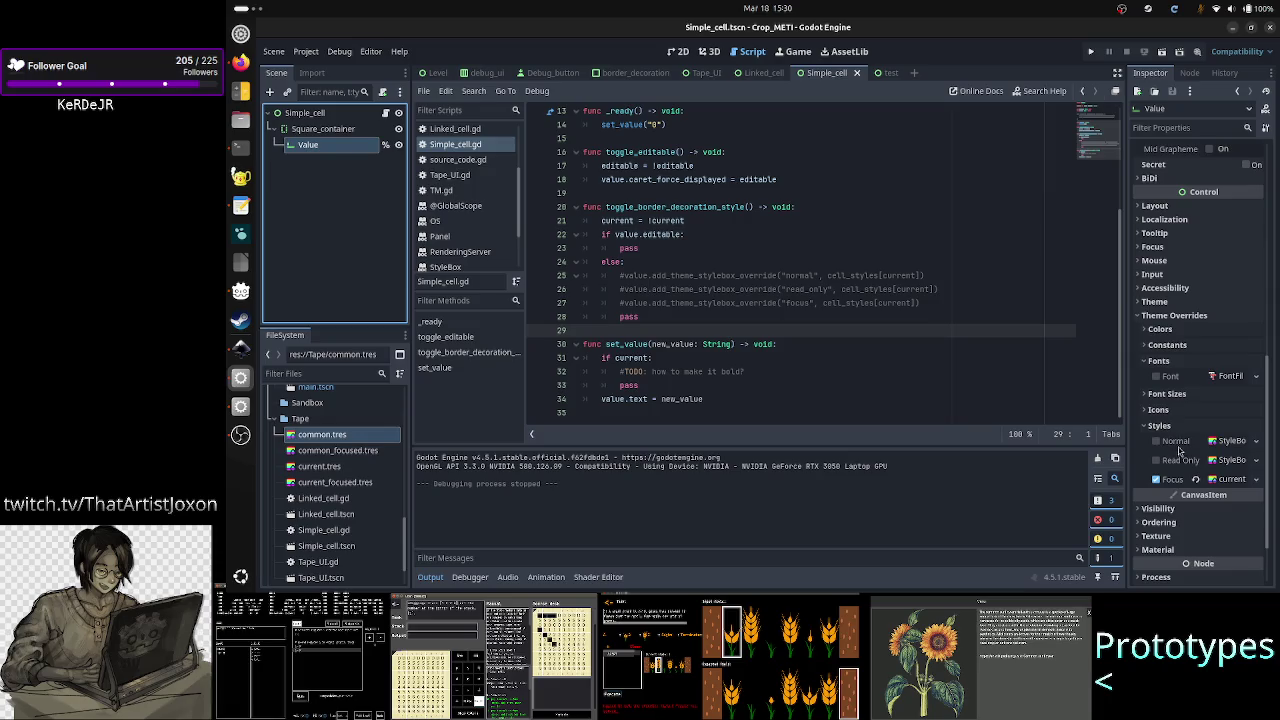
left_click(1196, 482)
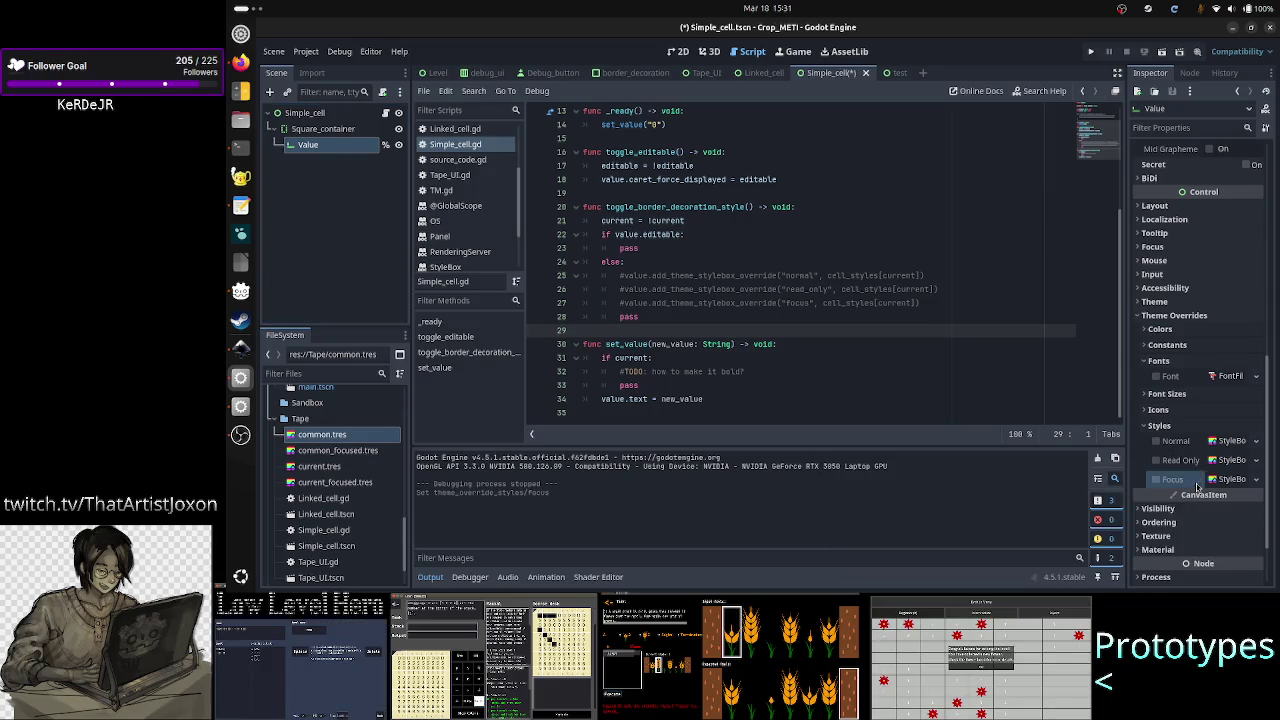
left_click(1256, 441)
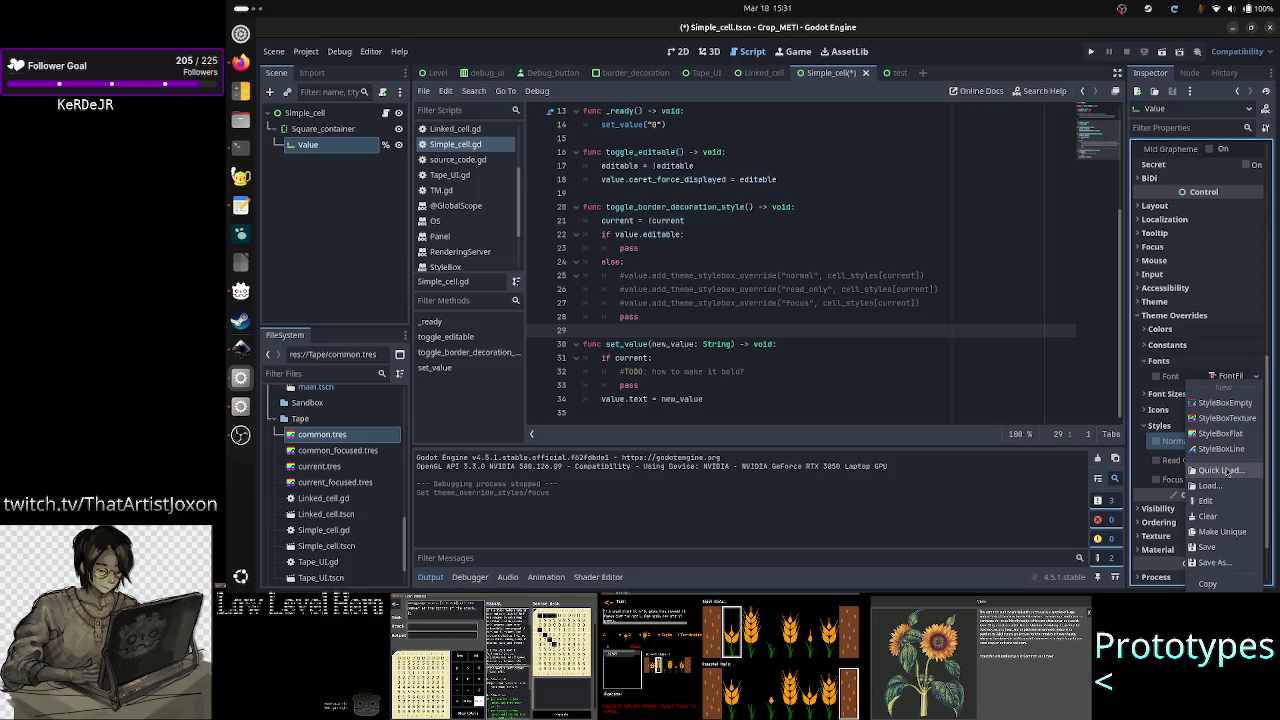
left_click(1222, 470)
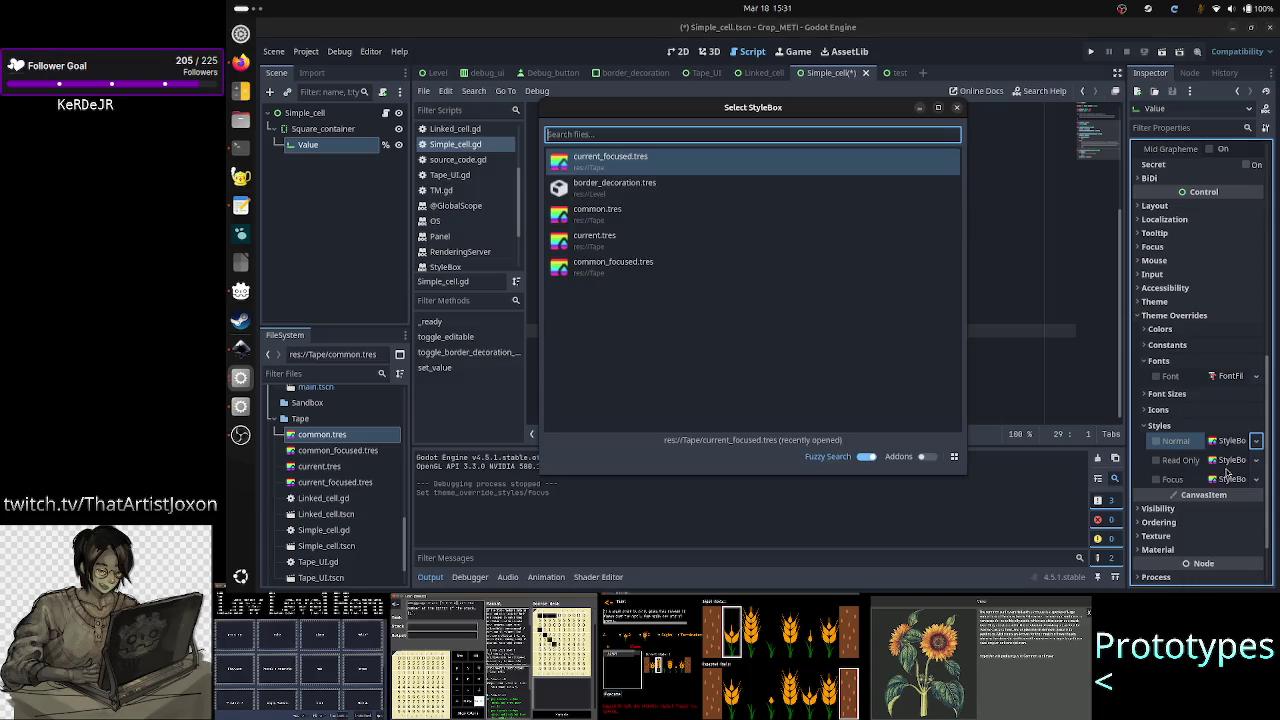
double_click(640, 157)
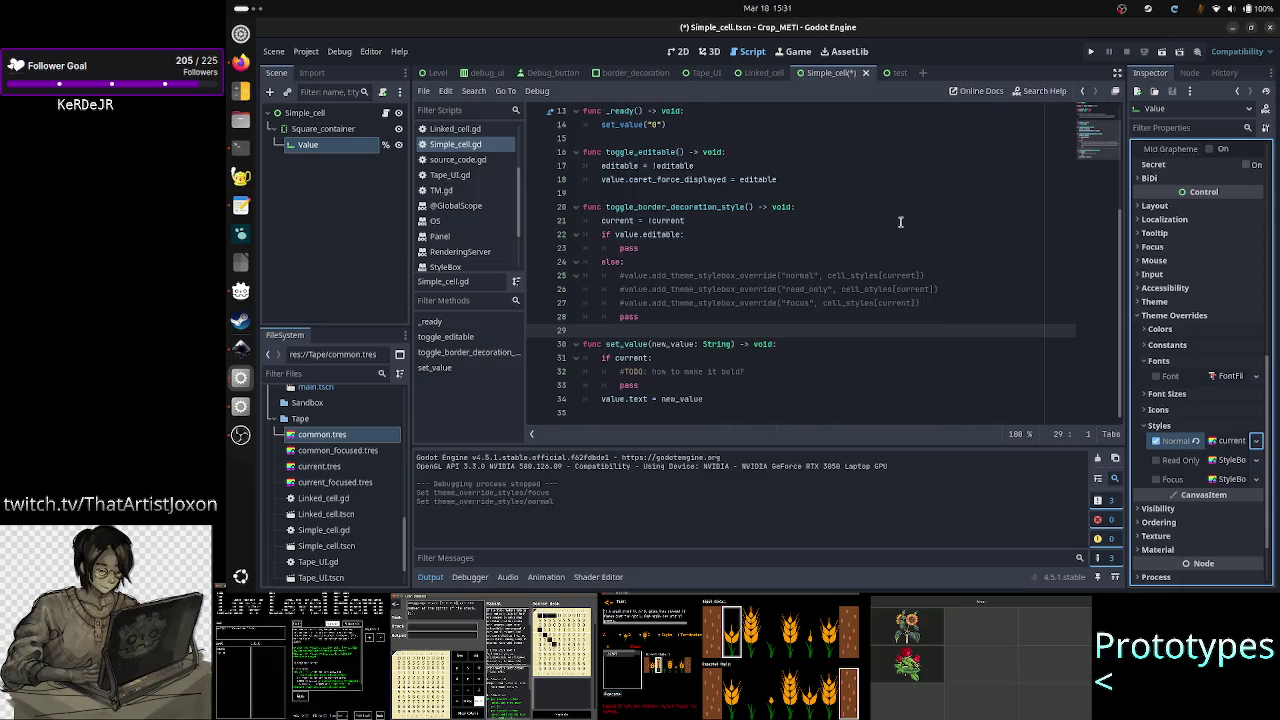
left_click(1162, 54)
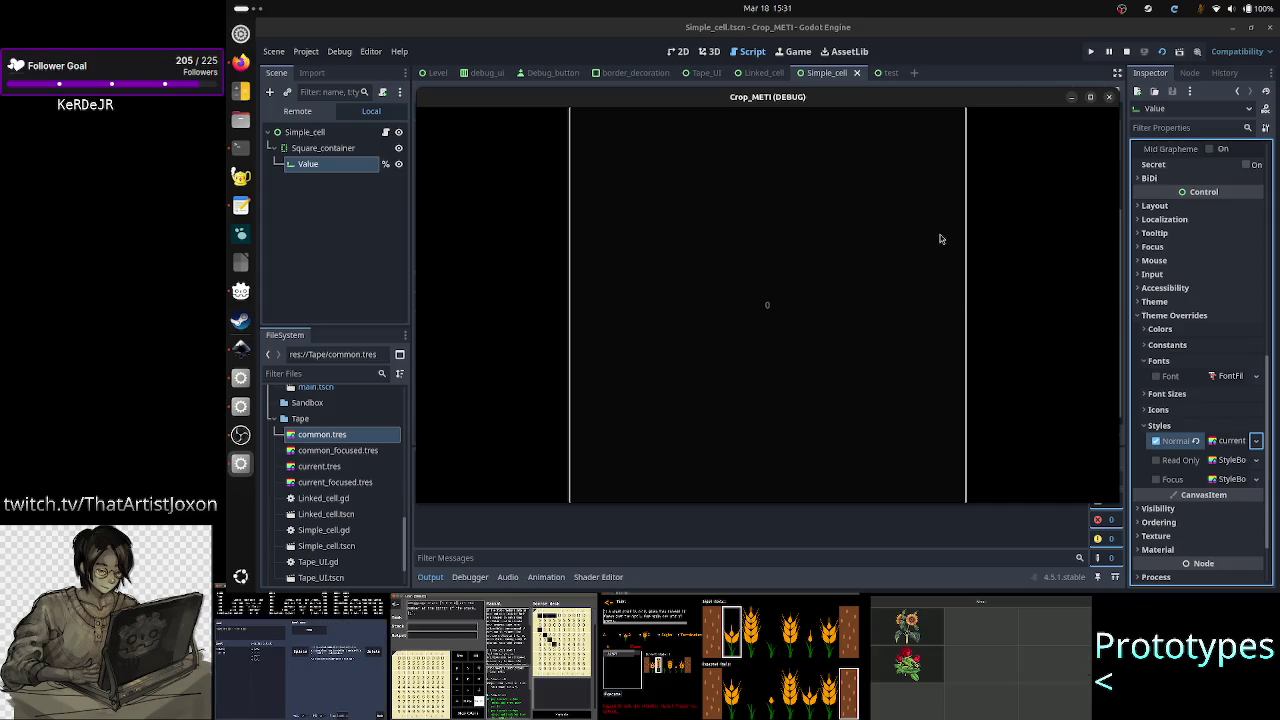
Step: Stop the test run, scroll the Inspector down to Styles, and return to the notes
left_click(1108, 97)
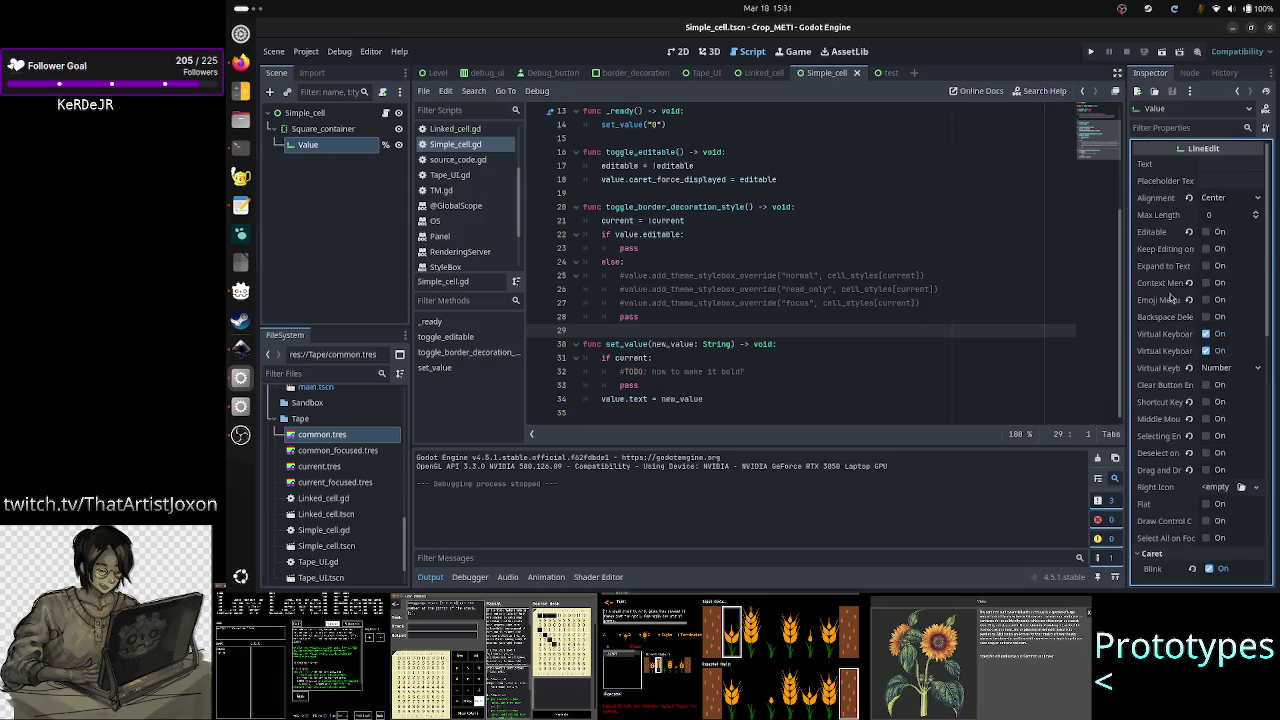
scroll(1172, 298, "down", 5)
scroll(1172, 298, "down", 4)
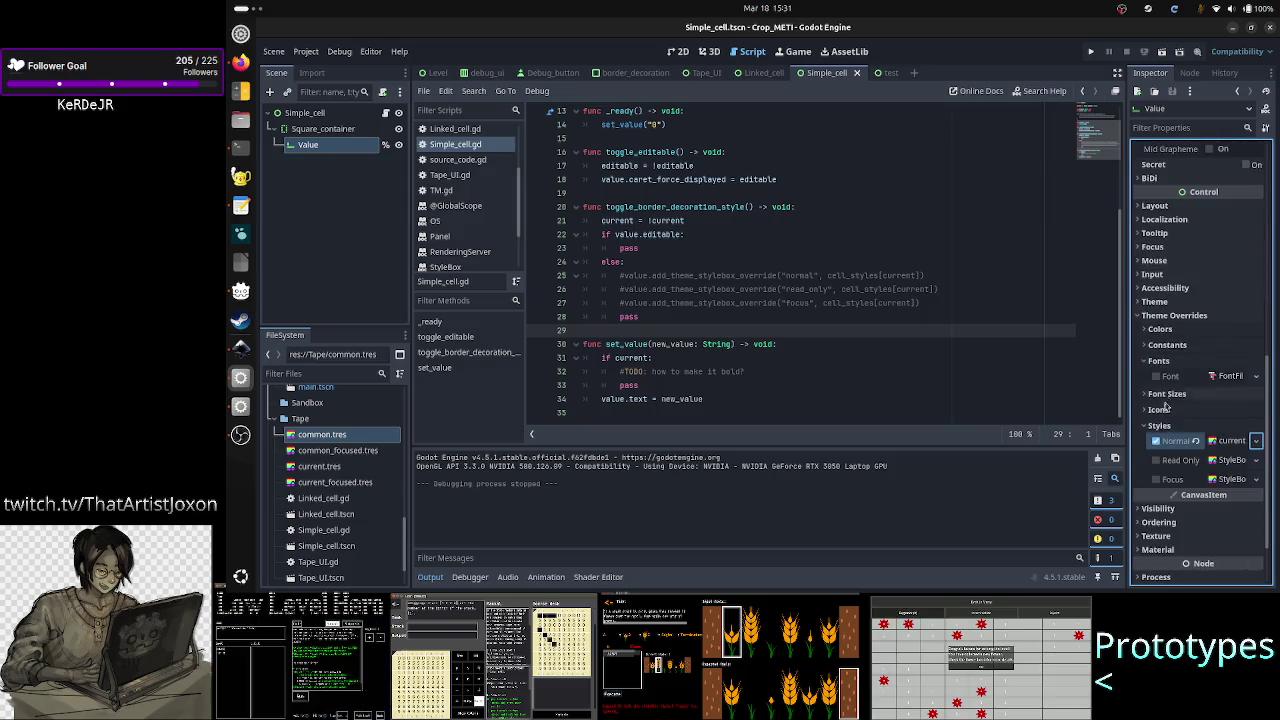
key("alt+Tab")
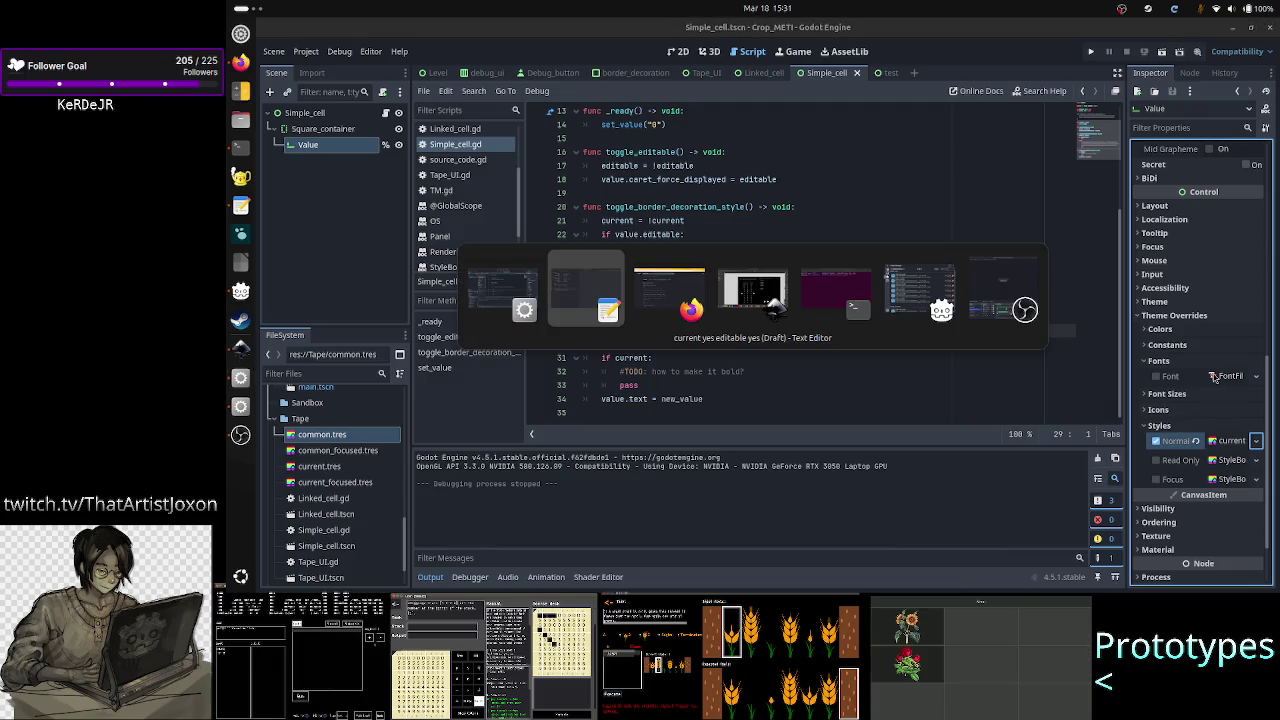
Step: Add line 23: 'when cell is not editable the styles normal and readonly are mutually exclusive'
key("Return")
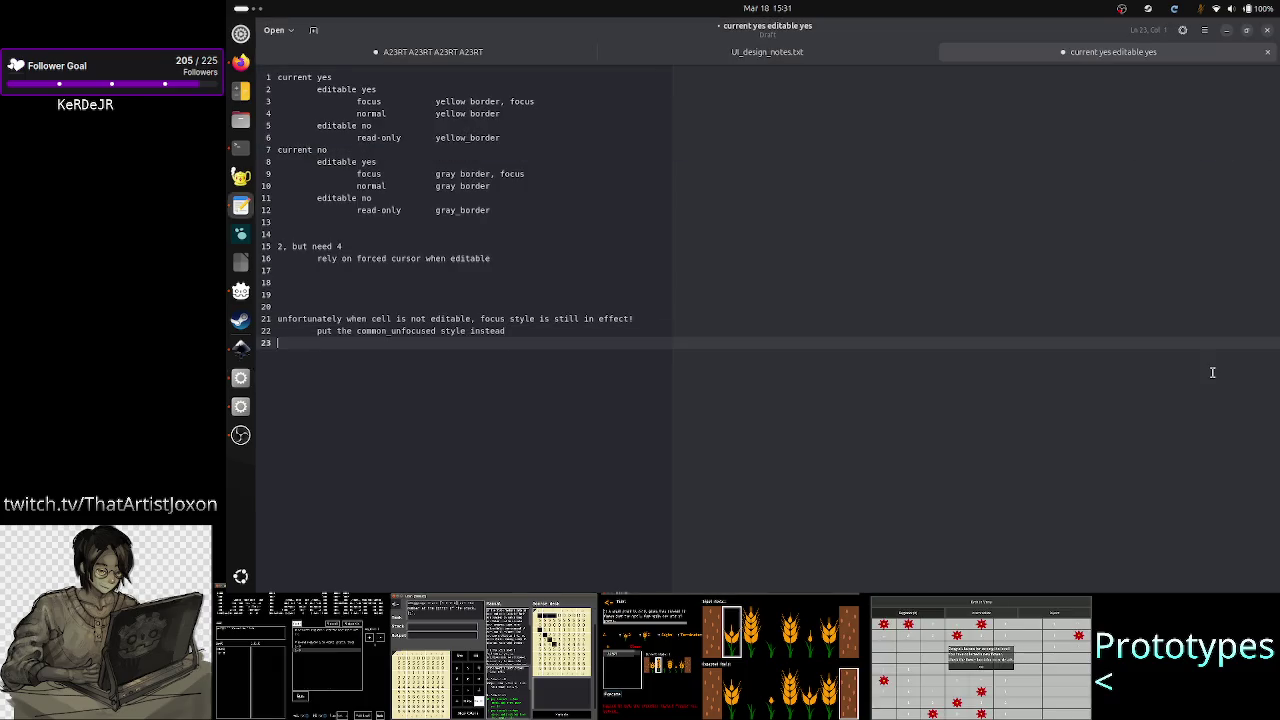
type("when cell is")
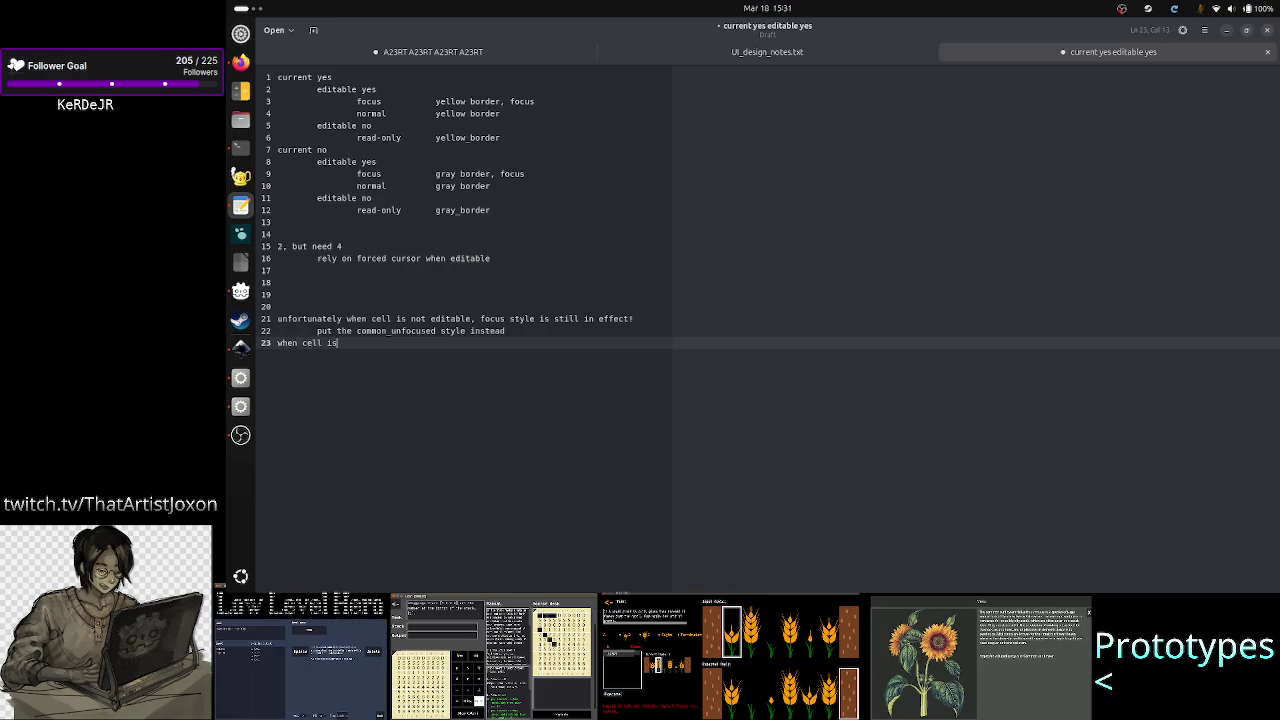
type(" not")
type(" editable")
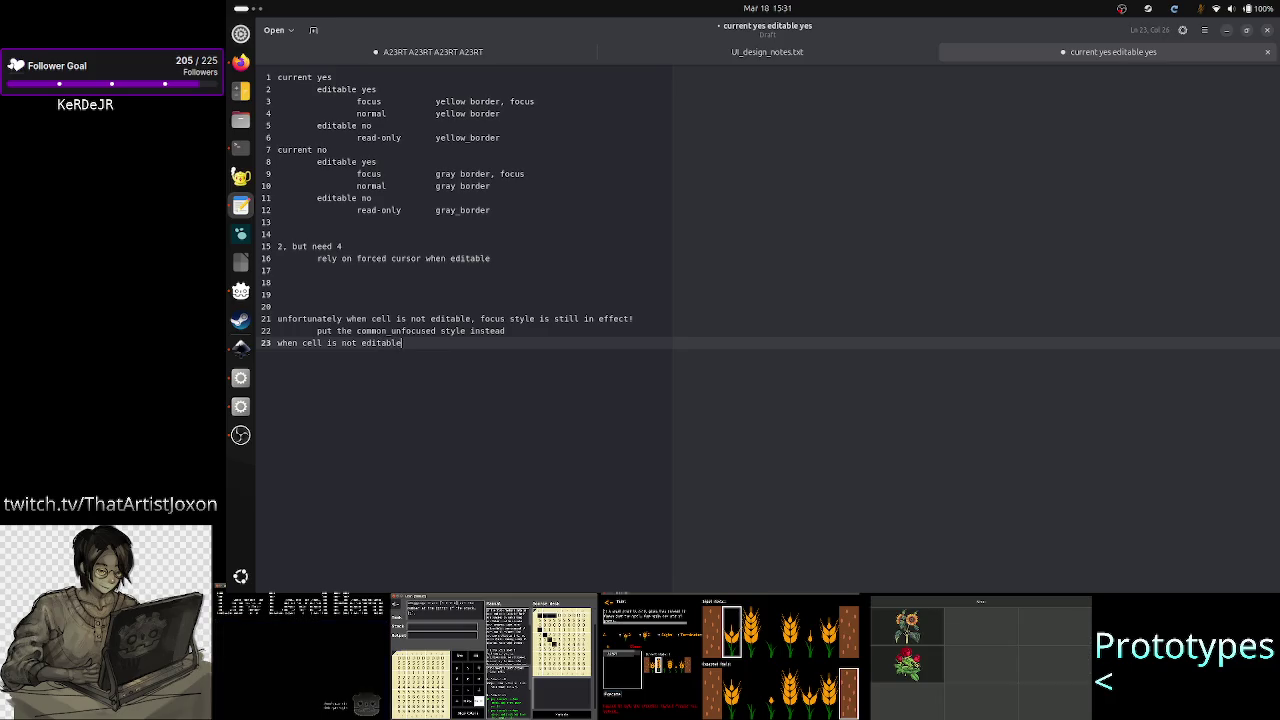
type(" the sty")
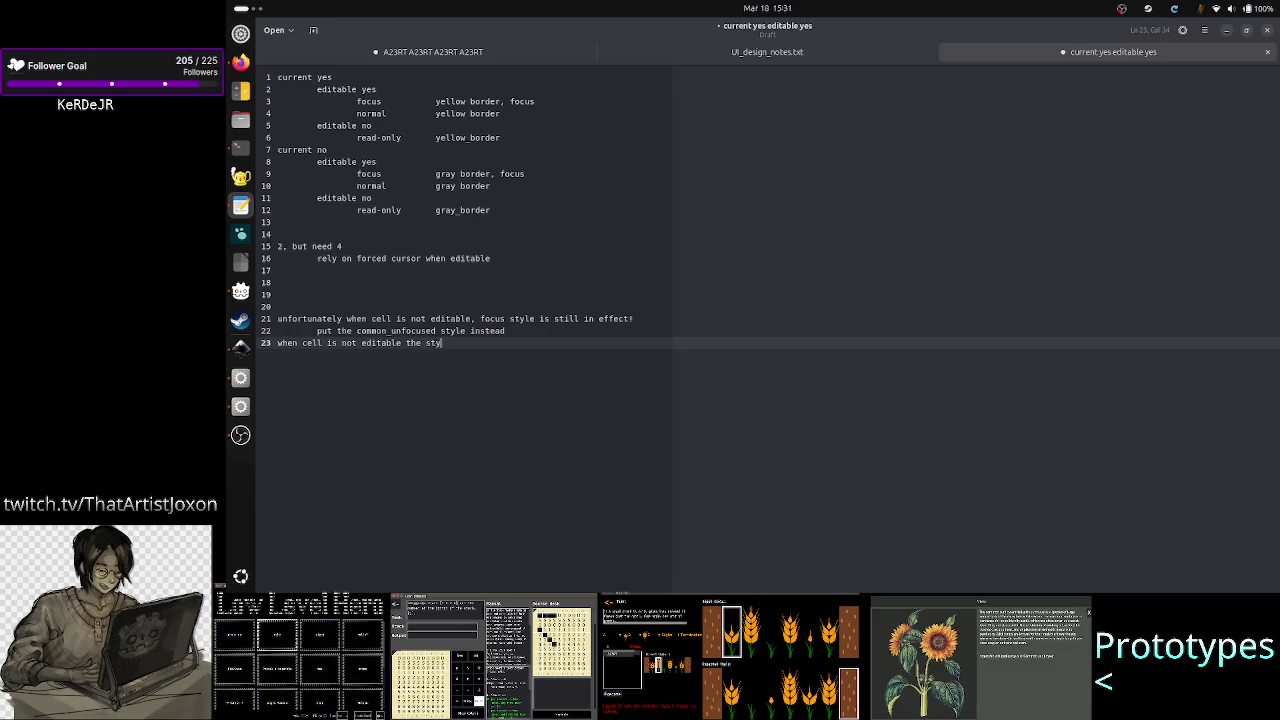
type("les normal and re")
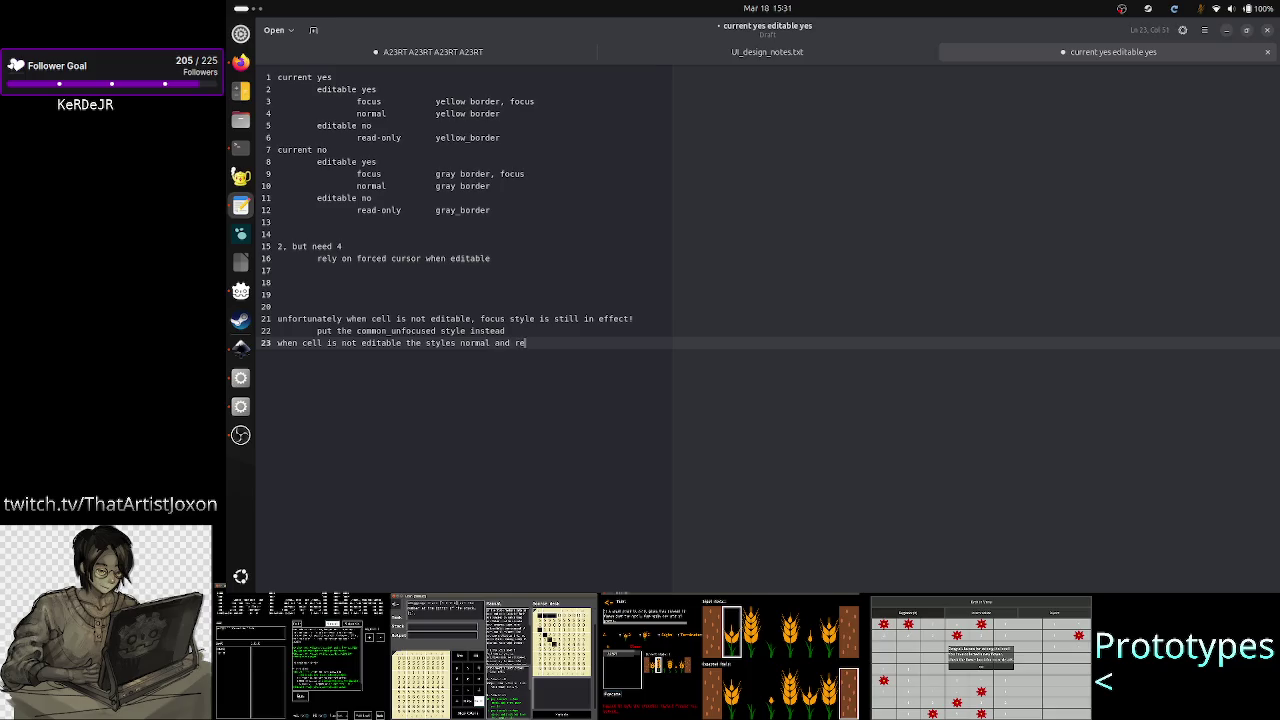
type("ado")
type("nly are mu")
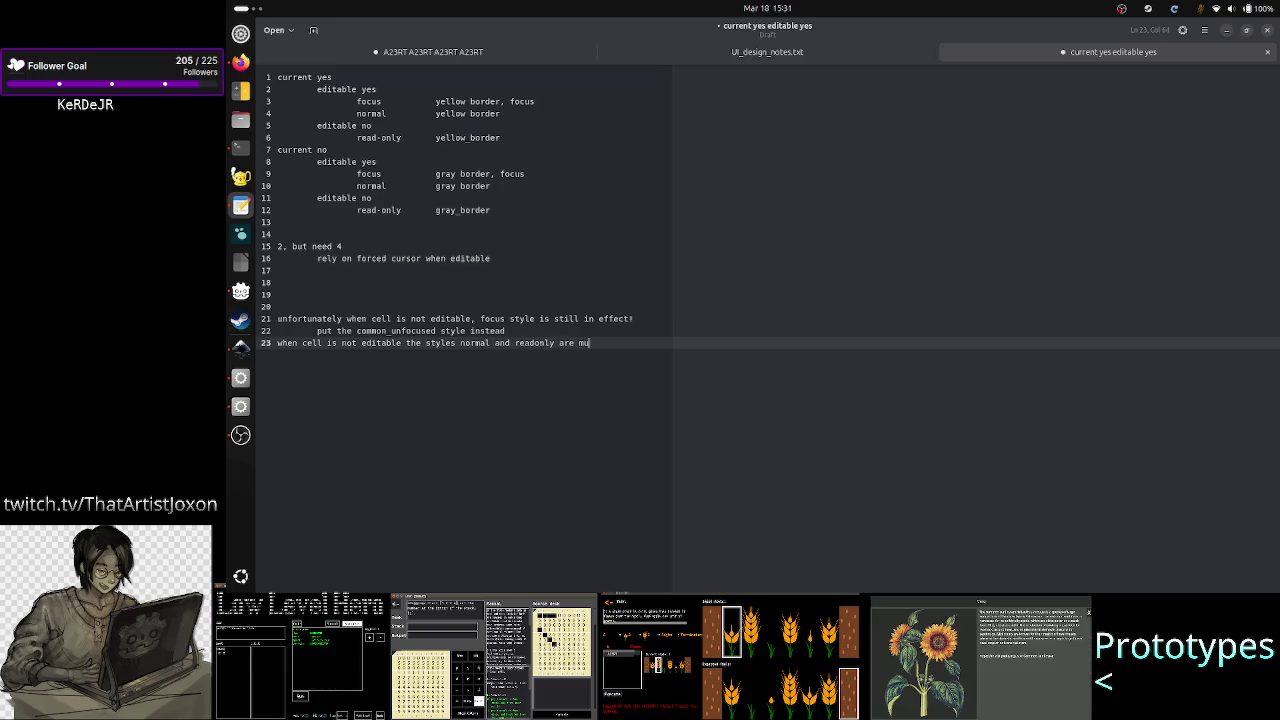
type("tually exclus")
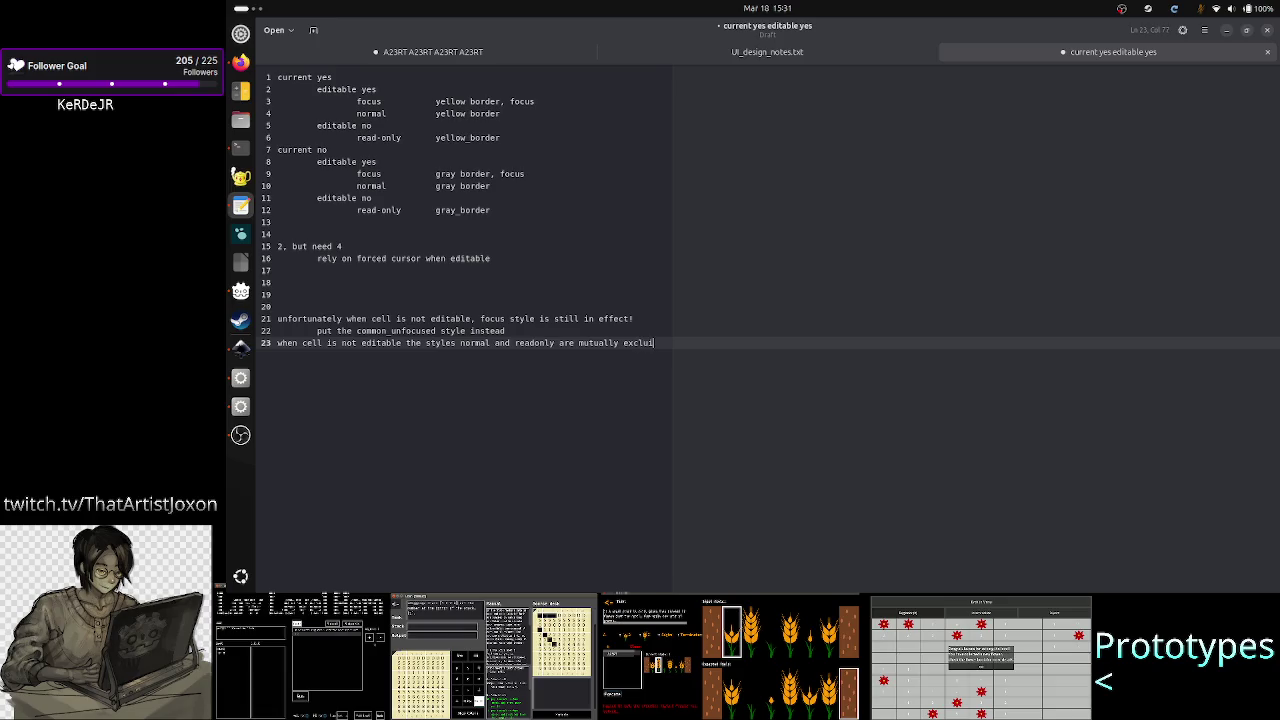
type("ve")
key("Return")
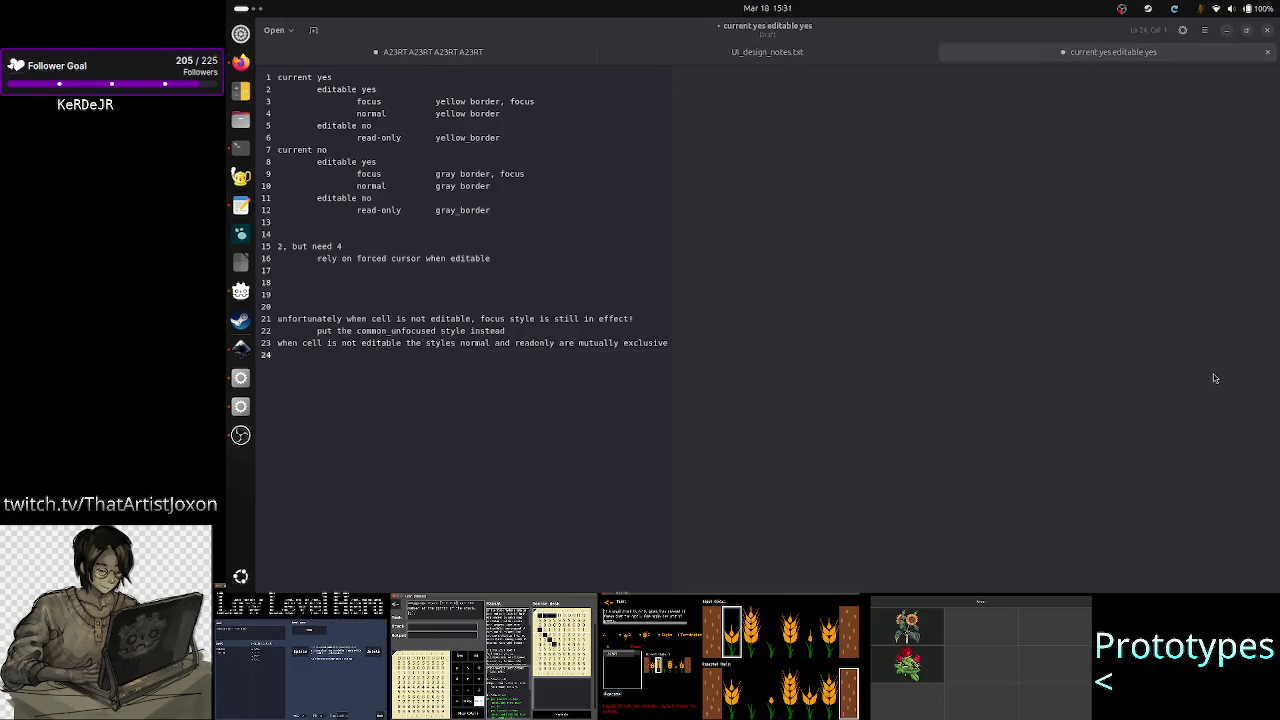
key("alt+Tab")
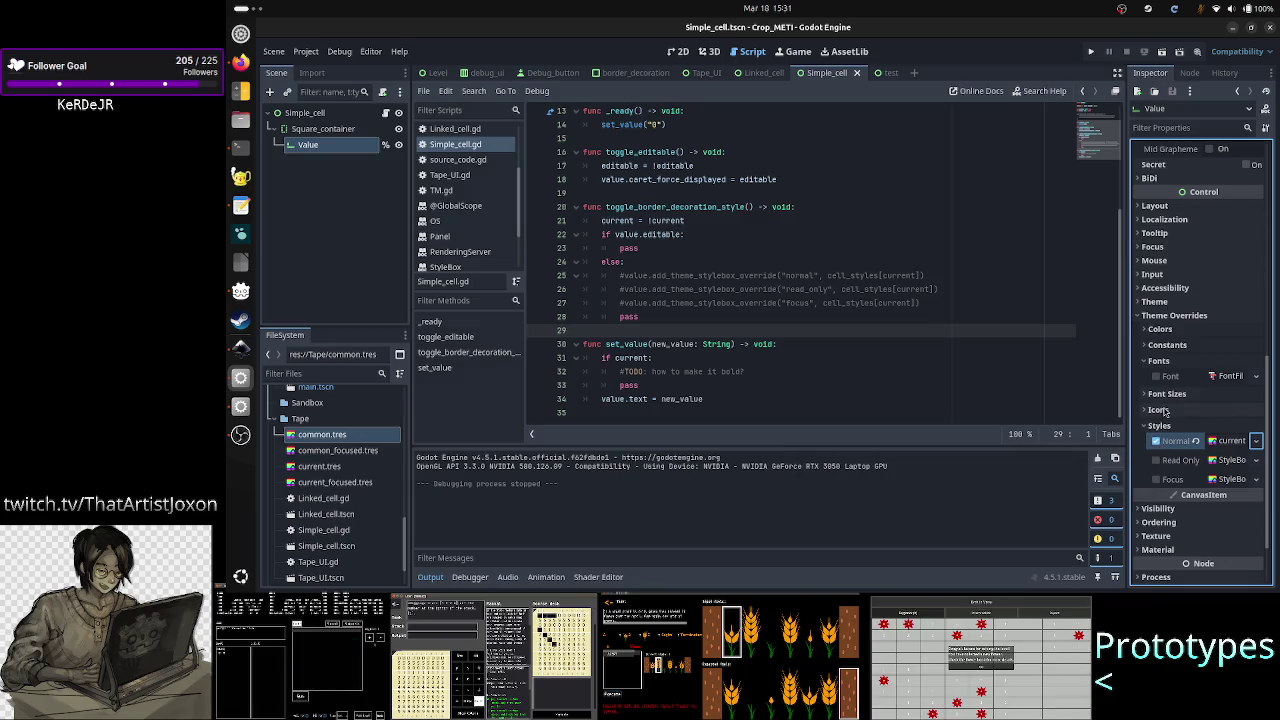
Step: Revert the Value node's Normal style override and toggle its Editable property
left_click(1155, 441)
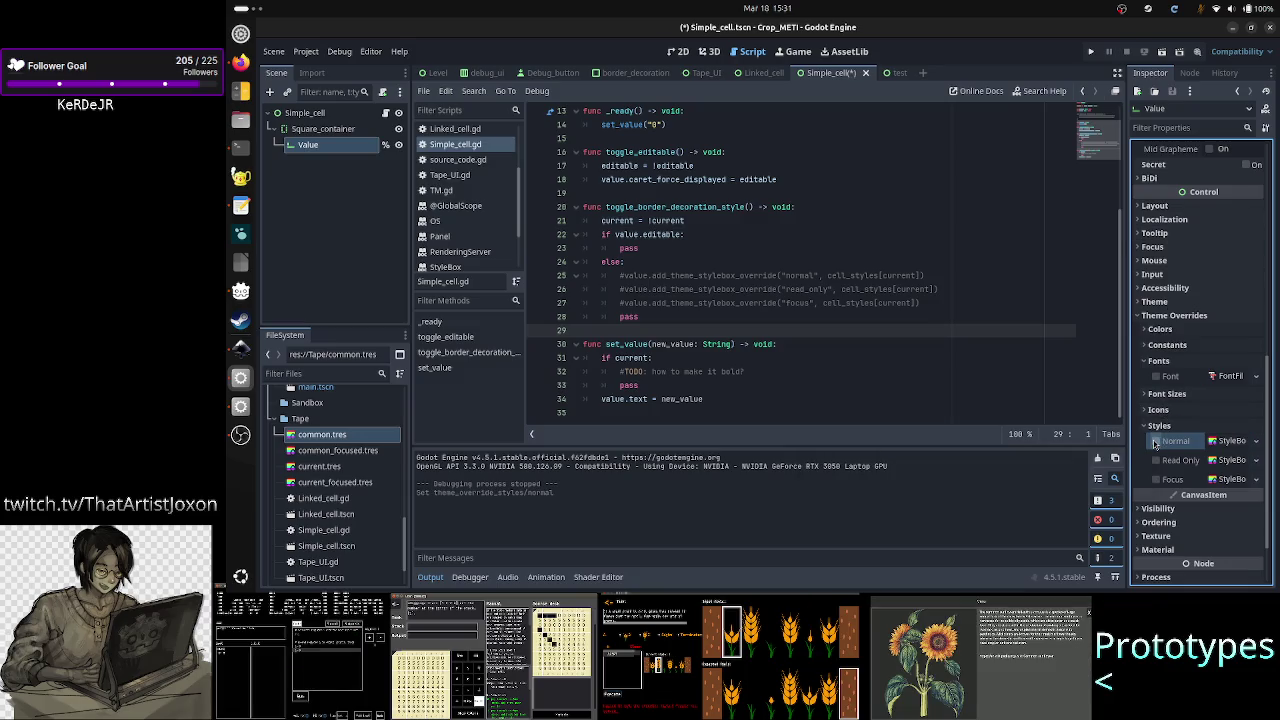
left_click(1255, 442)
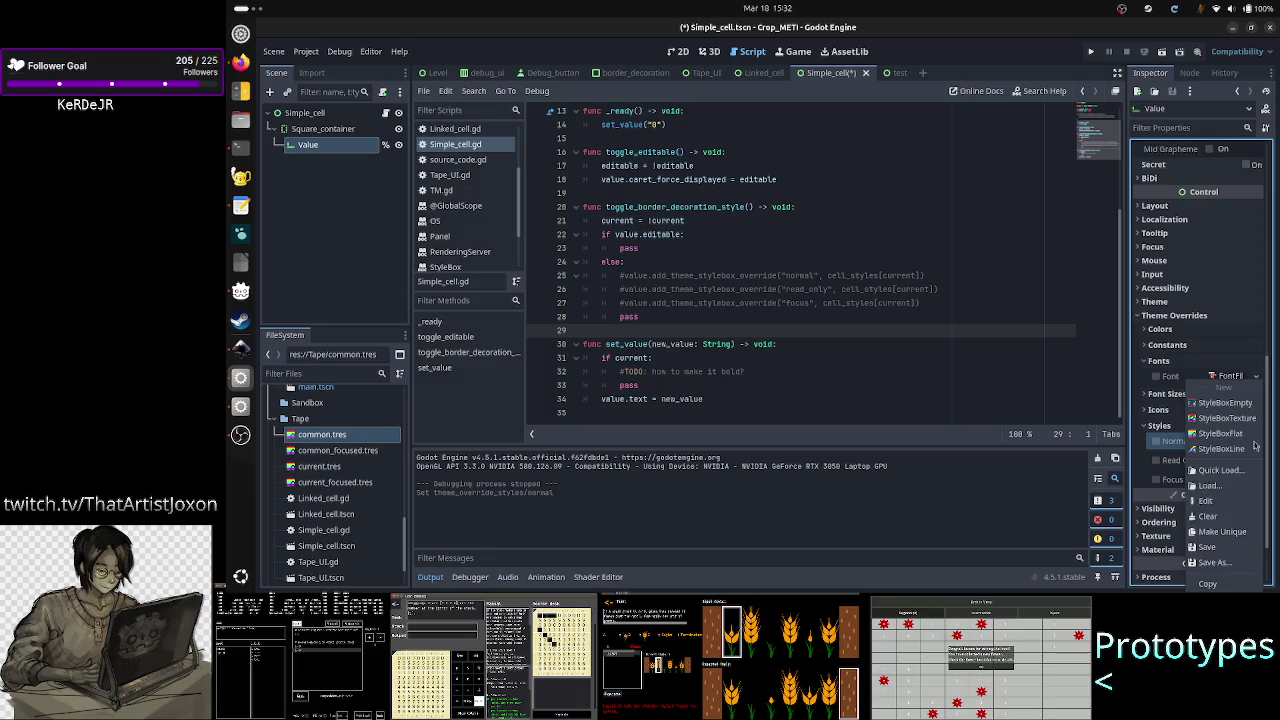
left_click(1141, 462)
scroll(1135, 262, "up", 10)
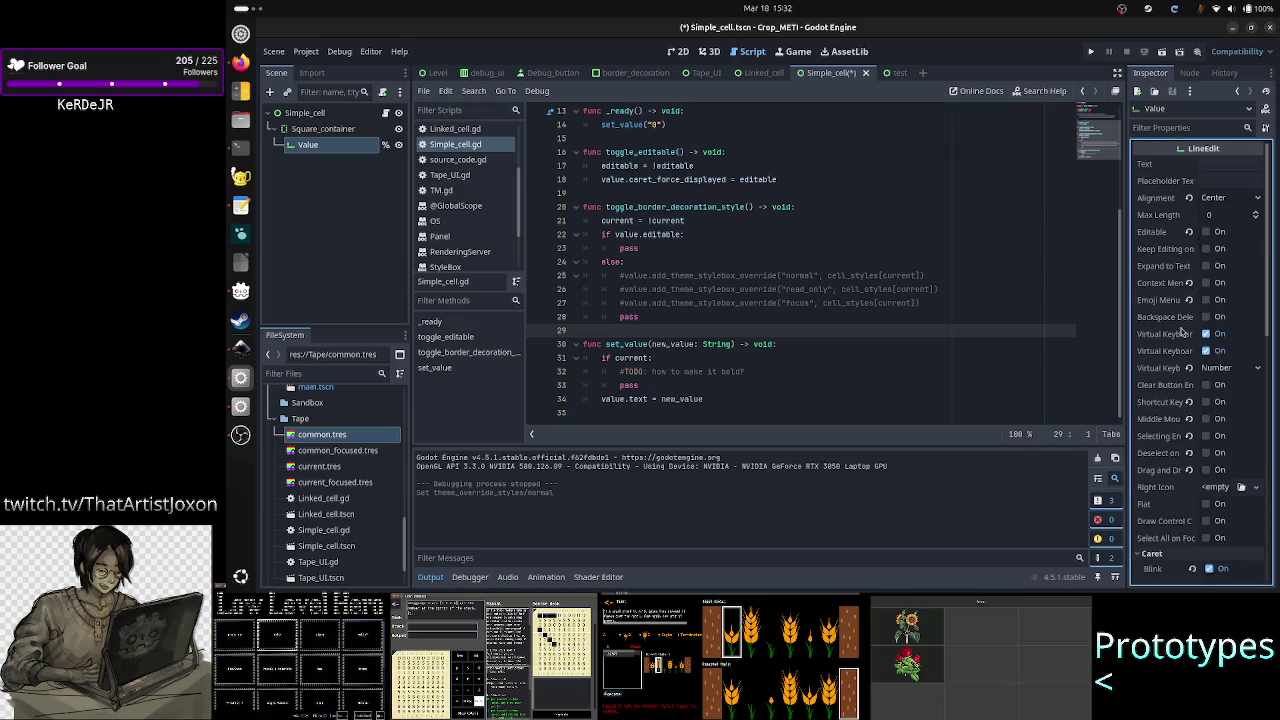
scroll(1182, 330, "down", 3)
scroll(1182, 330, "down", 4)
scroll(1182, 331, "up", 7)
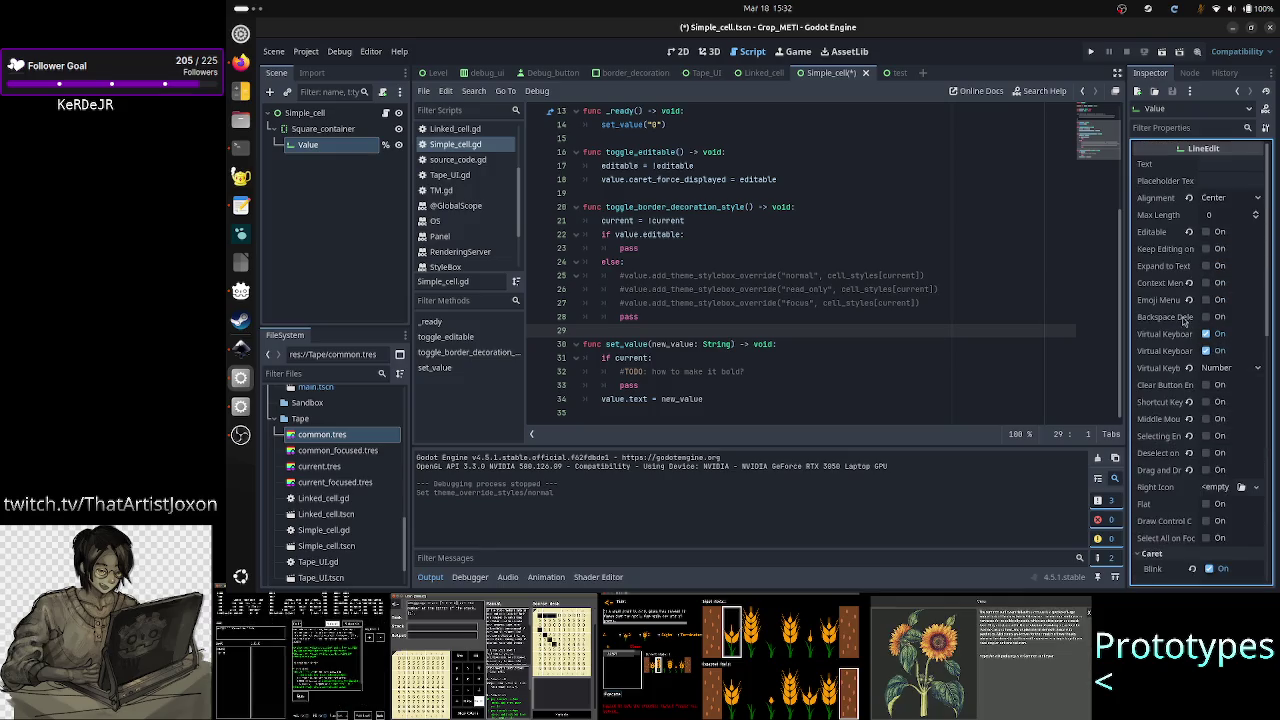
left_click(1206, 232)
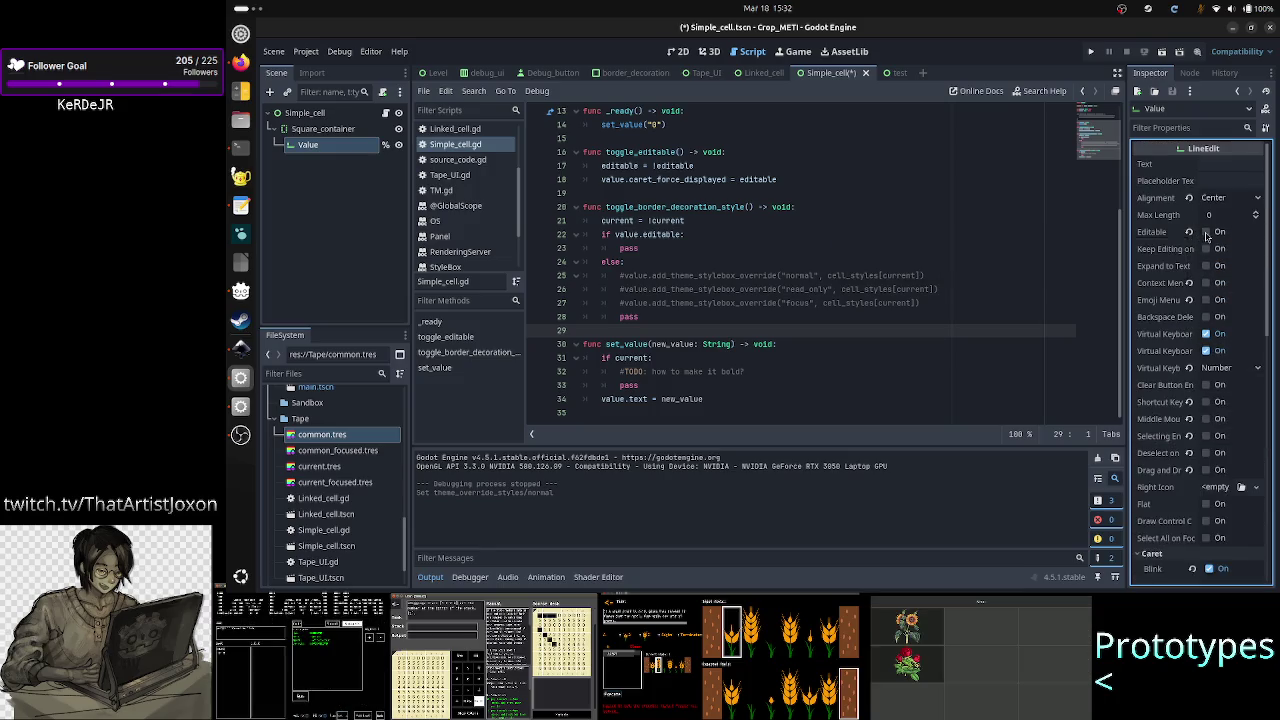
Step: Quick-load the current StyleBox as Value's Normal style and expand it to inspect its settings
scroll(1188, 358, "down", 3)
scroll(1188, 358, "down", 10)
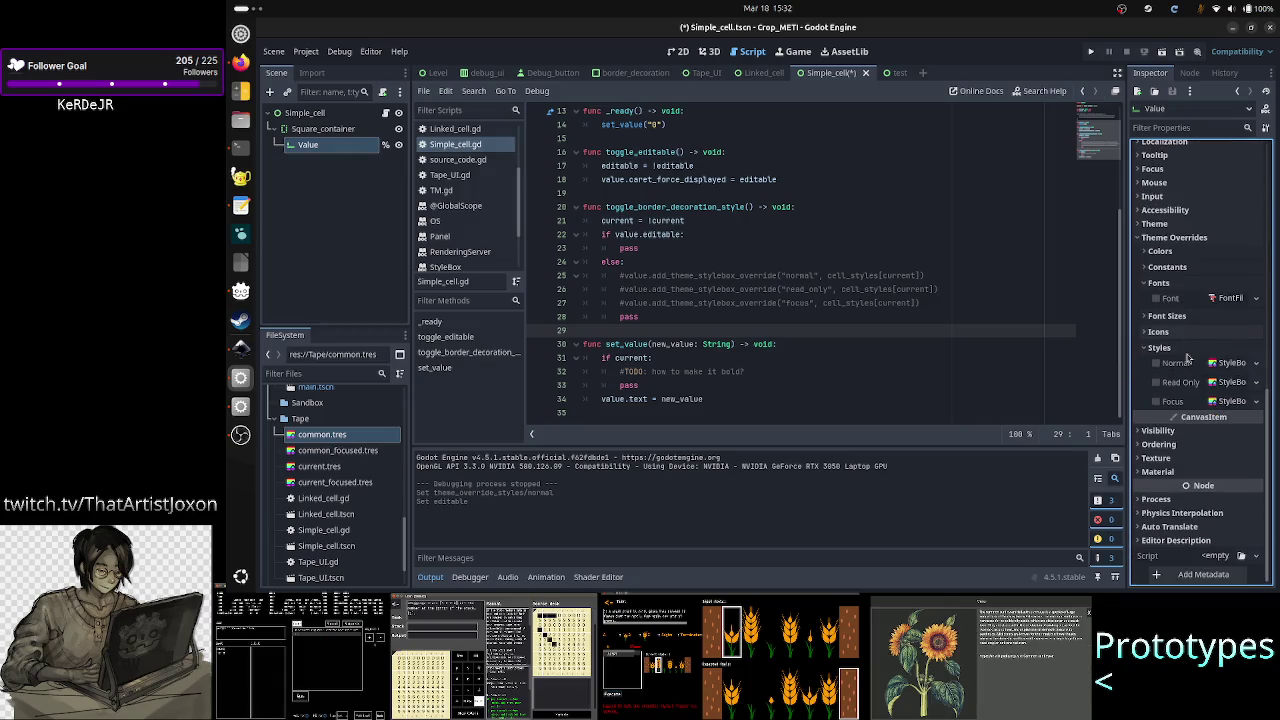
left_click(1256, 362)
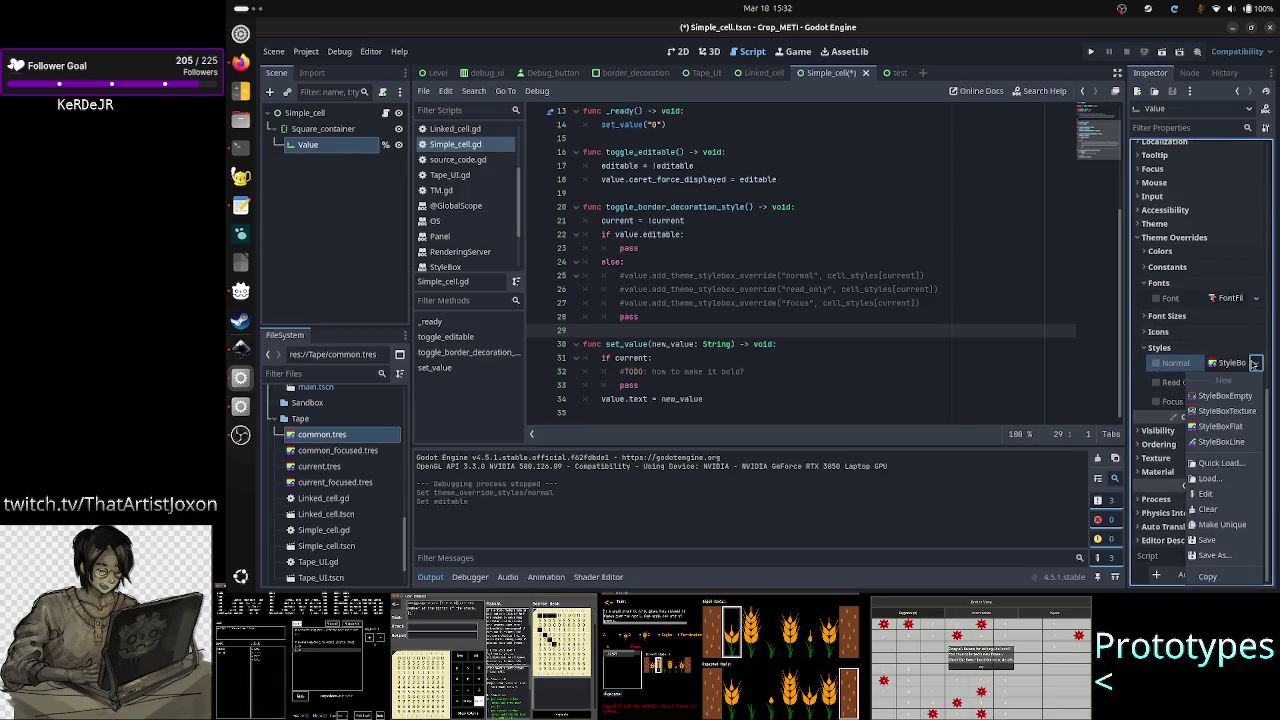
left_click(1226, 465)
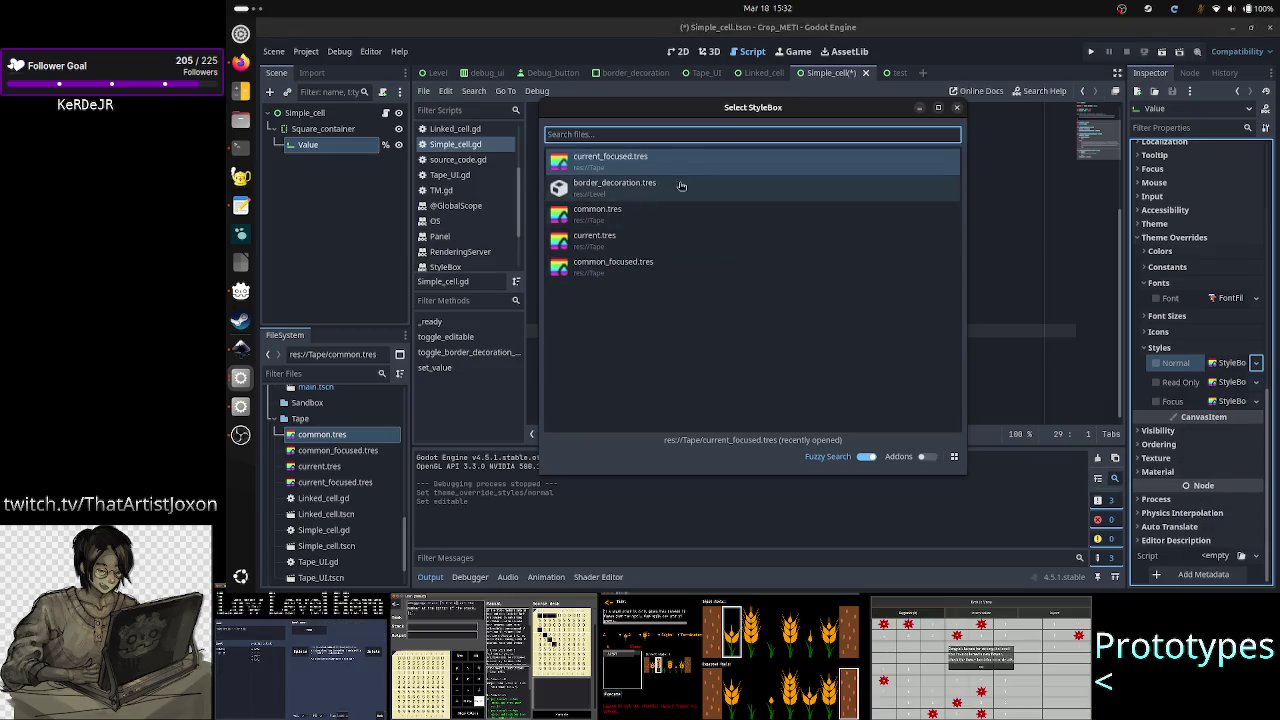
left_click(658, 160)
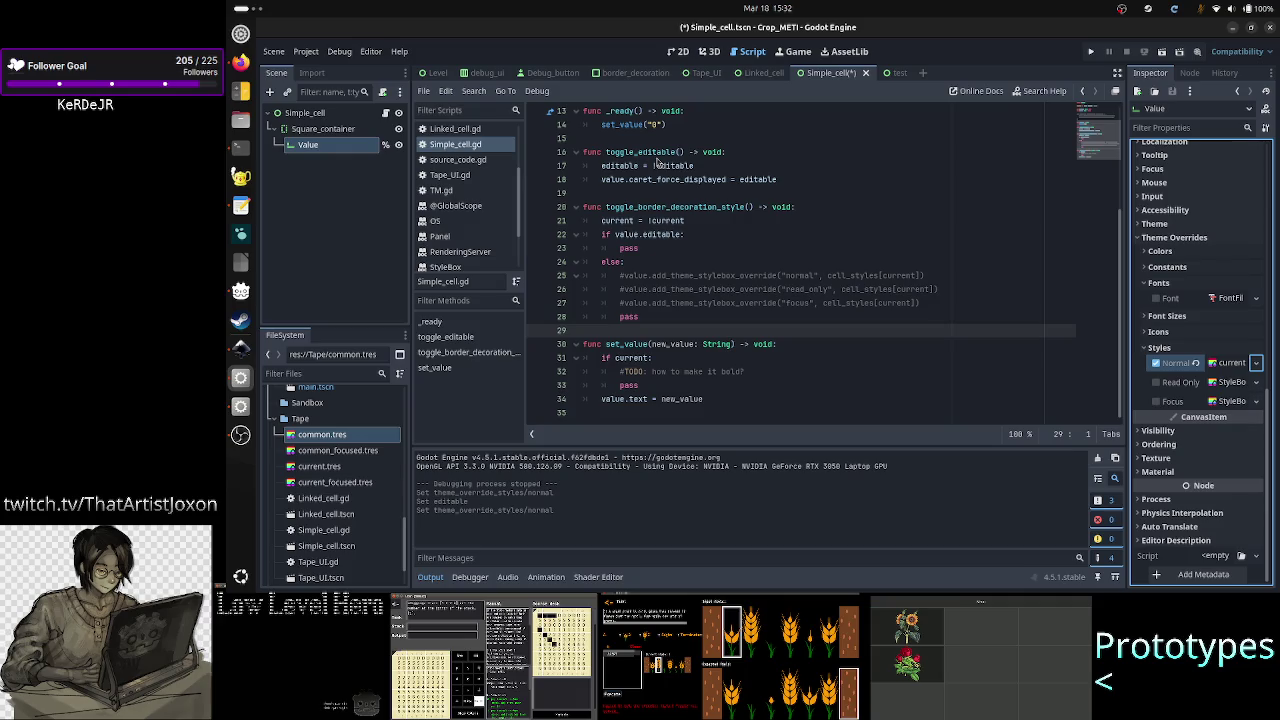
left_click(1233, 363)
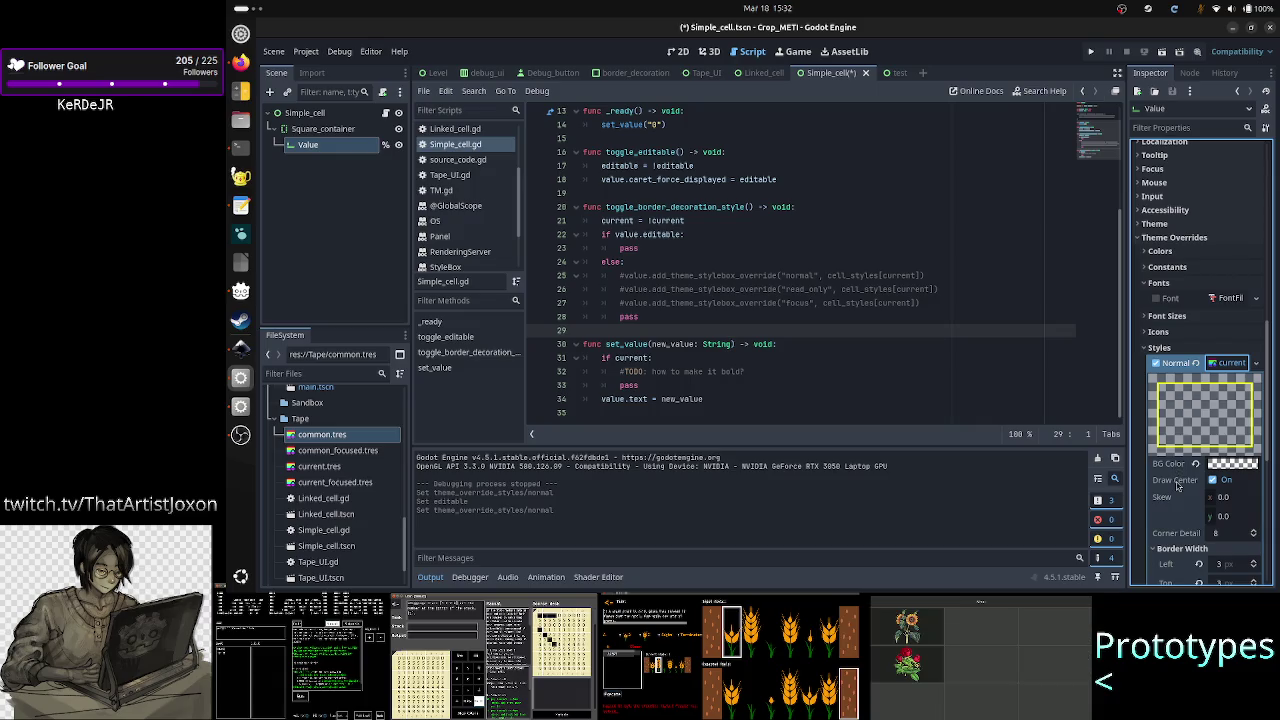
scroll(1220, 500, "down", 3)
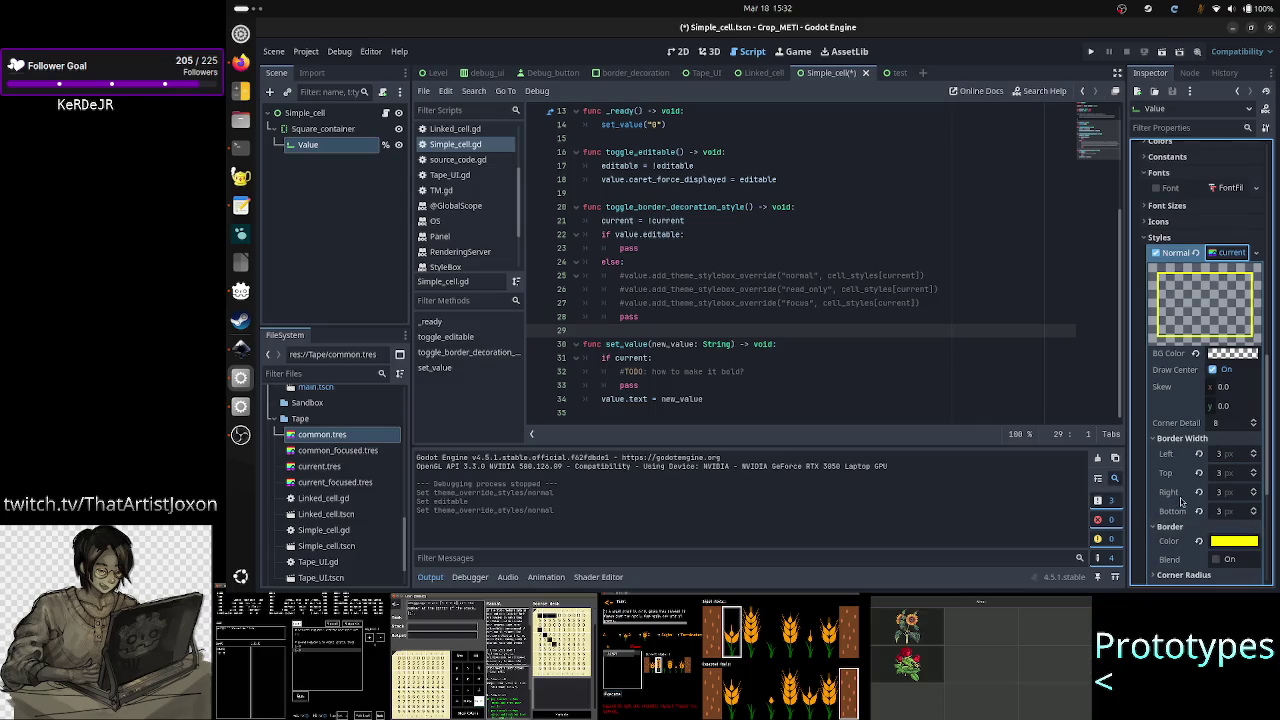
scroll(1190, 510, "down", 3)
scroll(1183, 503, "up", 3)
scroll(1181, 501, "down", 2)
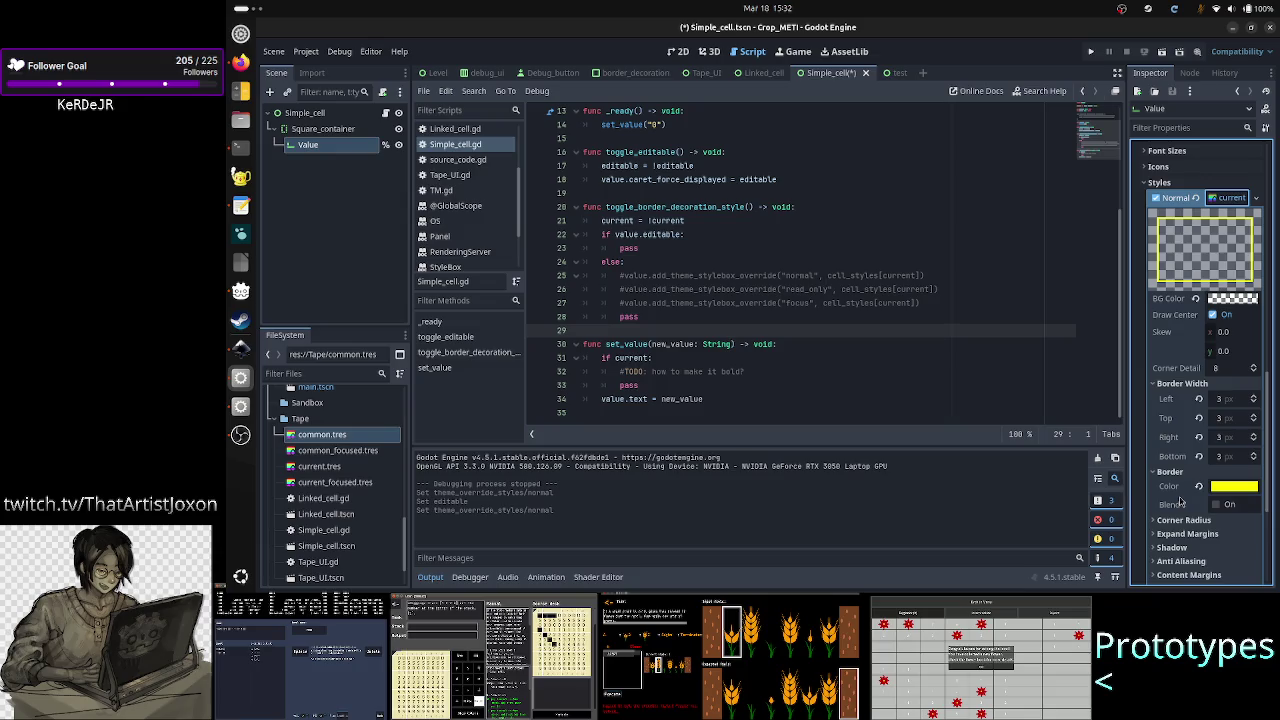
scroll(1177, 420, "up", 4)
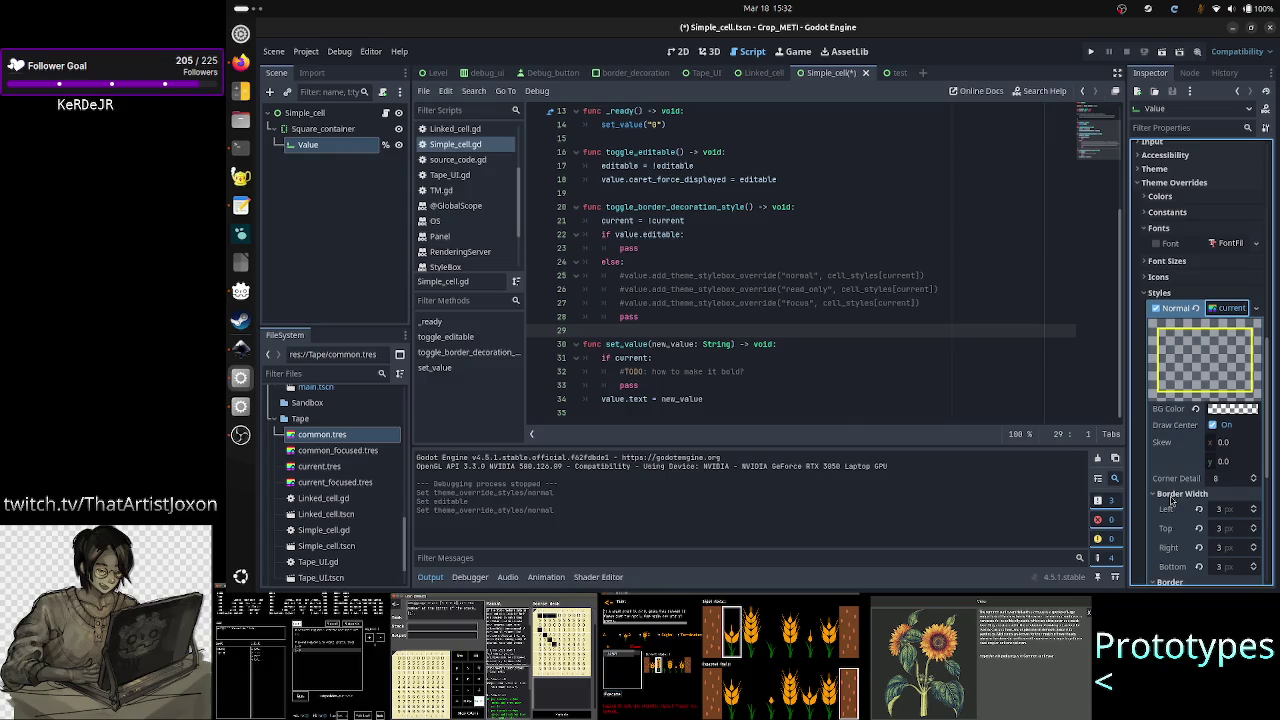
left_click(240, 348)
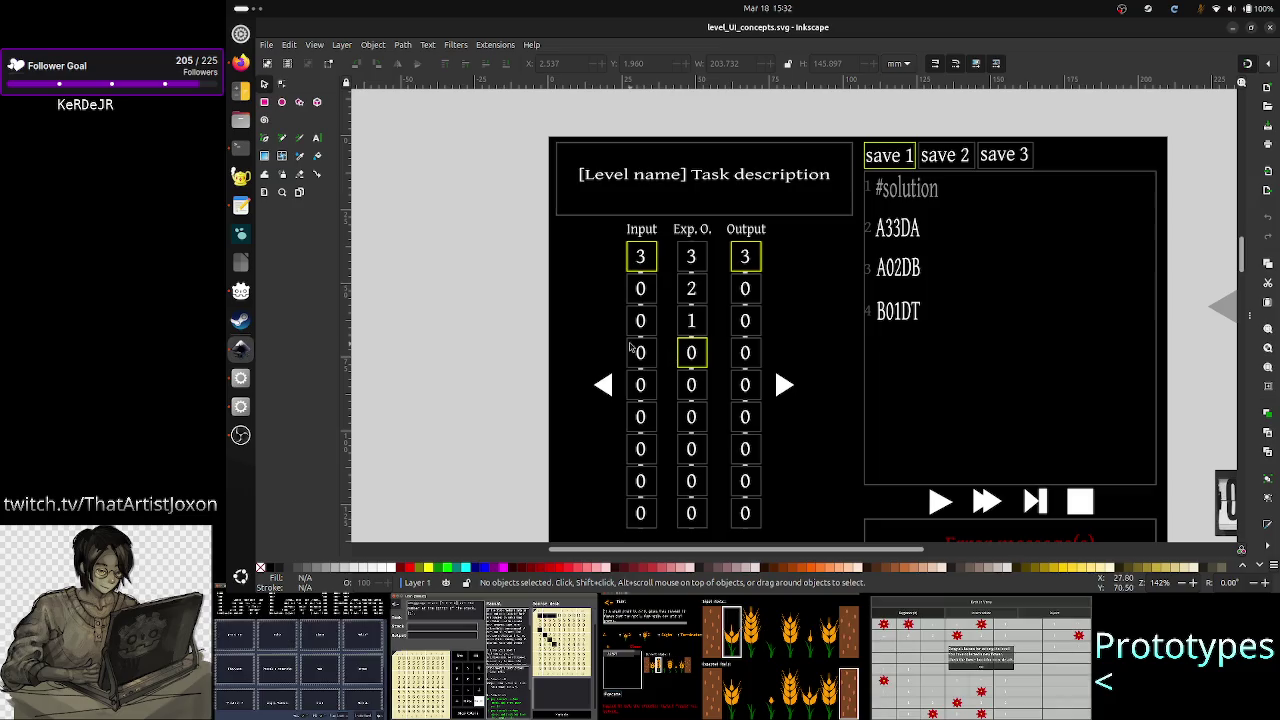
Step: Zoom into the mockup's yellow-bordered Input, Exp. O. and Output cells to study them
scroll(680, 345, "left", 2)
scroll(680, 345, "up", 5)
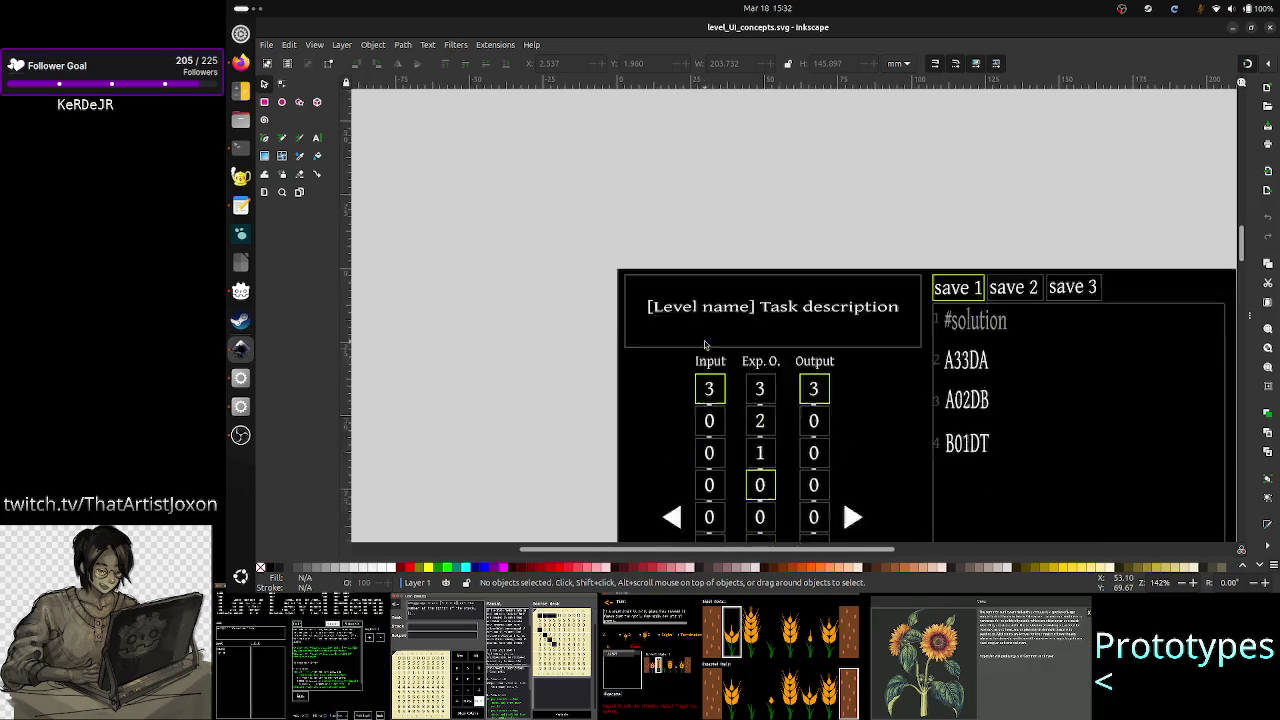
scroll(700, 345, "down", 3)
scroll(762, 360, "up", 3, "ctrl")
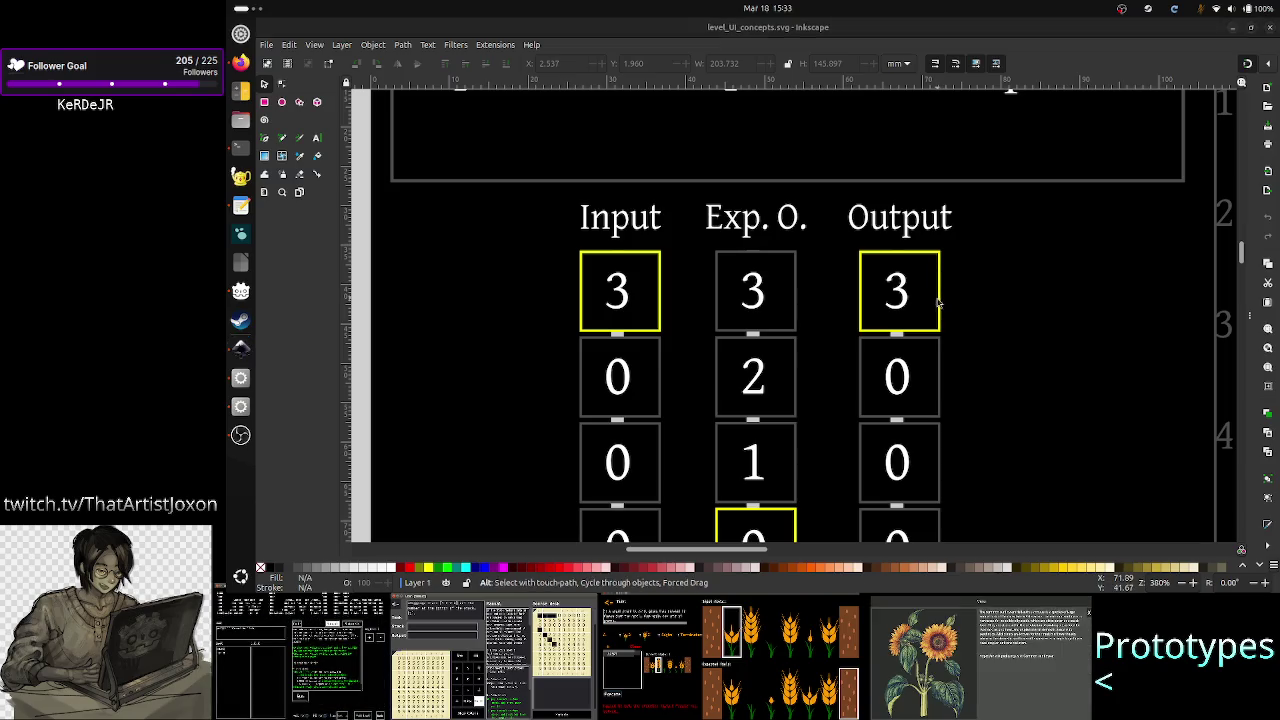
key("alt+Tab")
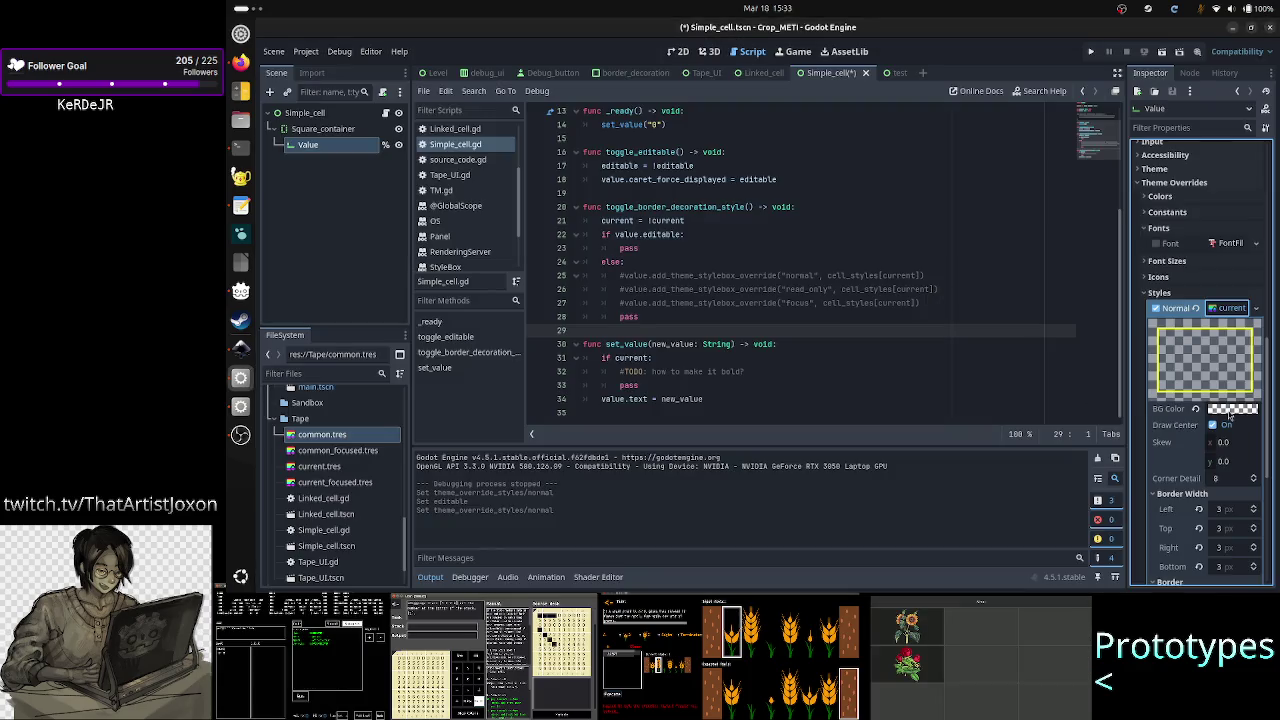
Step: Change the Normal stylebox's border colour to orange
scroll(1236, 420, "down", 5)
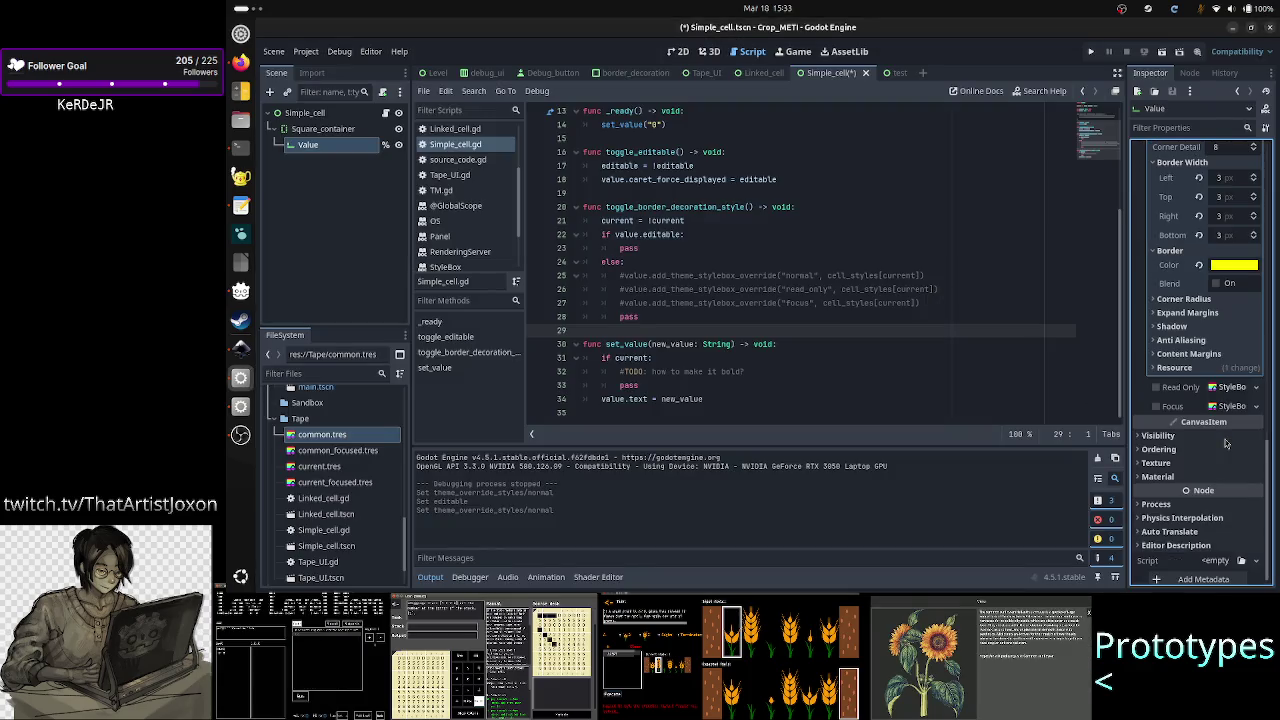
left_click(1252, 265)
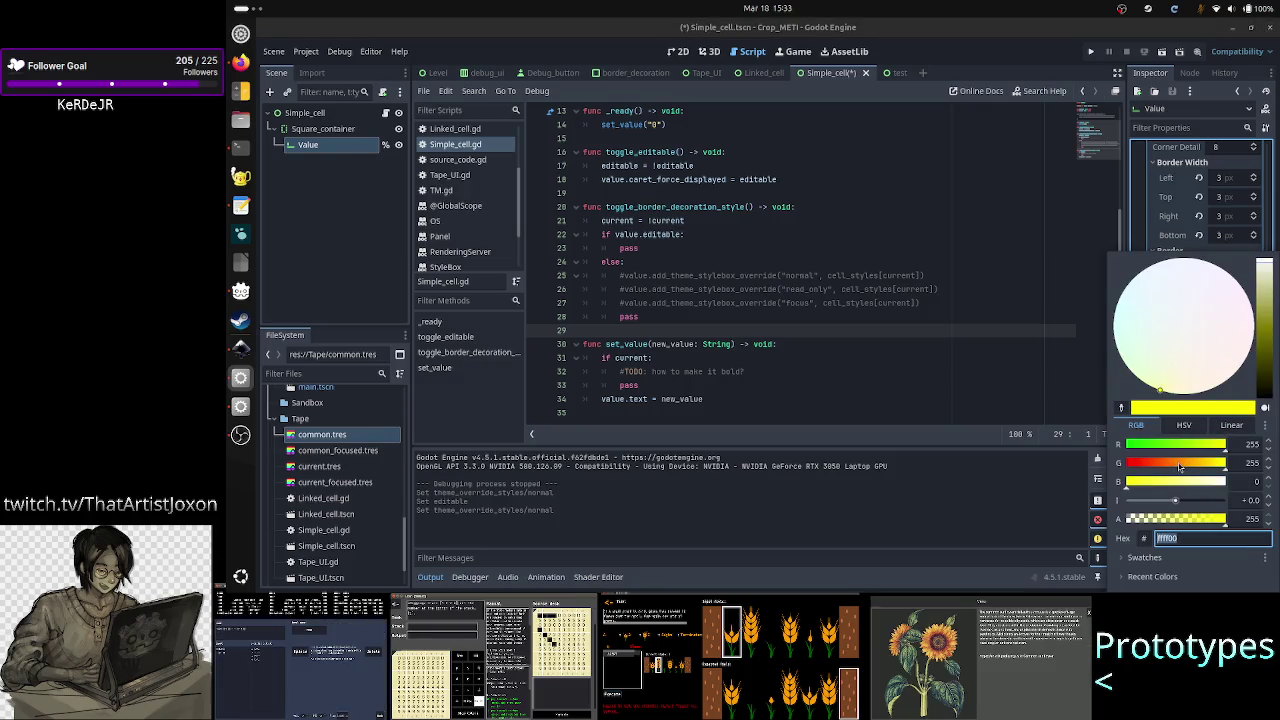
left_click(1180, 464)
left_click_drag(1180, 464, 1173, 467)
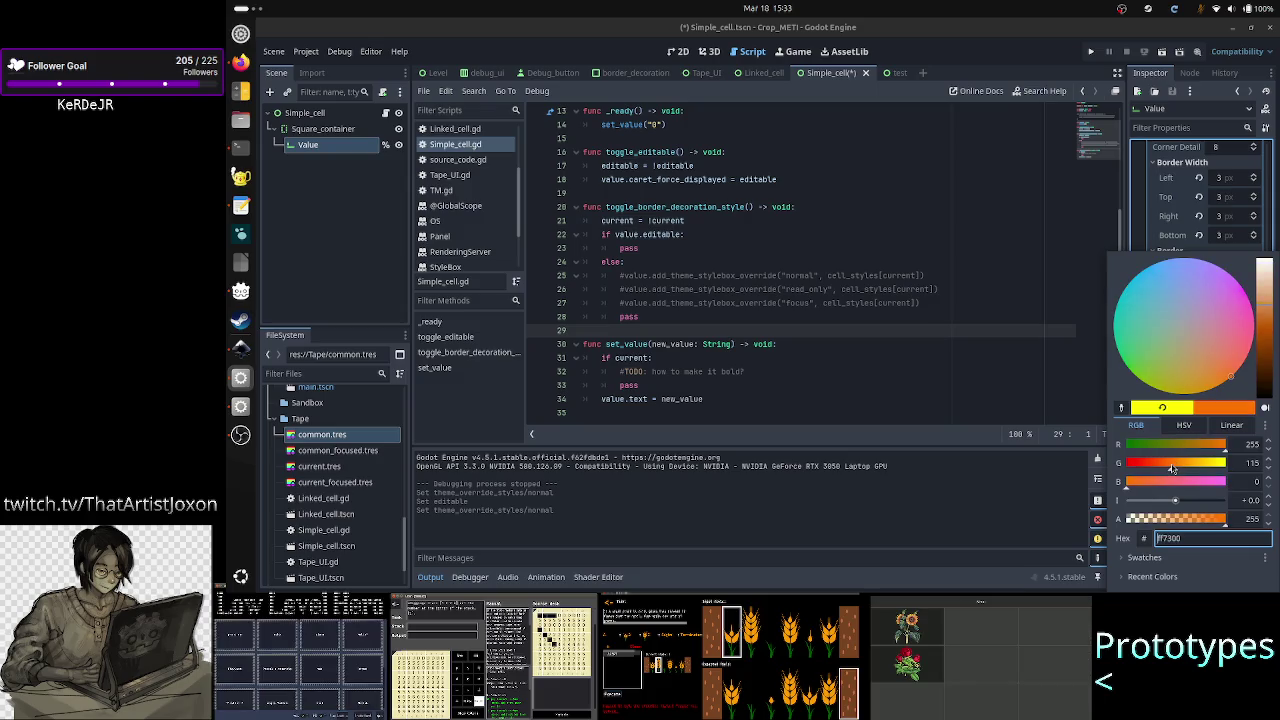
left_click(1146, 197)
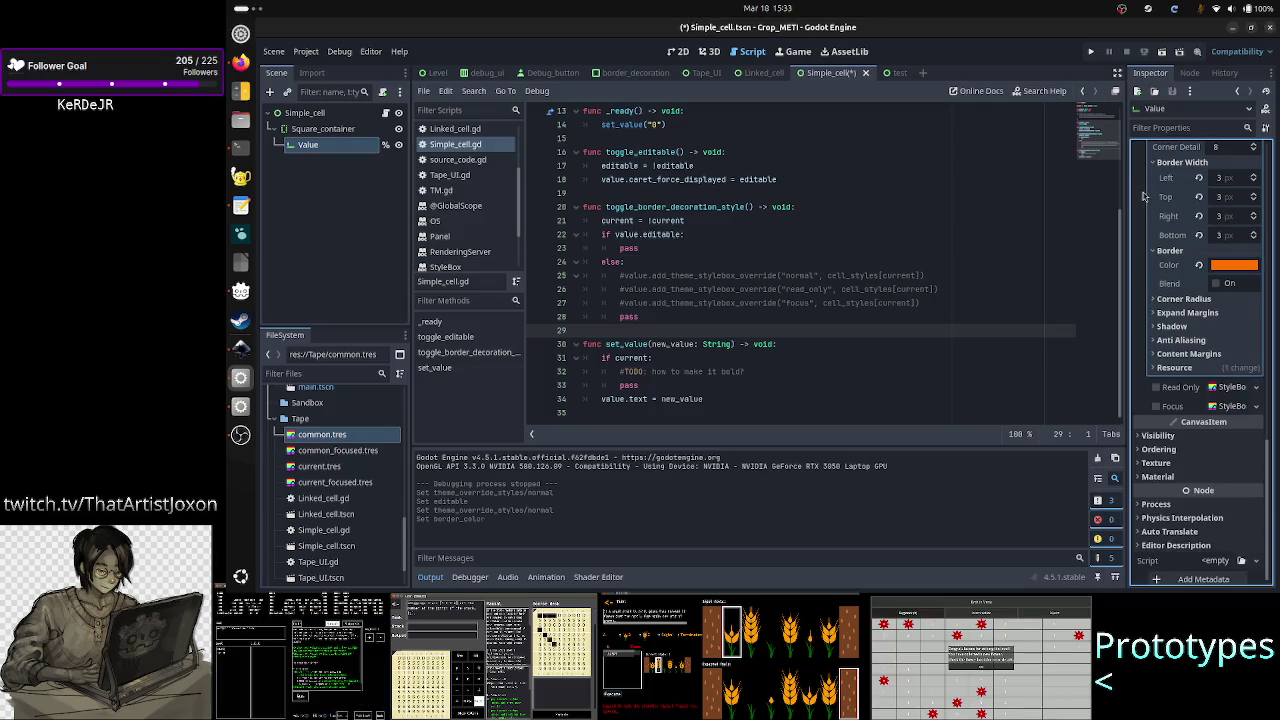
scroll(1215, 323, "up", 5)
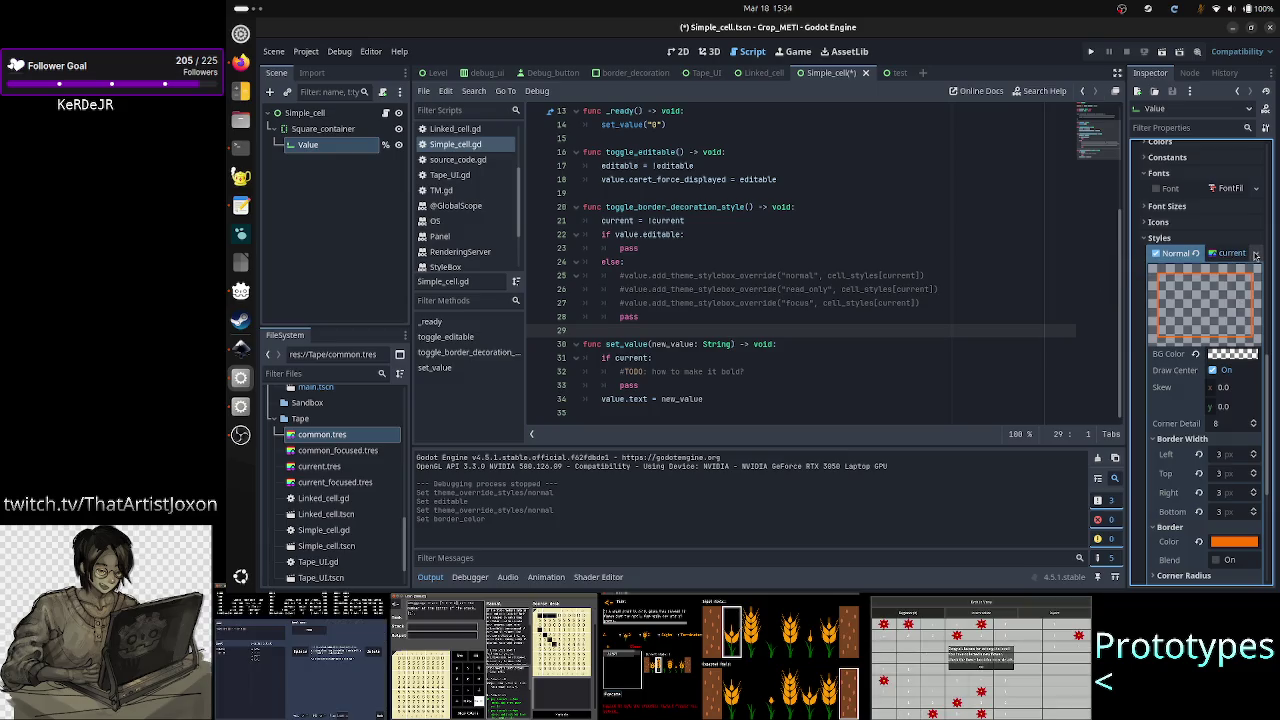
Step: Quick-load current.tres as the Value Normal style, then save and run the scene
left_click(1256, 254)
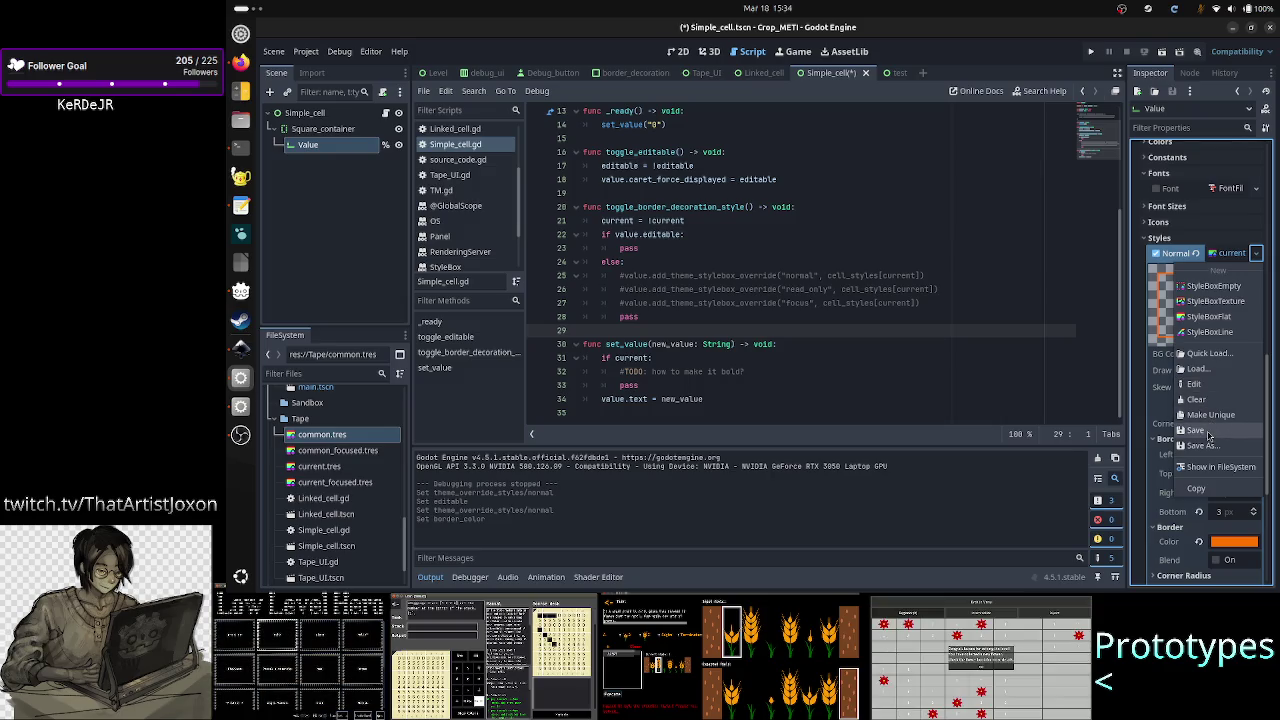
left_click(1208, 434)
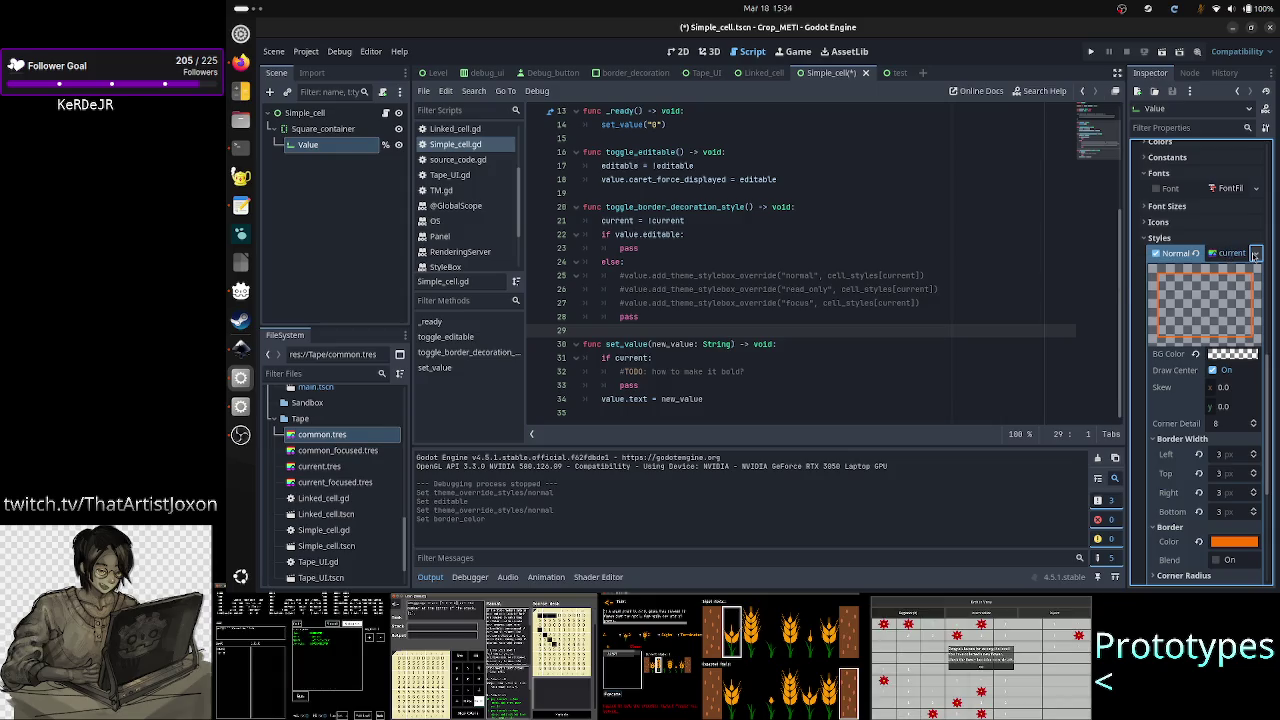
left_click(1255, 254)
left_click(1205, 357)
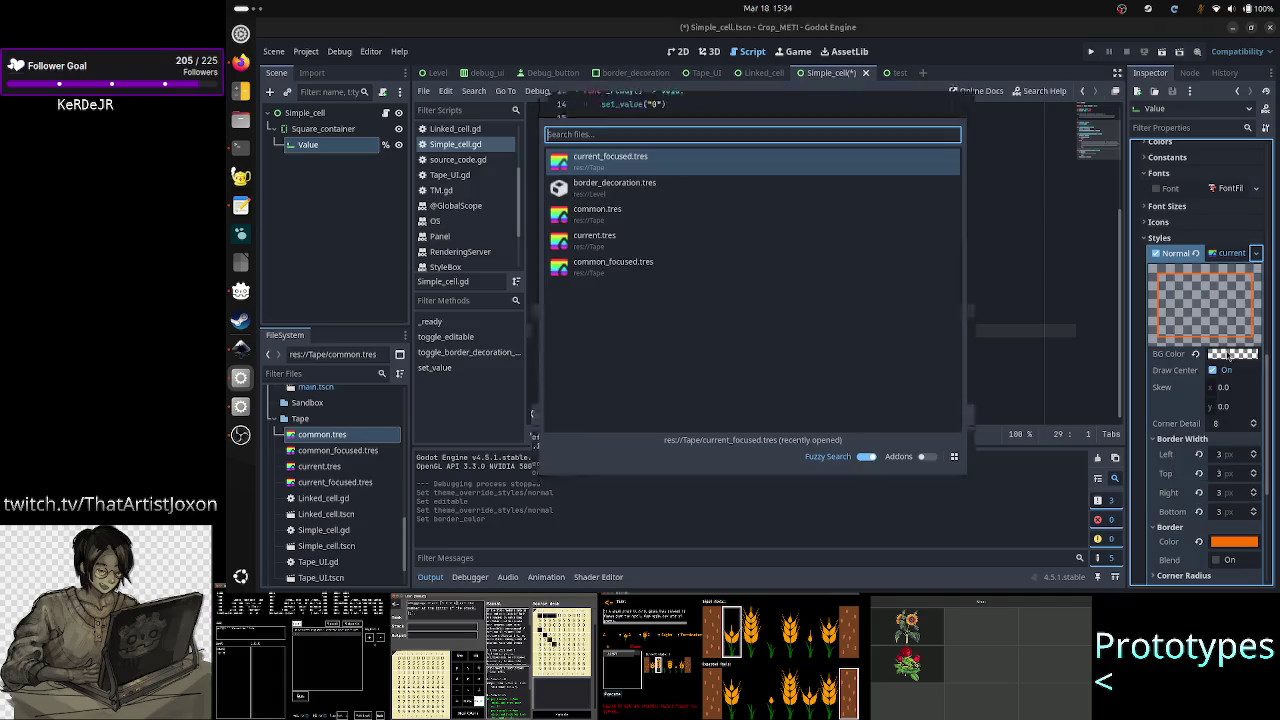
double_click(620, 236)
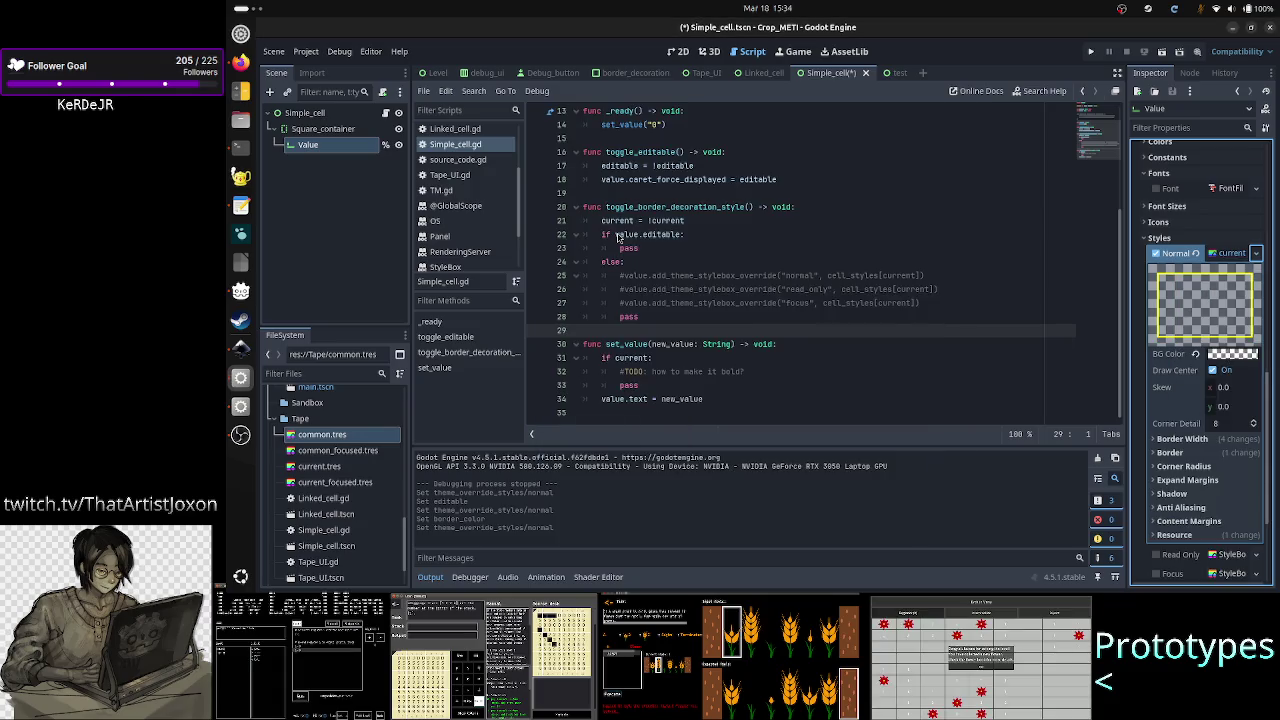
left_click(1256, 254)
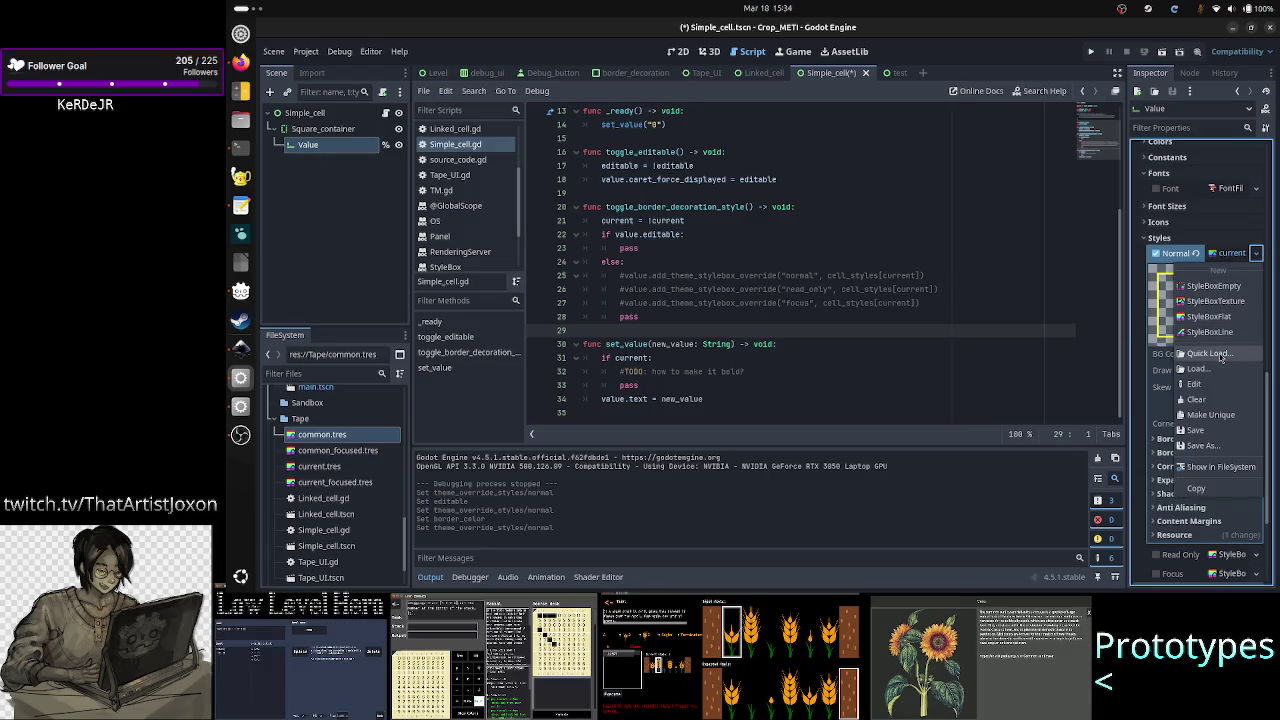
left_click(1205, 357)
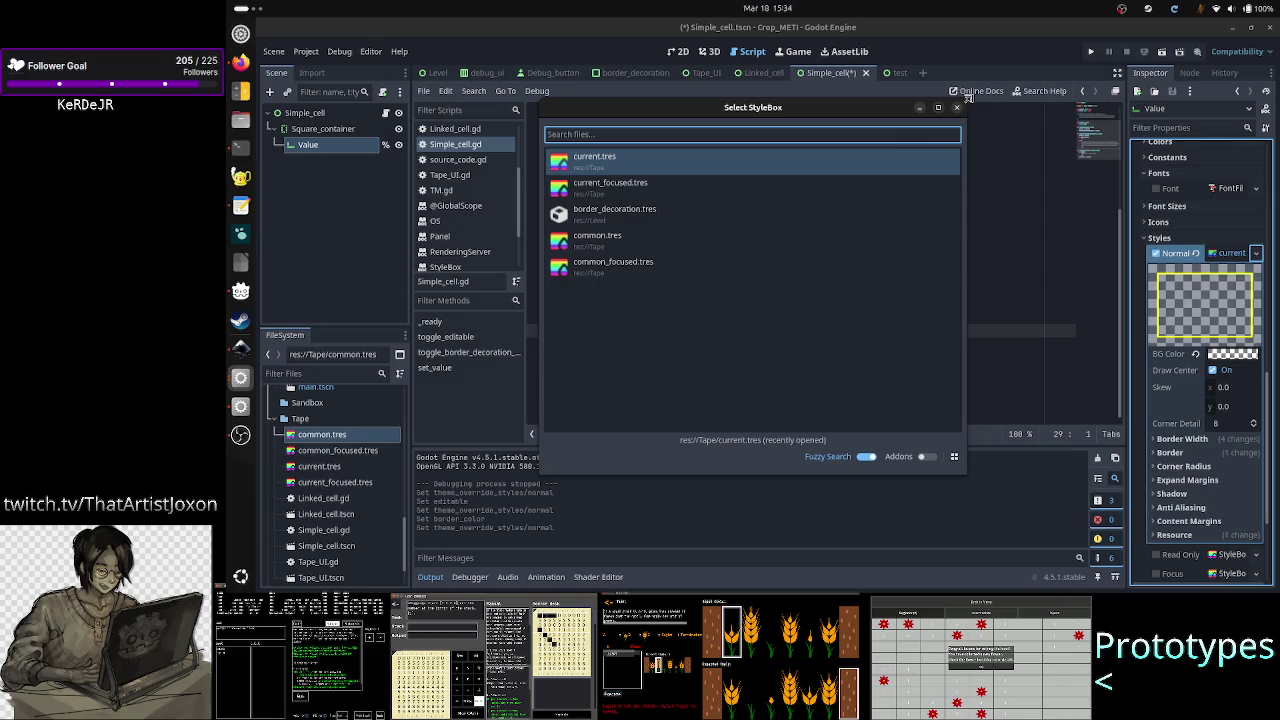
double_click(666, 193)
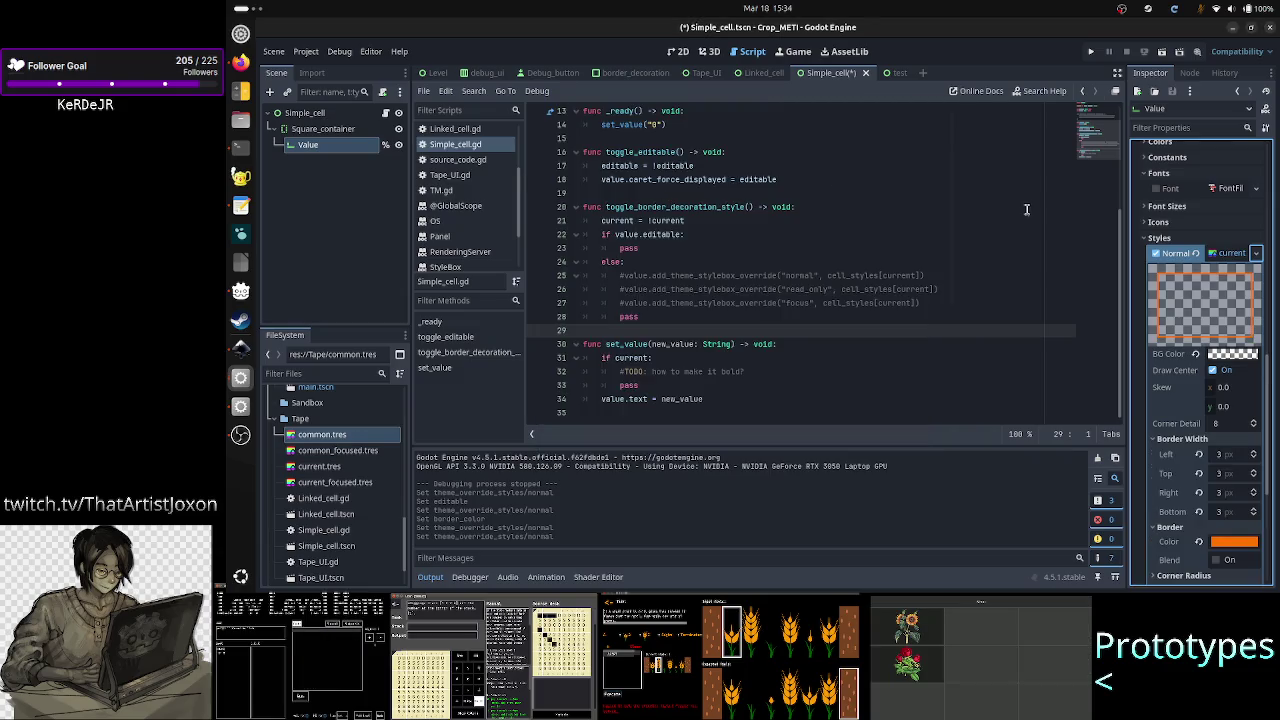
left_click(1161, 57)
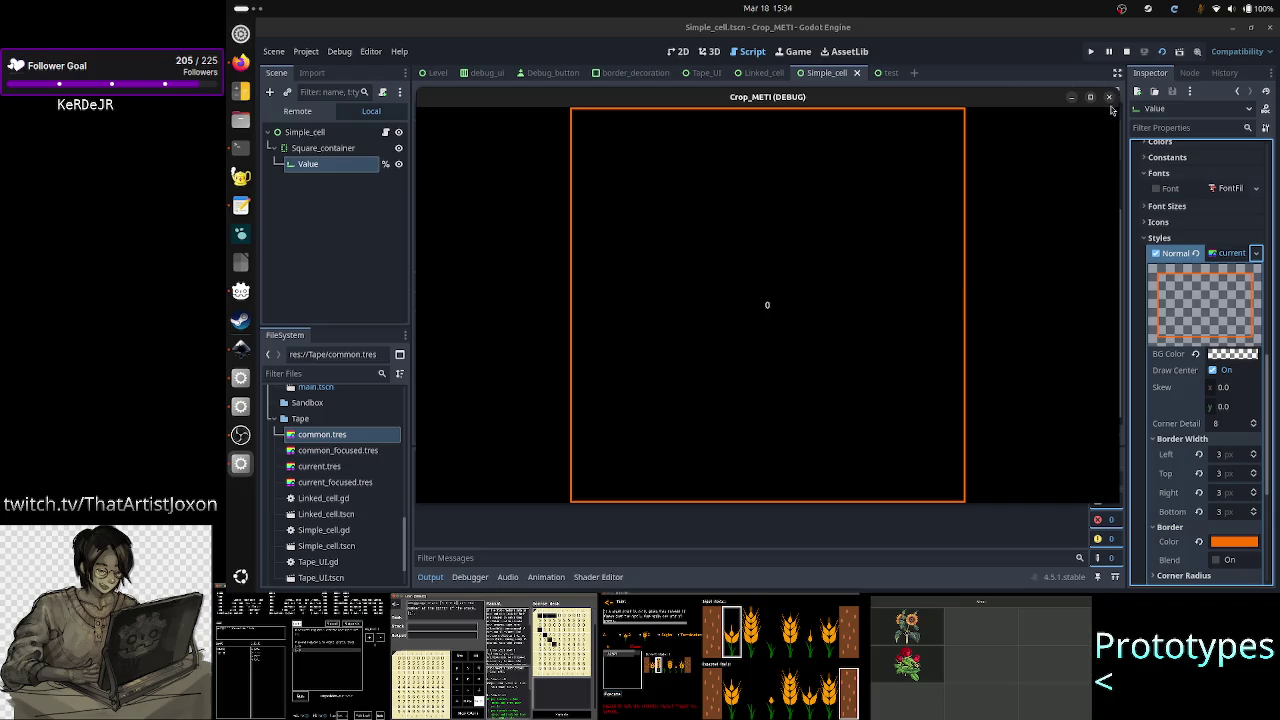
Step: Stop the running Crop_METI test game
left_click(1108, 97)
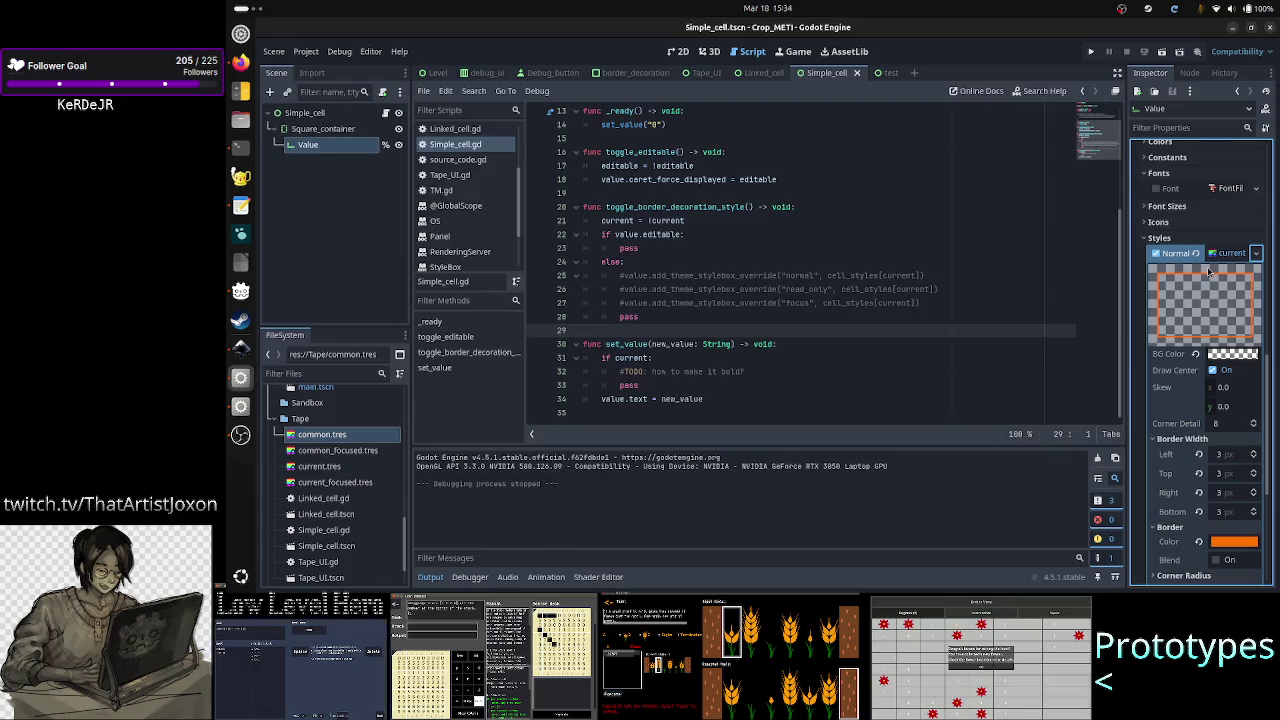
Step: Quick Load common.tres as the Value field's Normal style
left_click(1257, 253)
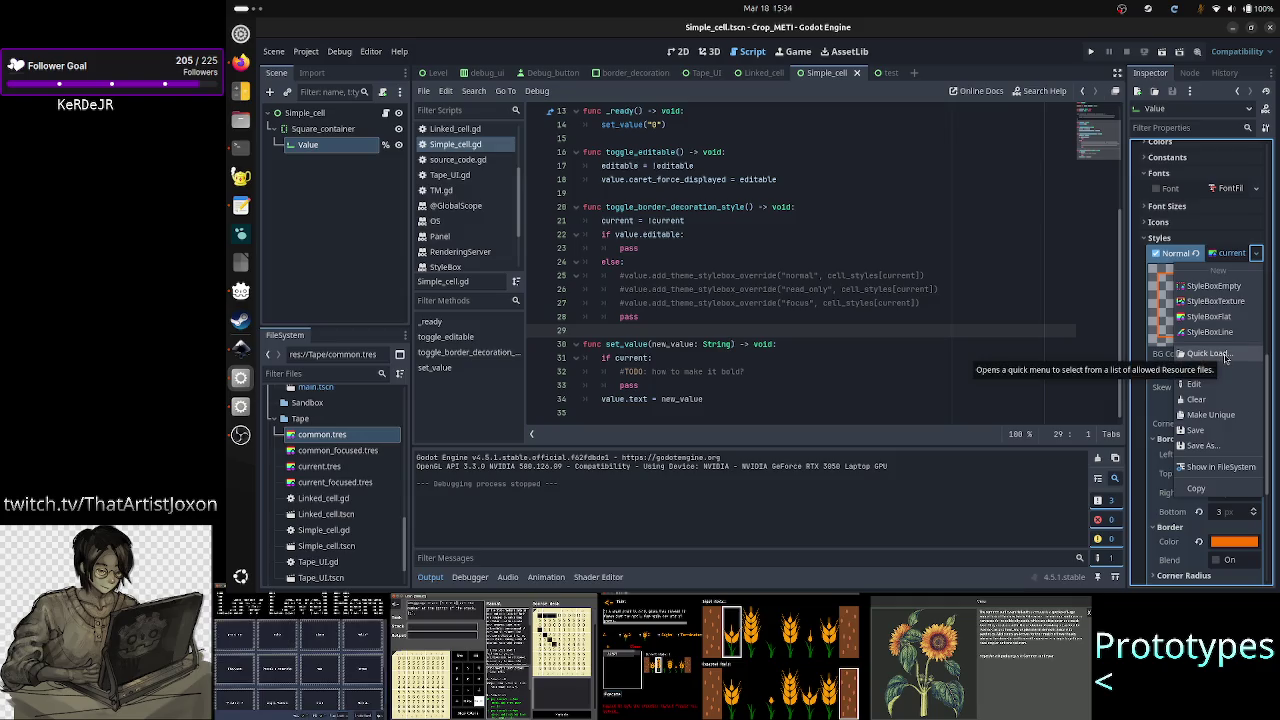
left_click(1222, 354)
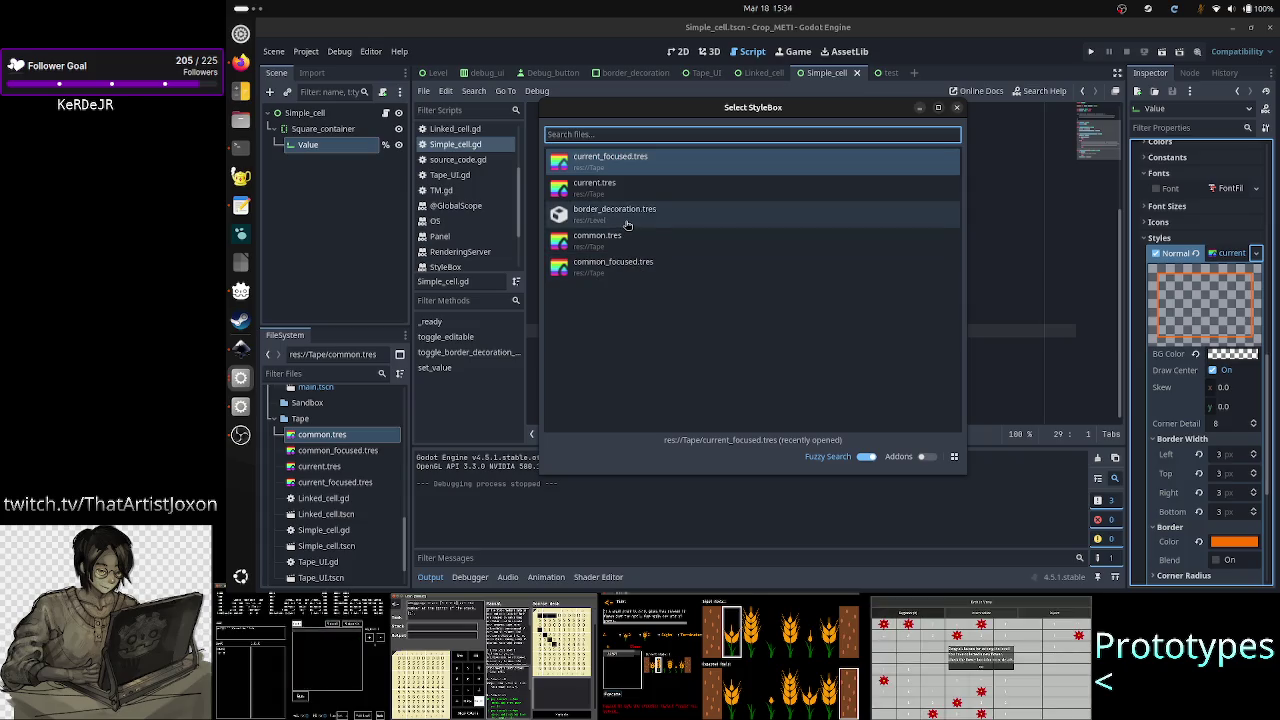
left_click(622, 250)
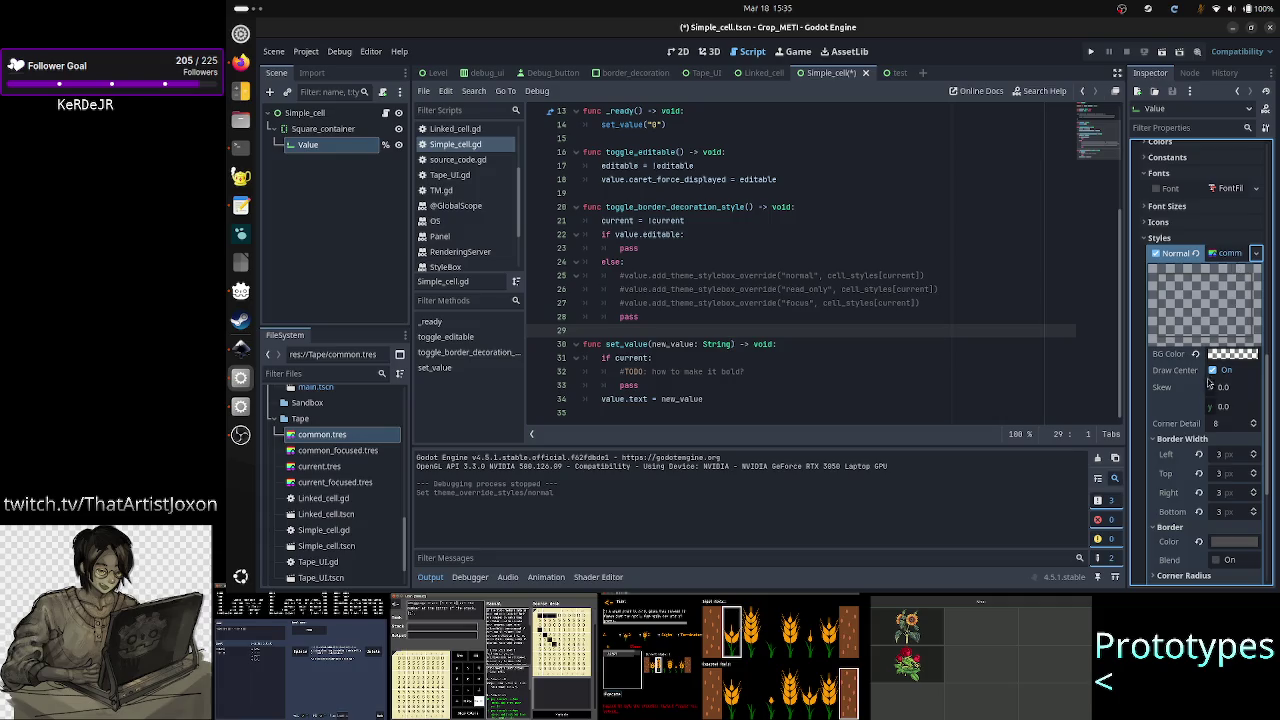
left_click(1238, 255)
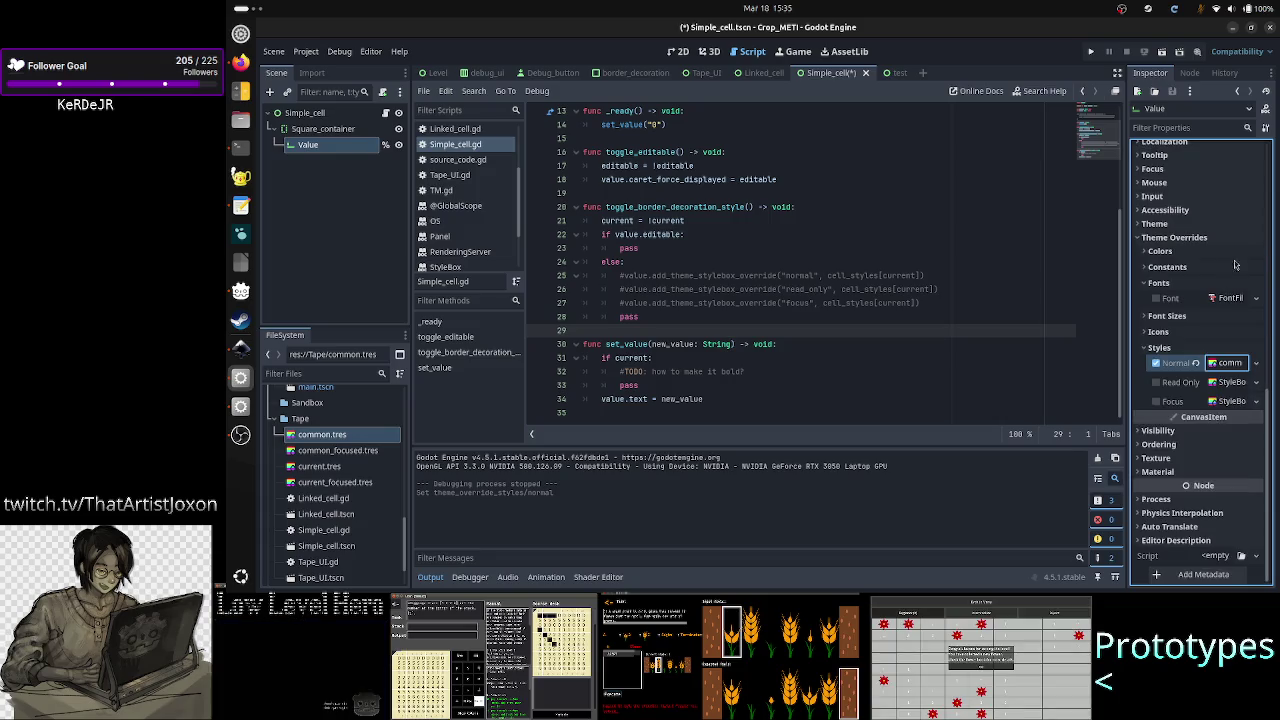
Step: Switch the Normal style from common.tres to a current stylebox
left_click(1256, 401)
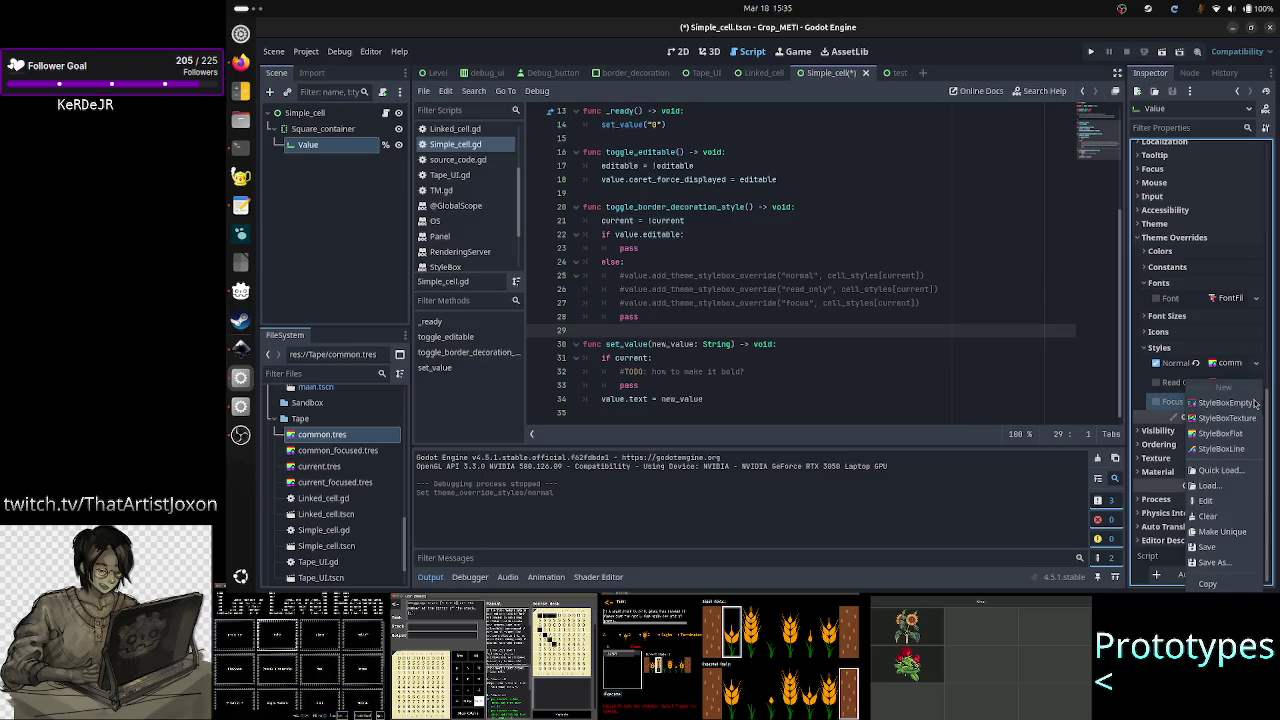
left_click(1222, 472)
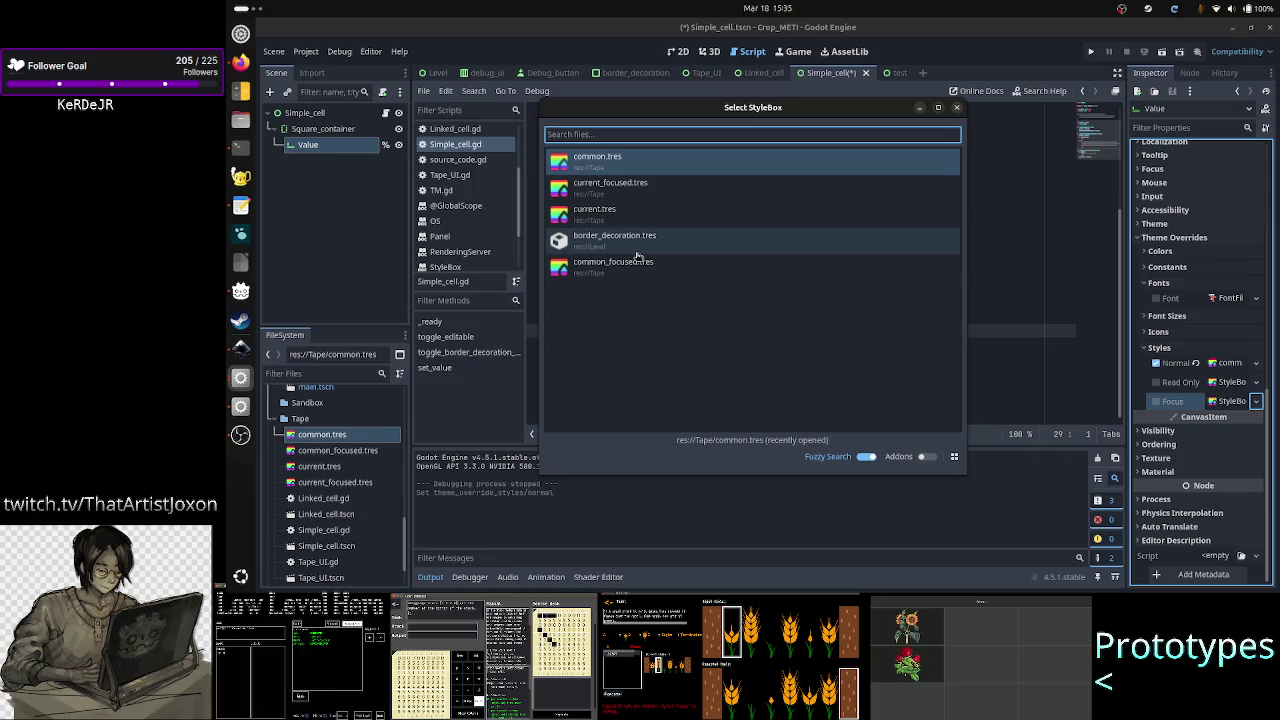
left_click(958, 107)
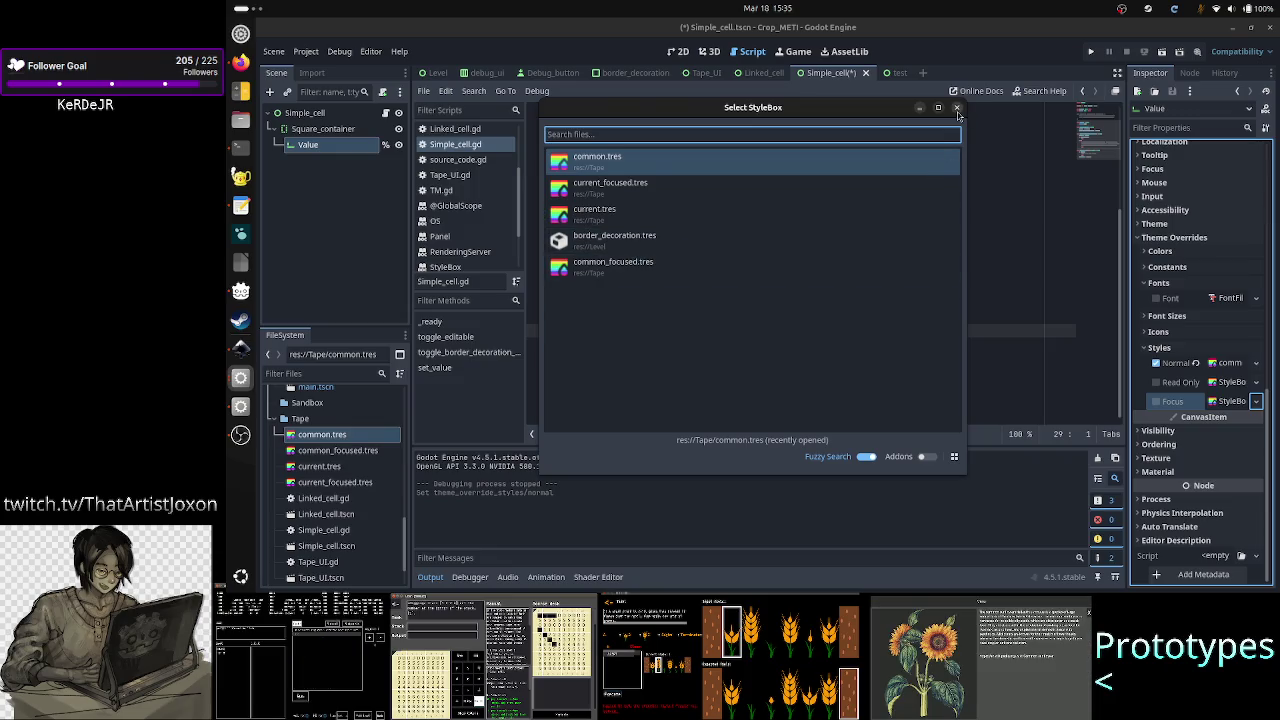
left_click(1256, 362)
left_click(1226, 451)
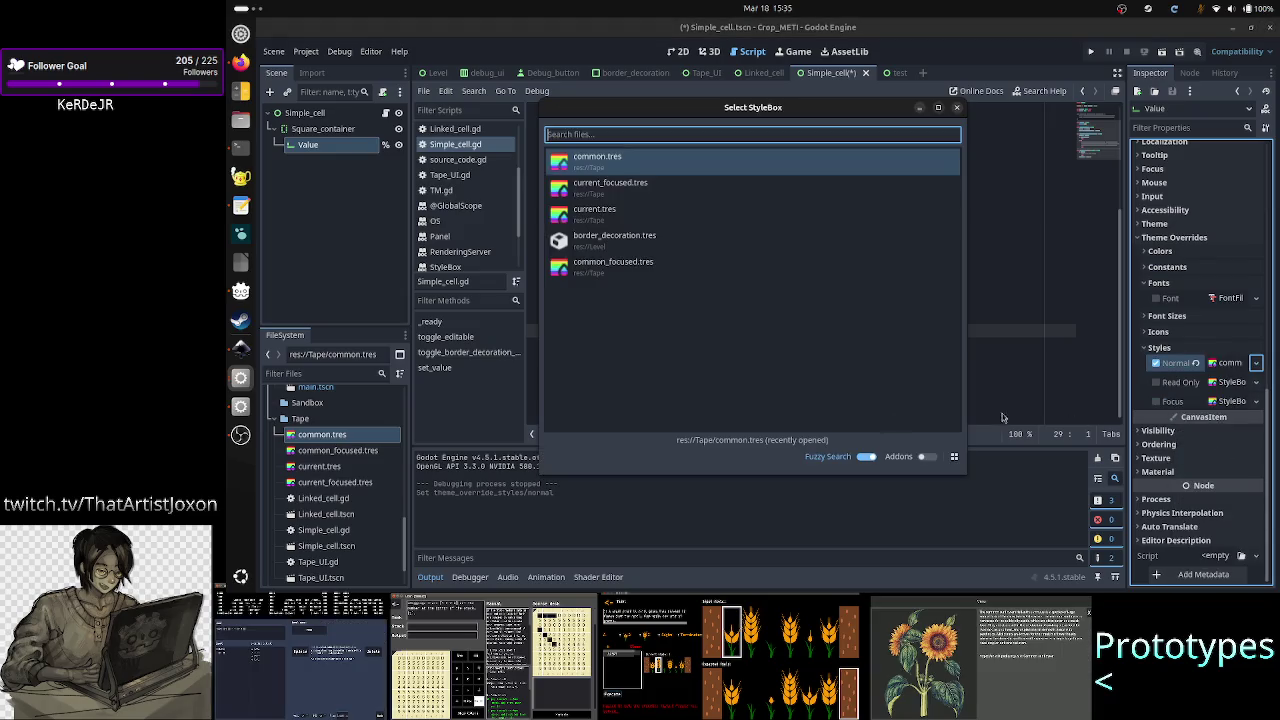
double_click(641, 210)
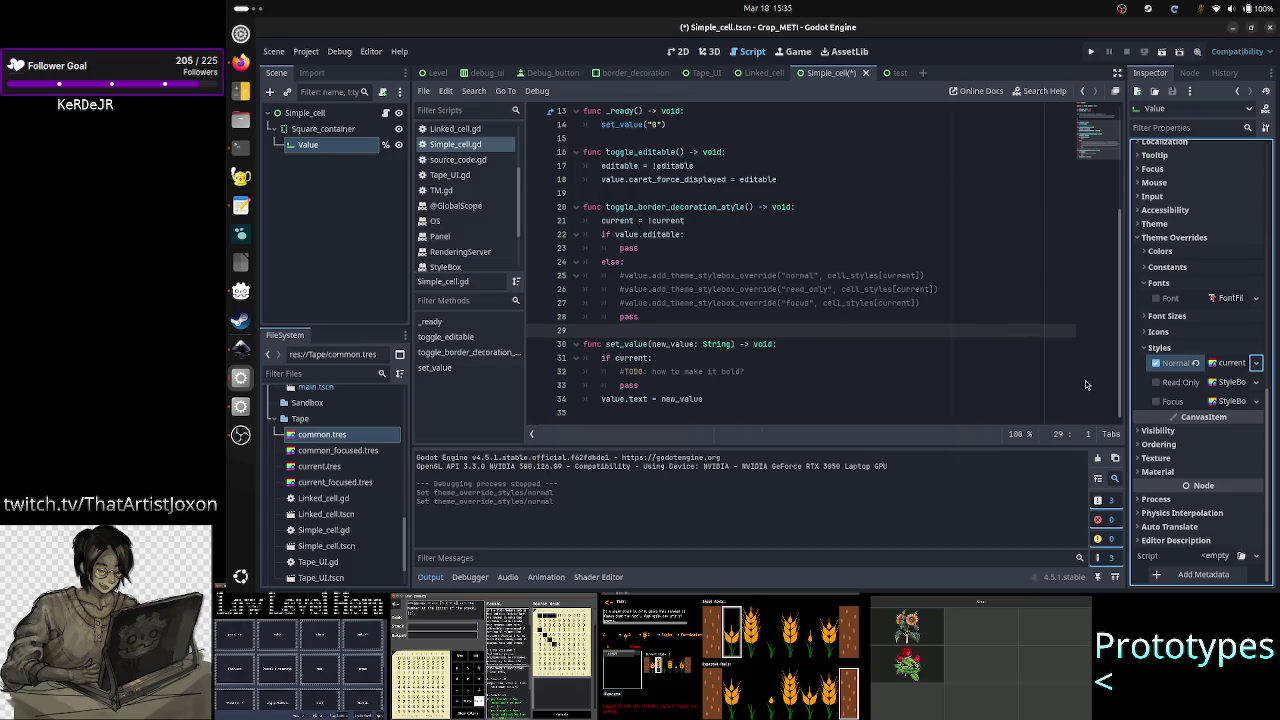
Step: Load current_focused.tres as the Focus style, reset the Read Only override, and run the scene
left_click(1256, 402)
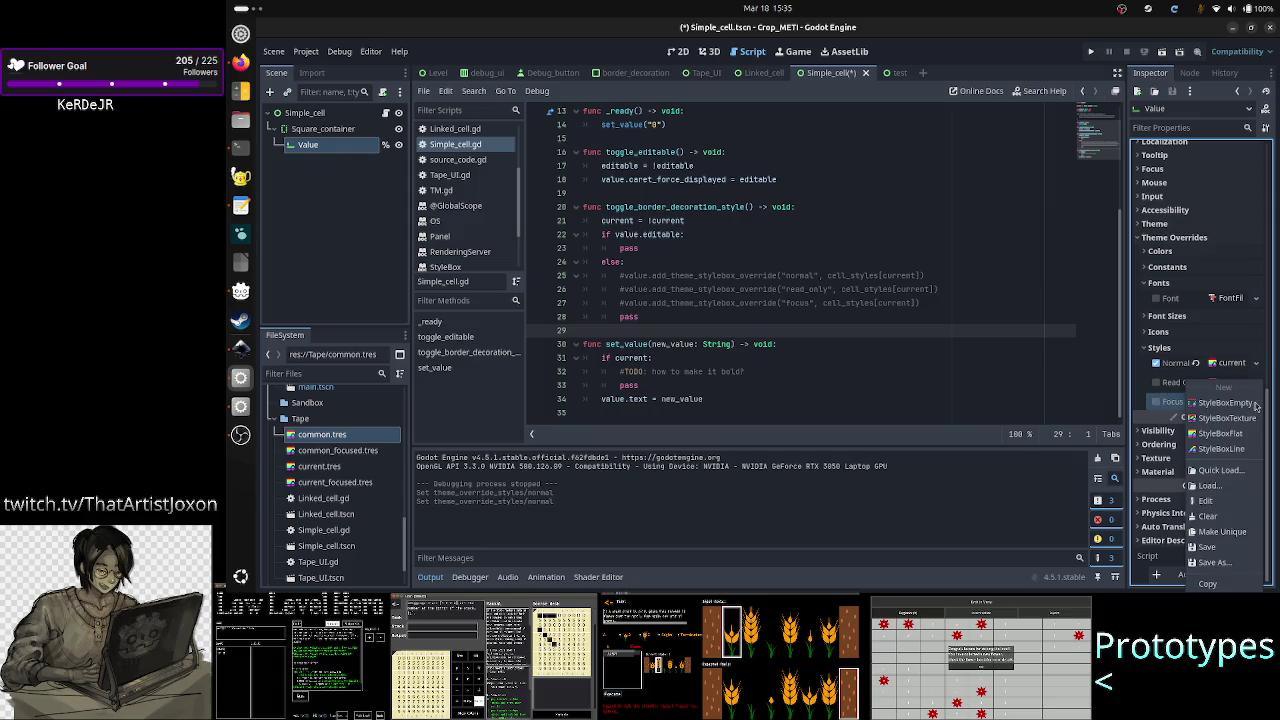
left_click(1220, 470)
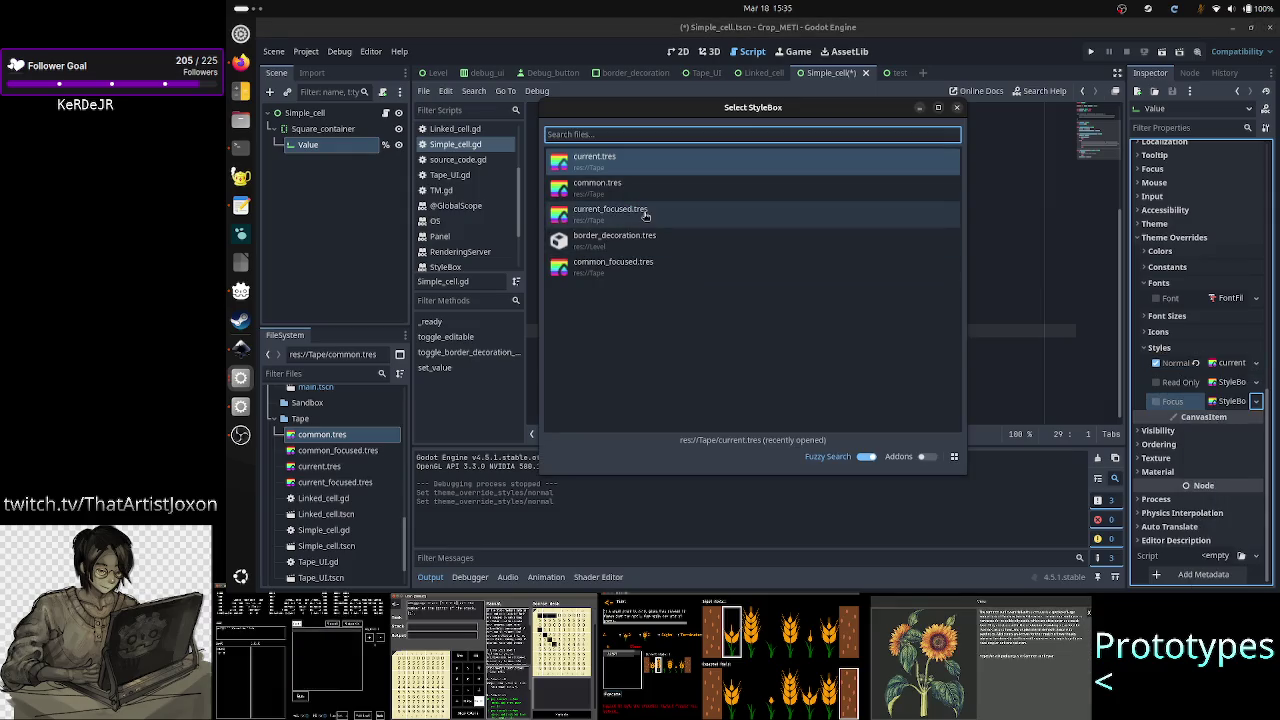
left_click(645, 212)
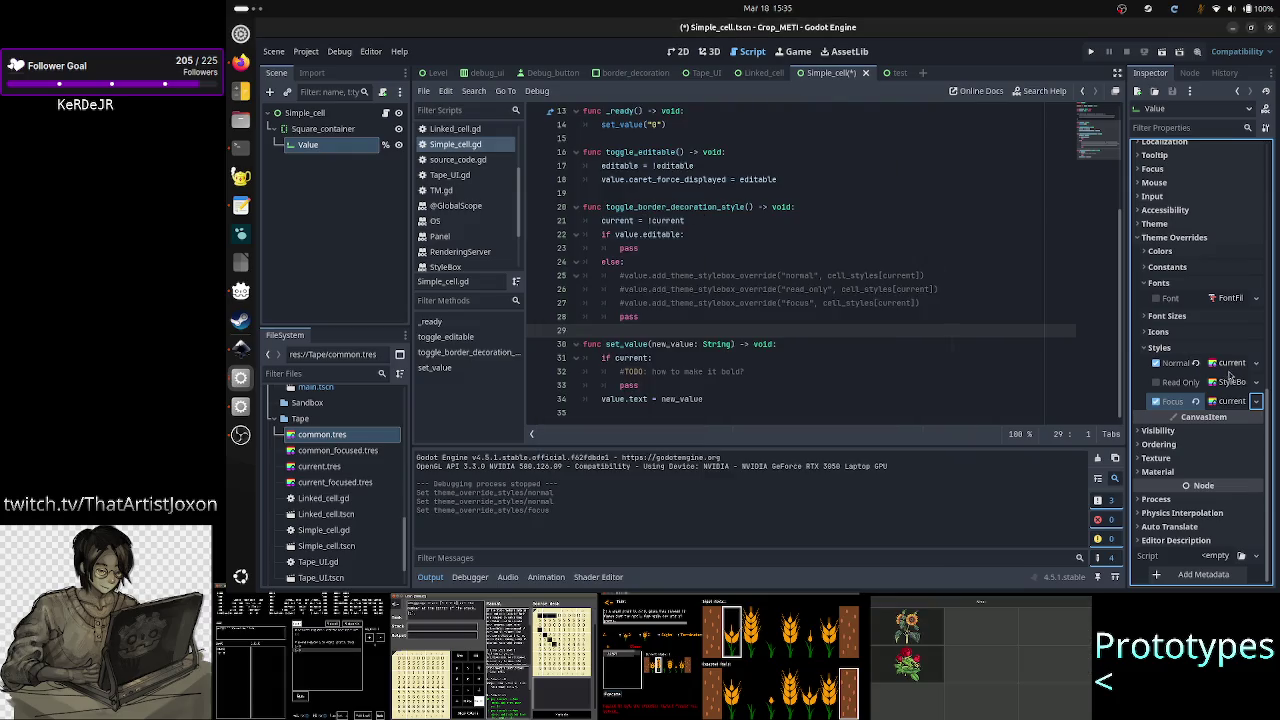
left_click(1256, 382)
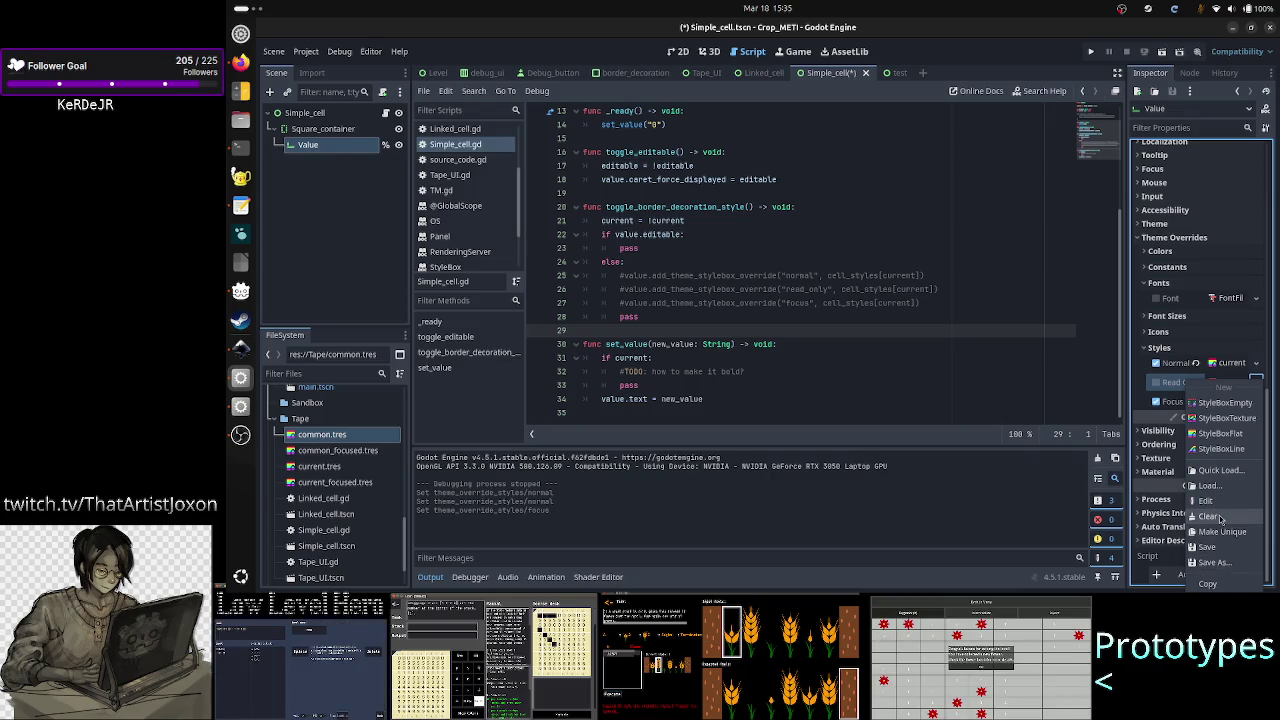
left_click(1212, 515)
left_click(1161, 52)
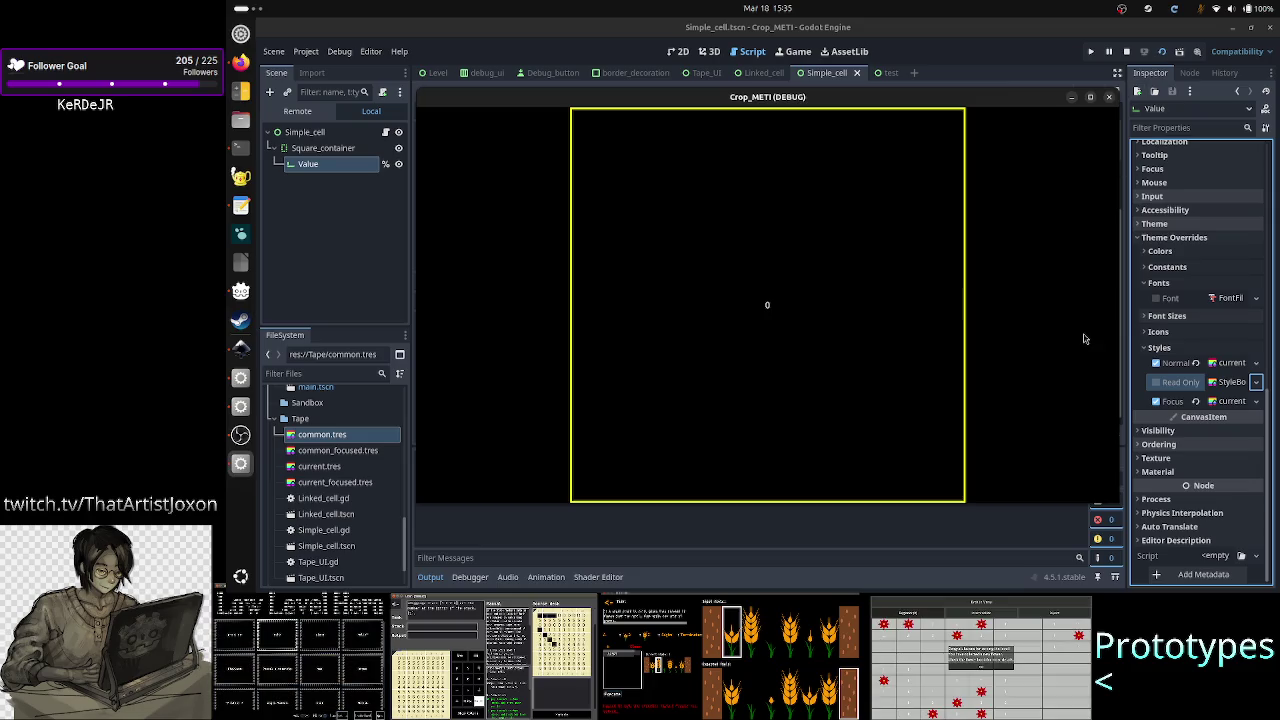
Step: Check the focused cell's border by entering 5, then stop, rerun and stop the game
left_click(896, 310)
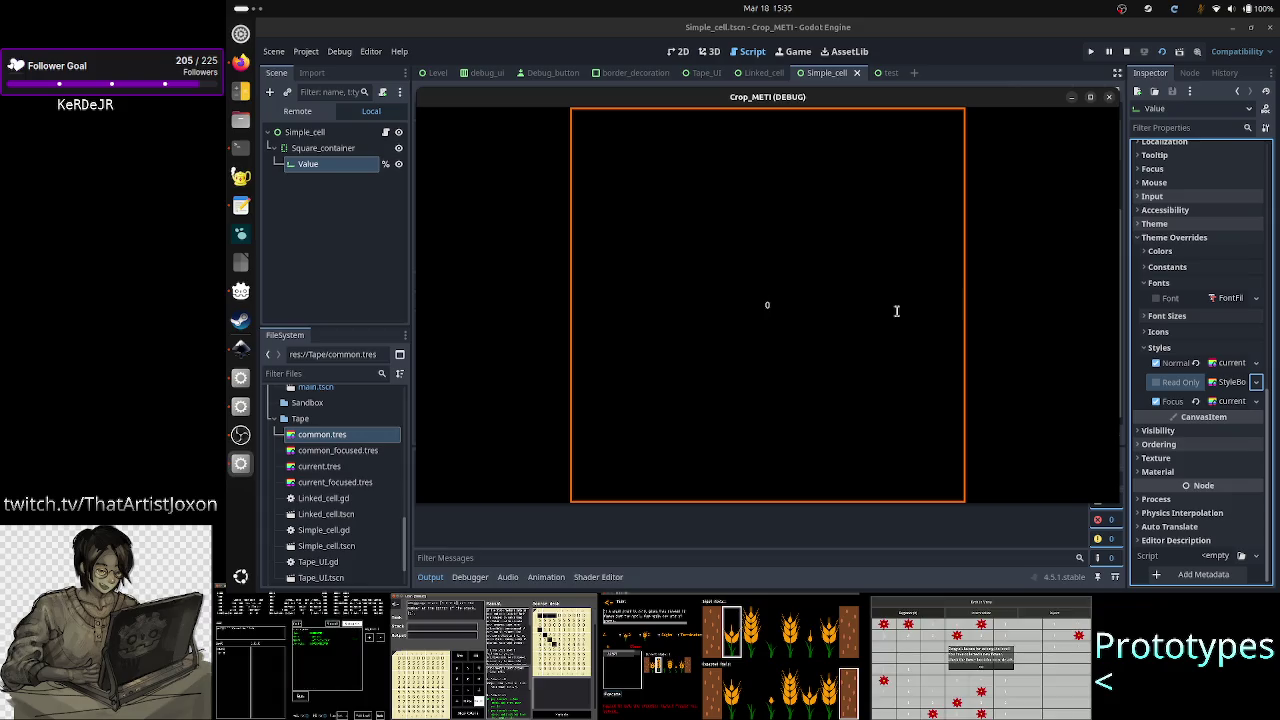
key("BackSpace")
type("5")
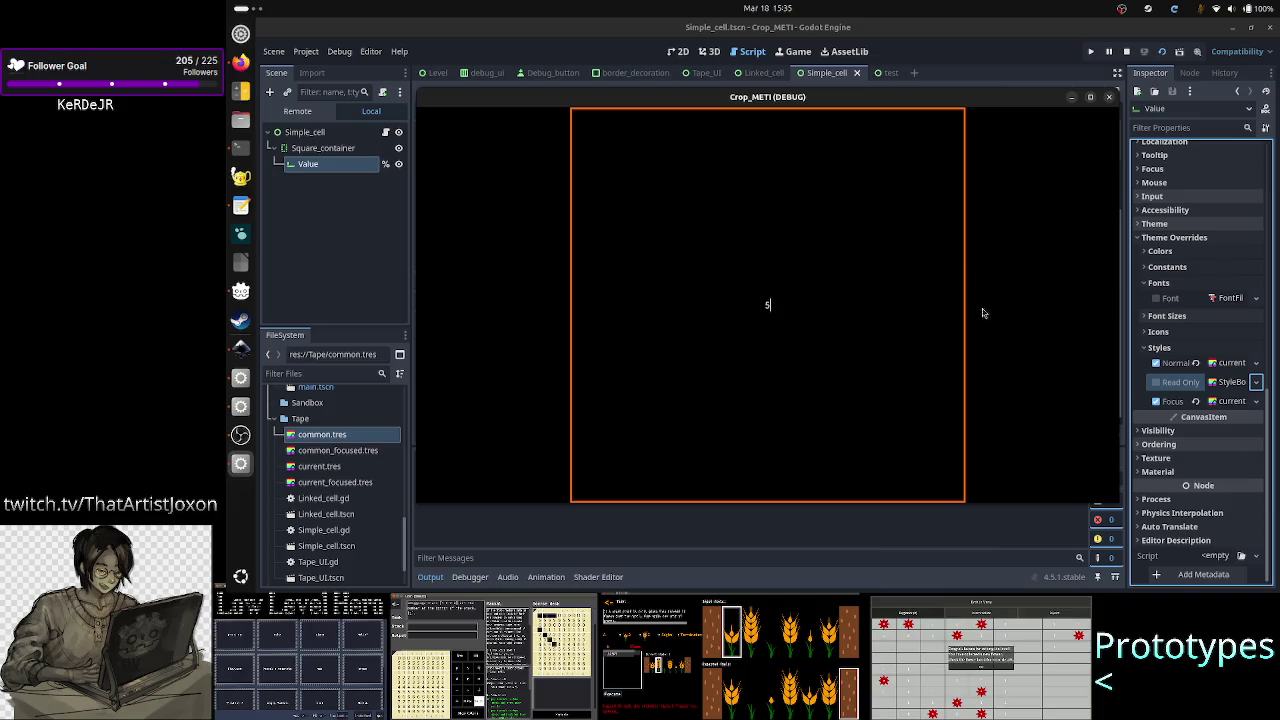
key("alt+Tab")
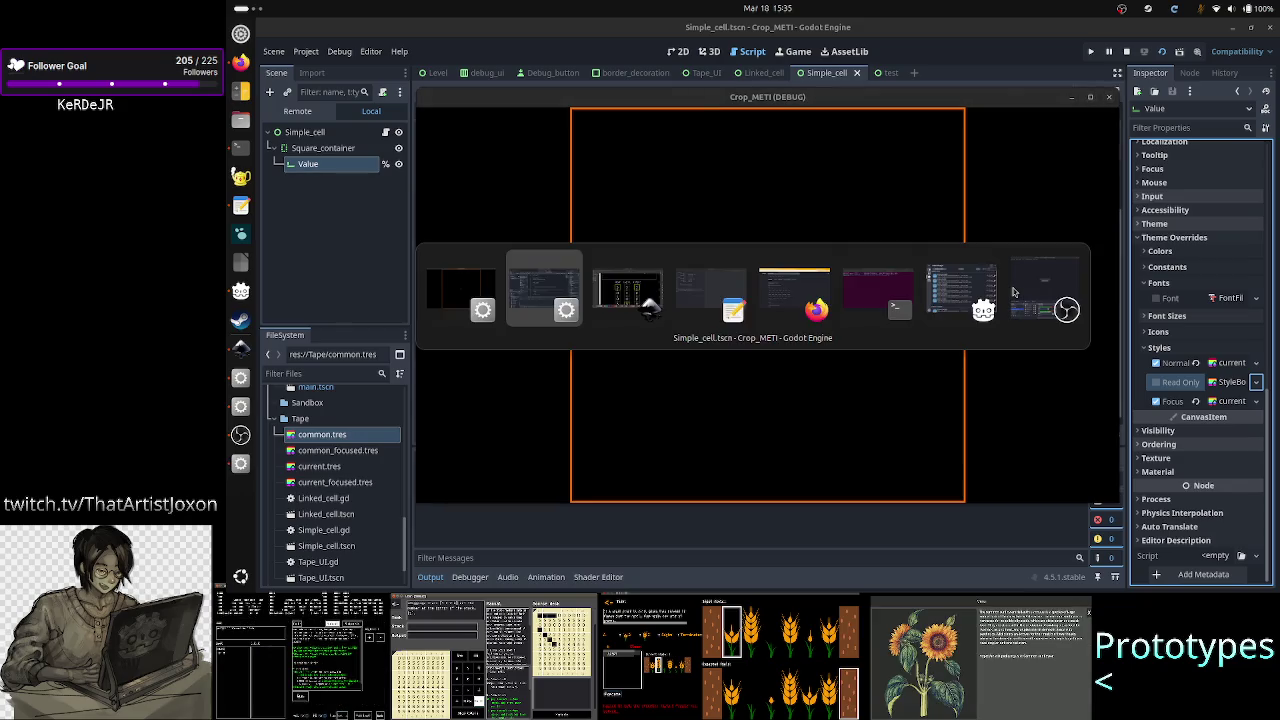
key("alt+Tab")
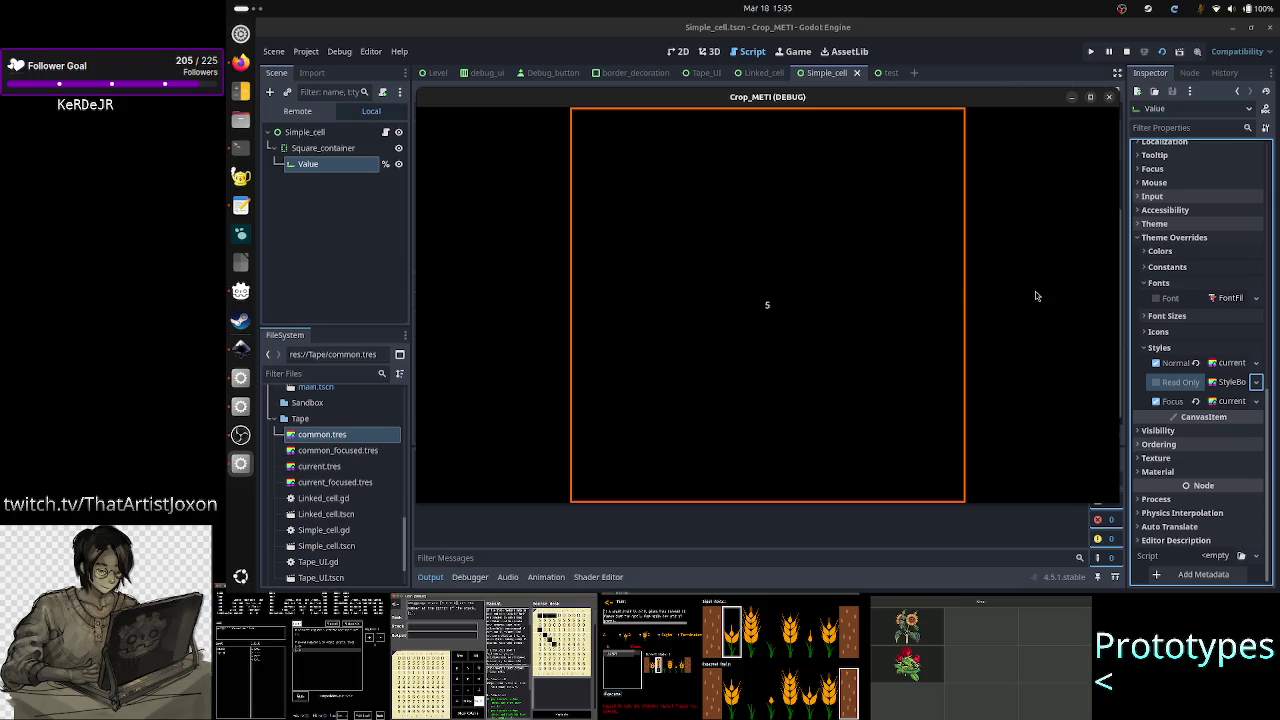
left_click(1108, 97)
left_click(1161, 52)
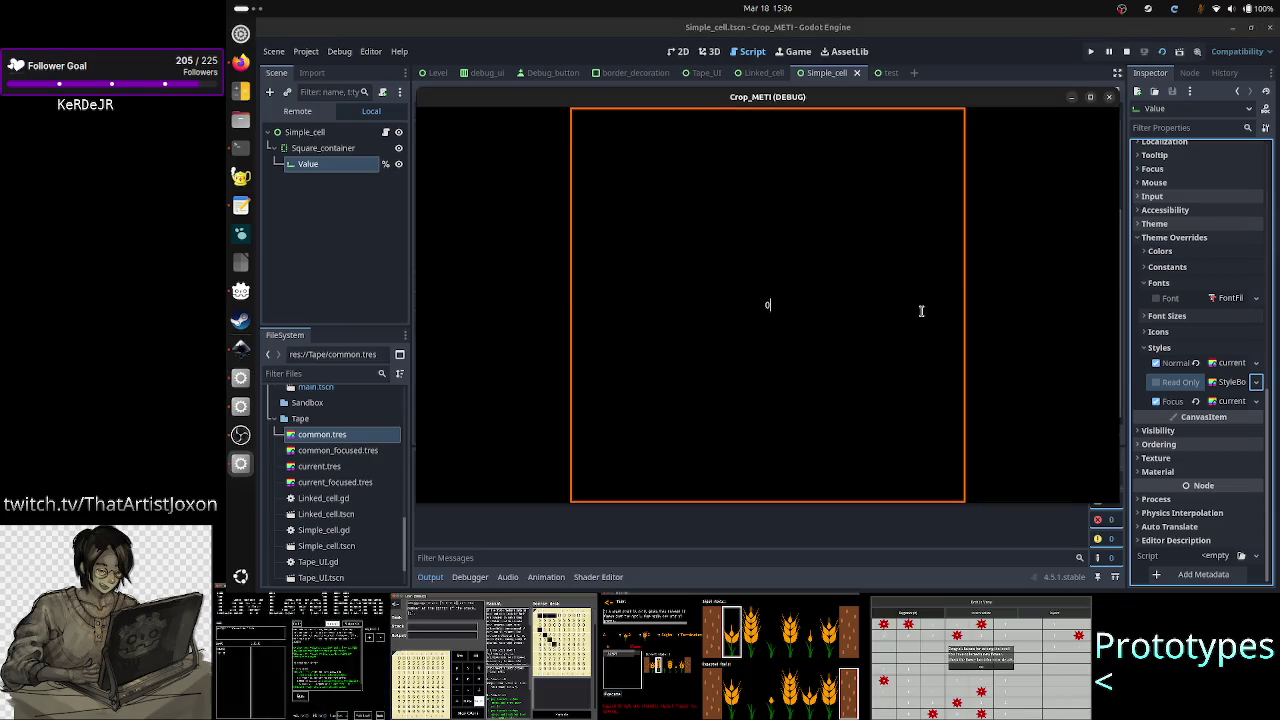
left_click(1114, 97)
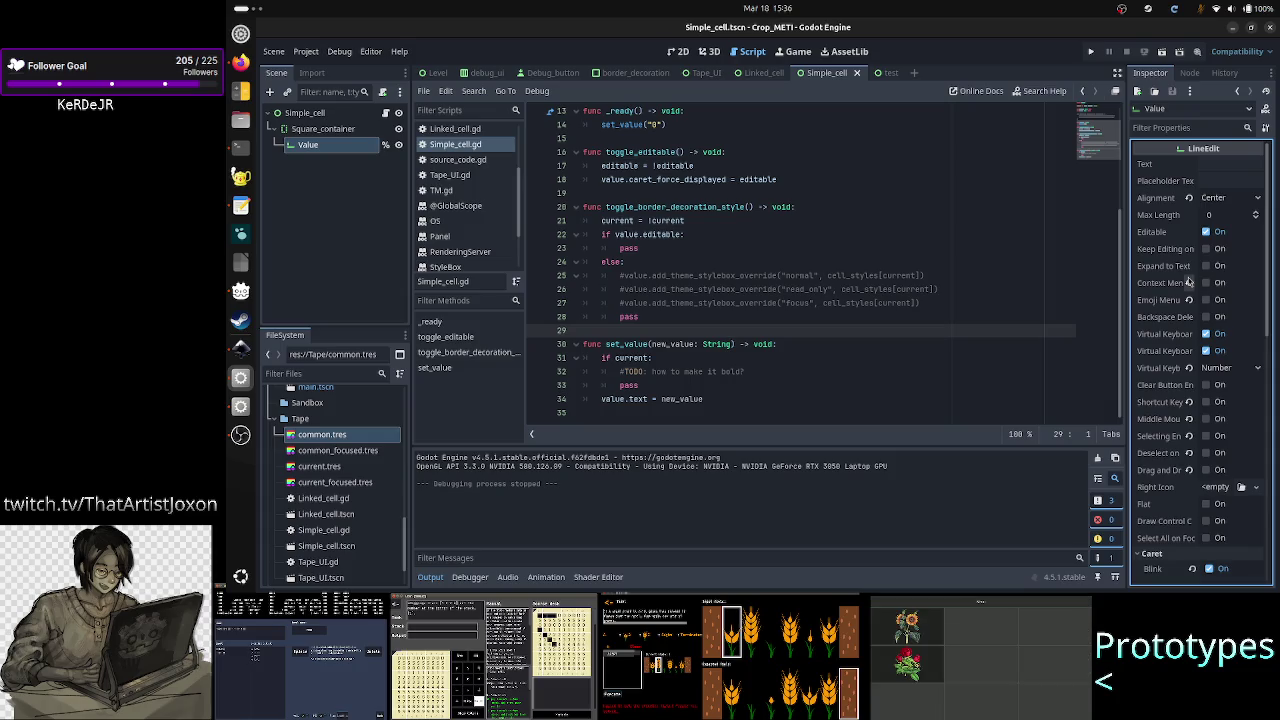
Step: Quick Load a common stylebox as the Focus style and expand it to inspect
scroll(1188, 282, "down", 15)
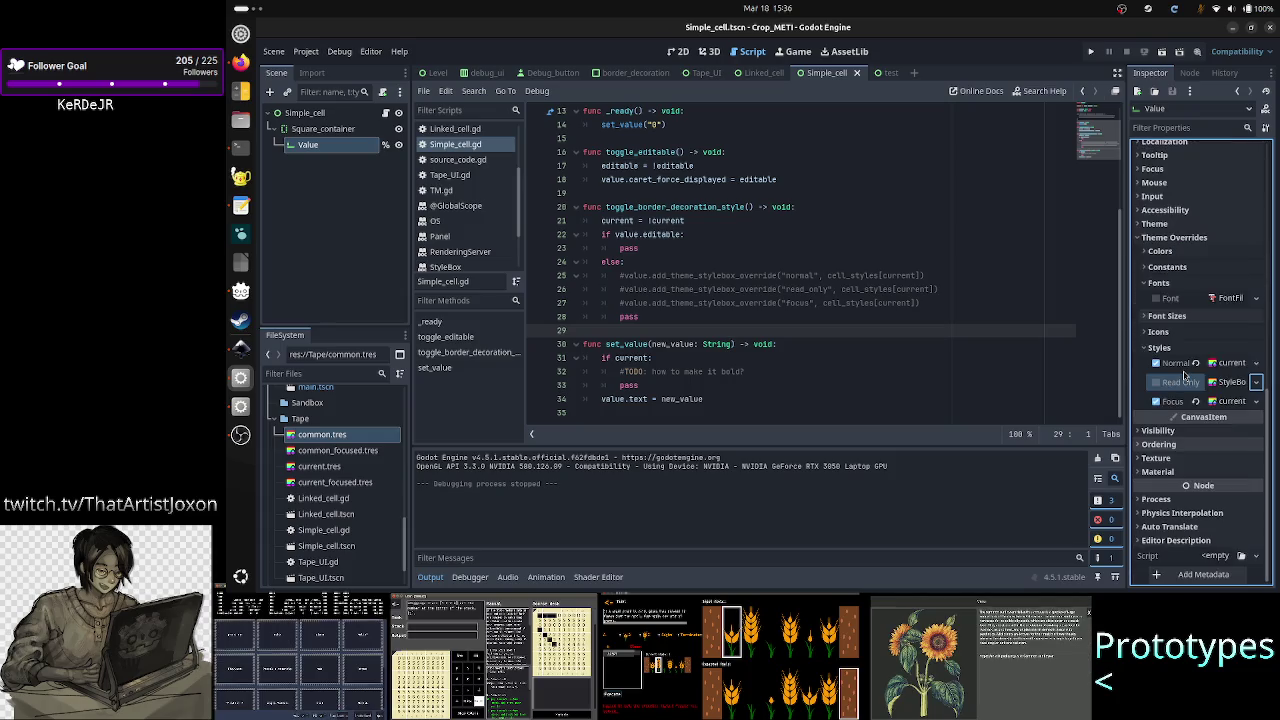
left_click(1256, 363)
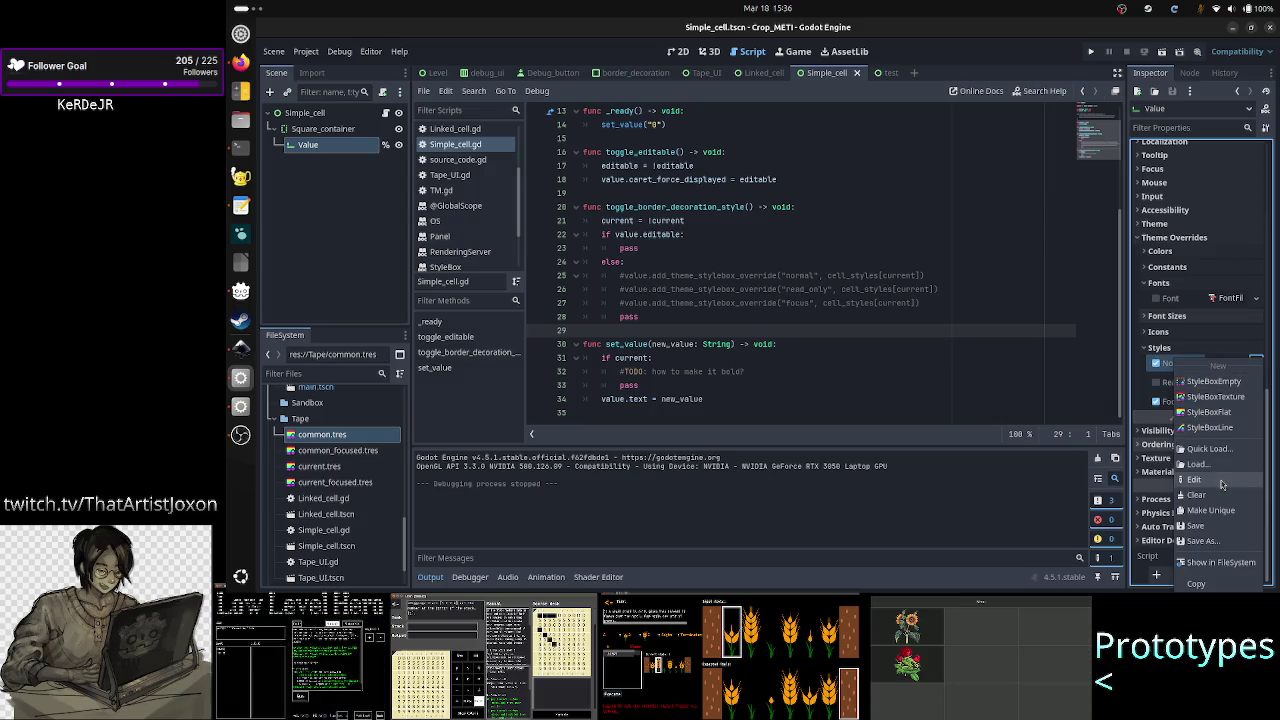
left_click(1208, 448)
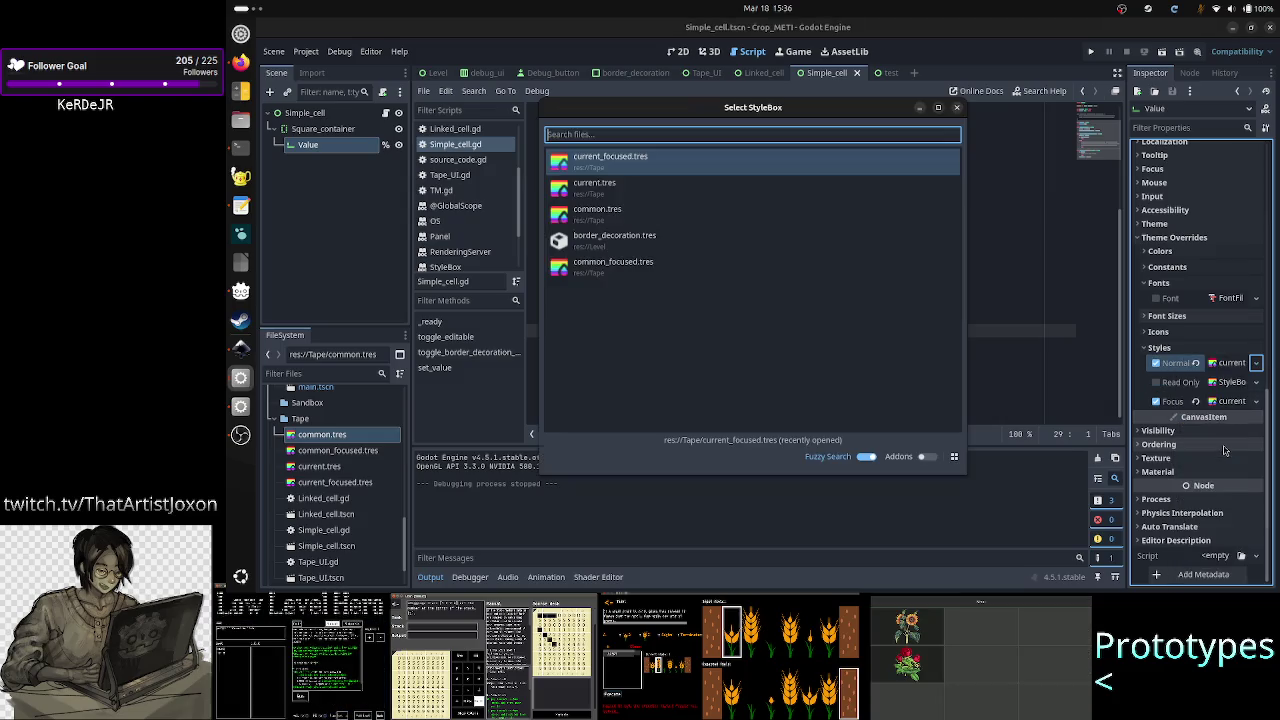
left_click(616, 268)
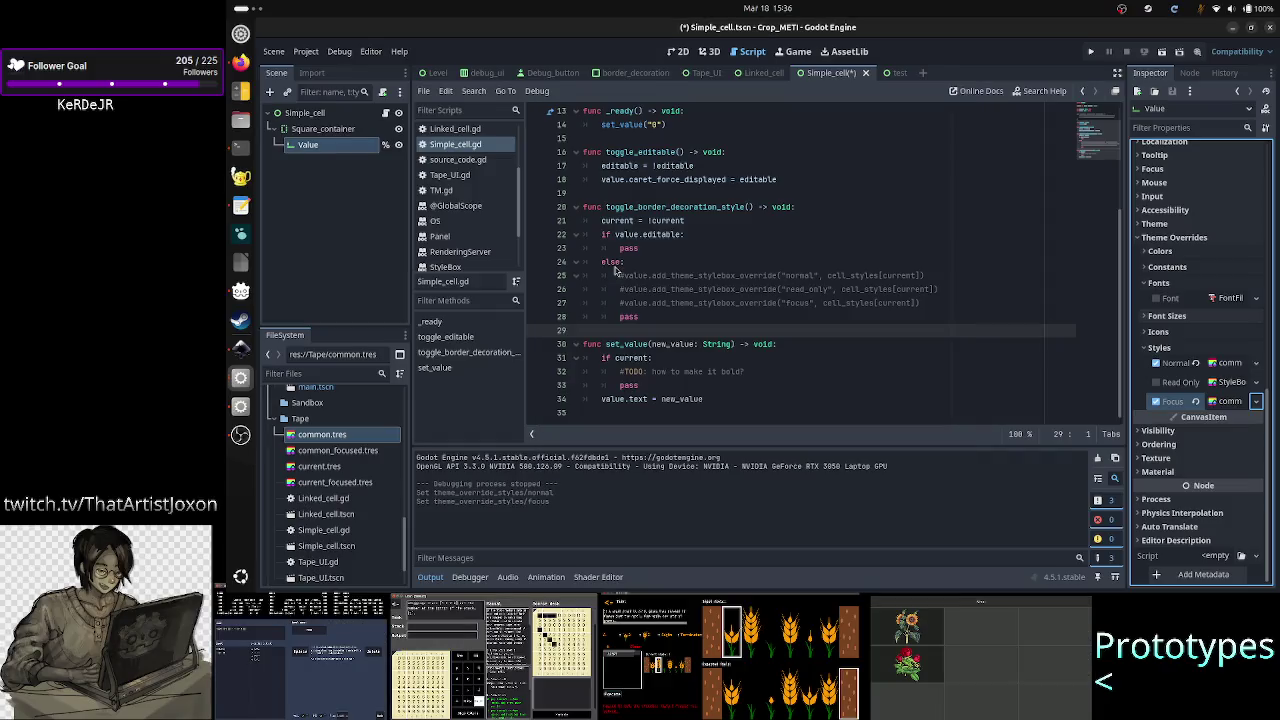
left_click(1230, 401)
scroll(1210, 480, "down", 2)
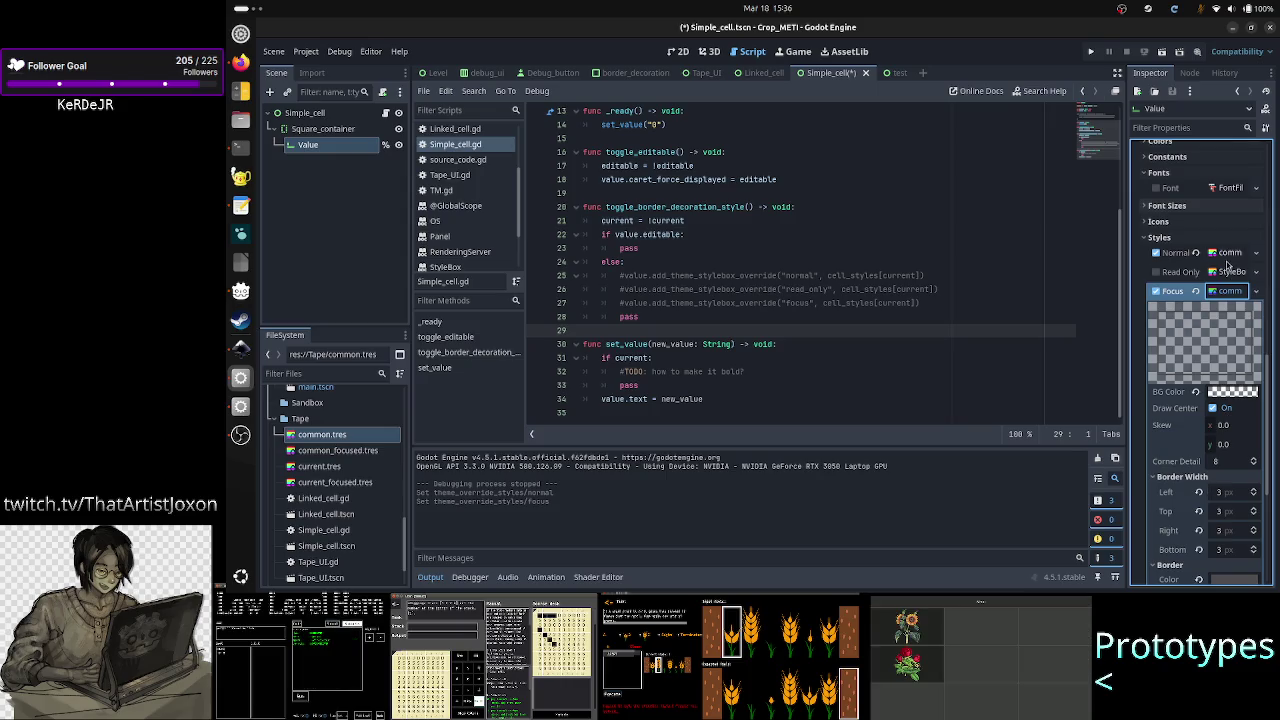
Step: Switch the Focus style back to a current stylebox via Quick Load
left_click(1228, 253)
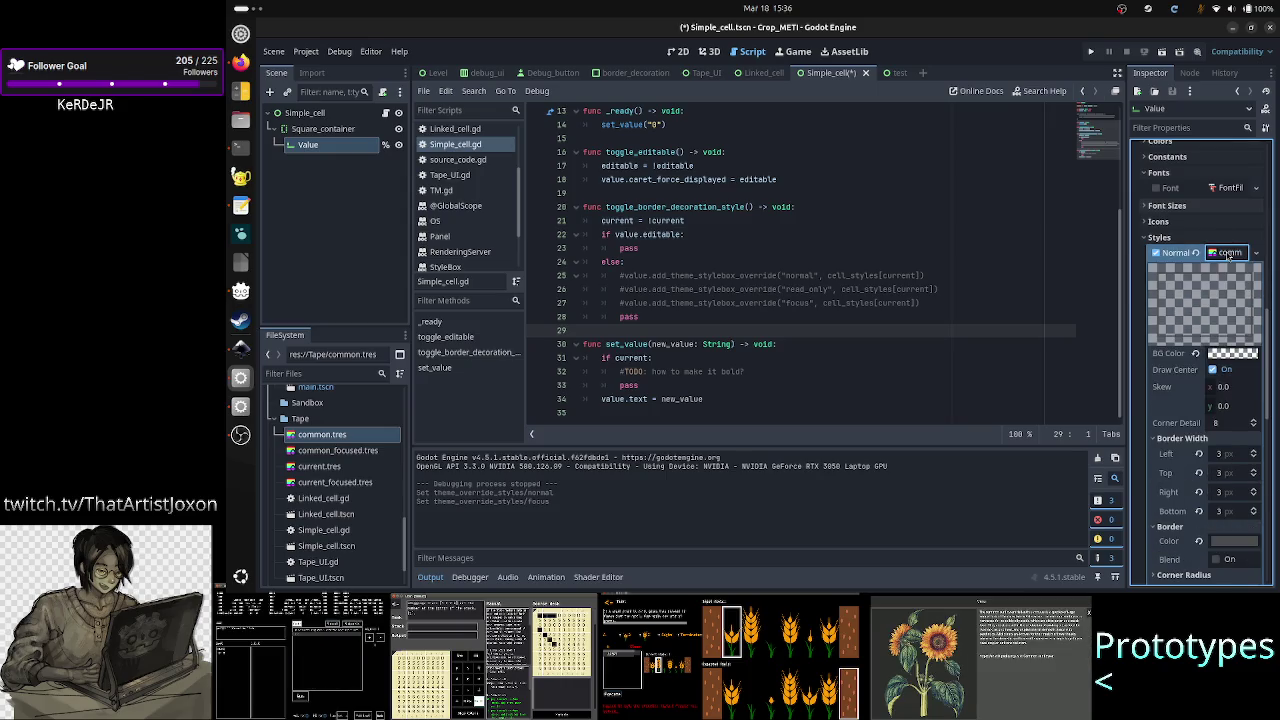
left_click(1228, 253)
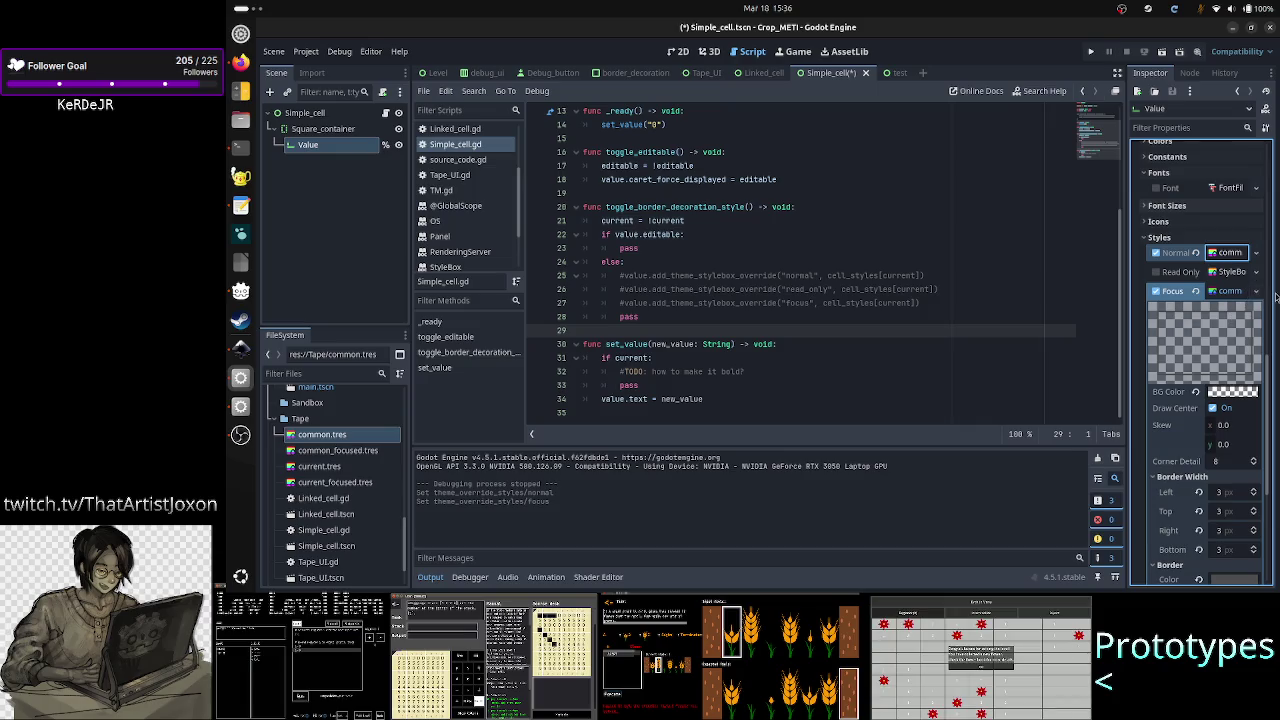
left_click(1256, 291)
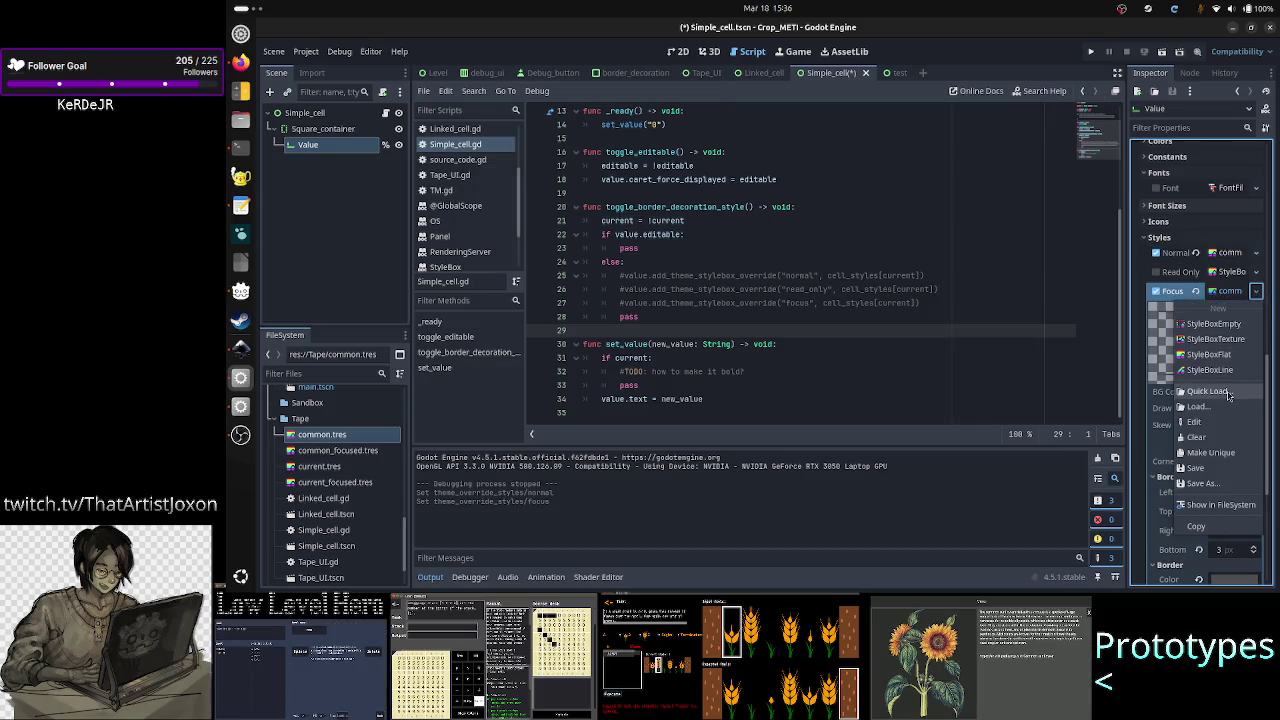
left_click(1209, 391)
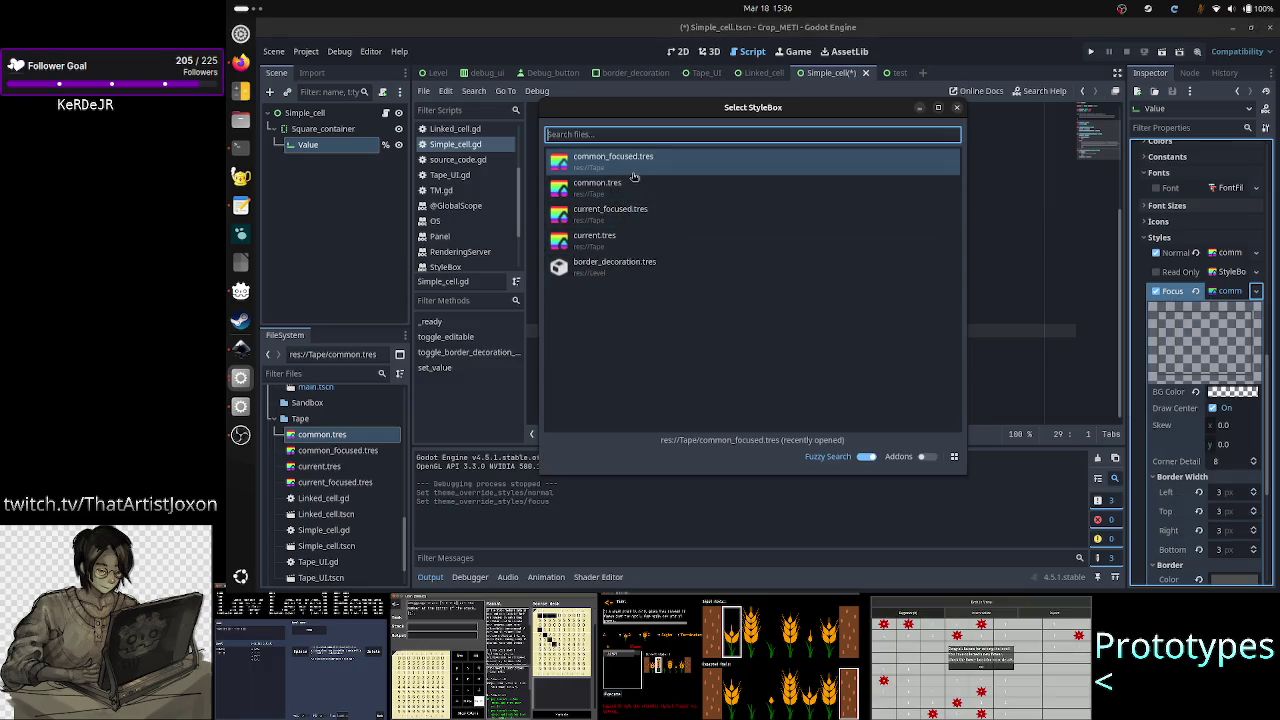
double_click(647, 222)
scroll(1175, 510, "down", 2)
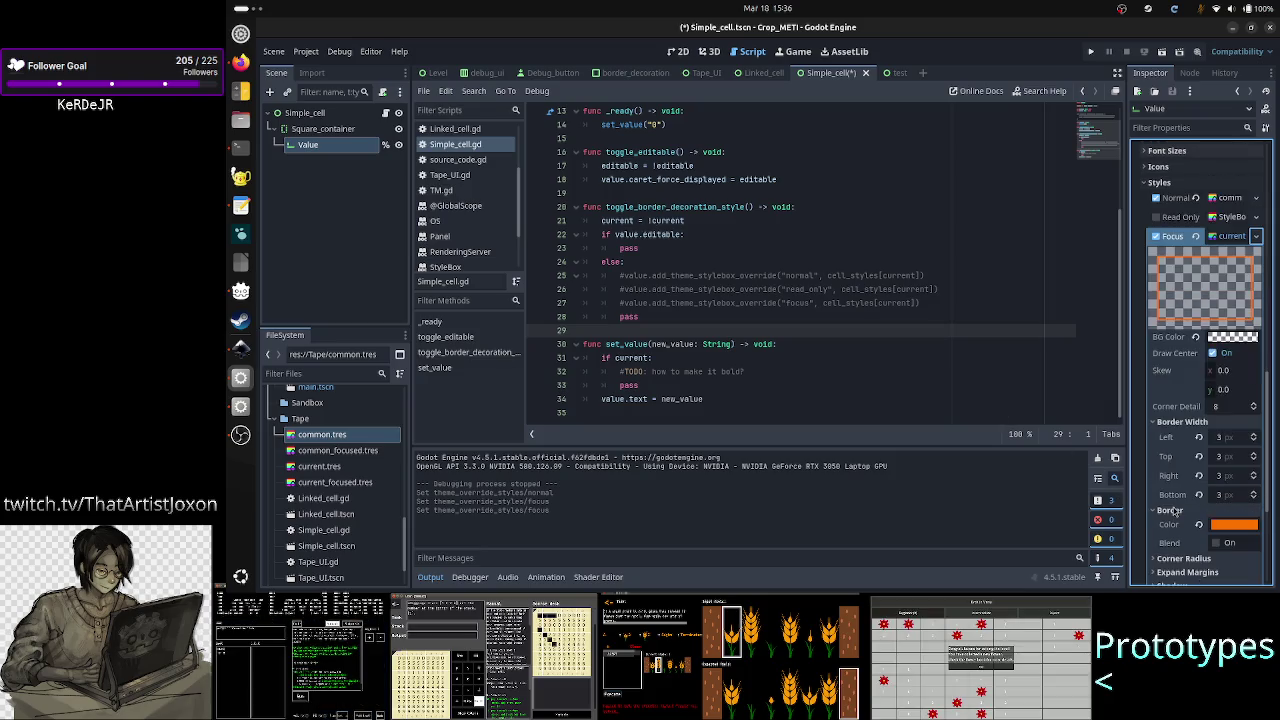
Step: Check the ff7300 border colour hex, then list saved stylebox files for Focus
left_click(1241, 524)
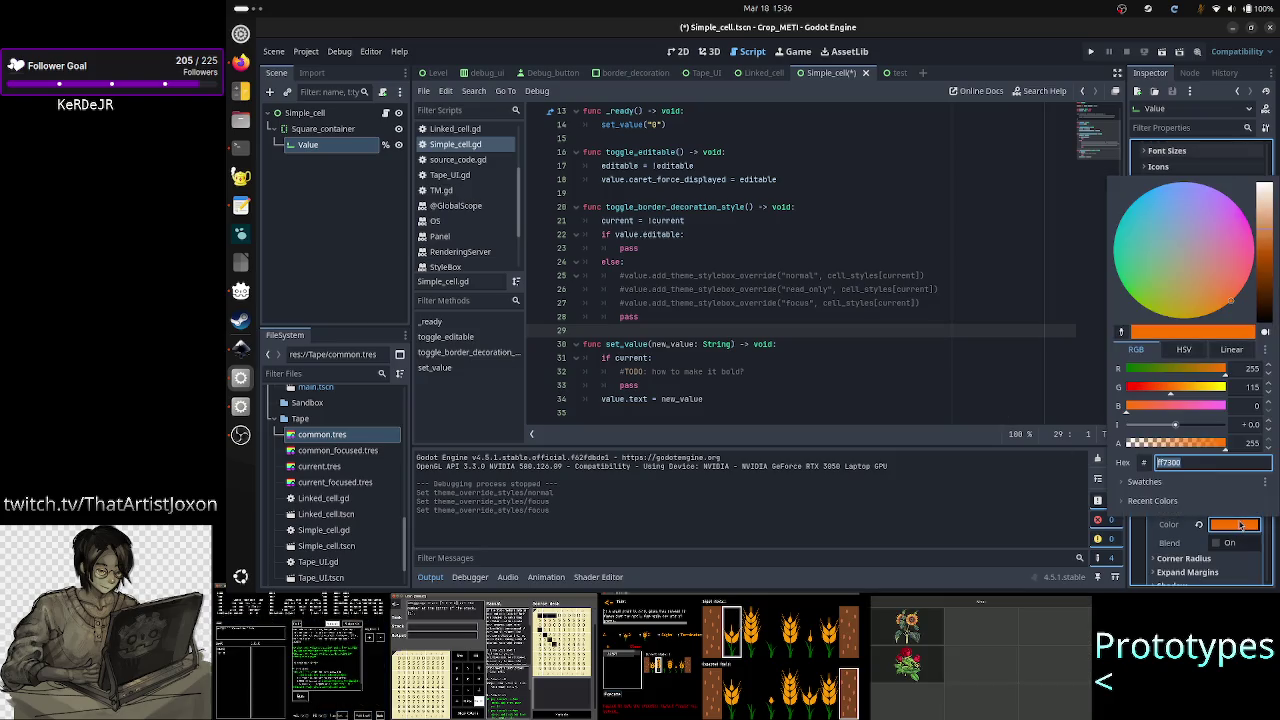
left_click(1191, 462)
double_click(1191, 462)
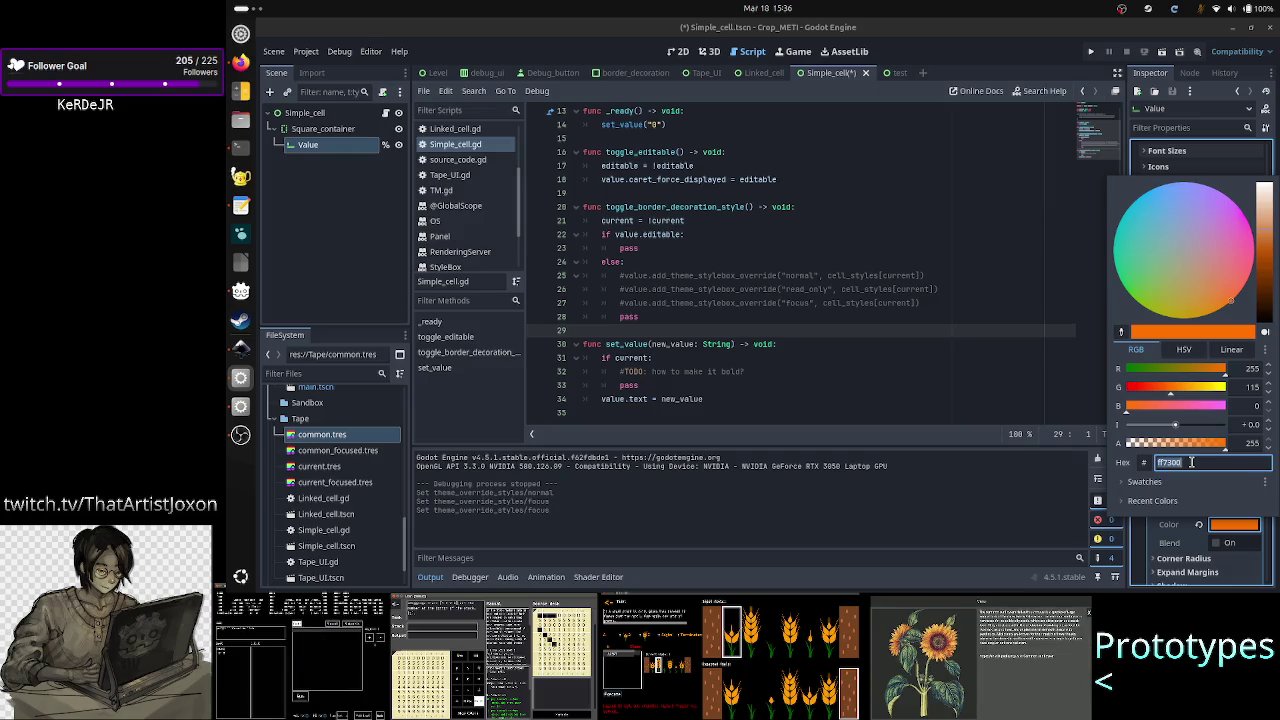
left_click(1140, 538)
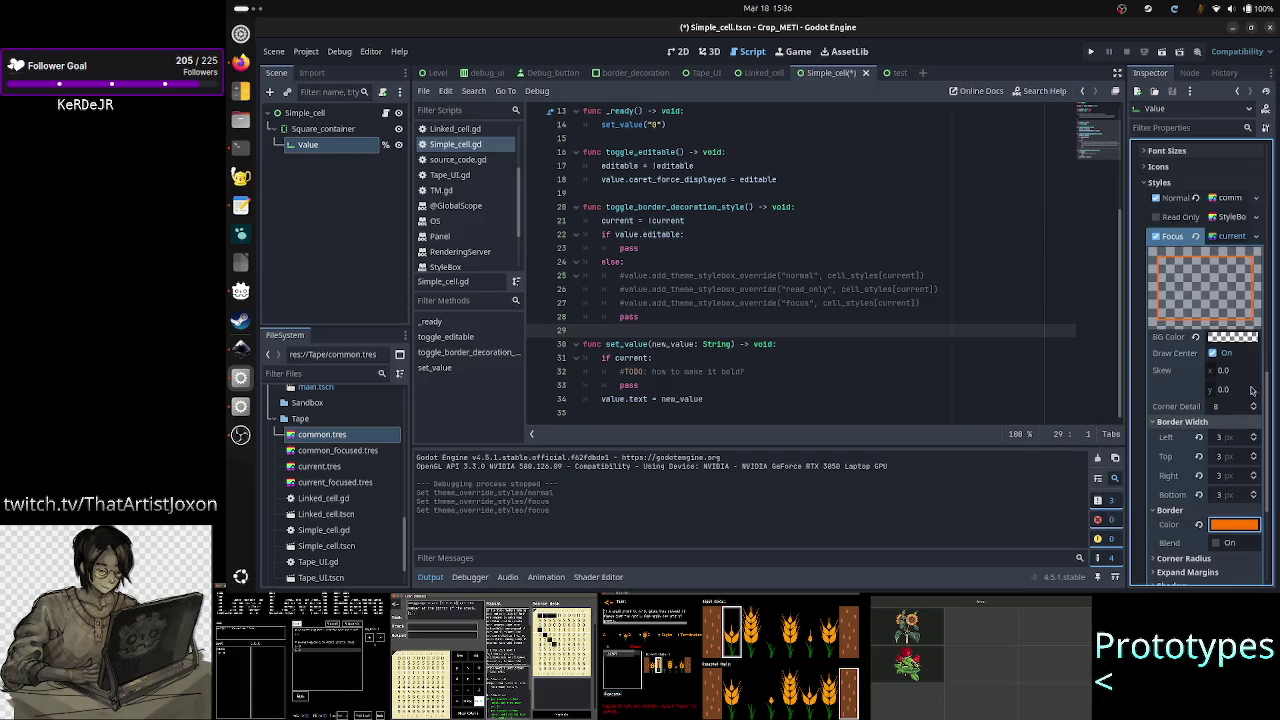
left_click(1256, 236)
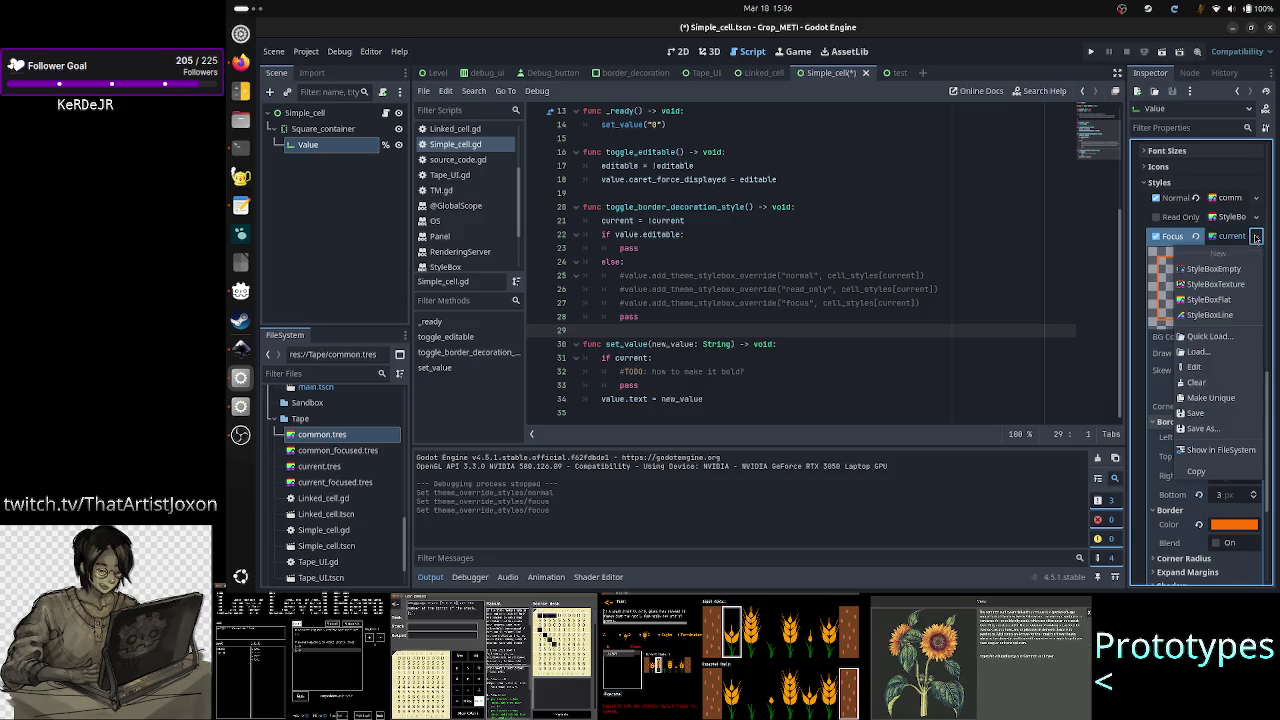
left_click(1207, 336)
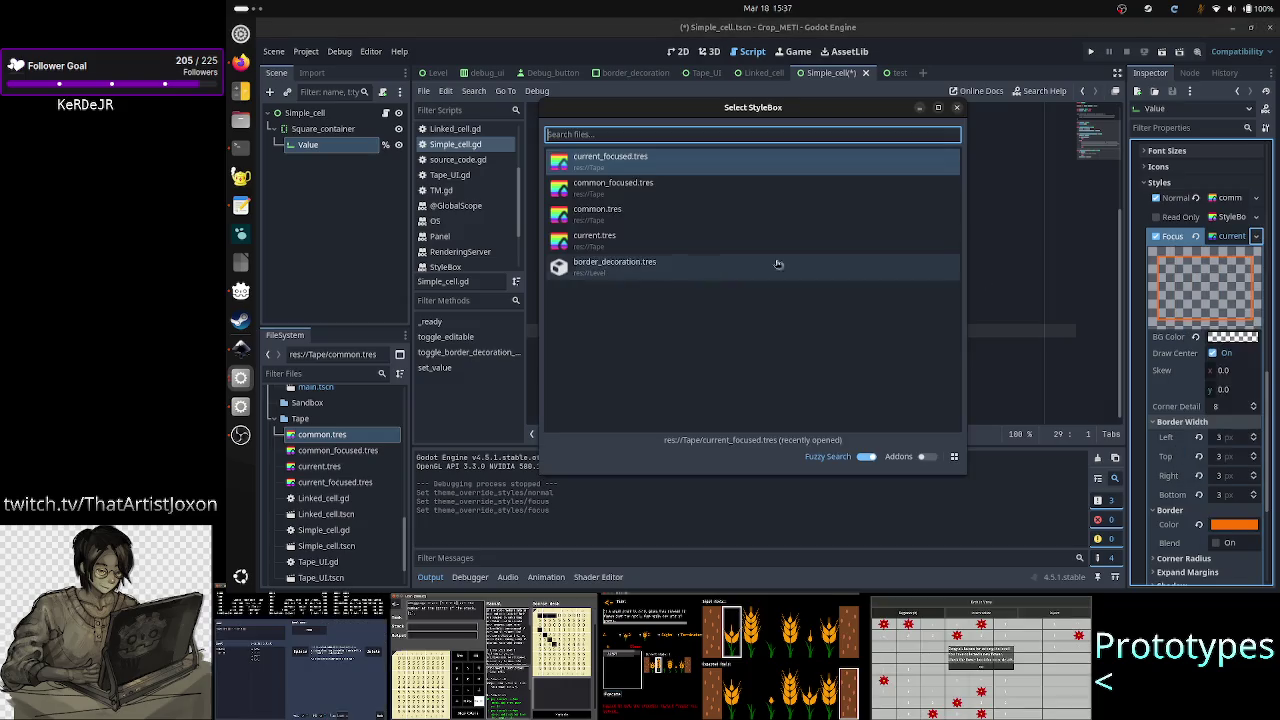
Step: Use common.tres as the Focus style with border colour ff7300
left_click(632, 210)
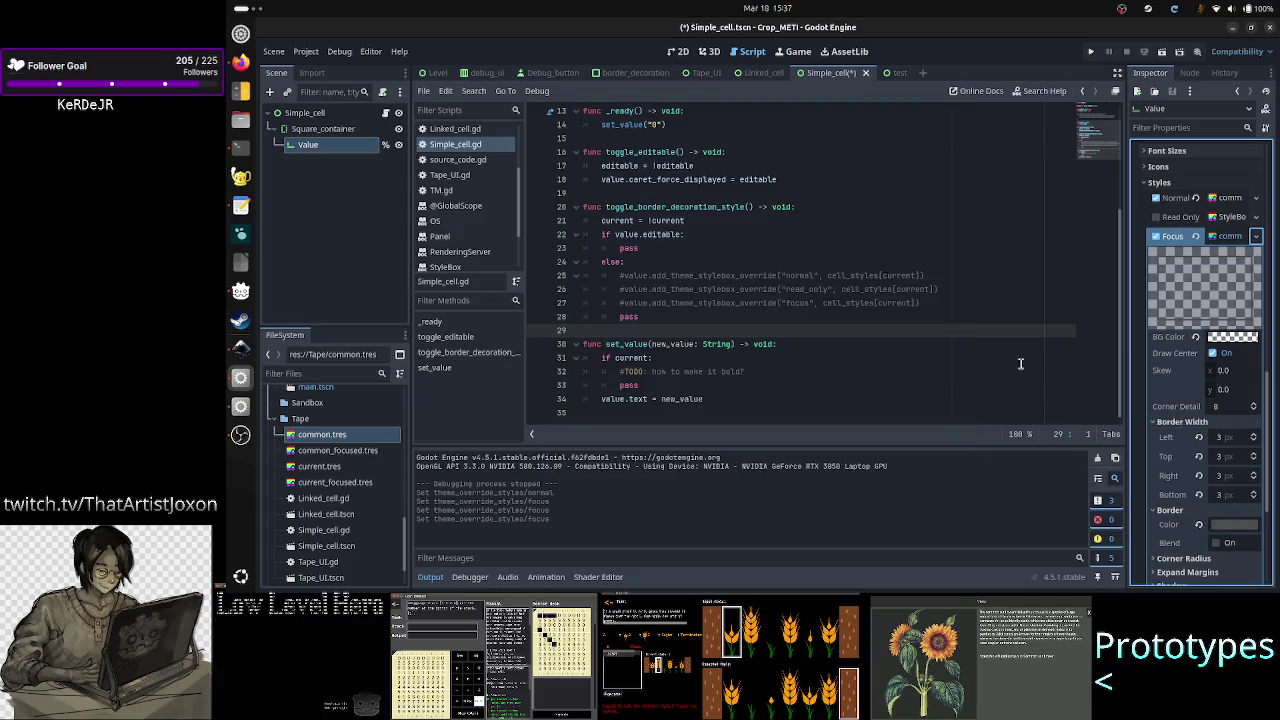
left_click(1234, 525)
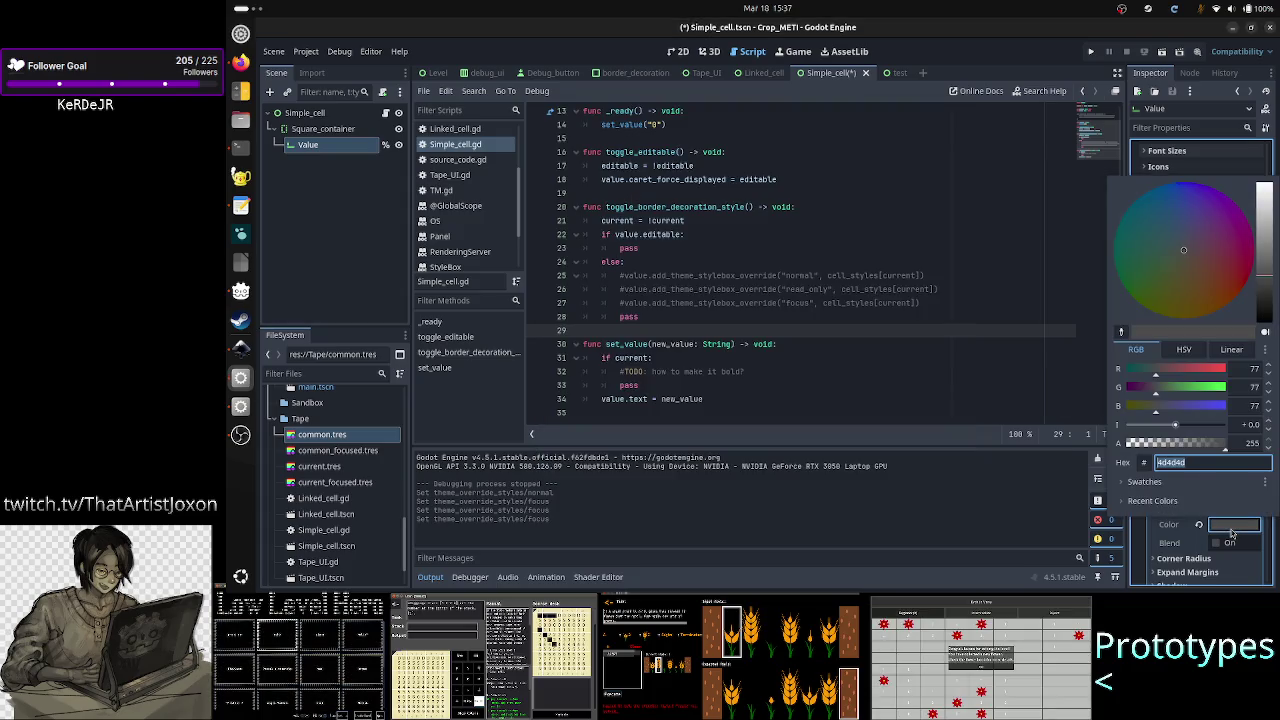
type("ff7300")
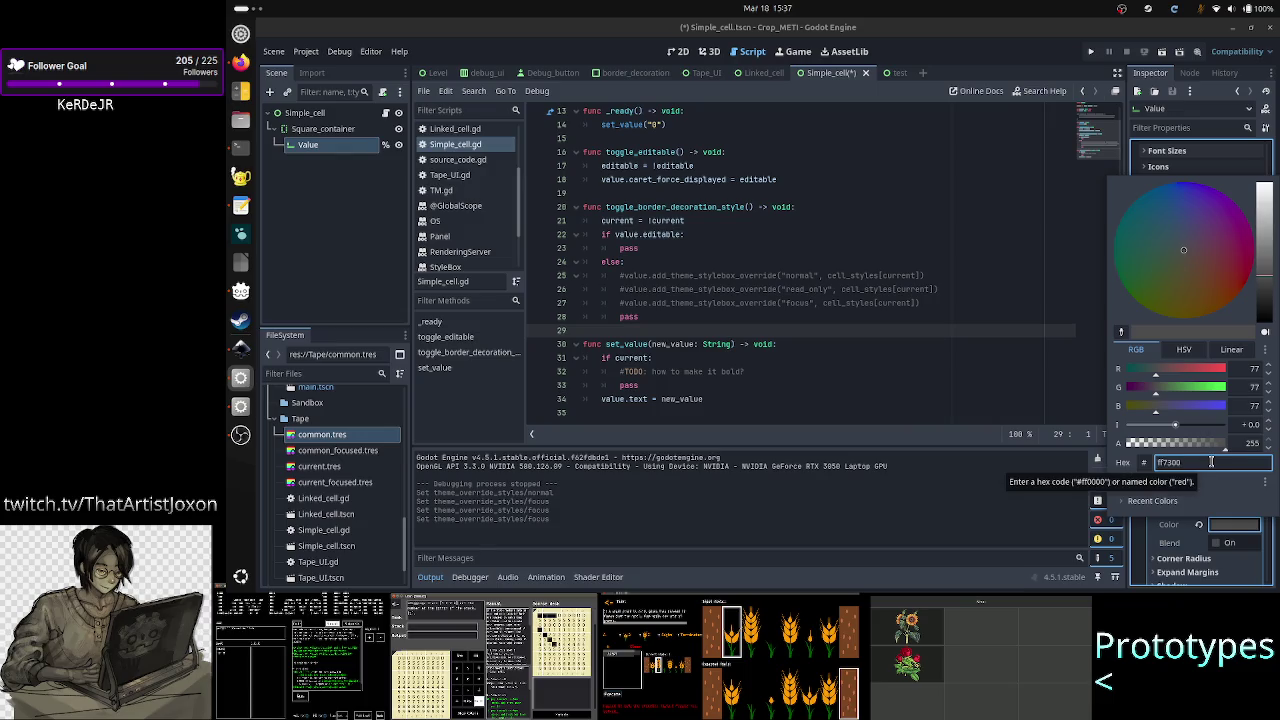
left_click(1139, 162)
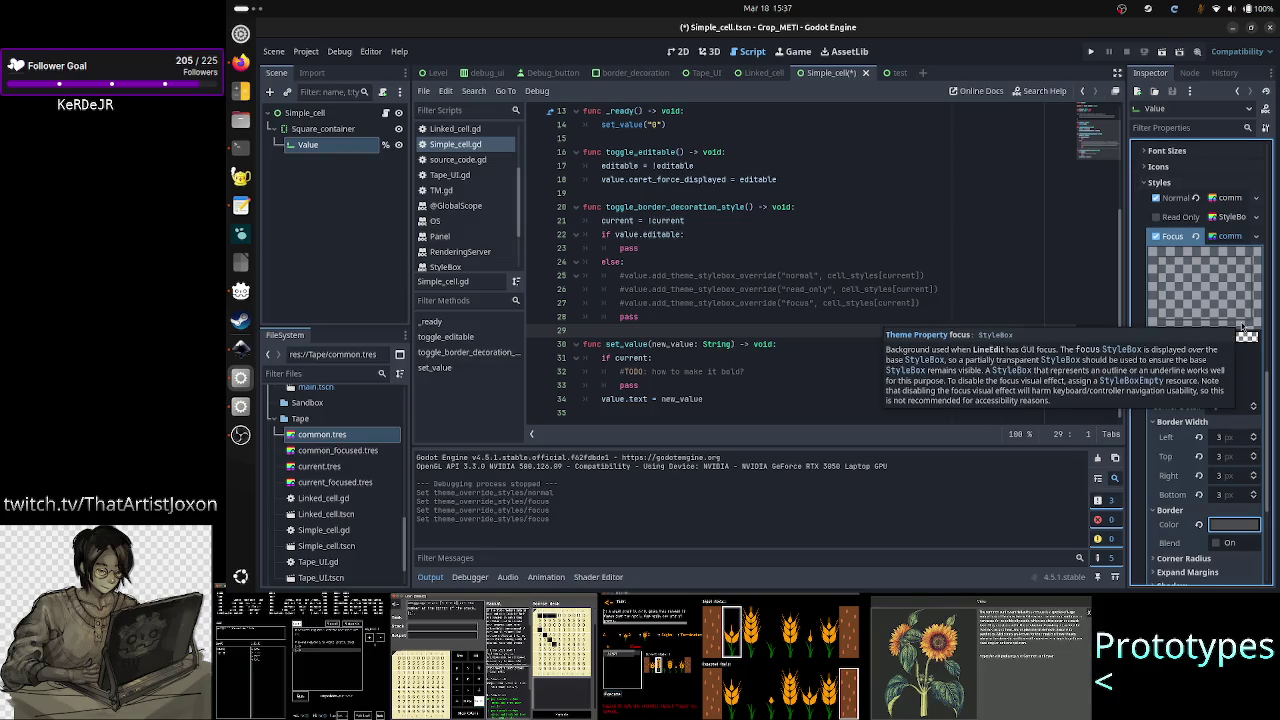
left_click(1238, 528)
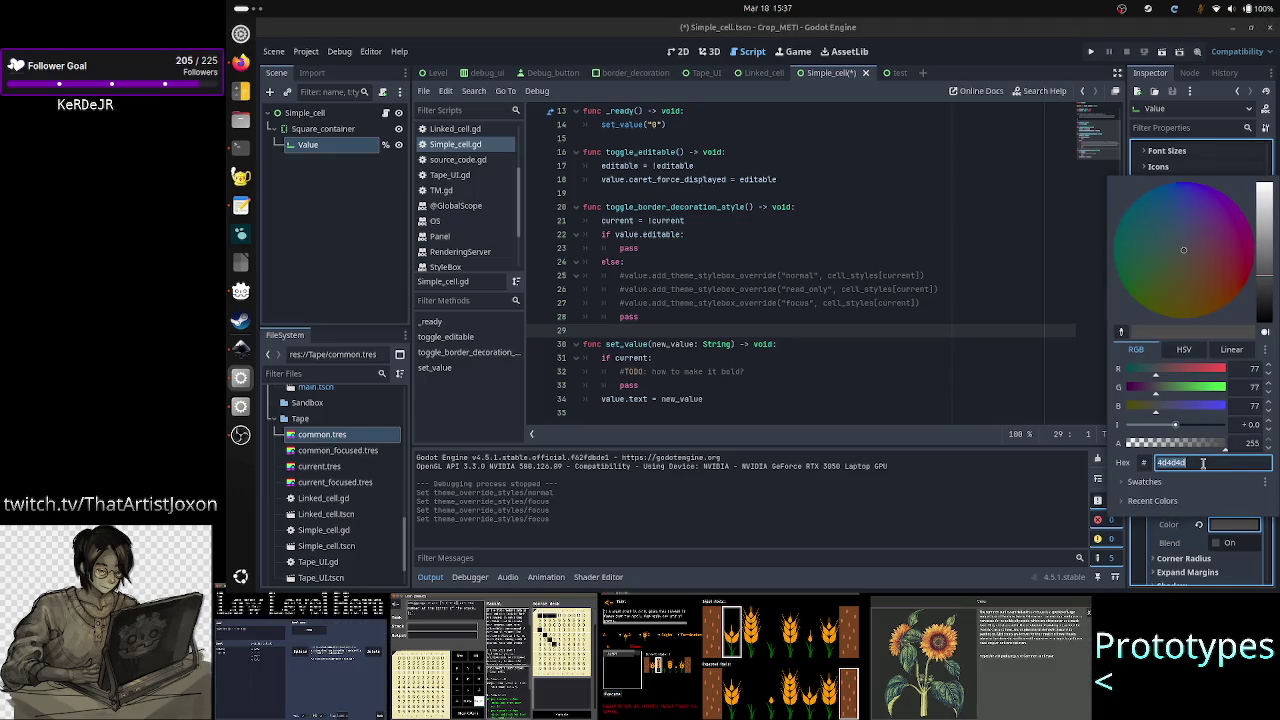
type("ff7300")
key("Return")
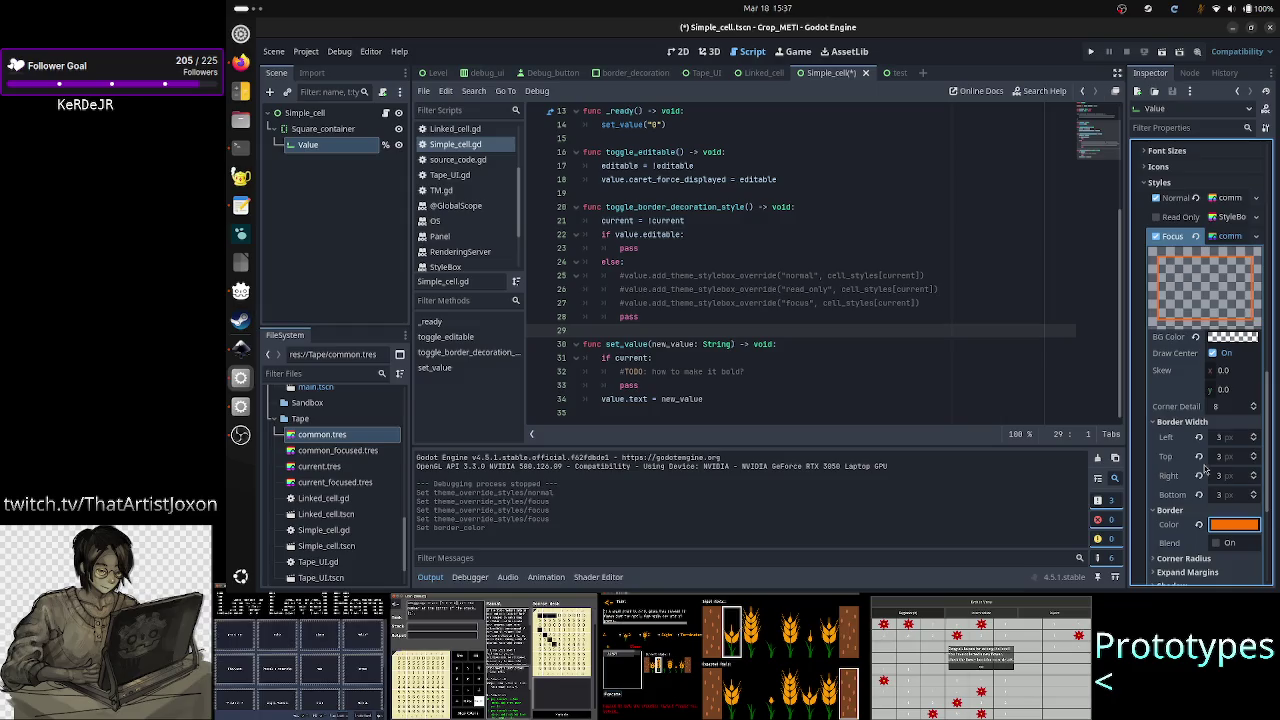
Step: Save the Focus stylebox resource and run the current scene
left_click(1256, 236)
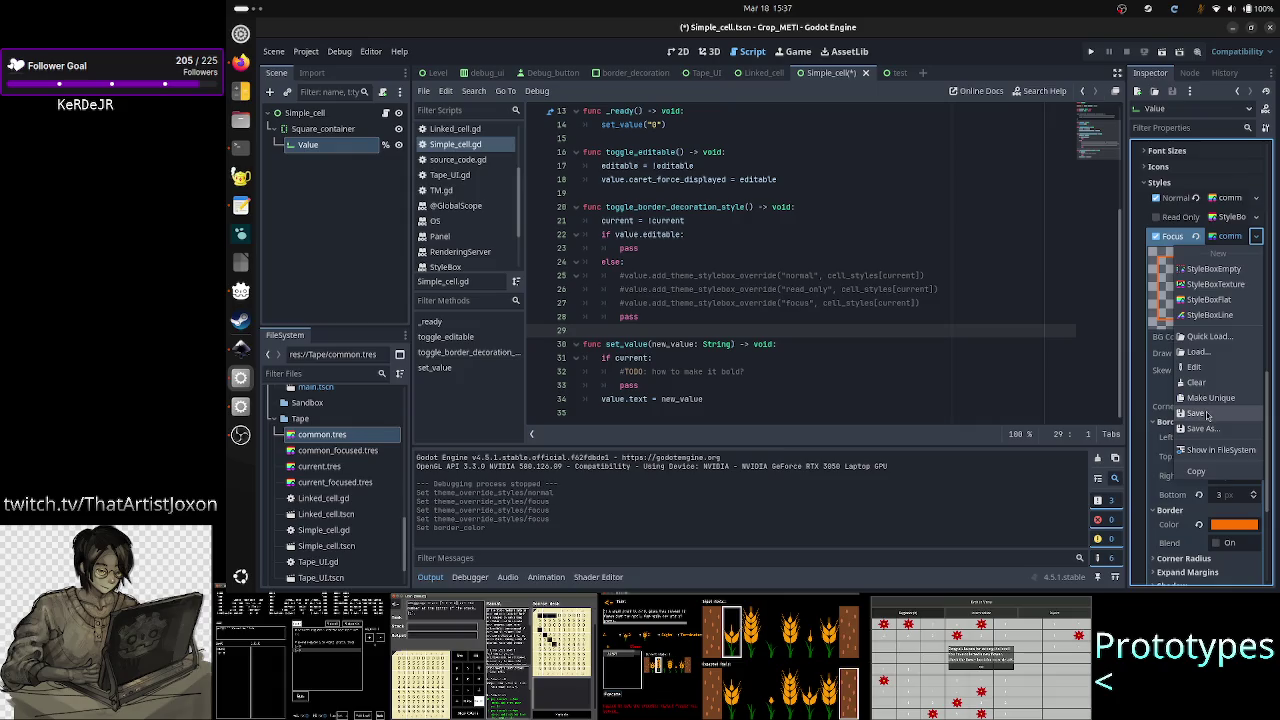
left_click(1207, 417)
left_click(1162, 52)
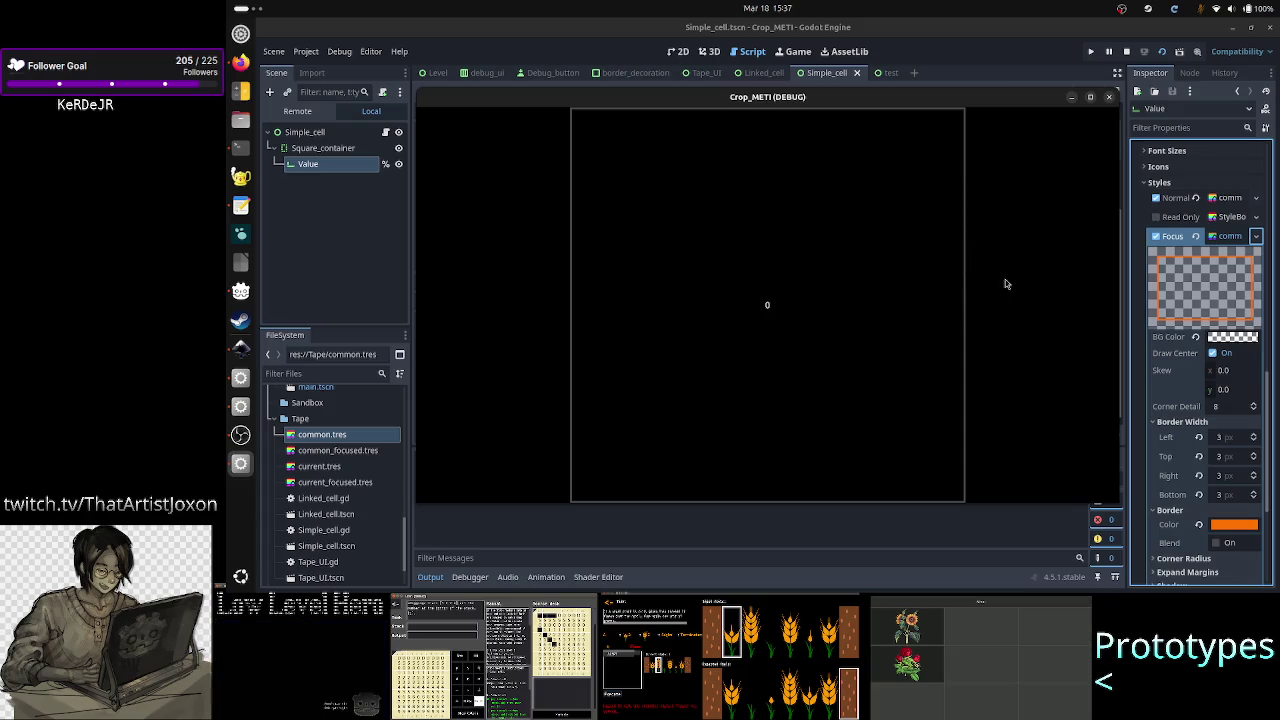
left_click(794, 300)
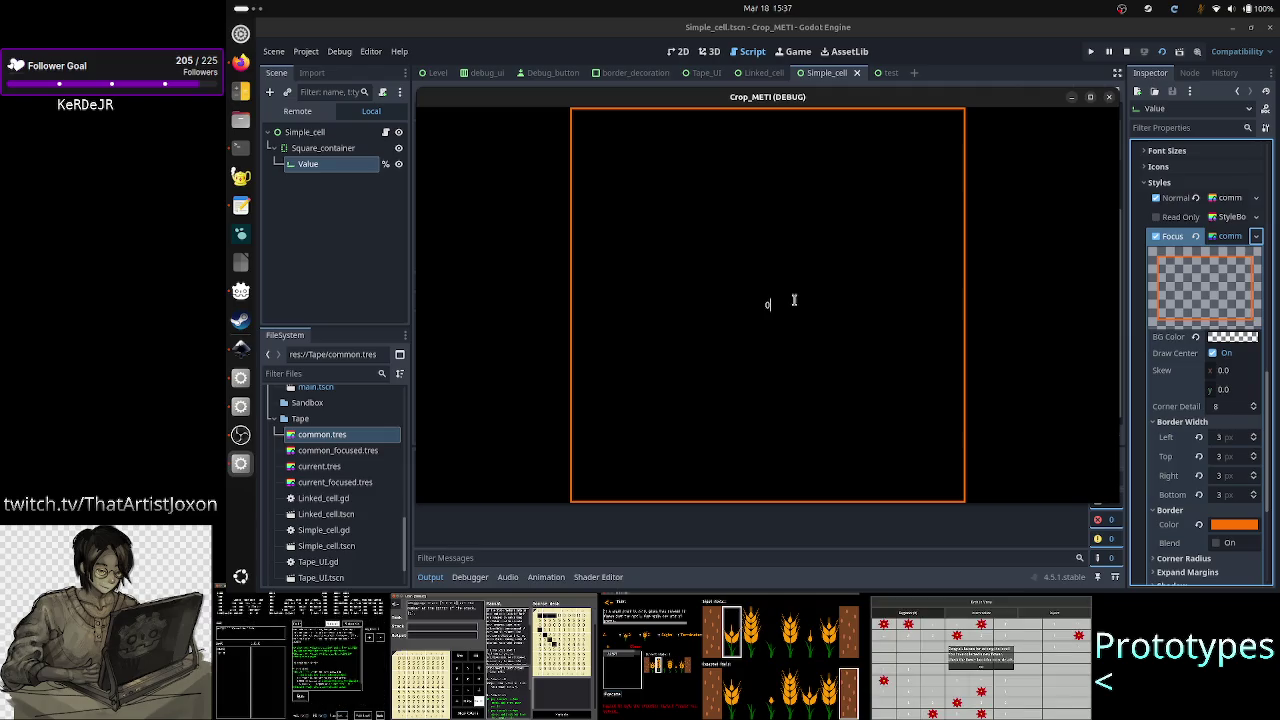
left_click(1108, 97)
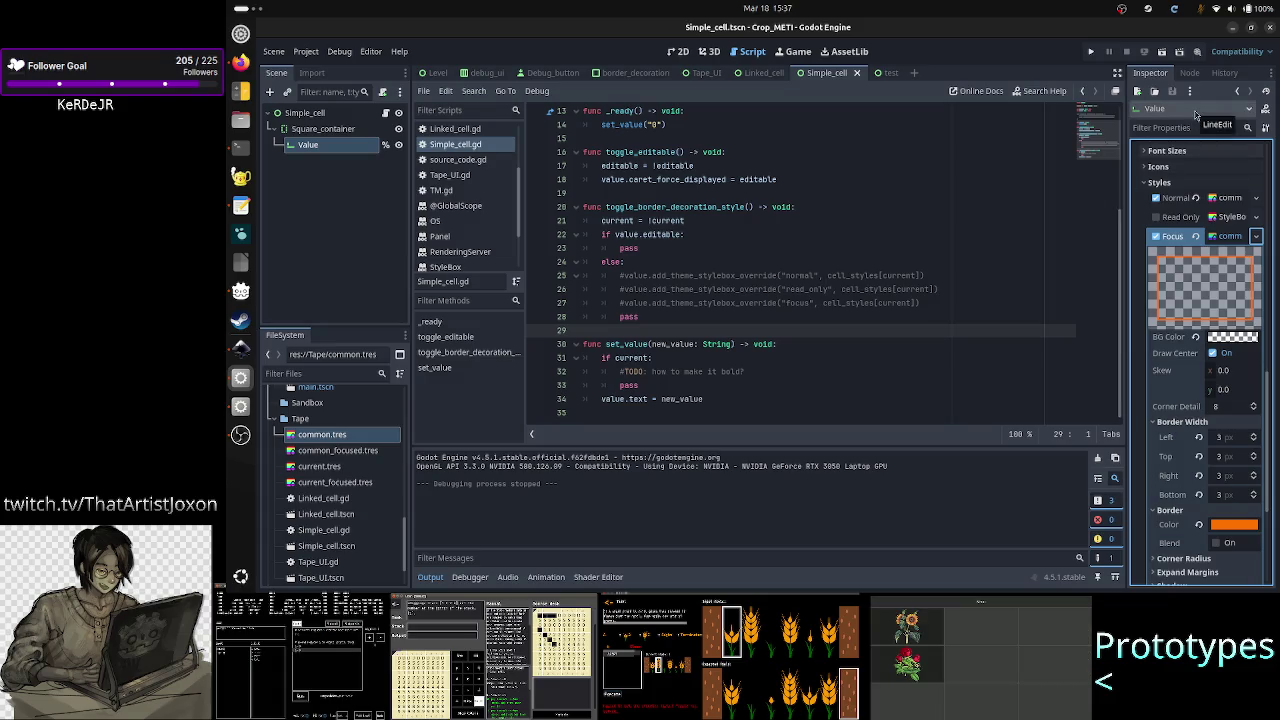
Step: Turn off the Value field's Normal and Focus style overrides
left_click(1191, 199)
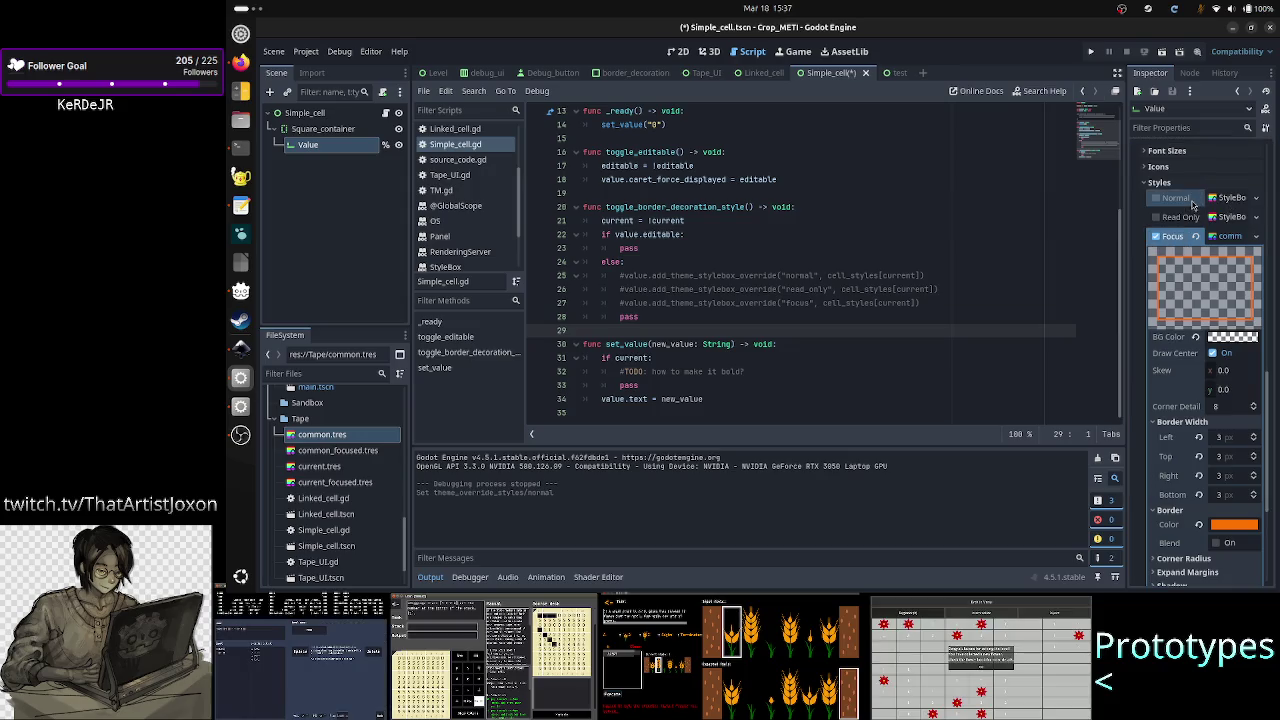
left_click(1196, 236)
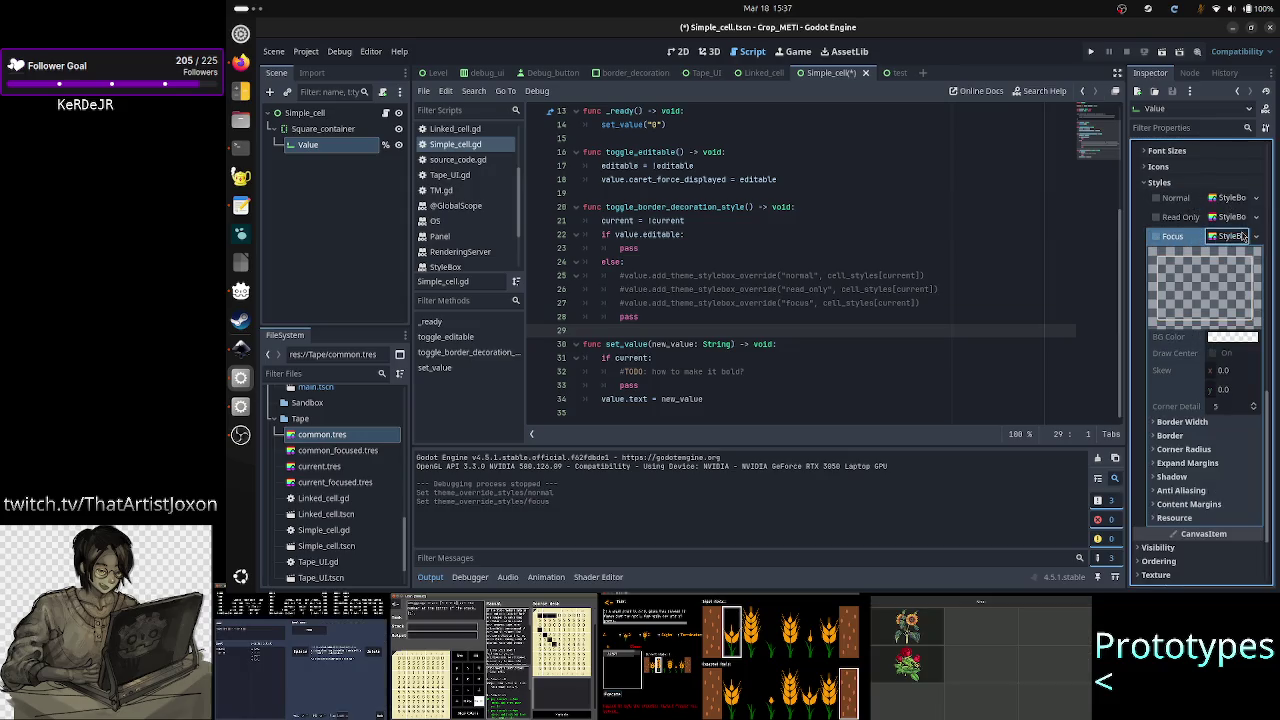
left_click(1211, 238)
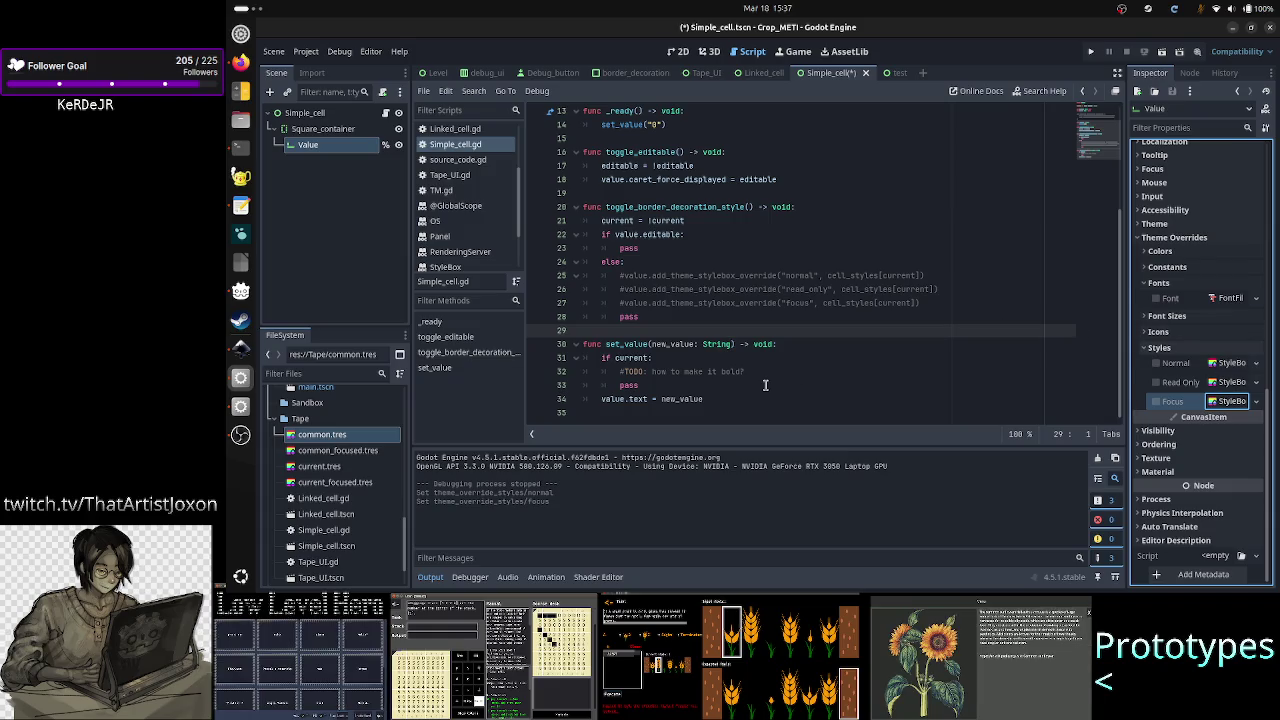
Step: Uncomment the cell_styles dictionary in Simple_cell.gd with Ctrl+K and inspect line 9's path
left_click(832, 219)
scroll(832, 219, "up", 4)
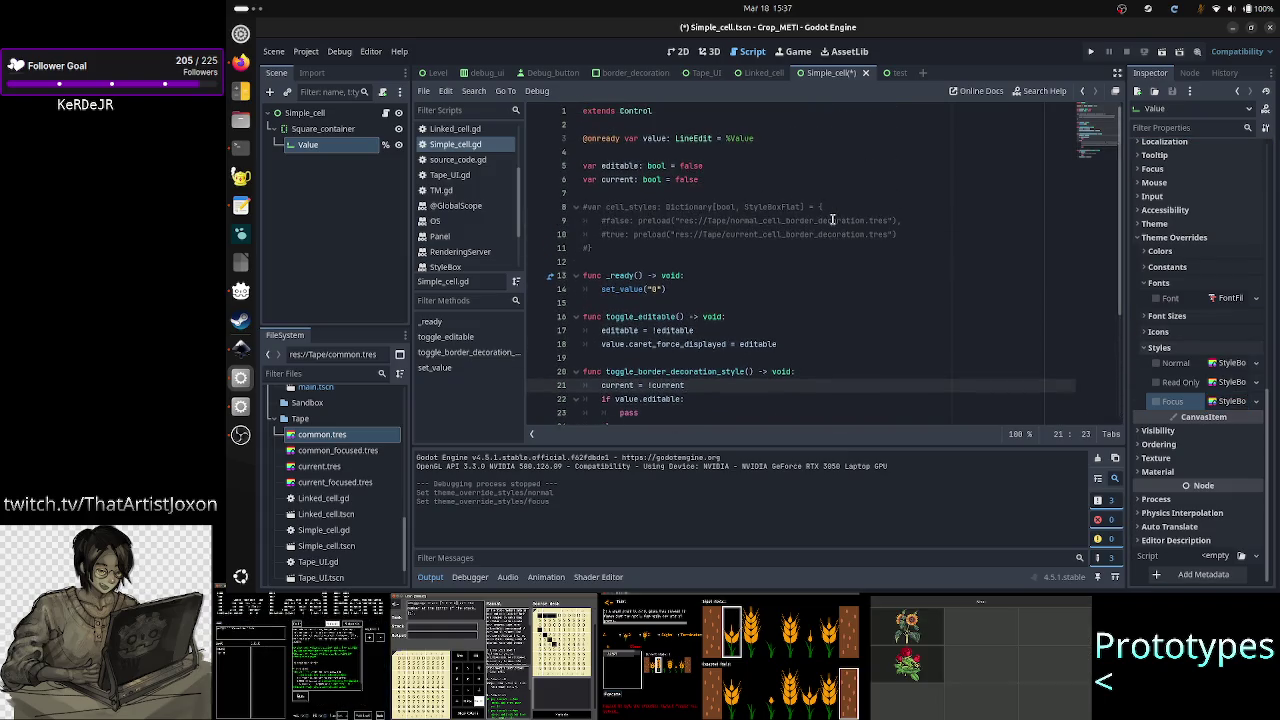
left_click(712, 184)
key("Down")
key("shift+Down")
key("shift+Down")
key("shift+Down")
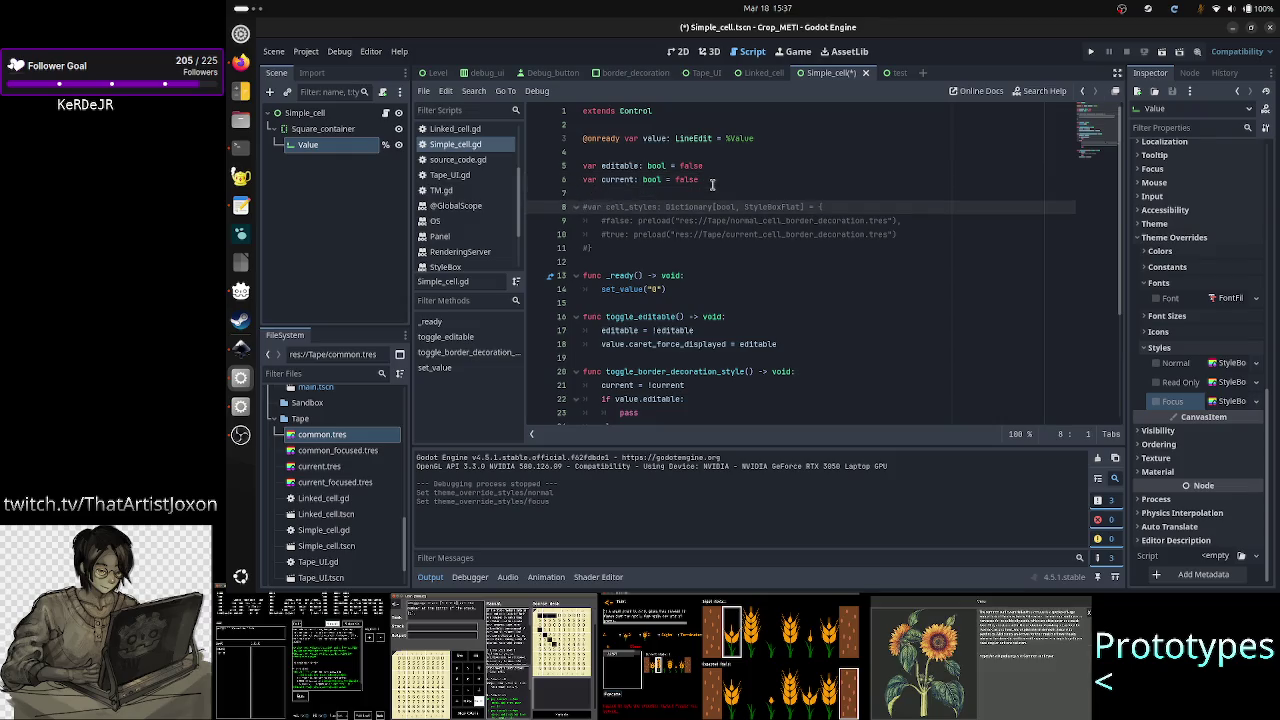
key("shift+End")
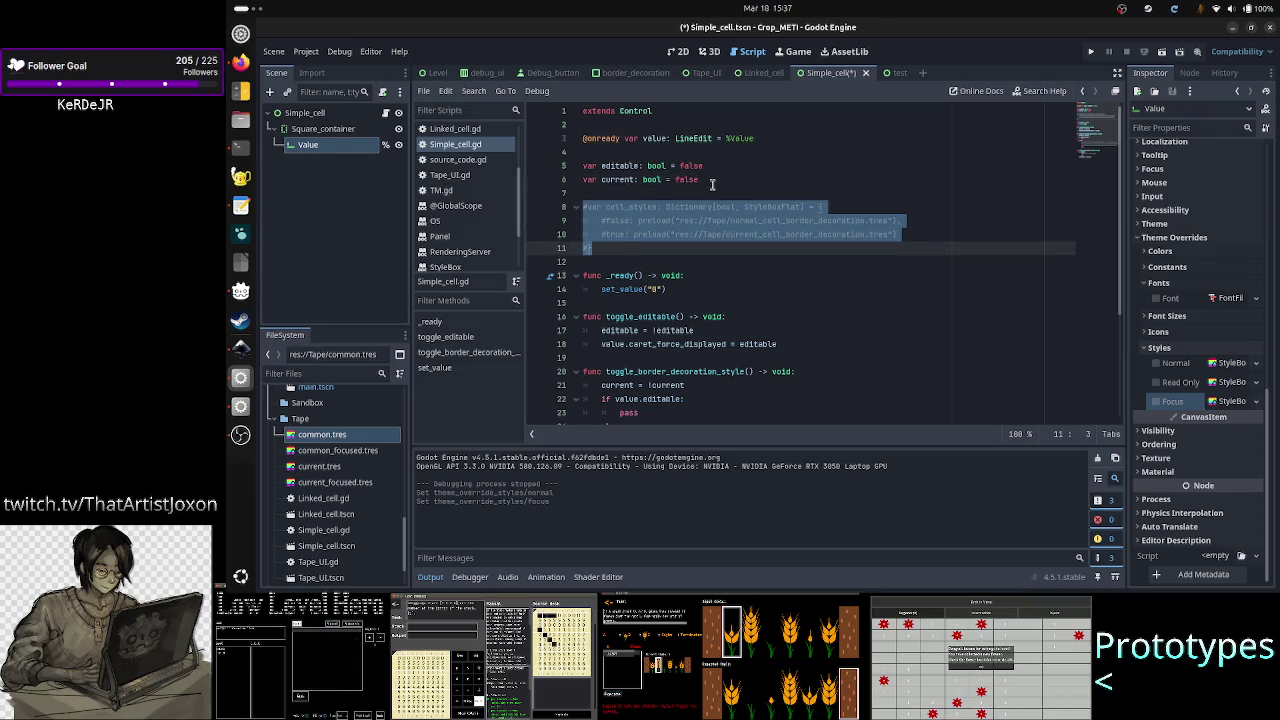
key("ctrl+k")
key("Up")
key("Up")
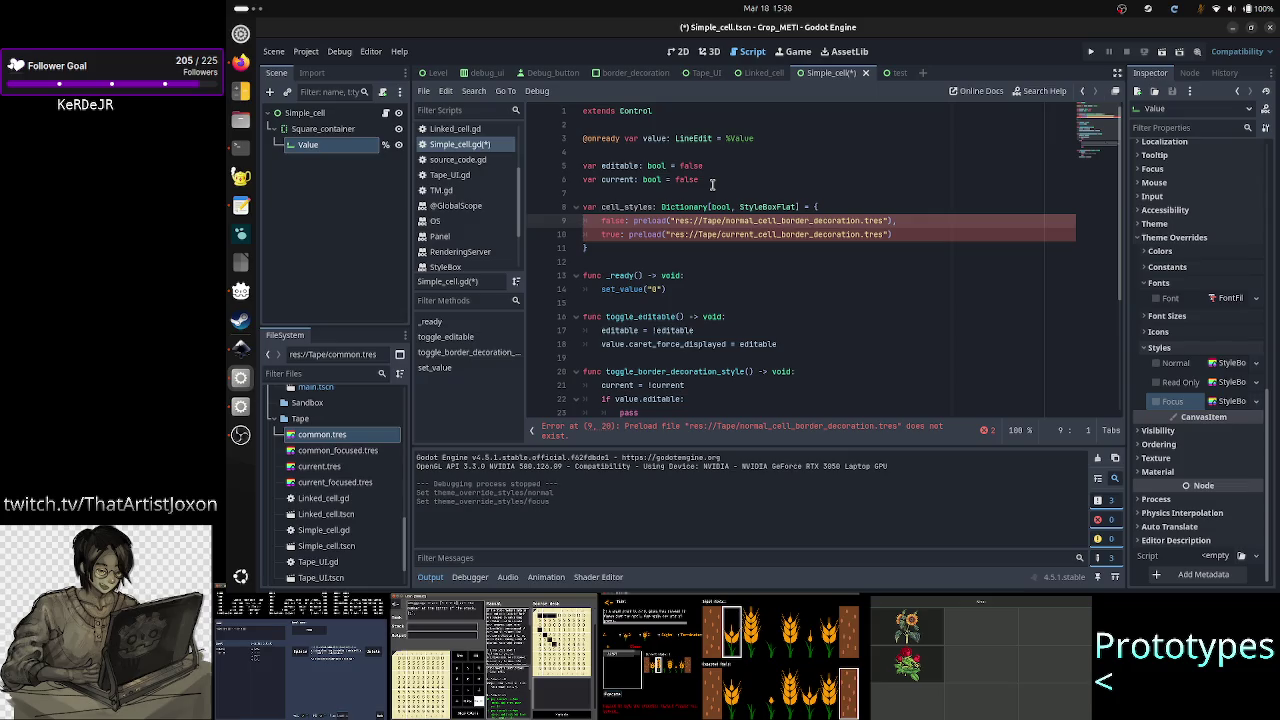
key("Right")
key("Right")
key("Right")
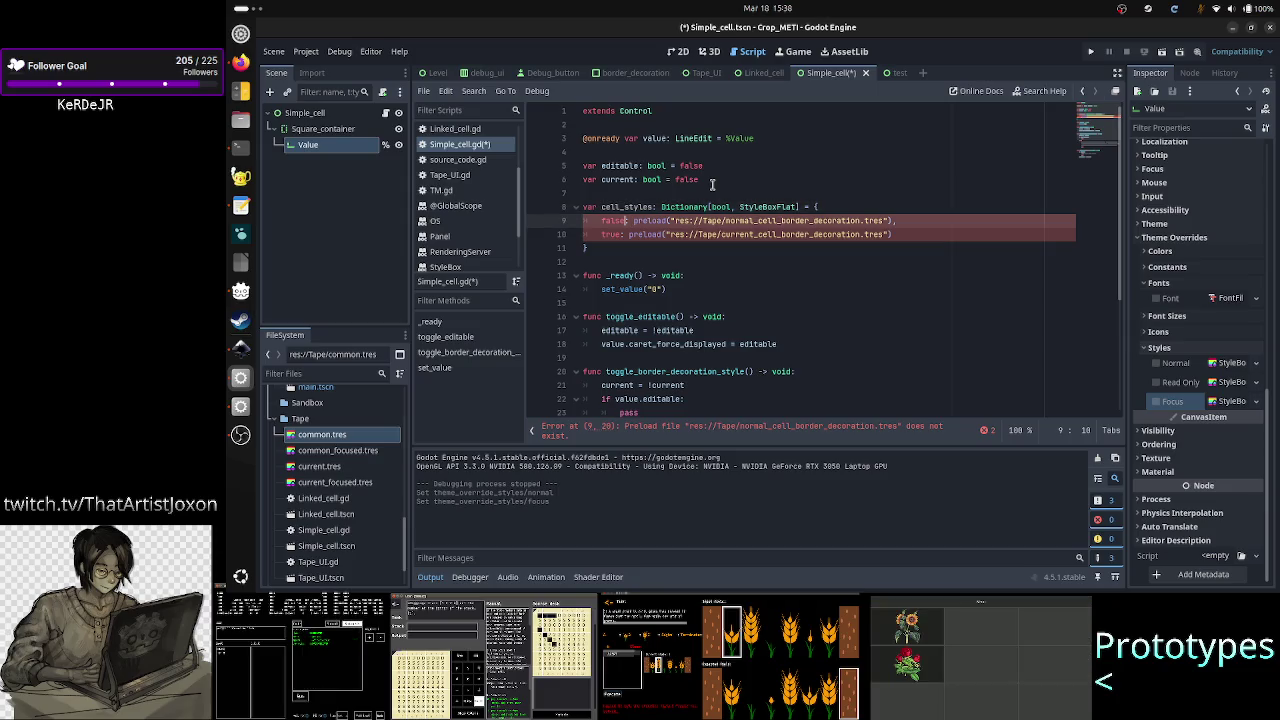
key("Right")
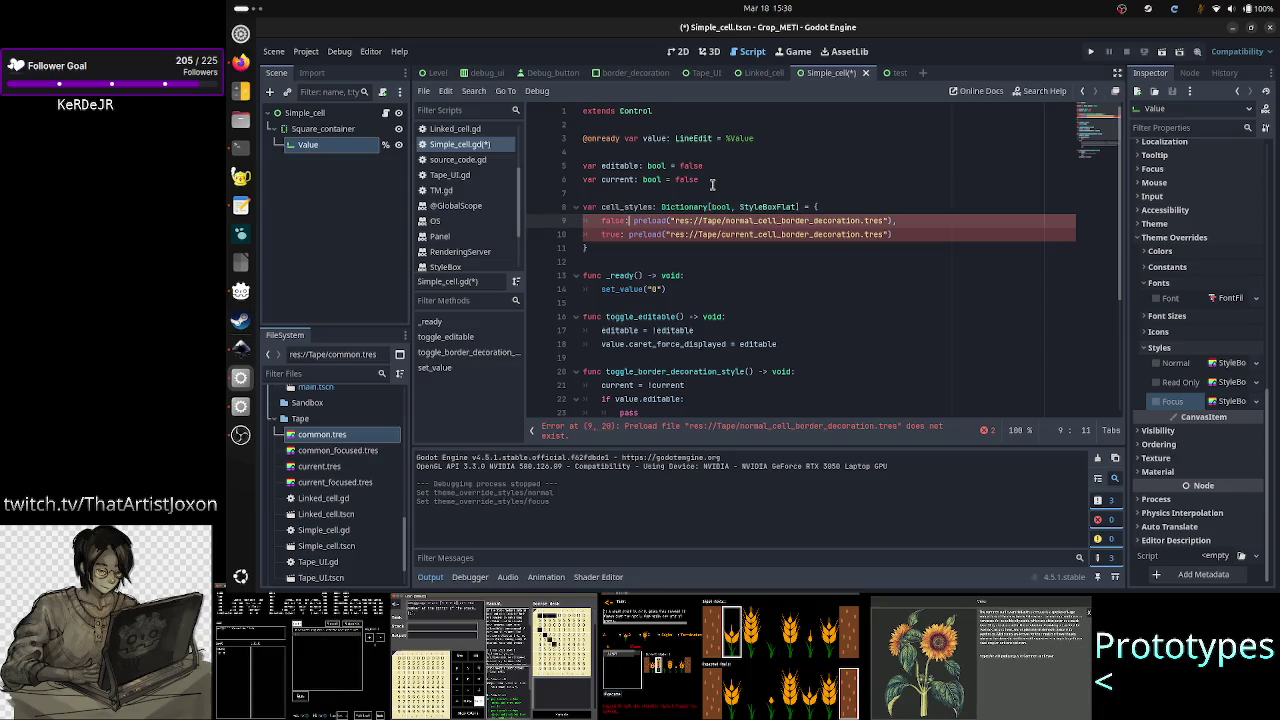
key("Right")
key("Right")
key("Right")
key("Right")
key("Right")
key("Right")
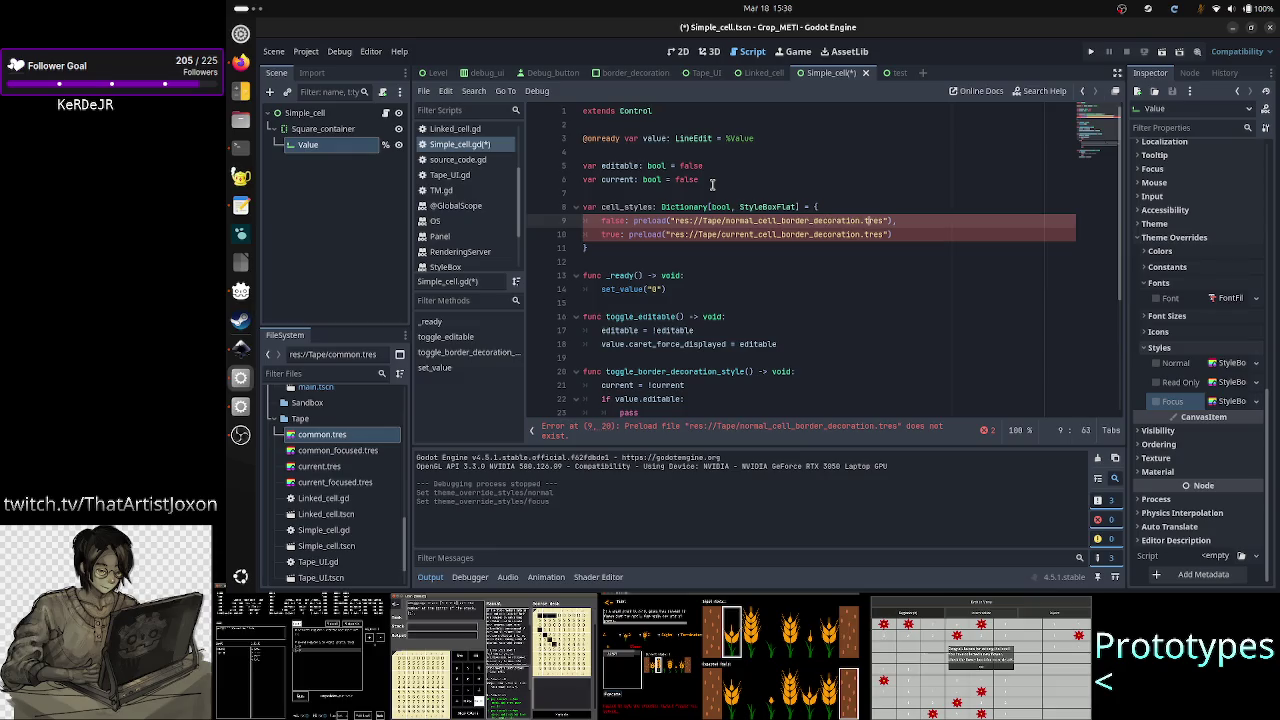
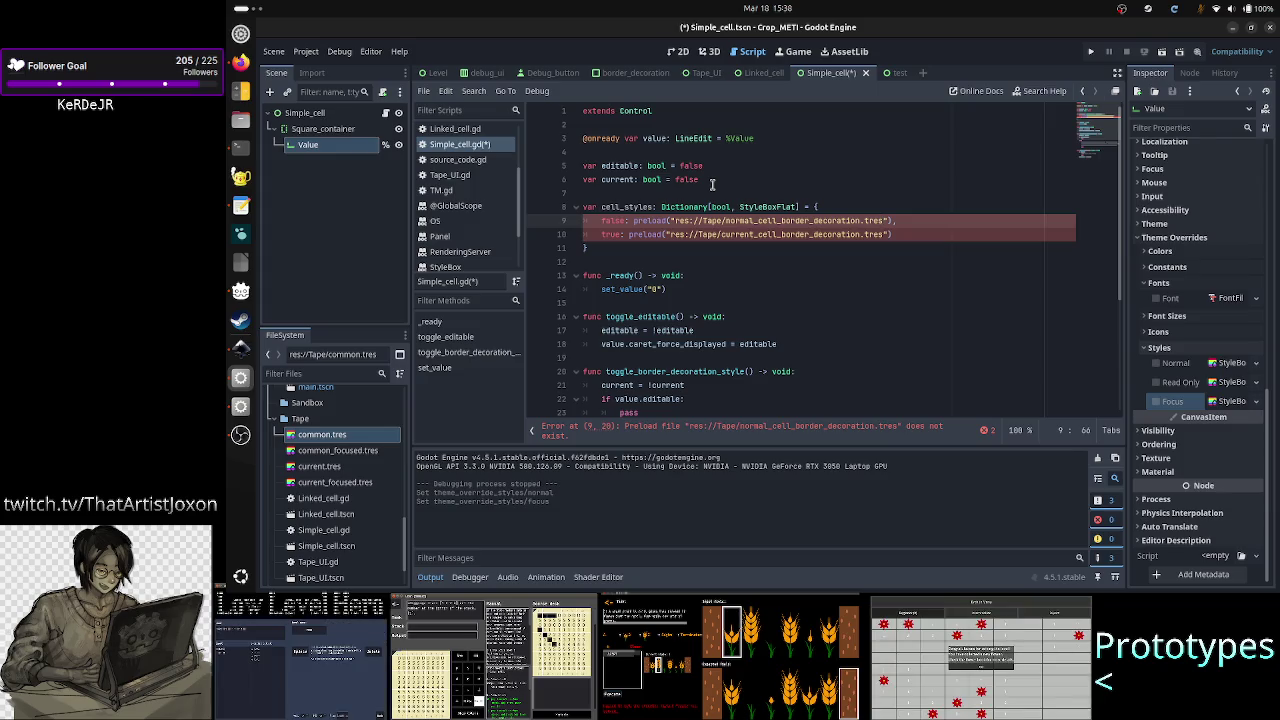
Step: Point the preload path at common.tres and drop the key type from the dictionary declaration
key("BackSpace")
key("BackSpace")
key("BackSpace")
key("BackSpace")
key("BackSpace")
key("BackSpace")
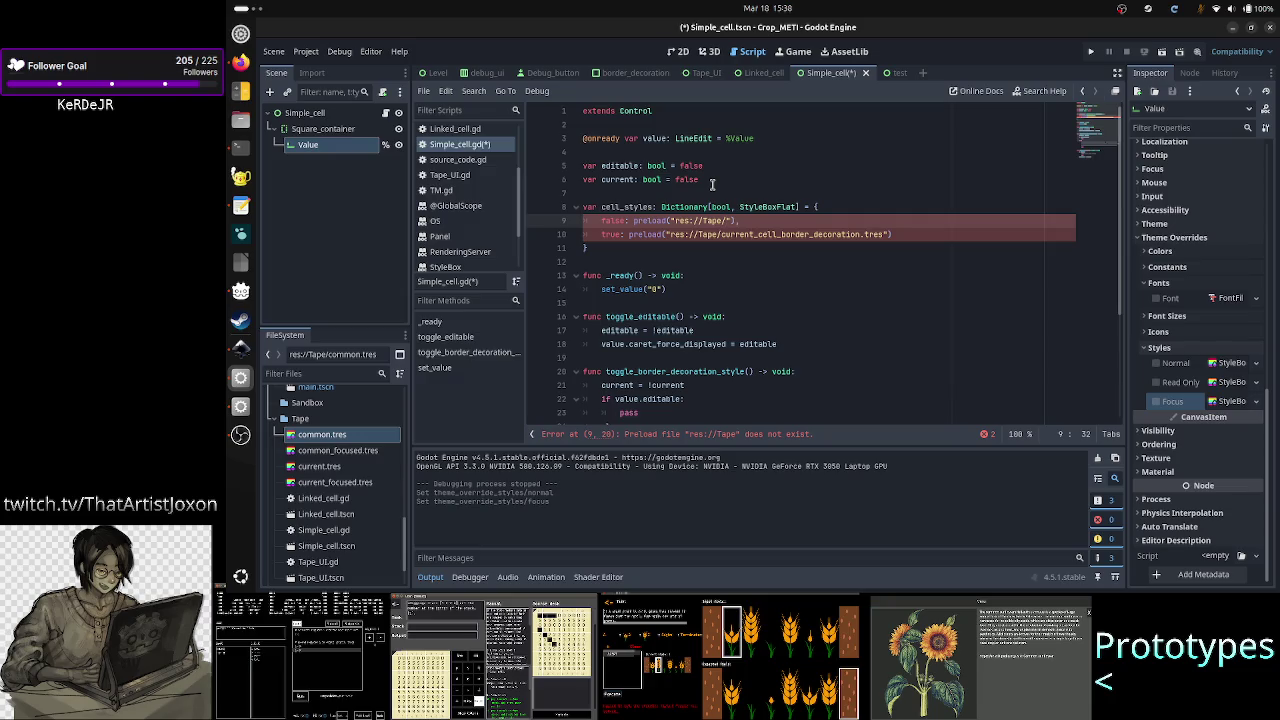
type("commo")
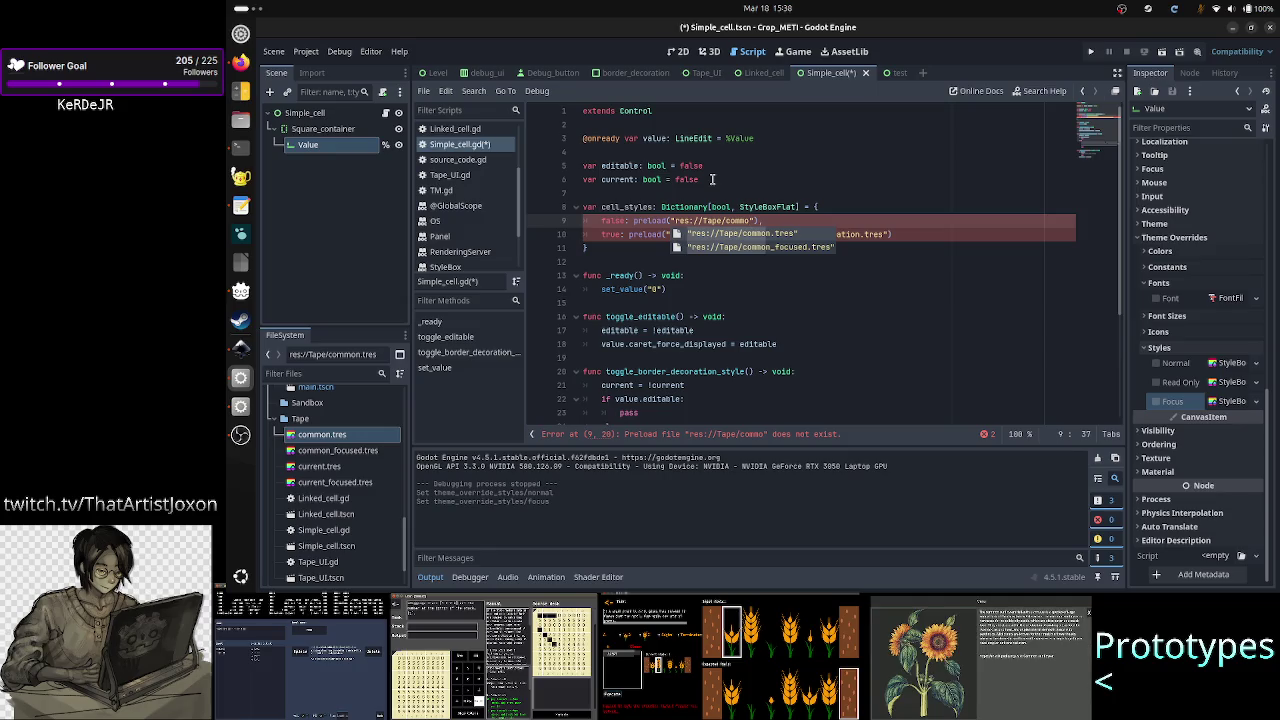
key("Return")
key("Down")
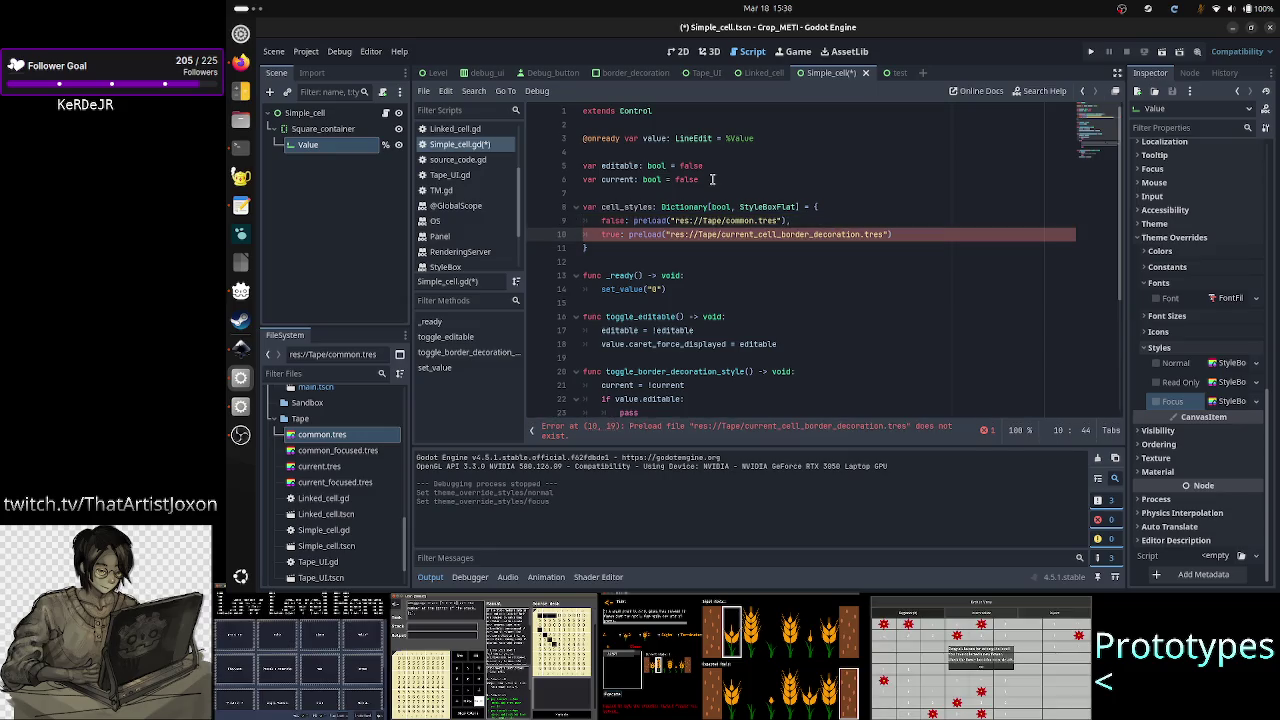
key("Up")
key("Up")
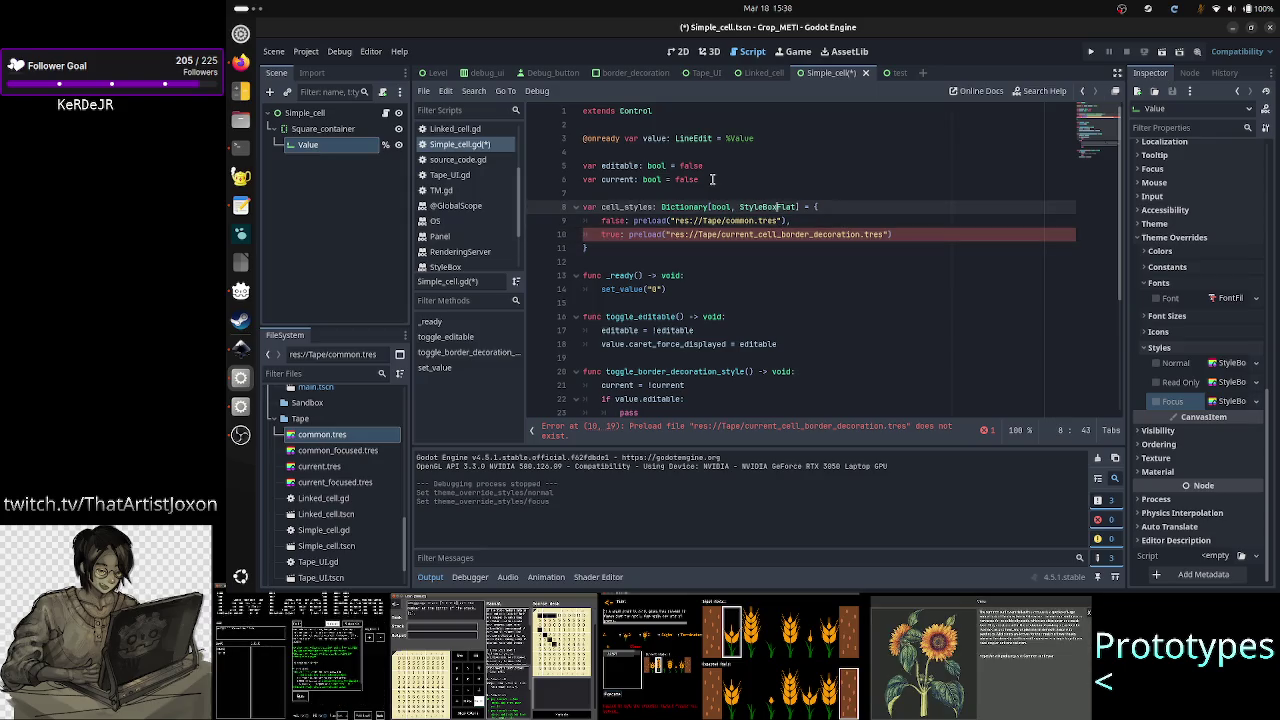
key("ctrl+Left")
key("ctrl+Left")
key("BackSpace")
key("BackSpace")
key("BackSpace")
key("BackSpace")
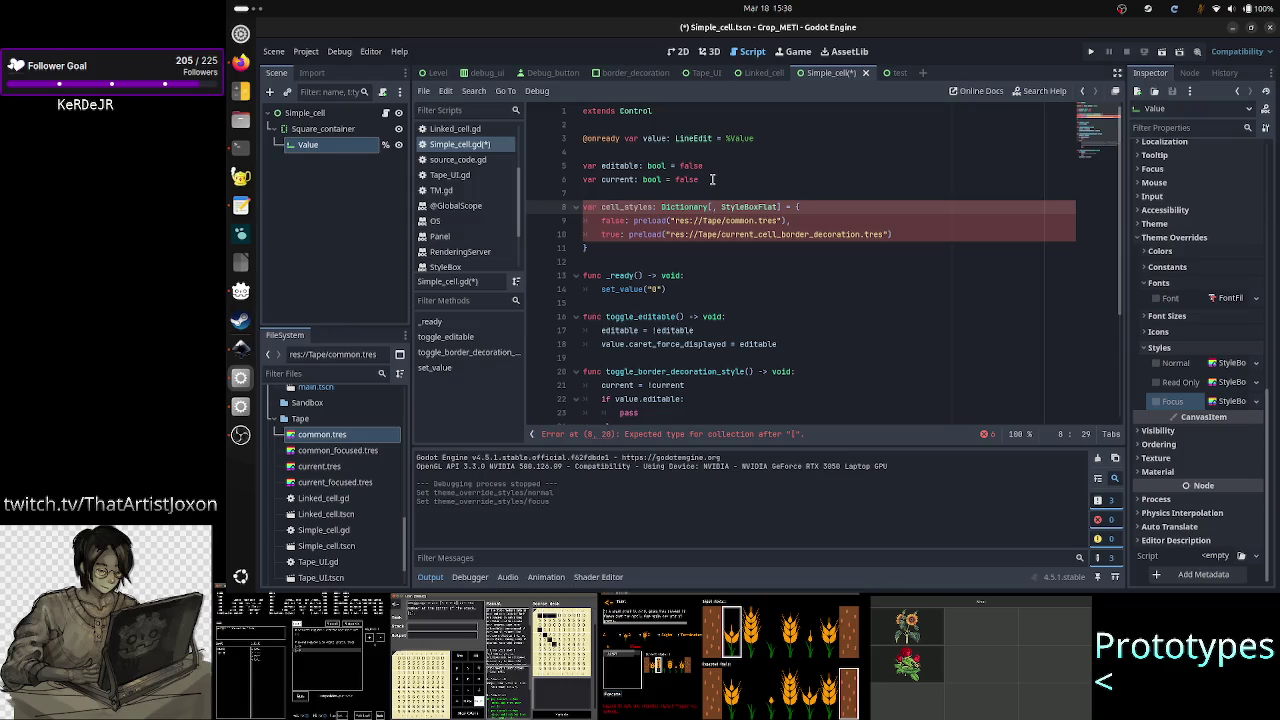
Step: Delete the whole cell_styles dictionary block and save Simple_cell.gd
key("Up")
key("Up")
key("Up")
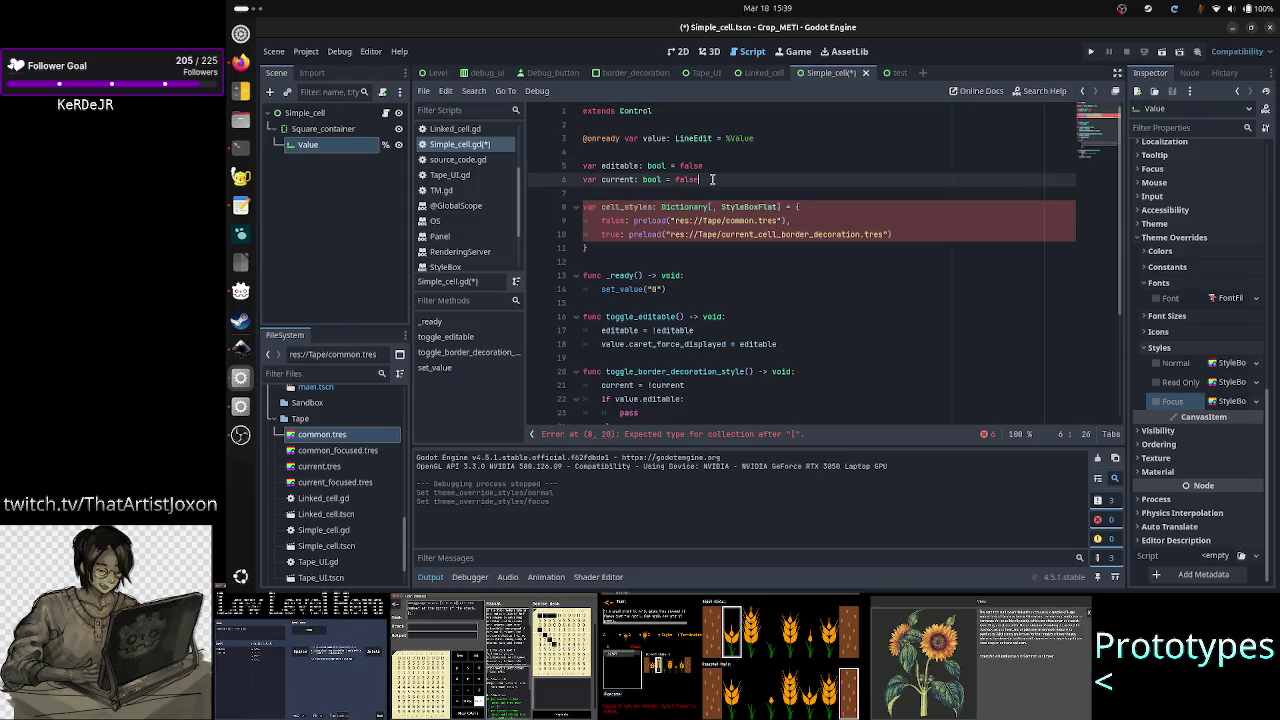
key("Home")
key("shift+Down")
key("shift+End")
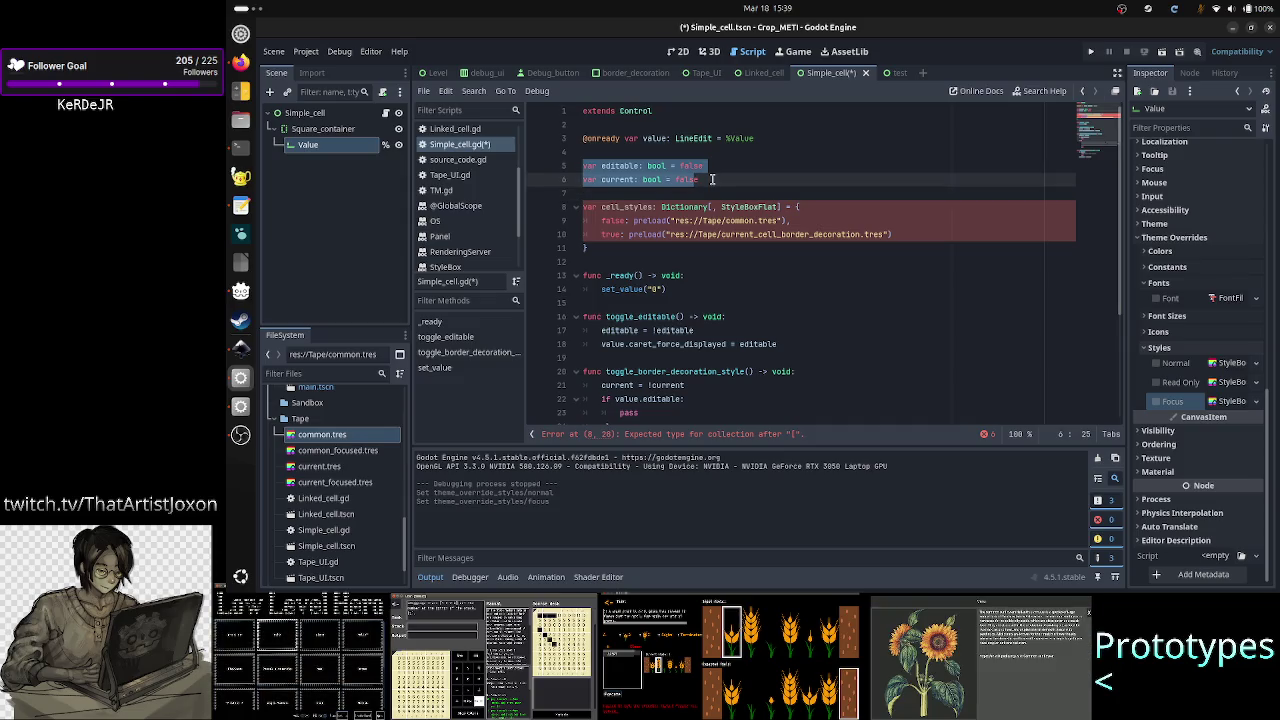
left_click(712, 179)
key("Down")
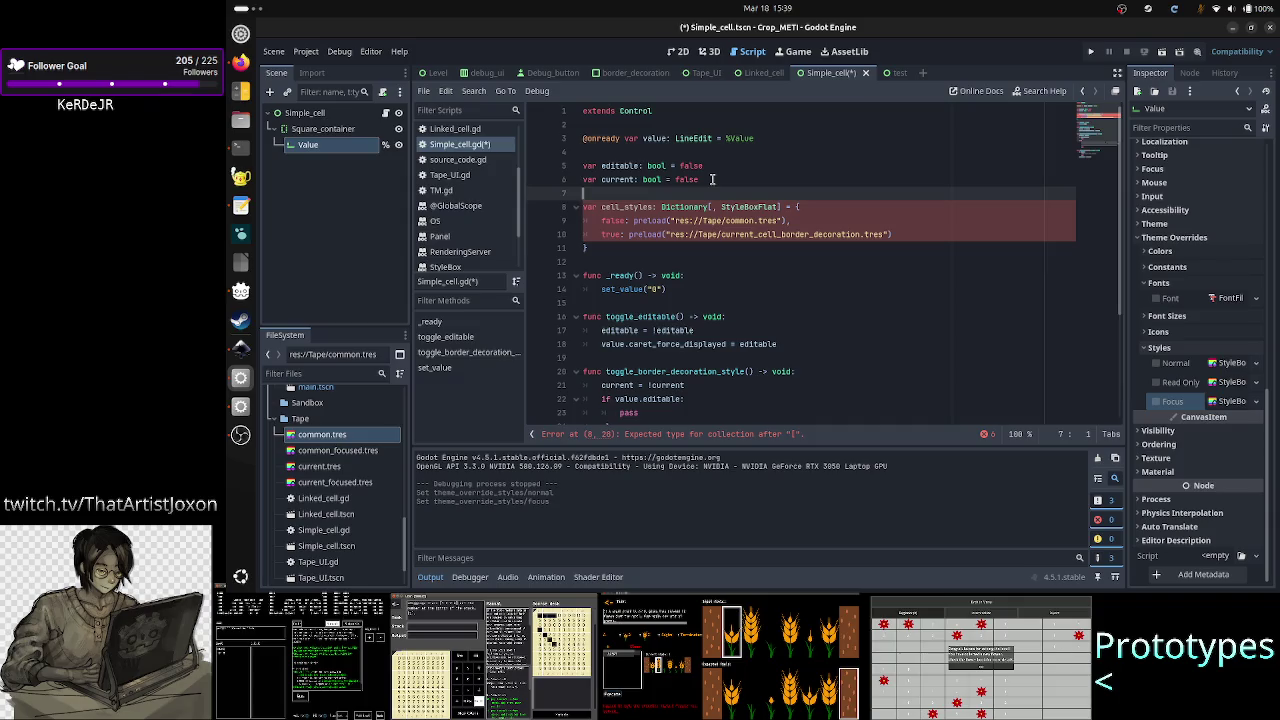
key("Down")
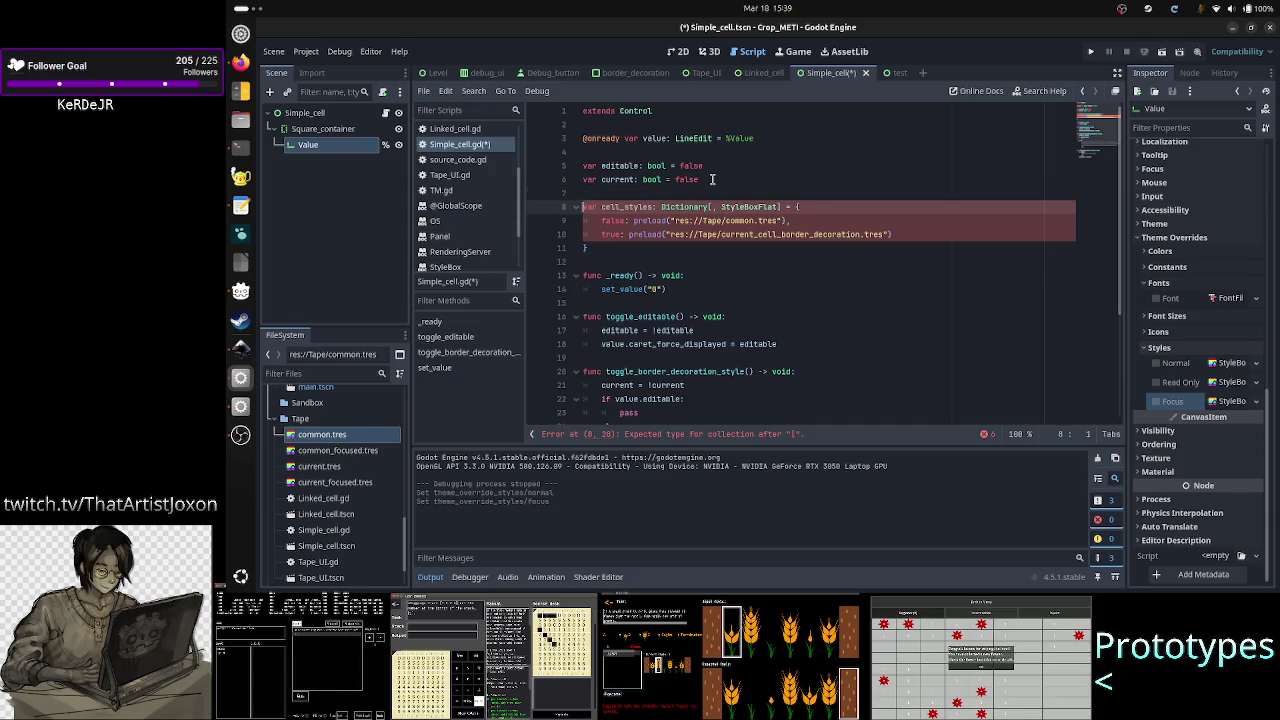
key("shift+End")
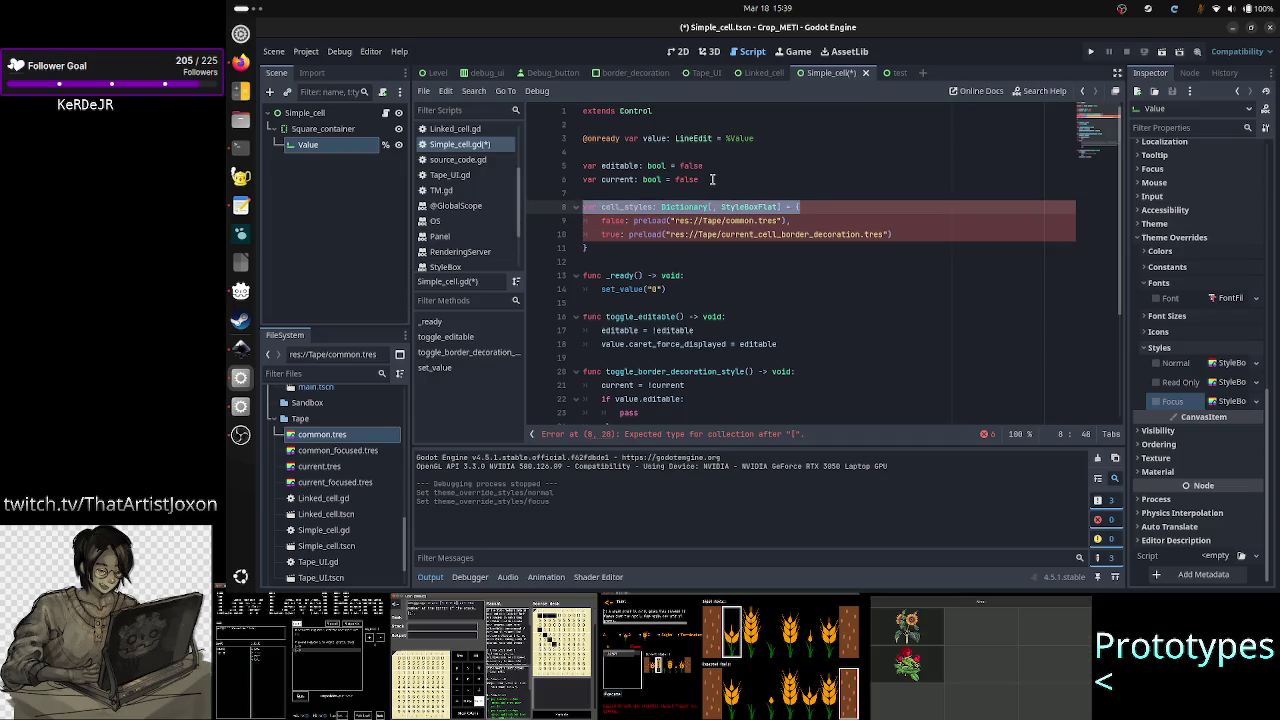
key("End")
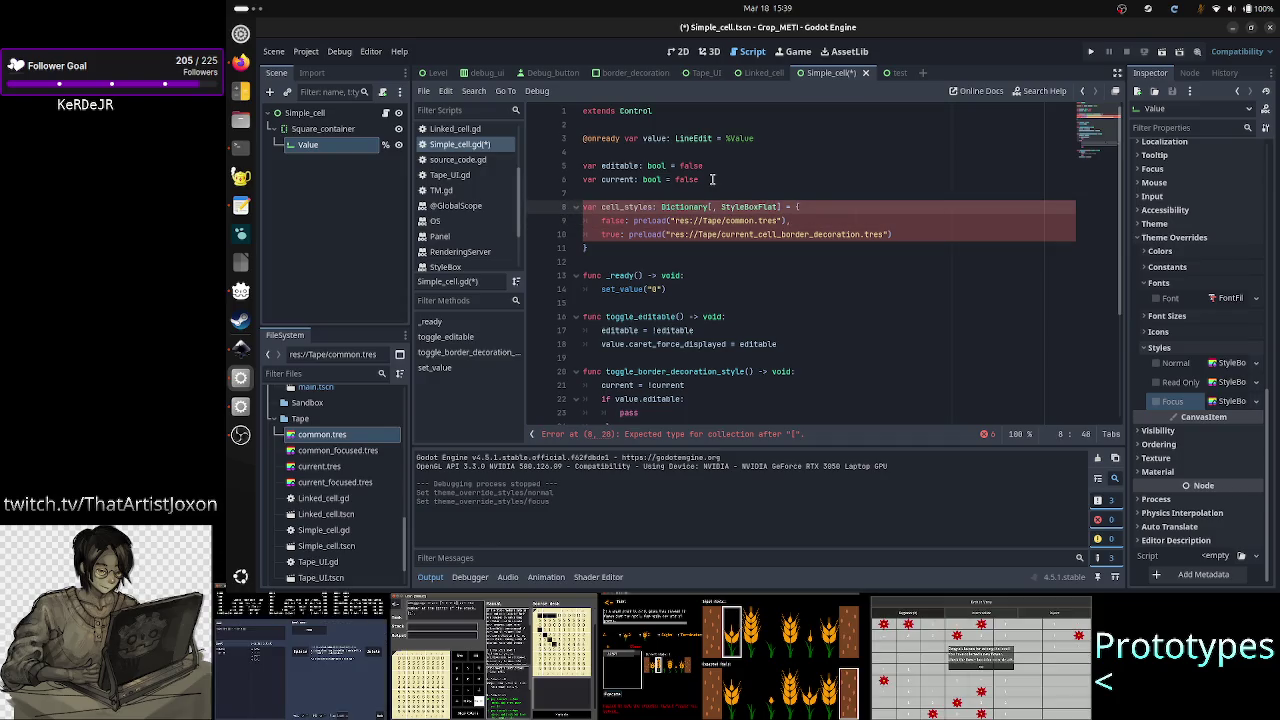
key("Home")
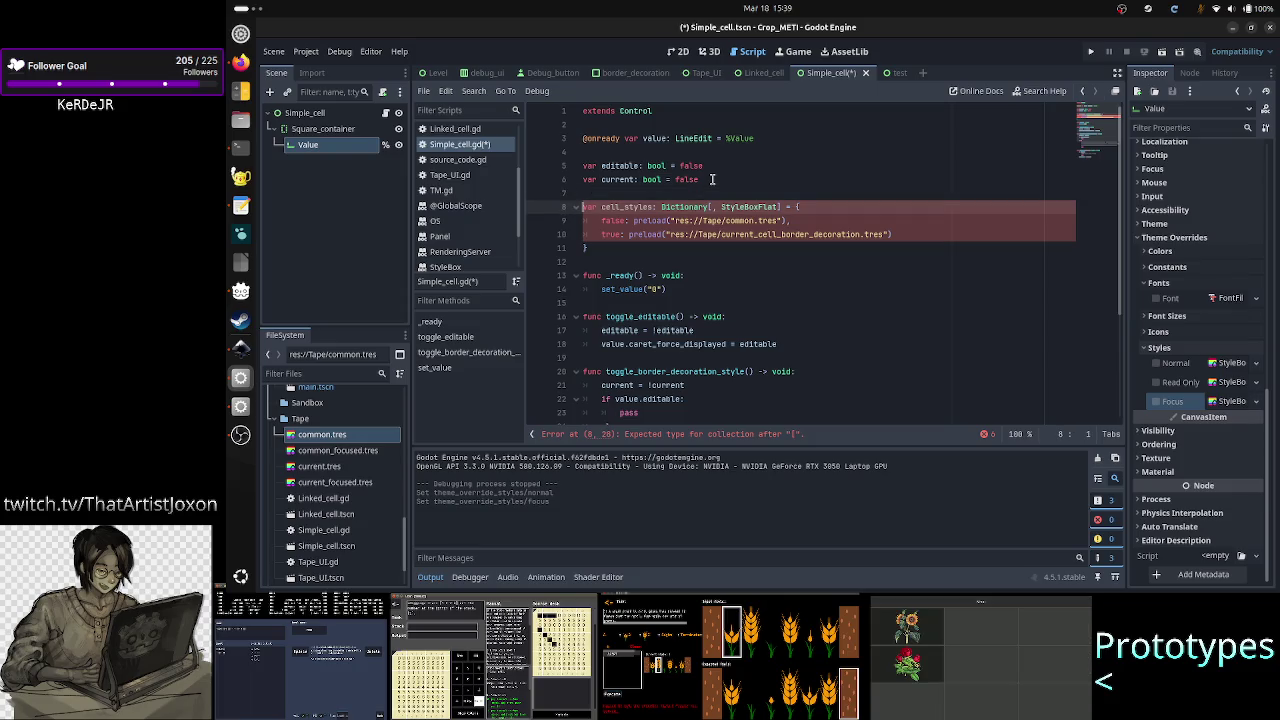
key("shift+Down")
key("shift+Down")
key("shift+Down")
key("BackSpace")
key("BackSpace")
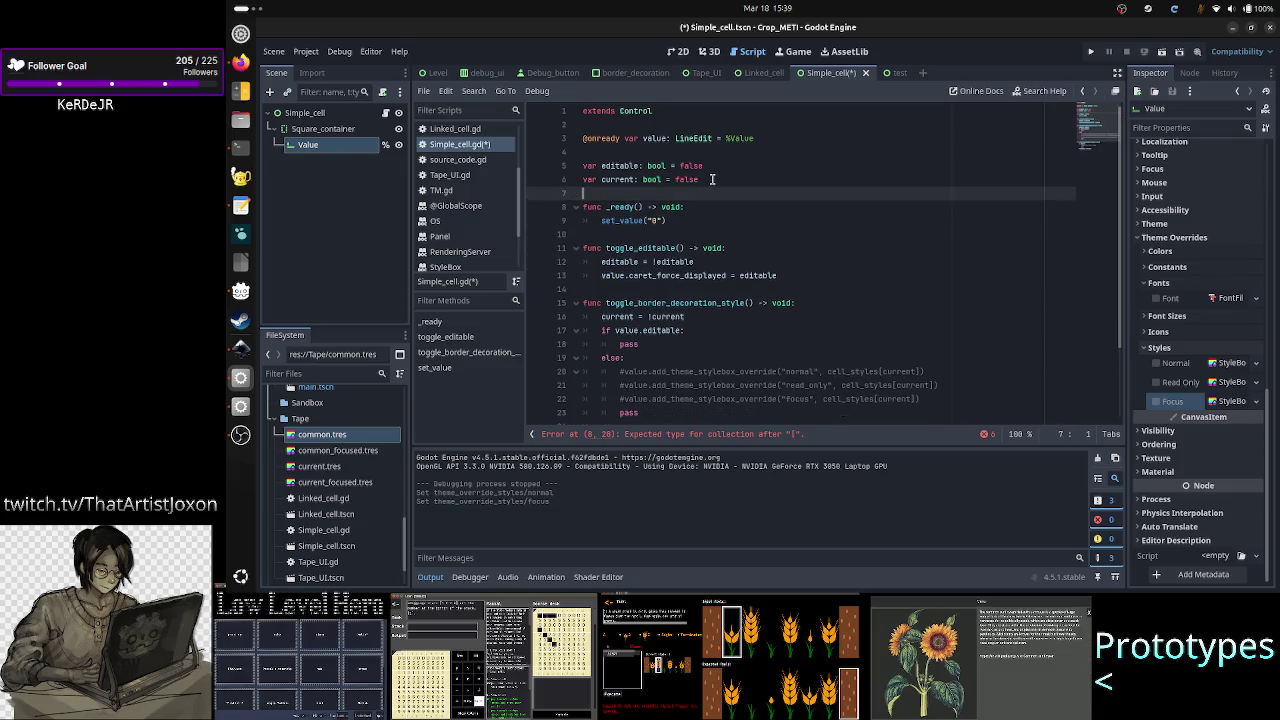
key("ctrl+s")
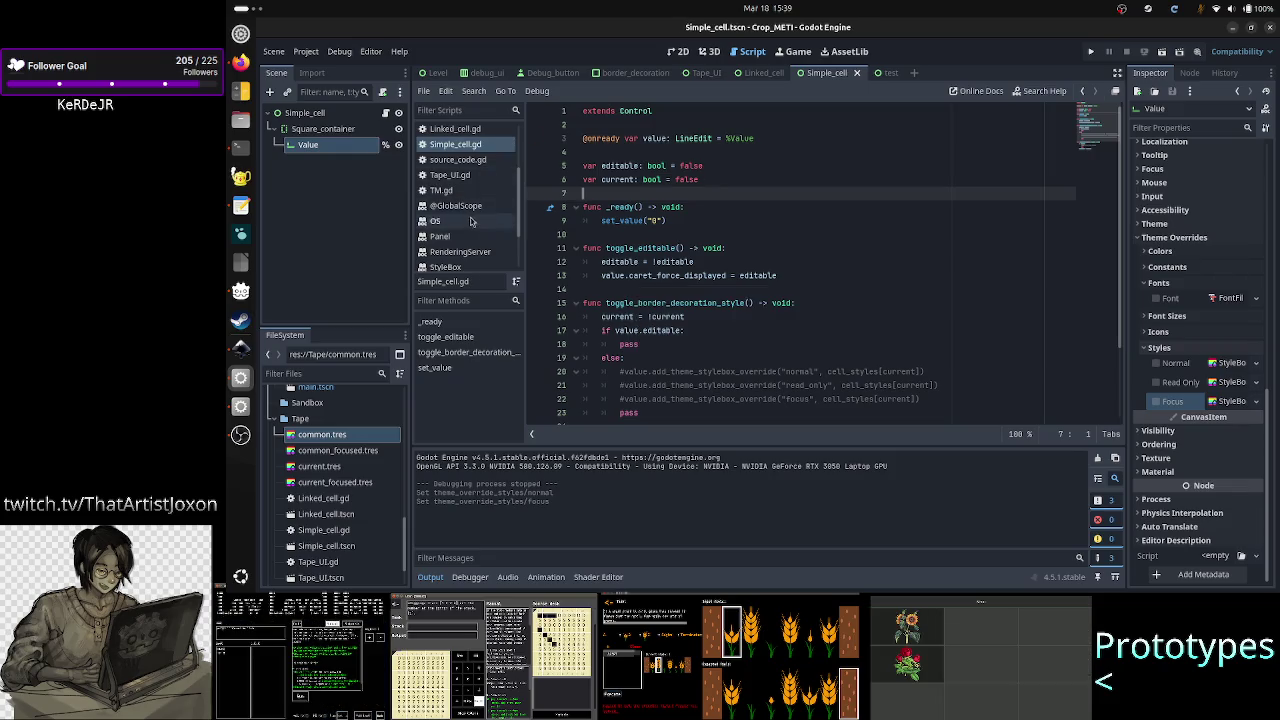
scroll(472, 221, "up", 3)
Step: In constants.gd, add a '#Tape cell styles' comment below the color constants
left_click(460, 131)
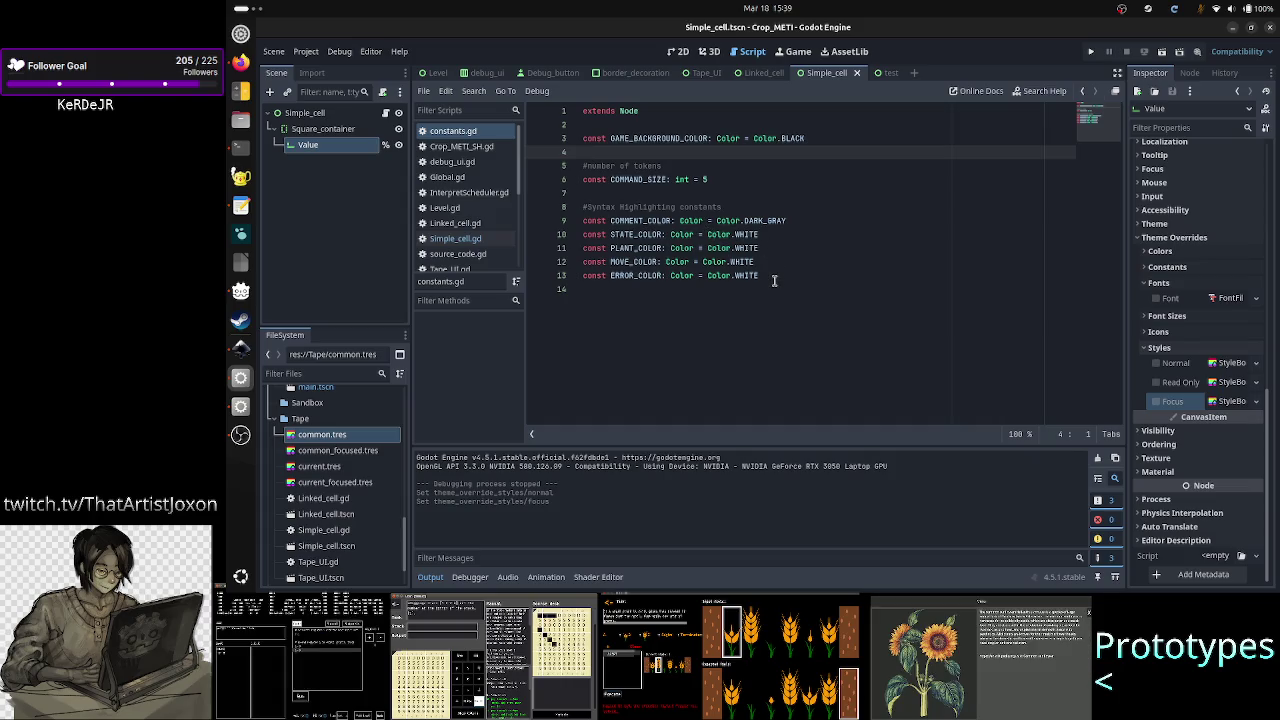
left_click(773, 280)
key("Return")
key("Return")
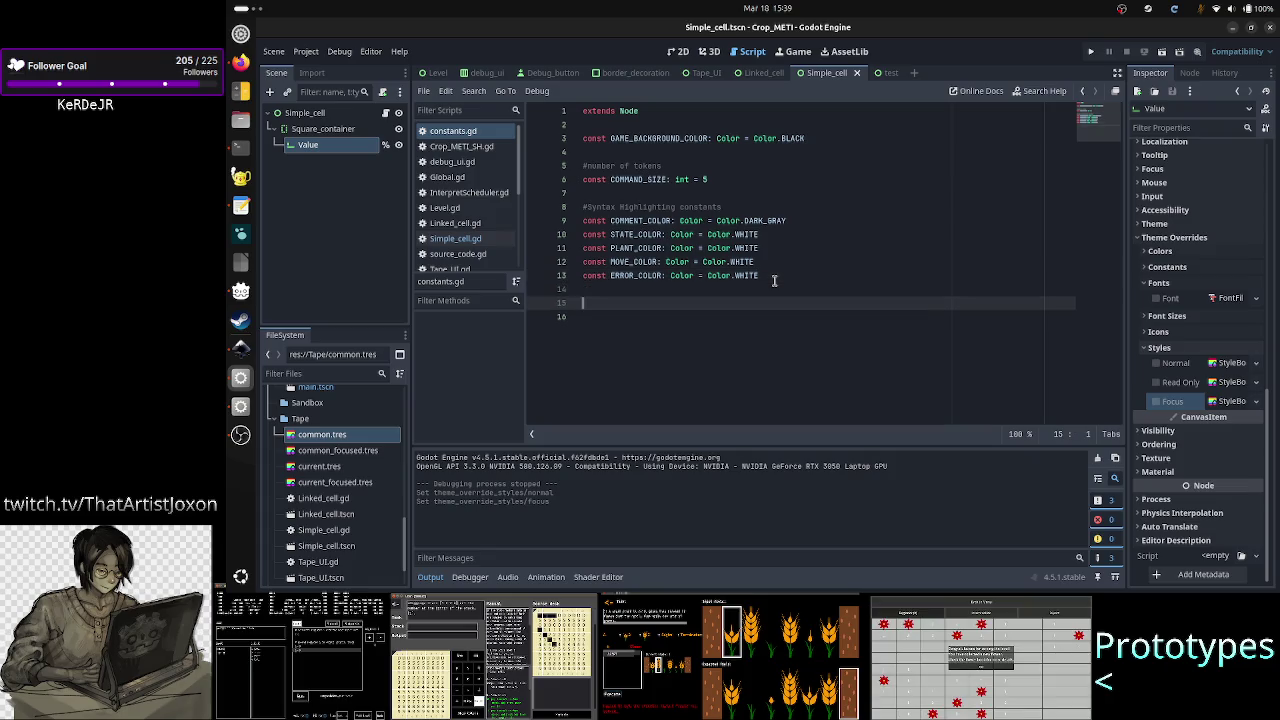
type("#T")
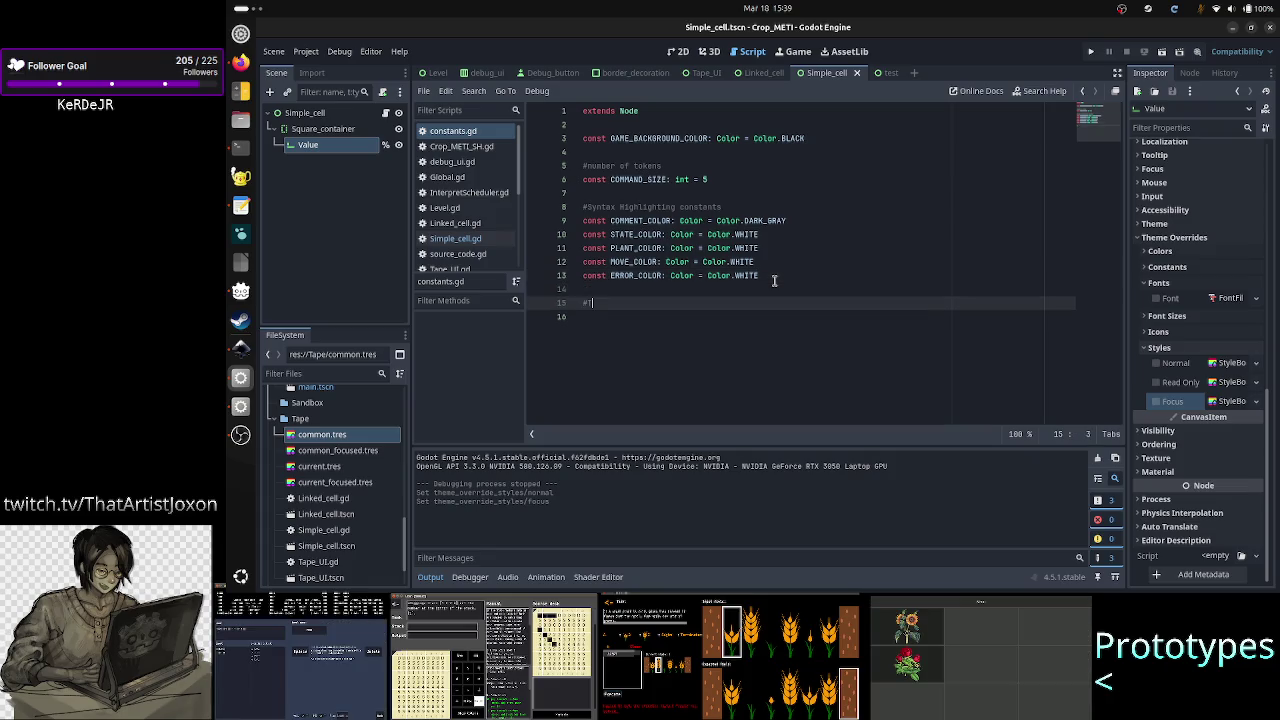
type("ape cell styles")
key("Return")
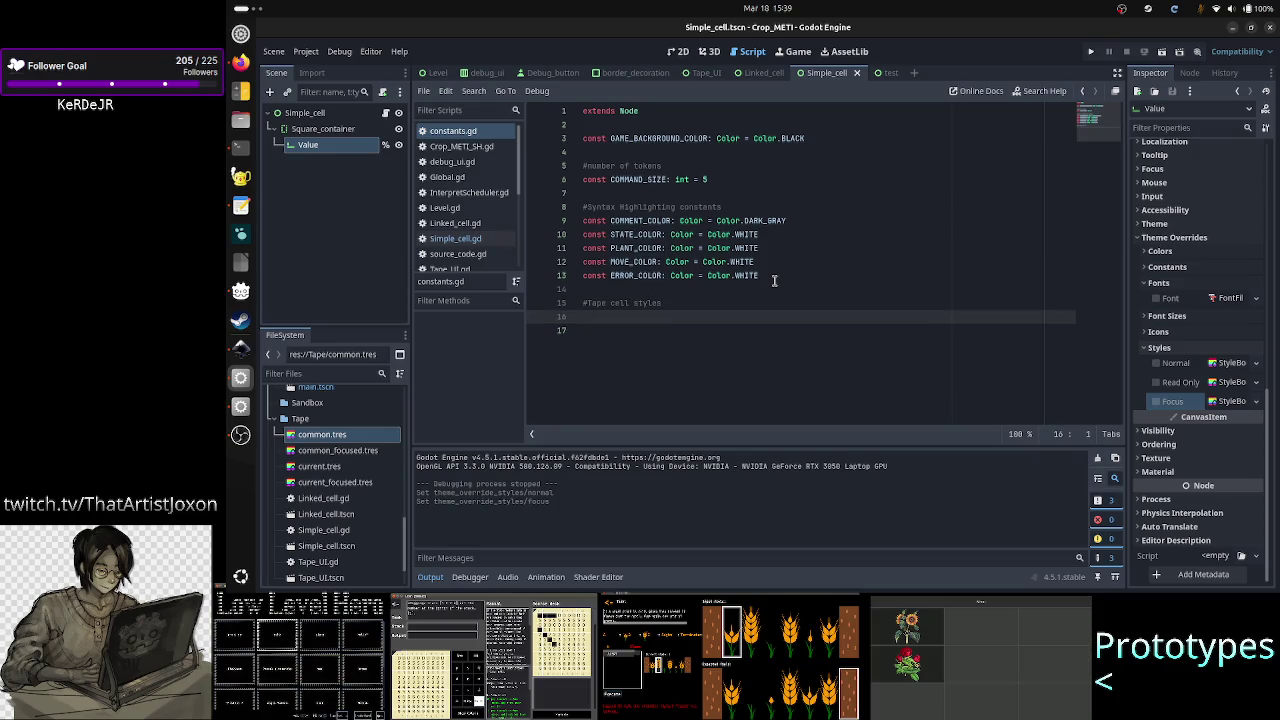
Step: Start a const COMMON_CELL_STYLE declaration typed StyleBoxFlat under the comment
type("const")
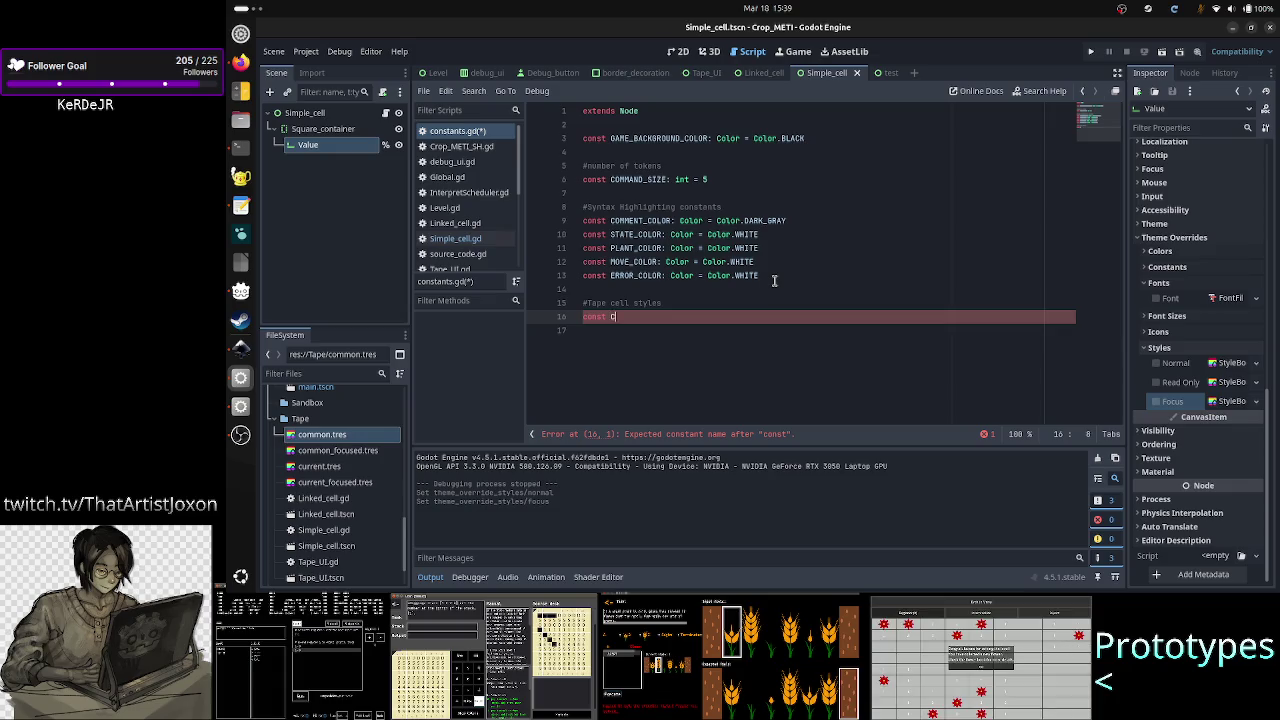
type("COMMON_S")
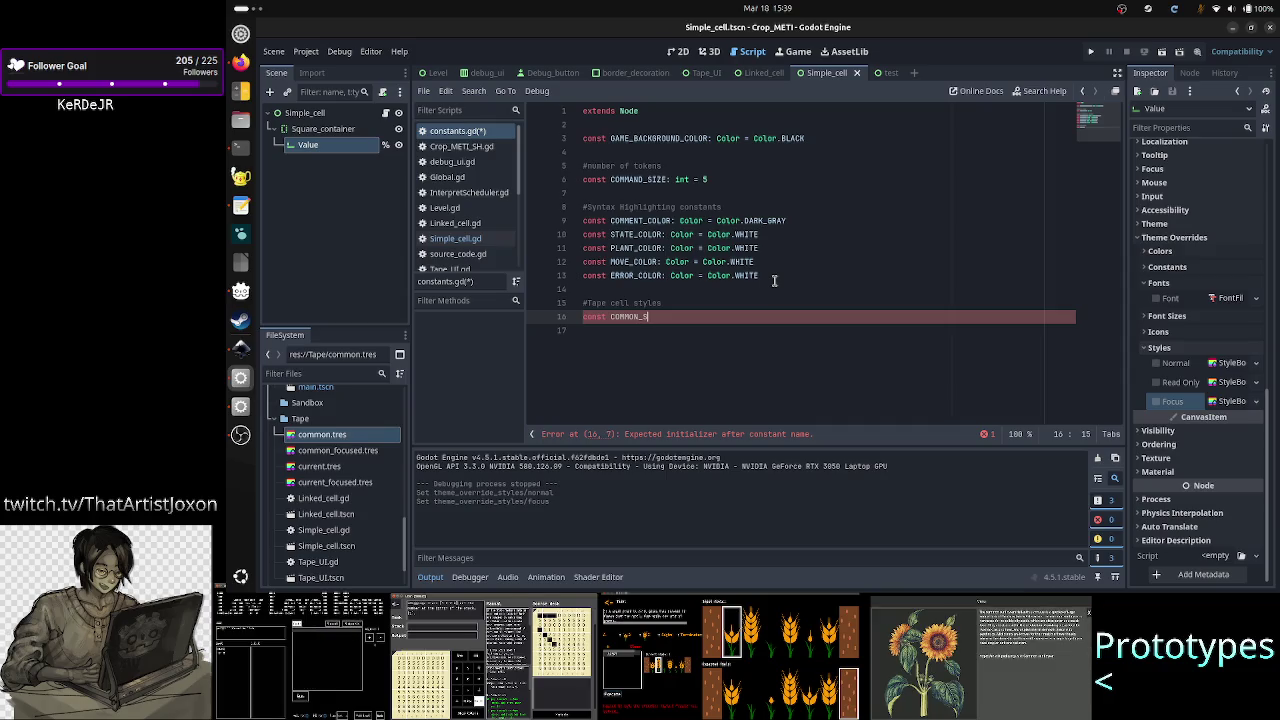
type("T")
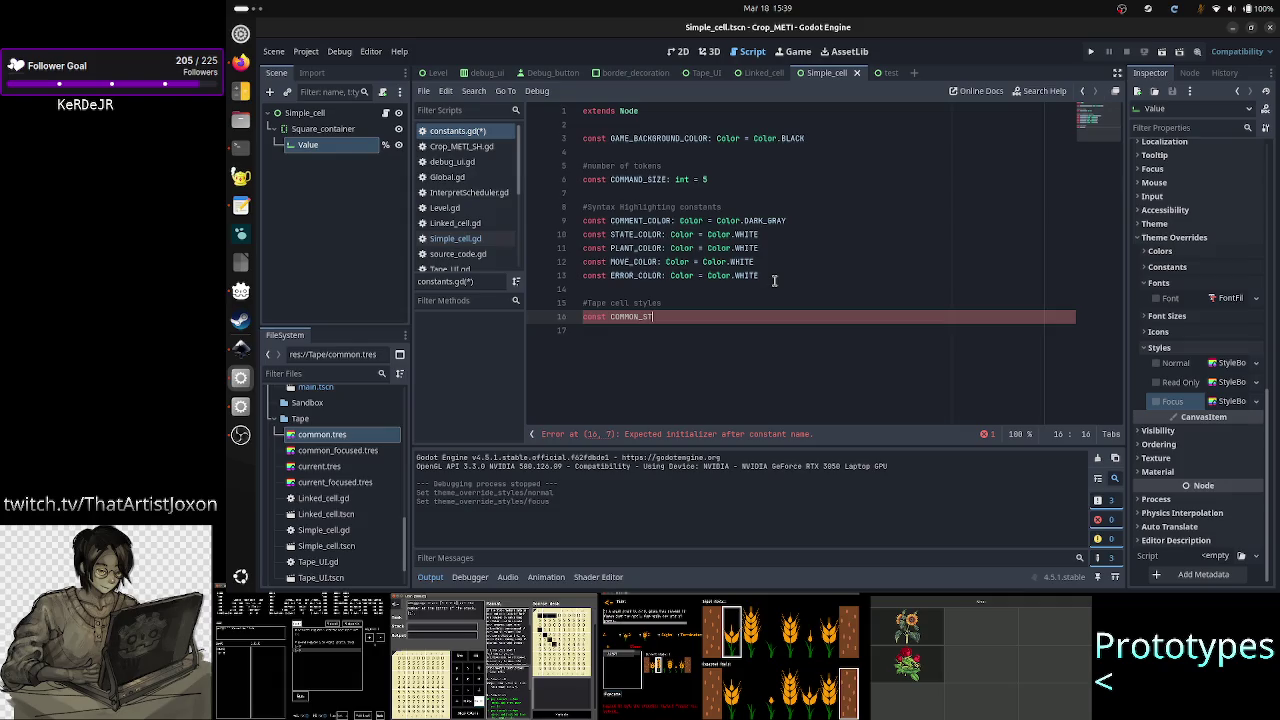
type("YL")
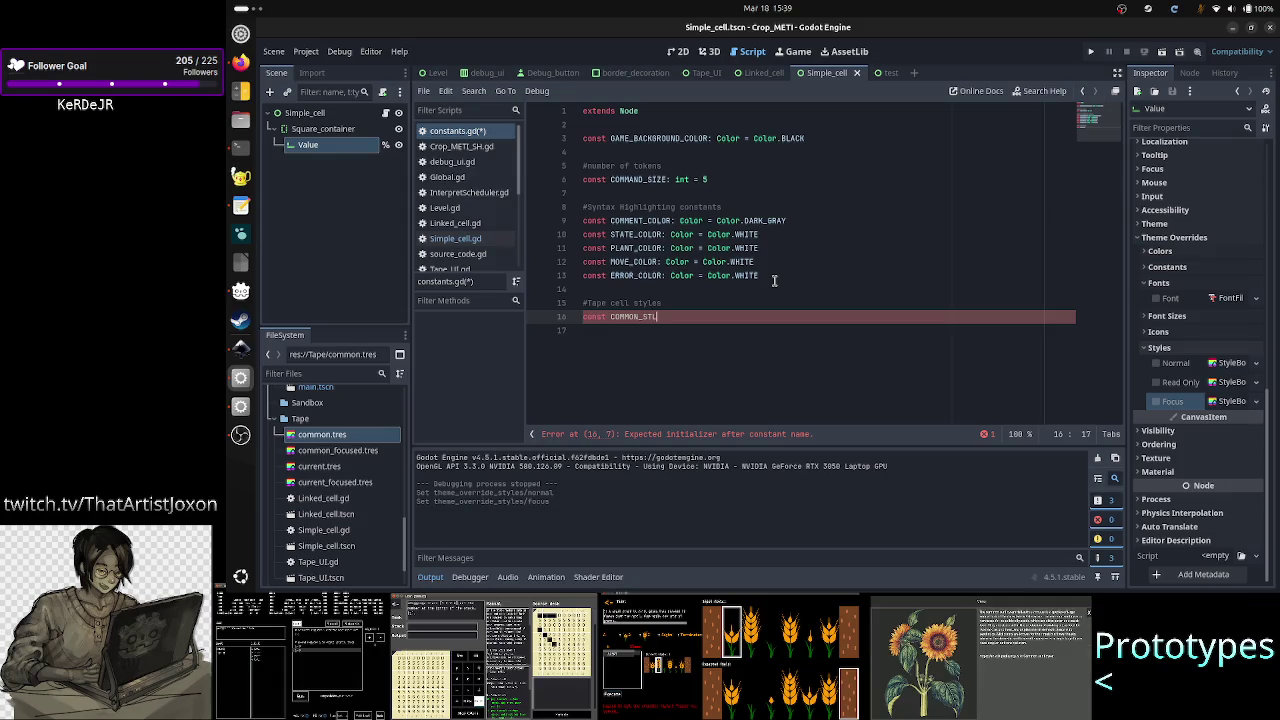
key("BackSpace")
key("BackSpace")
key("BackSpace")
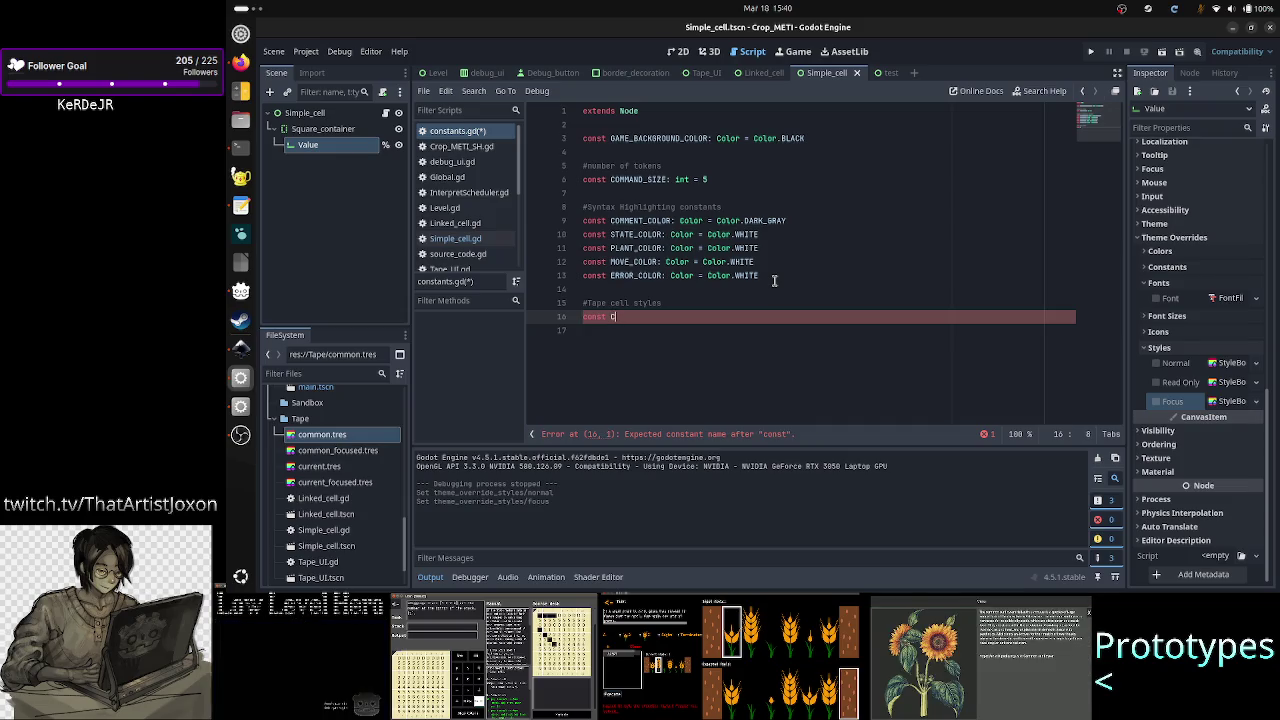
type("COMMON_")
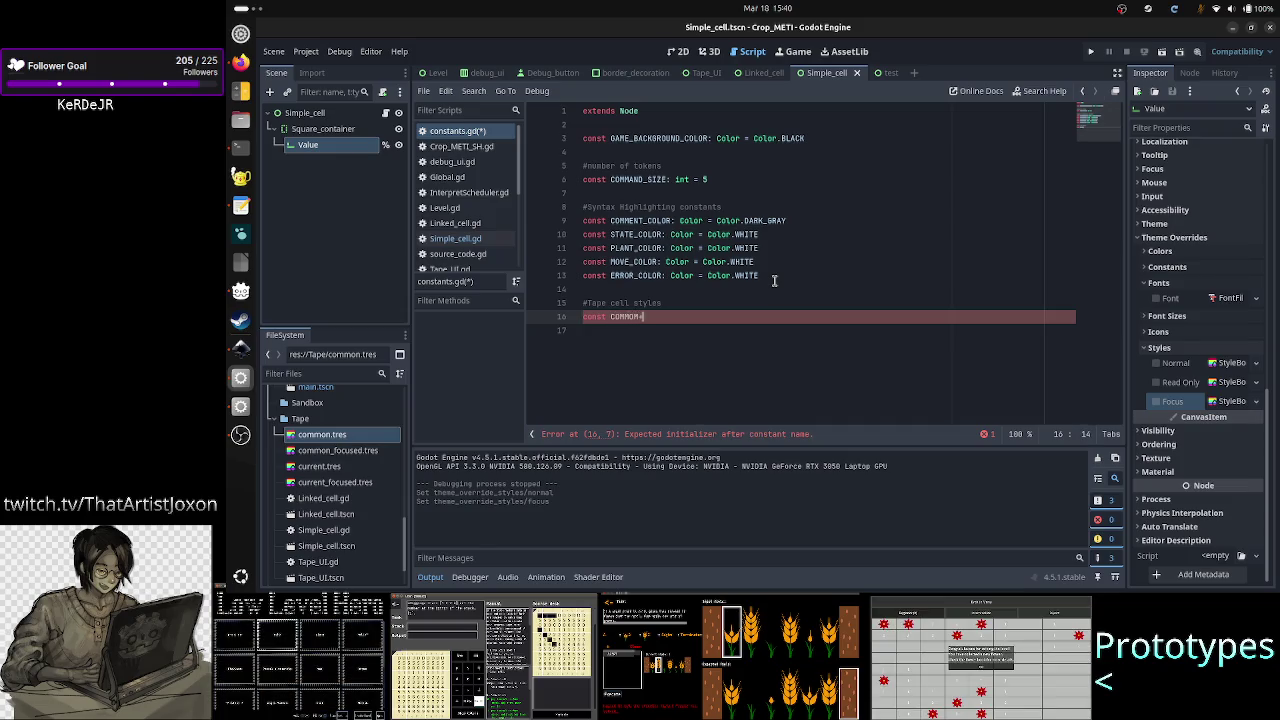
key("BackSpace")
type("CEL")
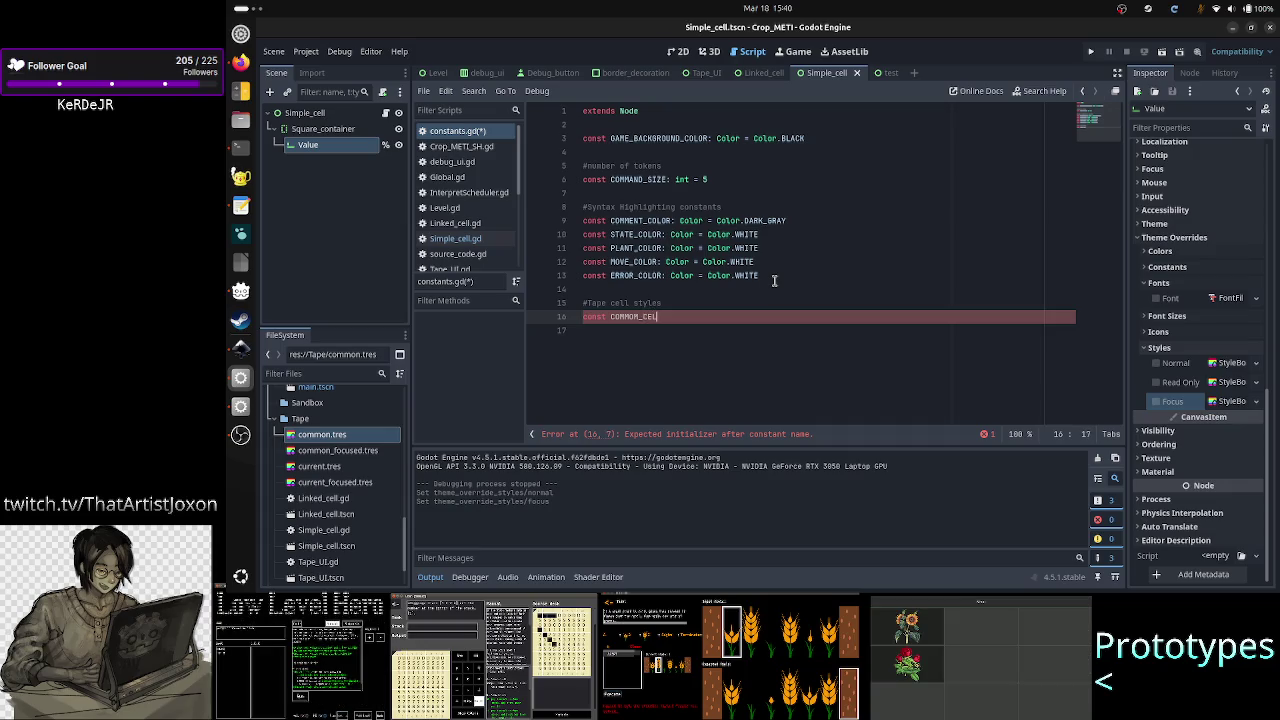
type("L_S")
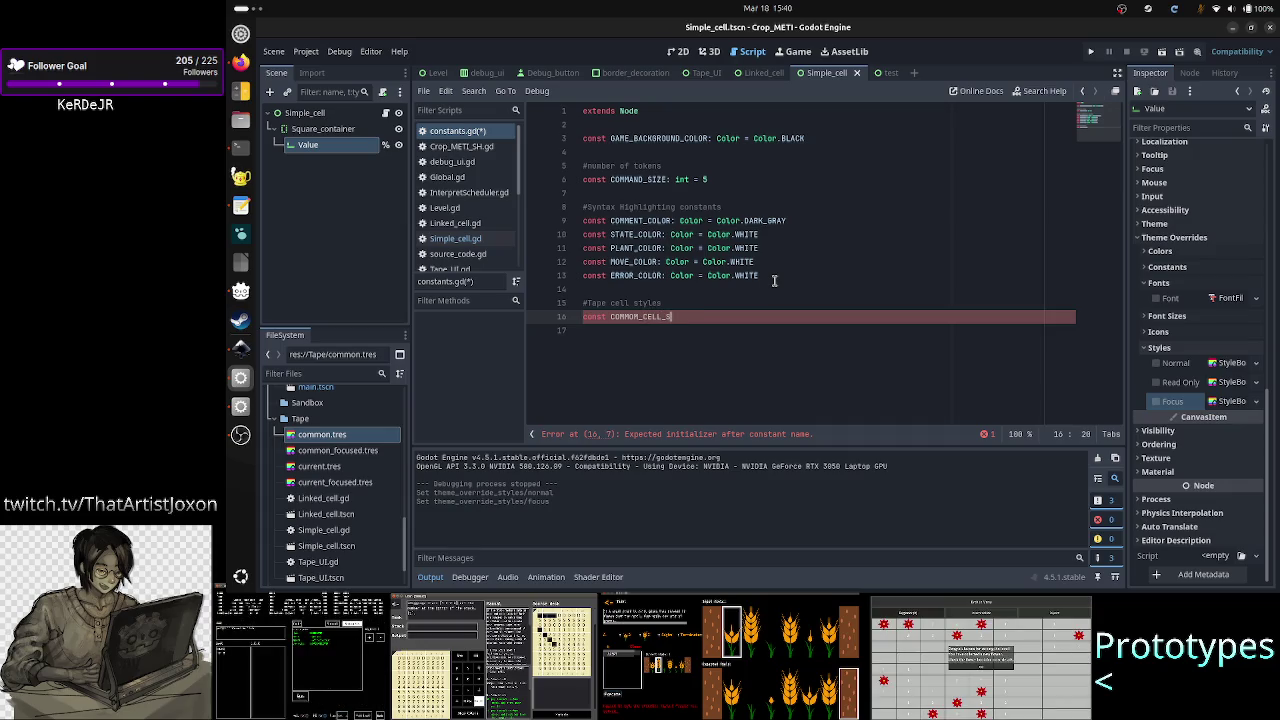
type("YYLE: ")
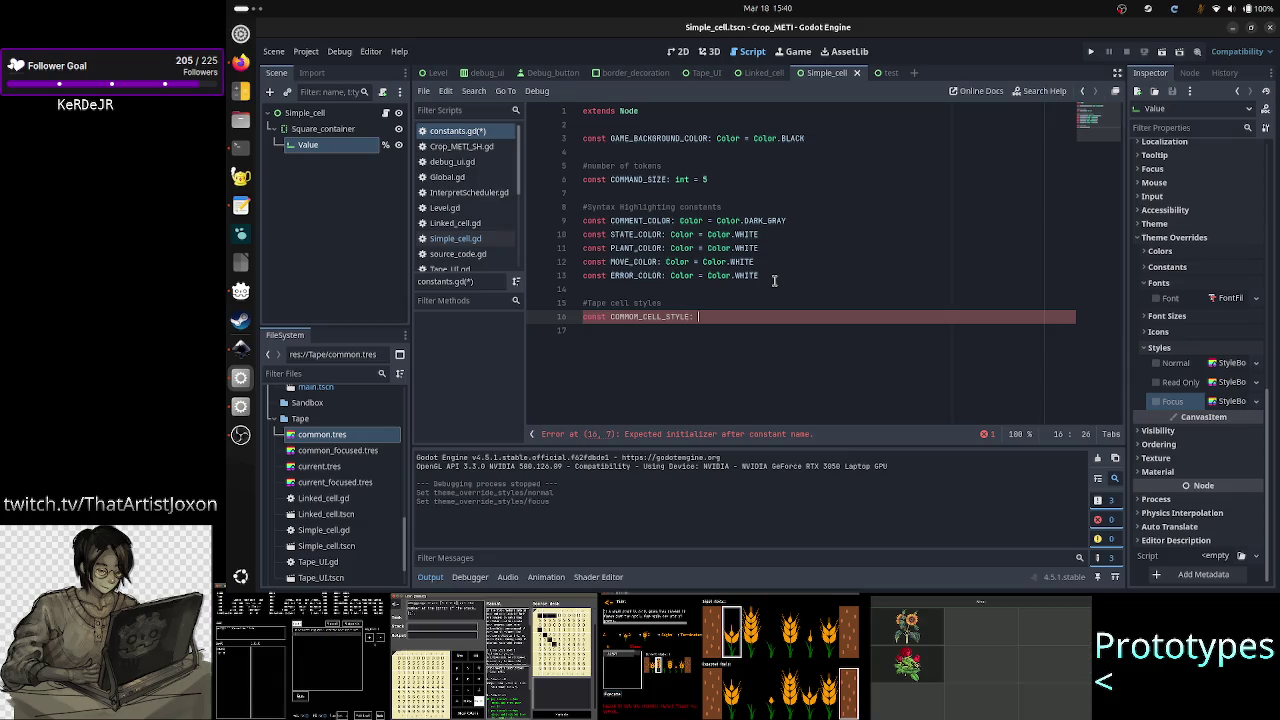
type("StyleBo")
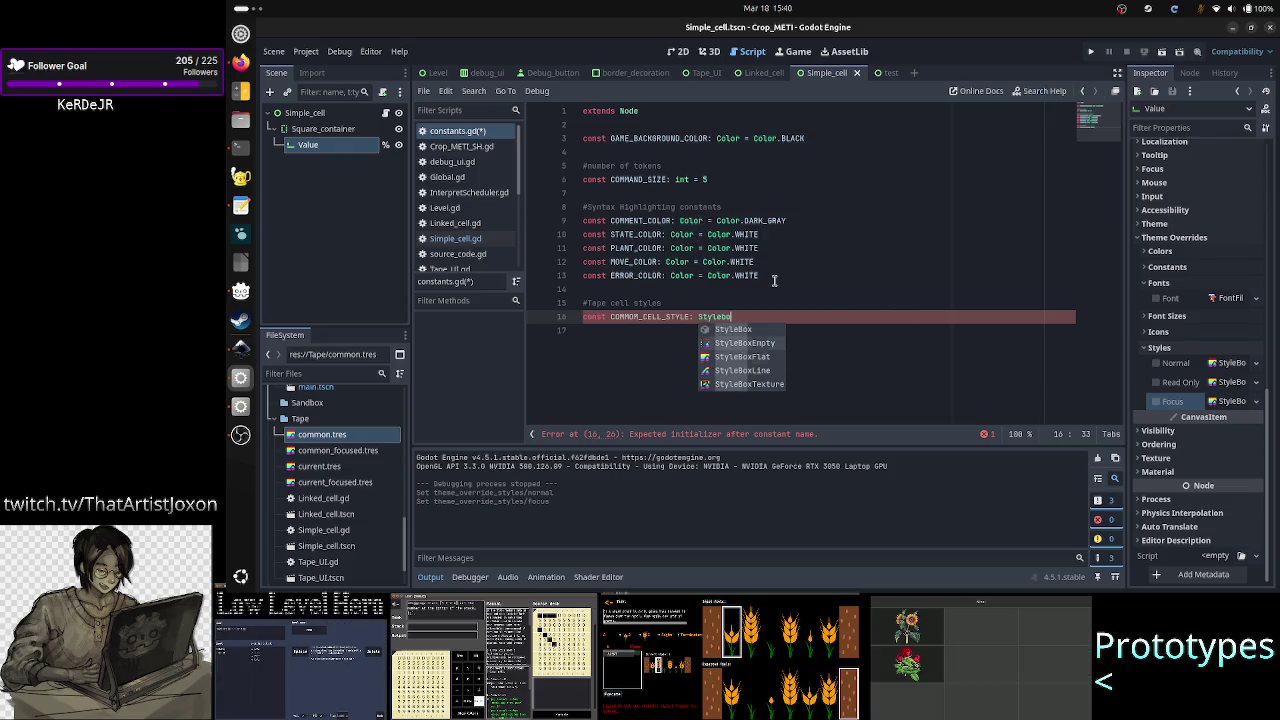
key("Down")
key("Return")
left_click(774, 280)
Step: Clean stray characters off the COMMON_CELL_STYLE line and begin its '= preload' initializer
type("=")
key("BackSpace")
key("BackSpace")
key("BackSpace")
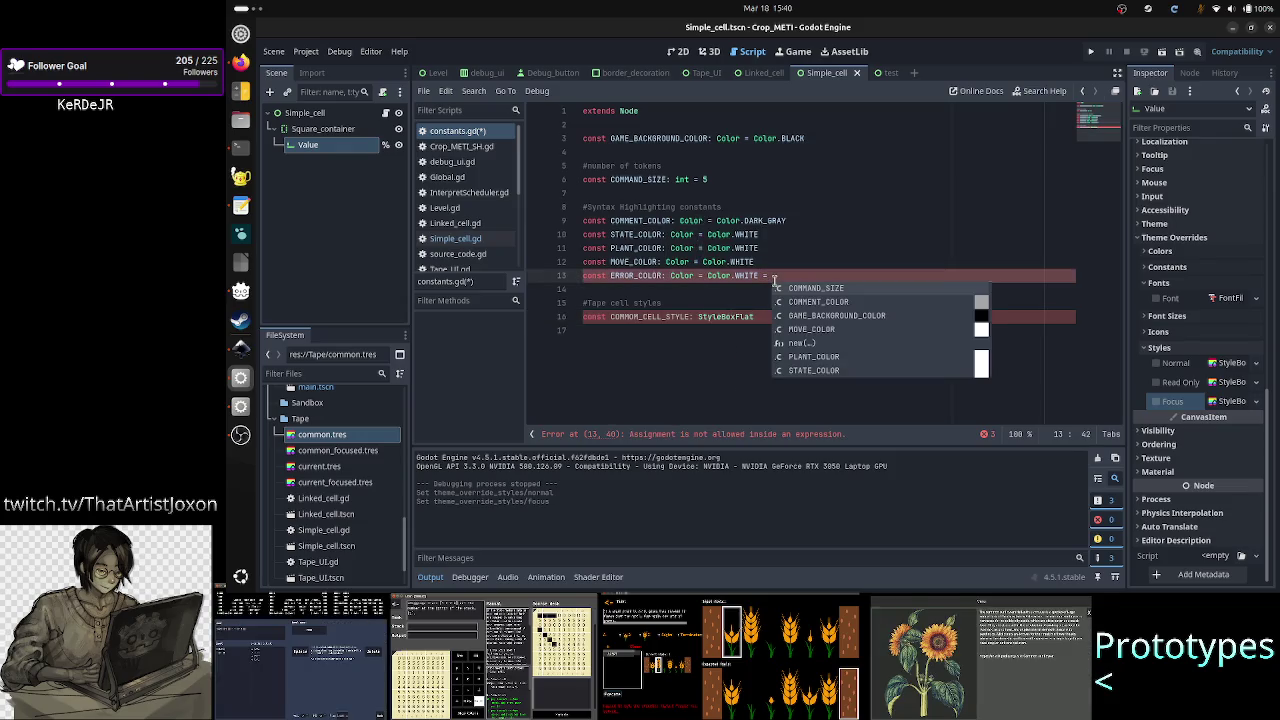
left_click(752, 348)
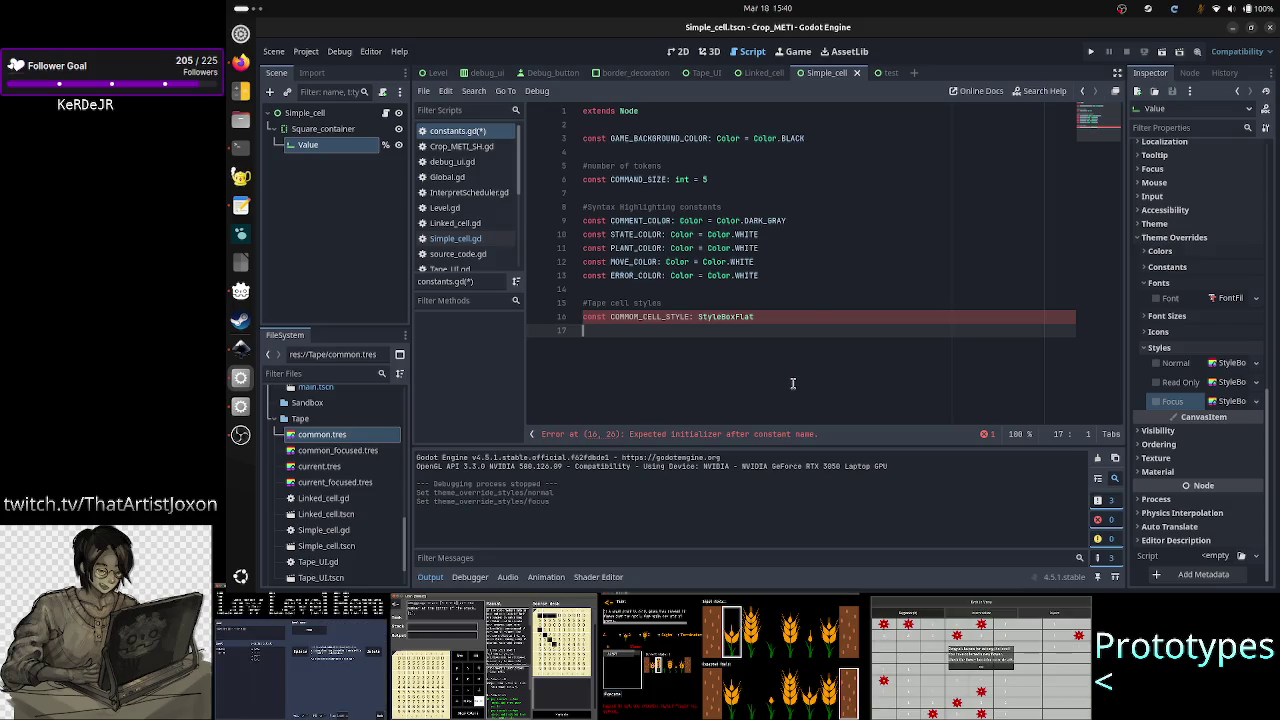
left_click(806, 254)
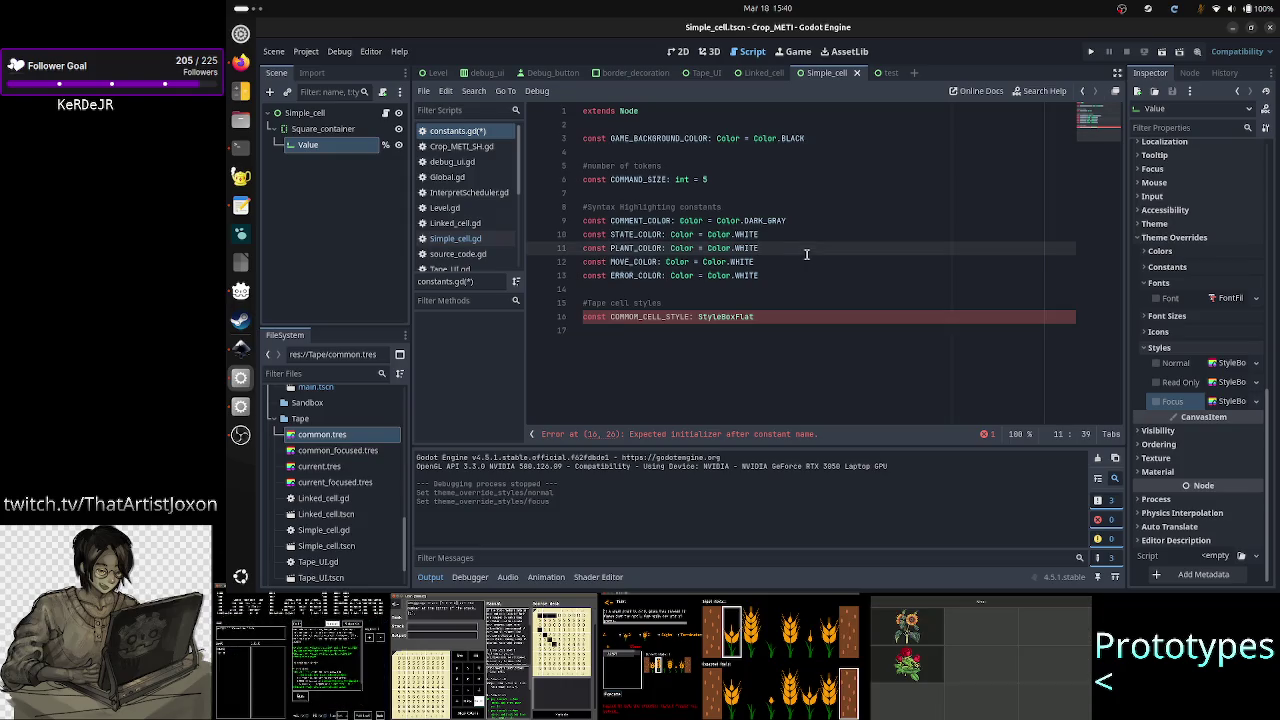
left_click(797, 262)
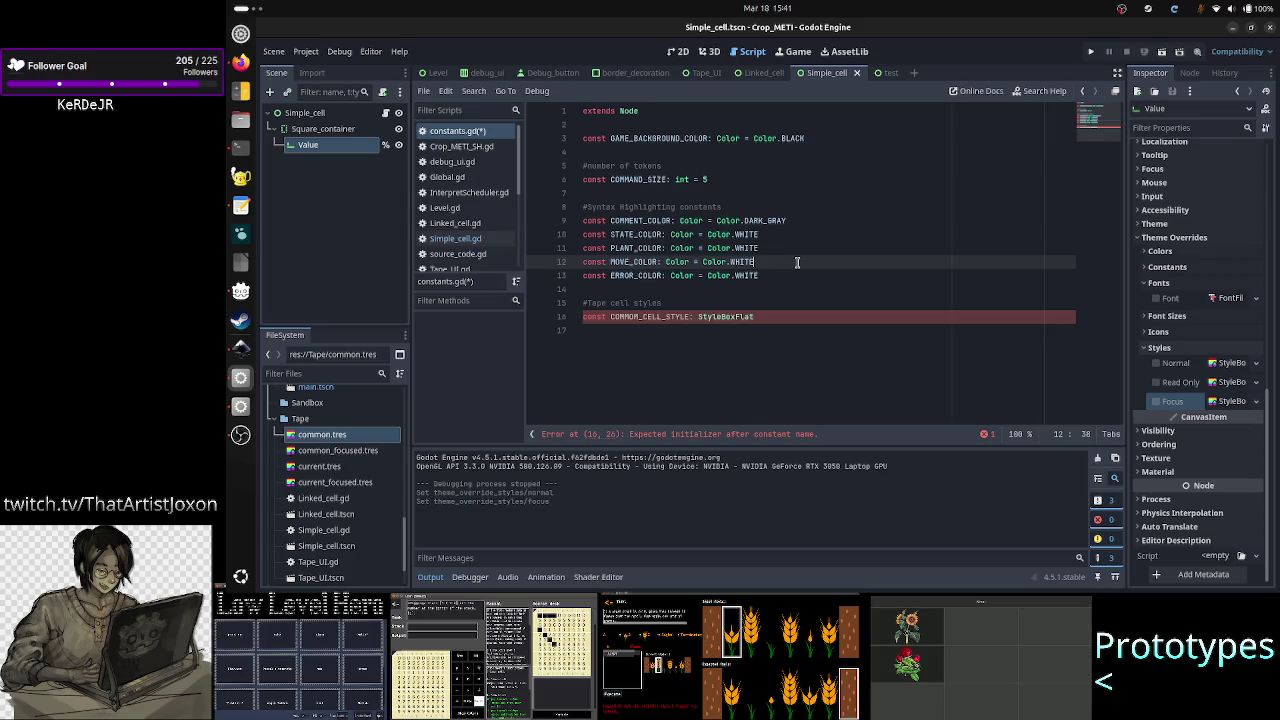
left_click(791, 316)
type("ssd")
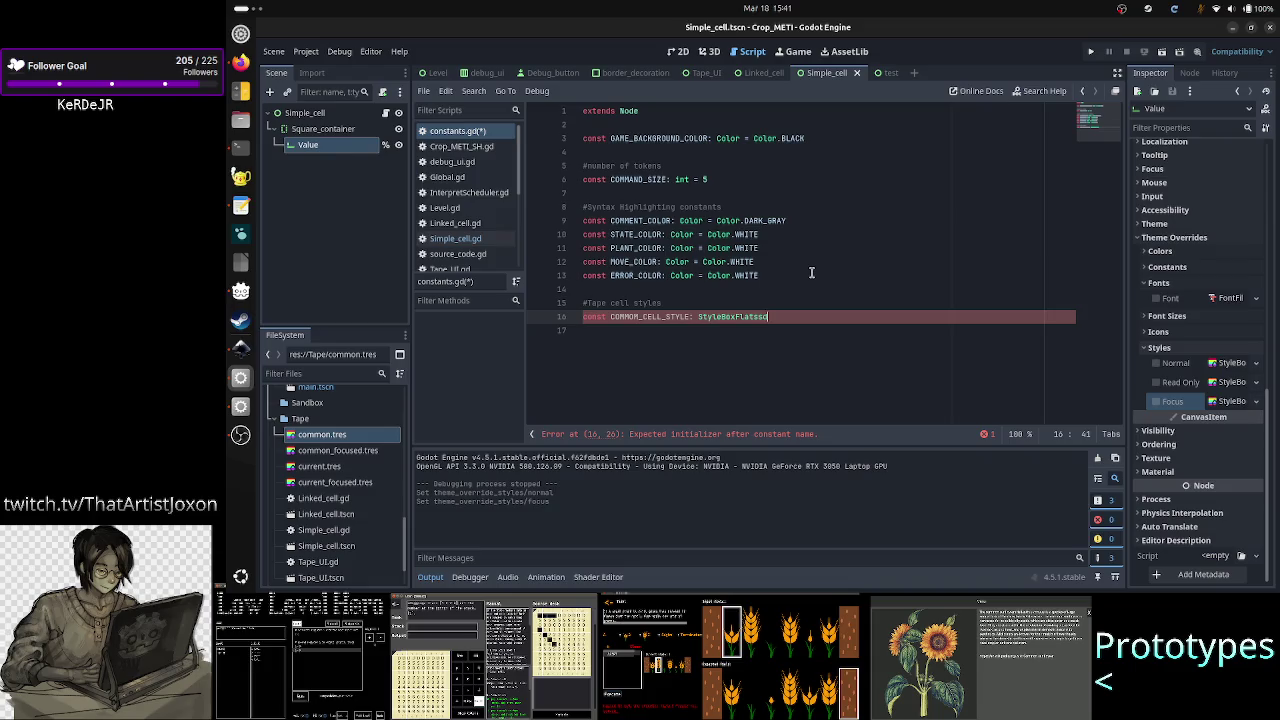
left_click(811, 272)
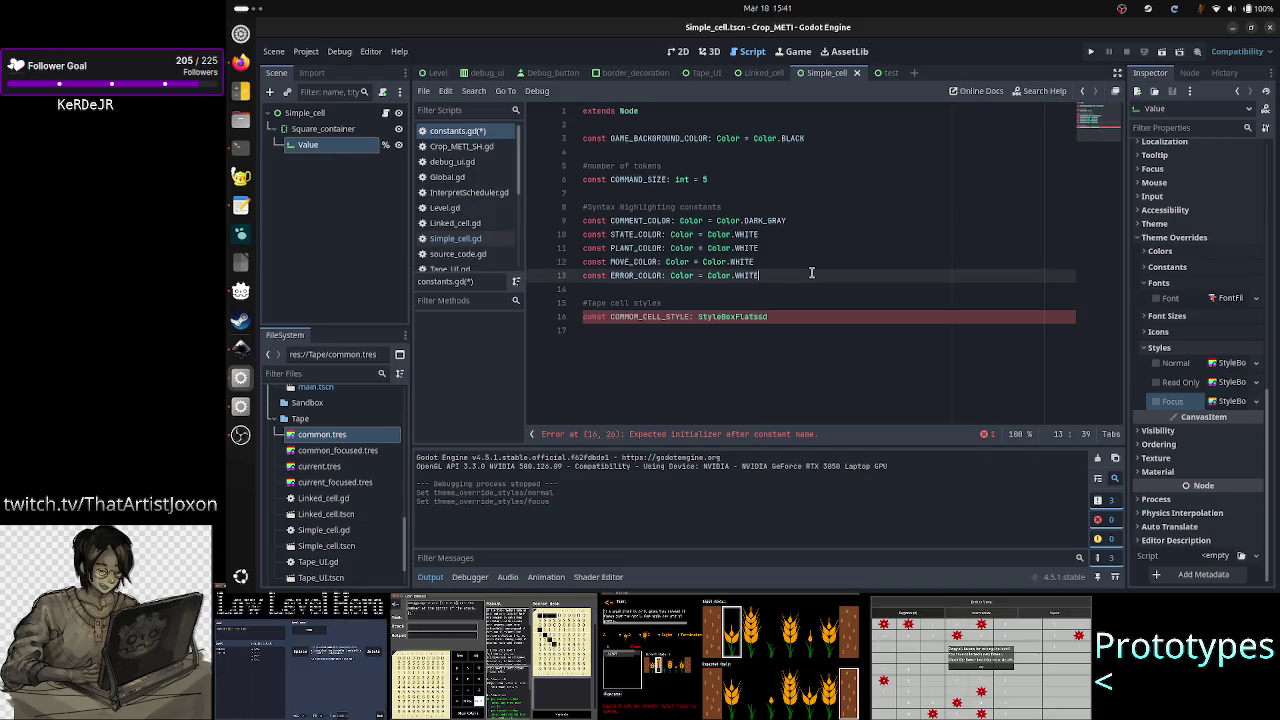
key("Down")
key("Down")
key("Down")
key("End")
key("BackSpace")
key("BackSpace")
key("BackSpace")
type("t ")
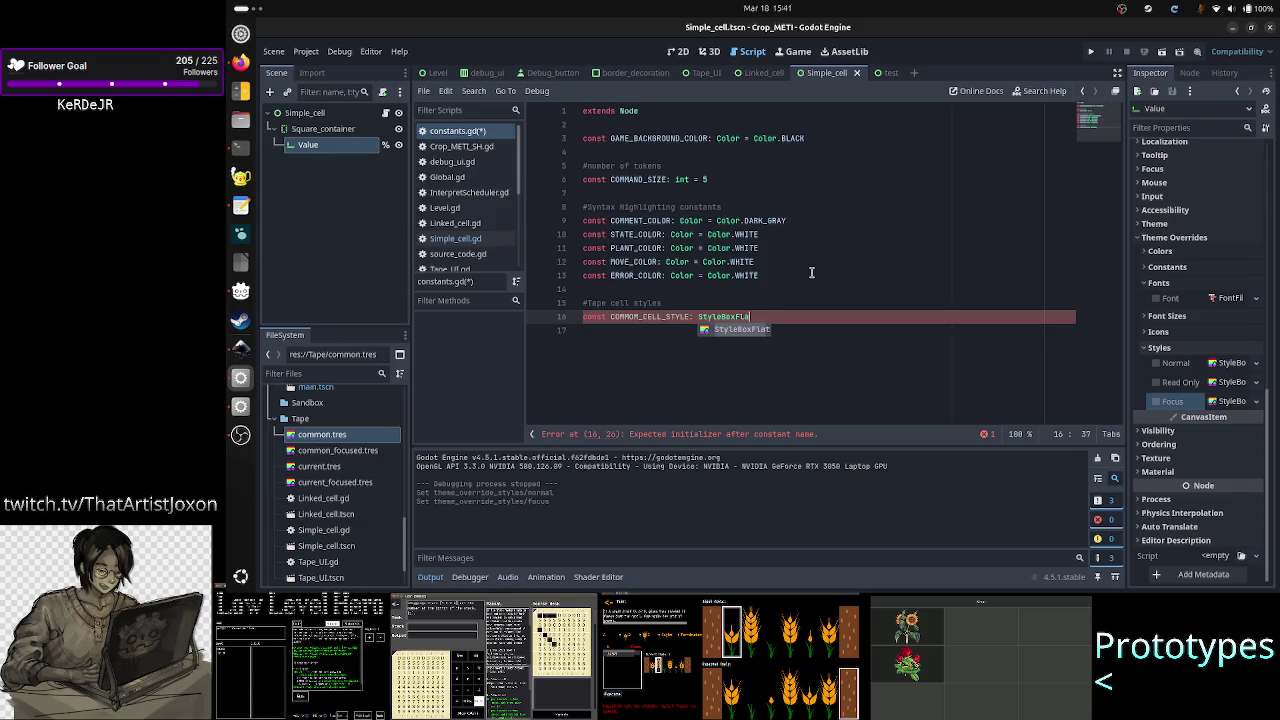
type("= prelo")
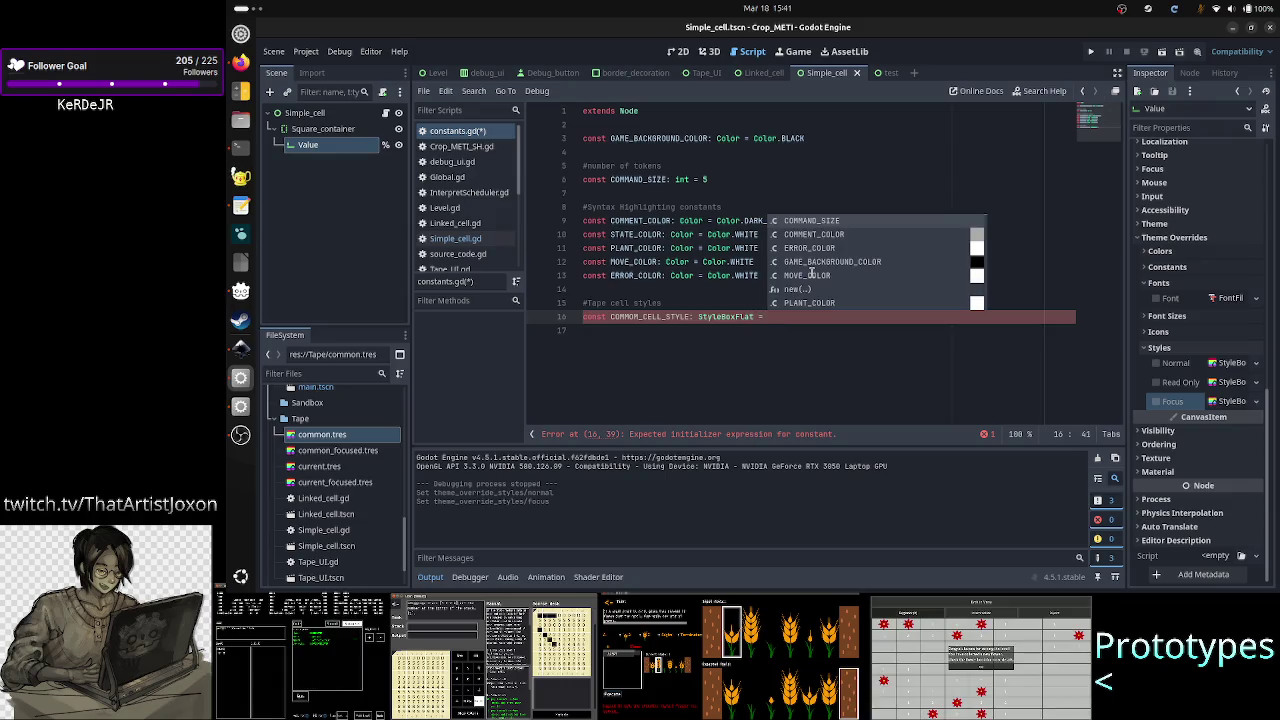
Step: Make COMMON_CELL_STYLE preload res://Tape/common.tres
key("Return")
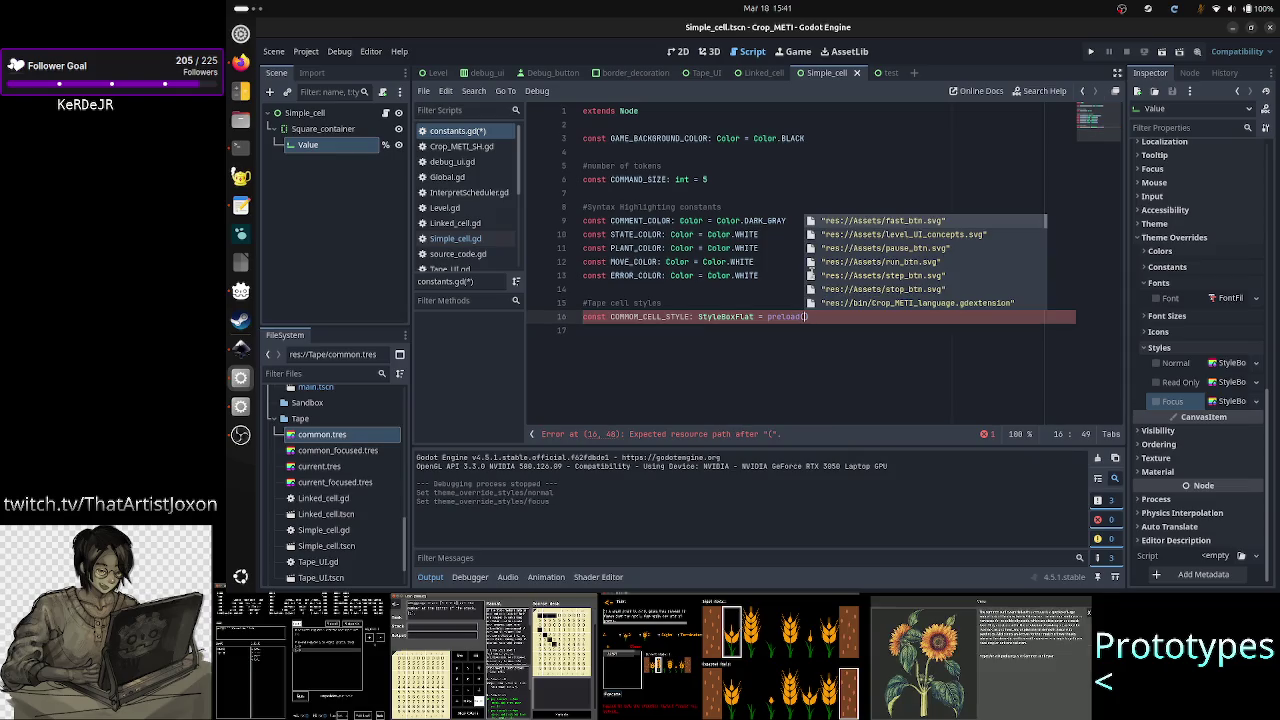
scroll(810, 273, "down", 2)
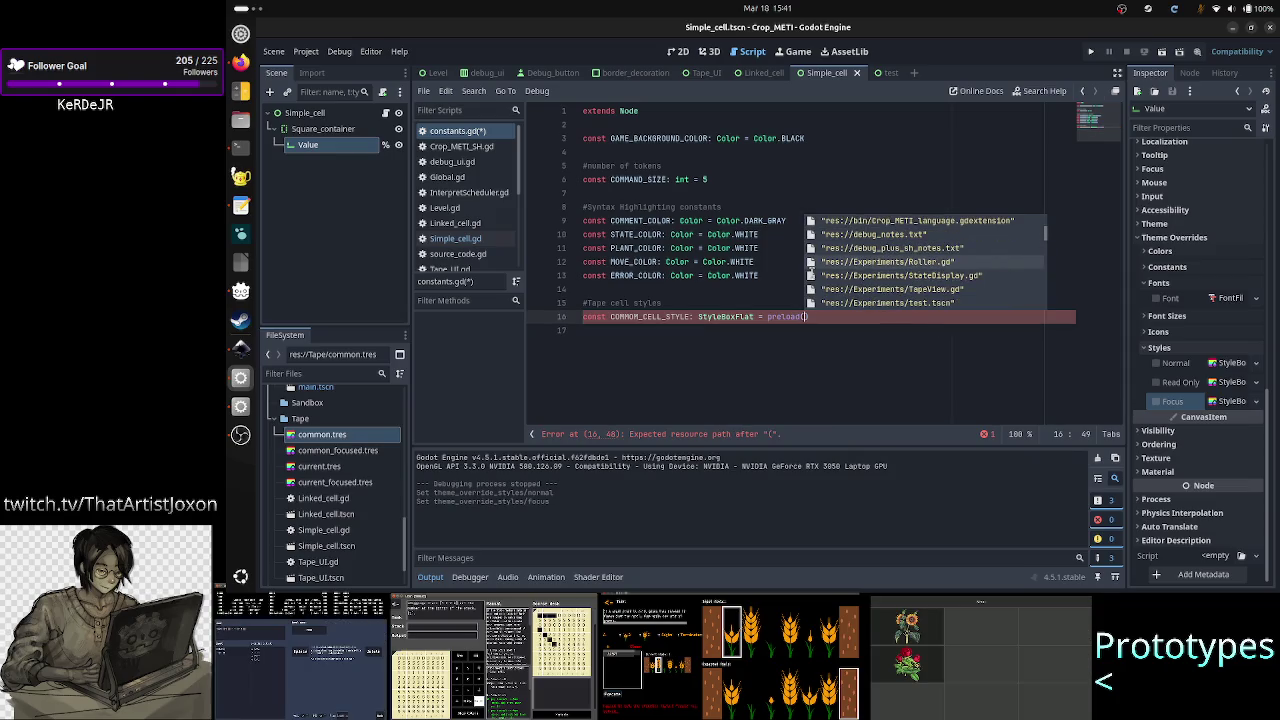
scroll(810, 273, "down", 5)
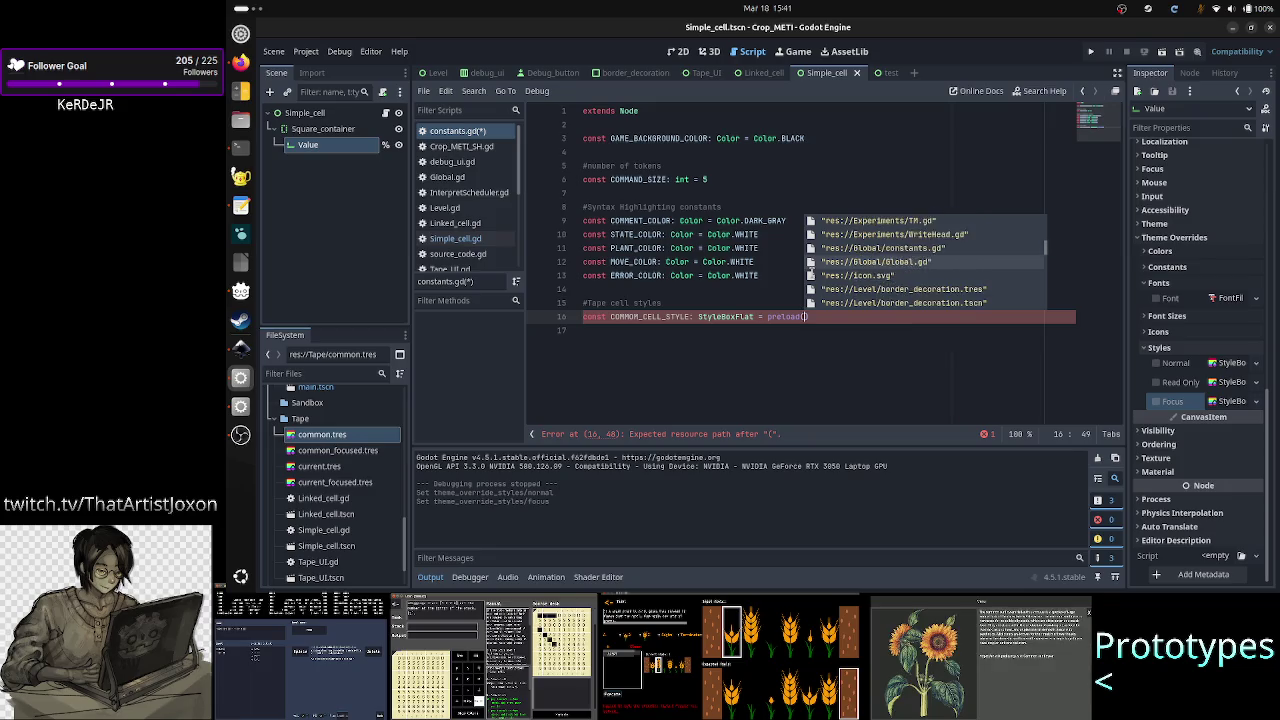
scroll(810, 273, "down", 6)
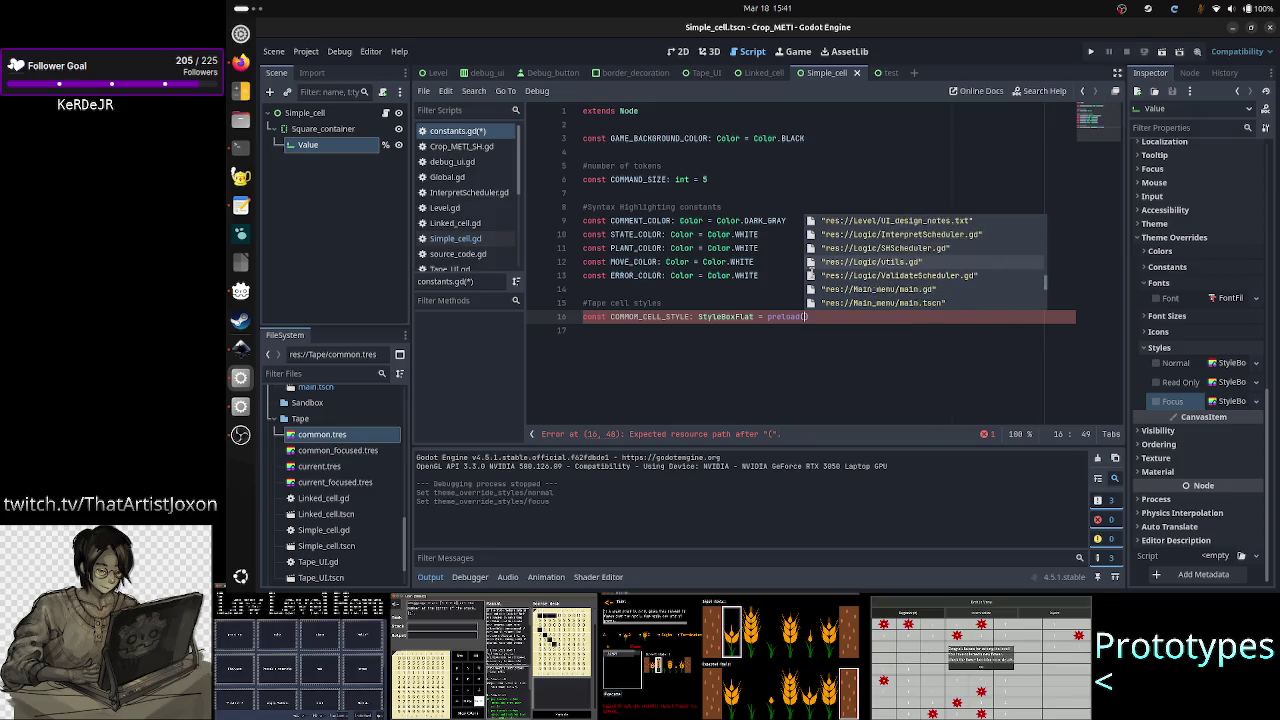
scroll(810, 273, "down", 1)
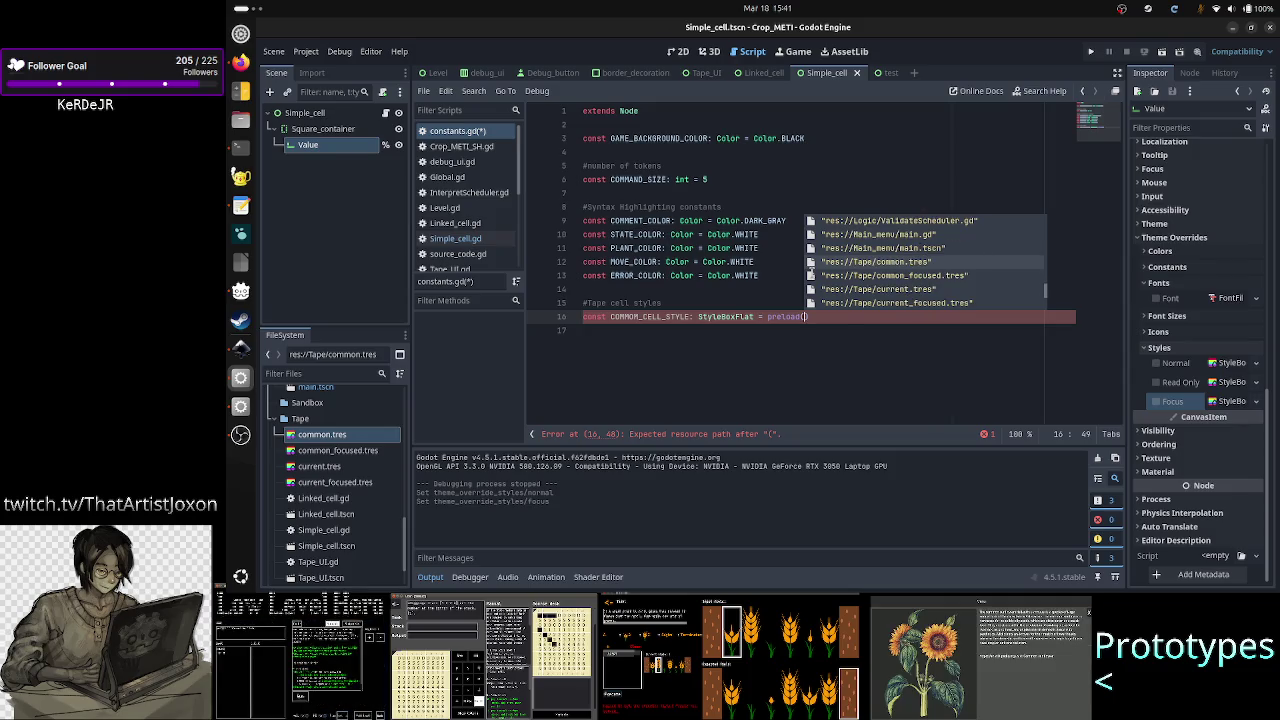
key("Return")
Step: Add COMMON_FOCUSED_CELL_STYLE: StyleBoxFlat preloading res://Tape/common_focused.tres
key("End")
key("Return")
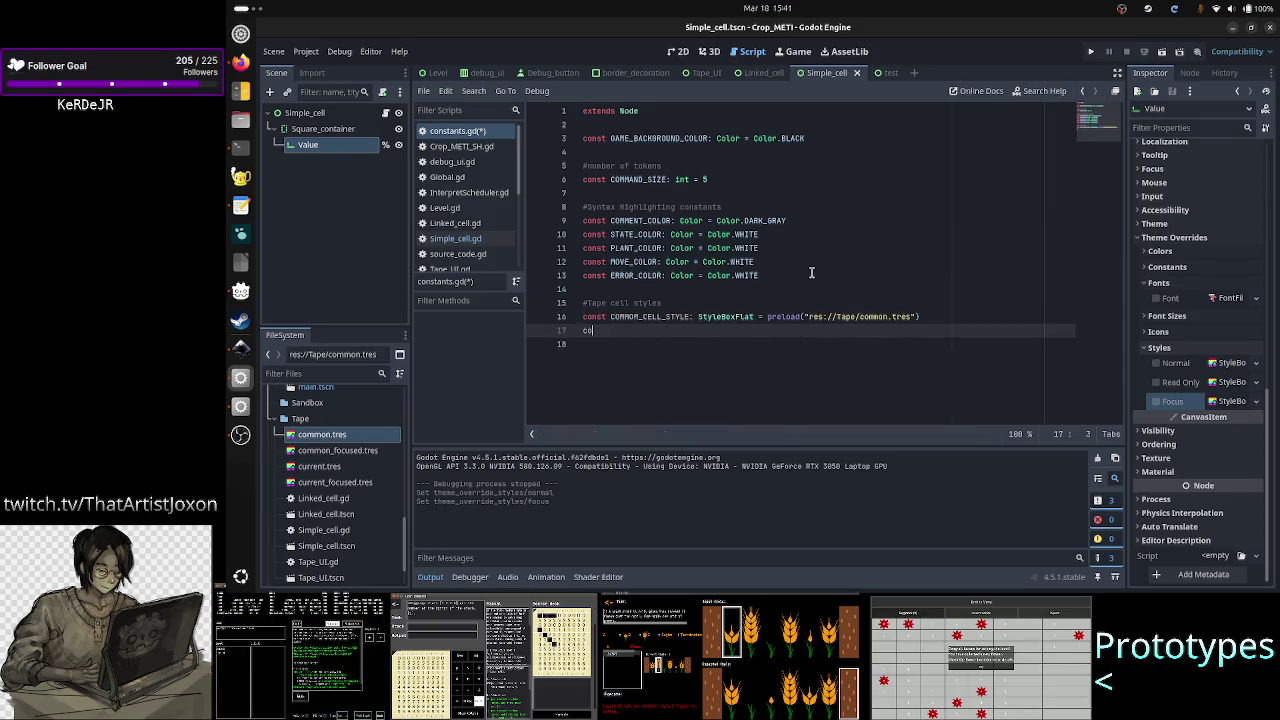
type("nst COMM")
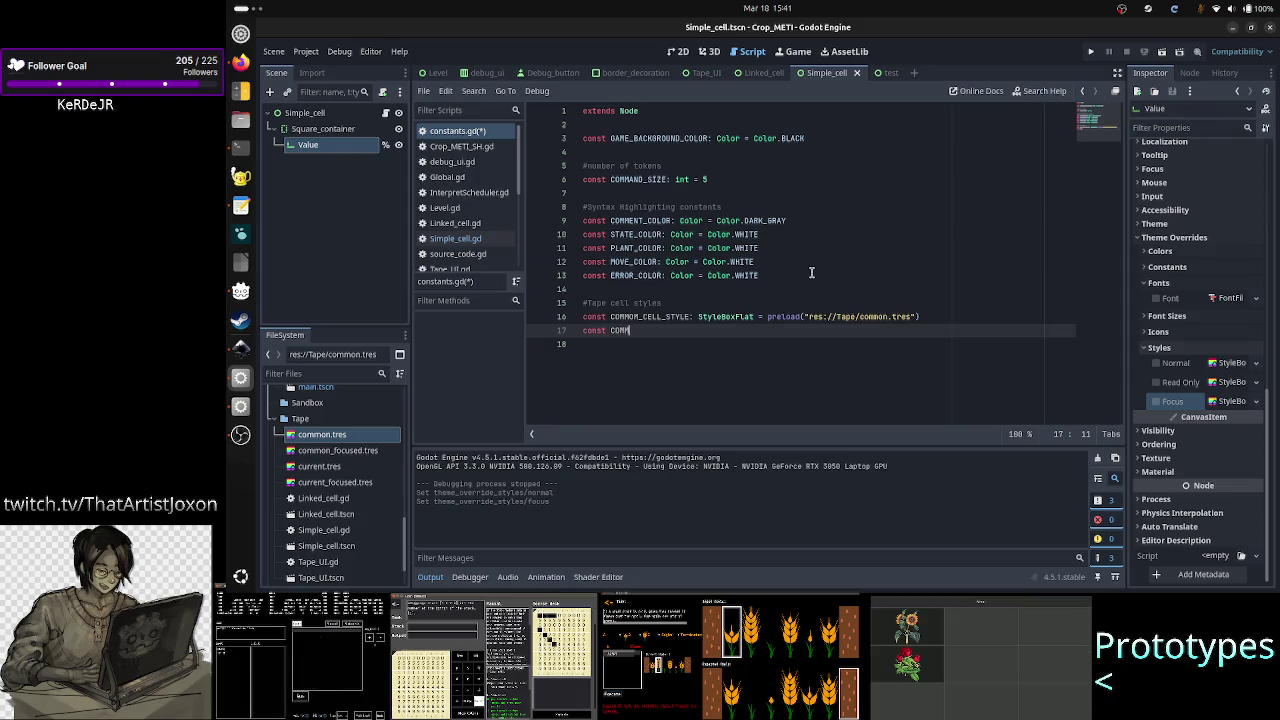
type("ON_")
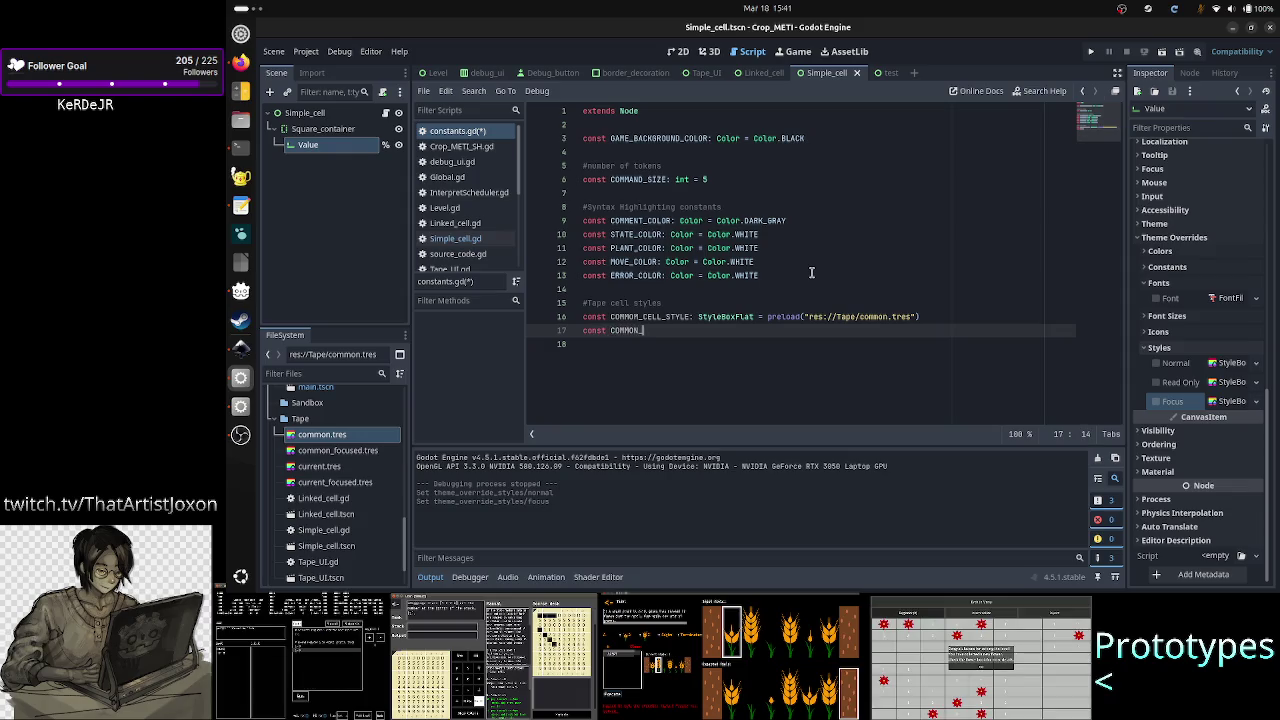
type("FOCUSED_")
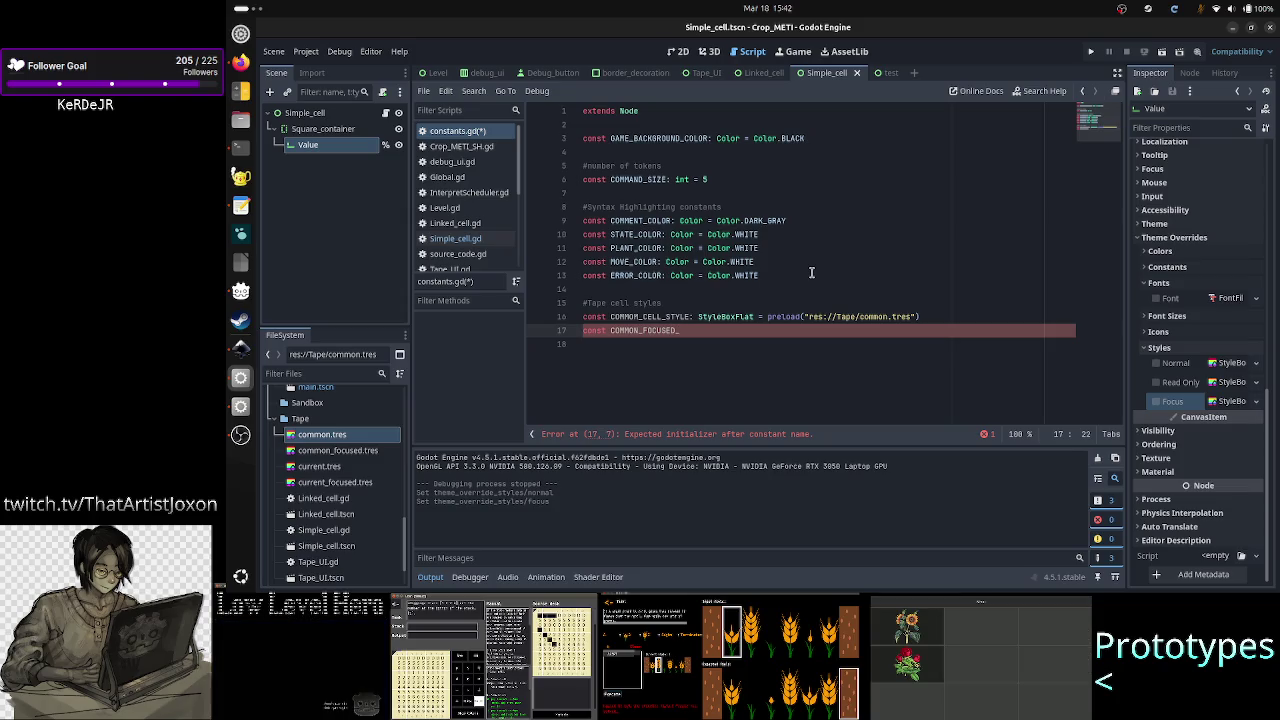
type("CELL_STYLE: ")
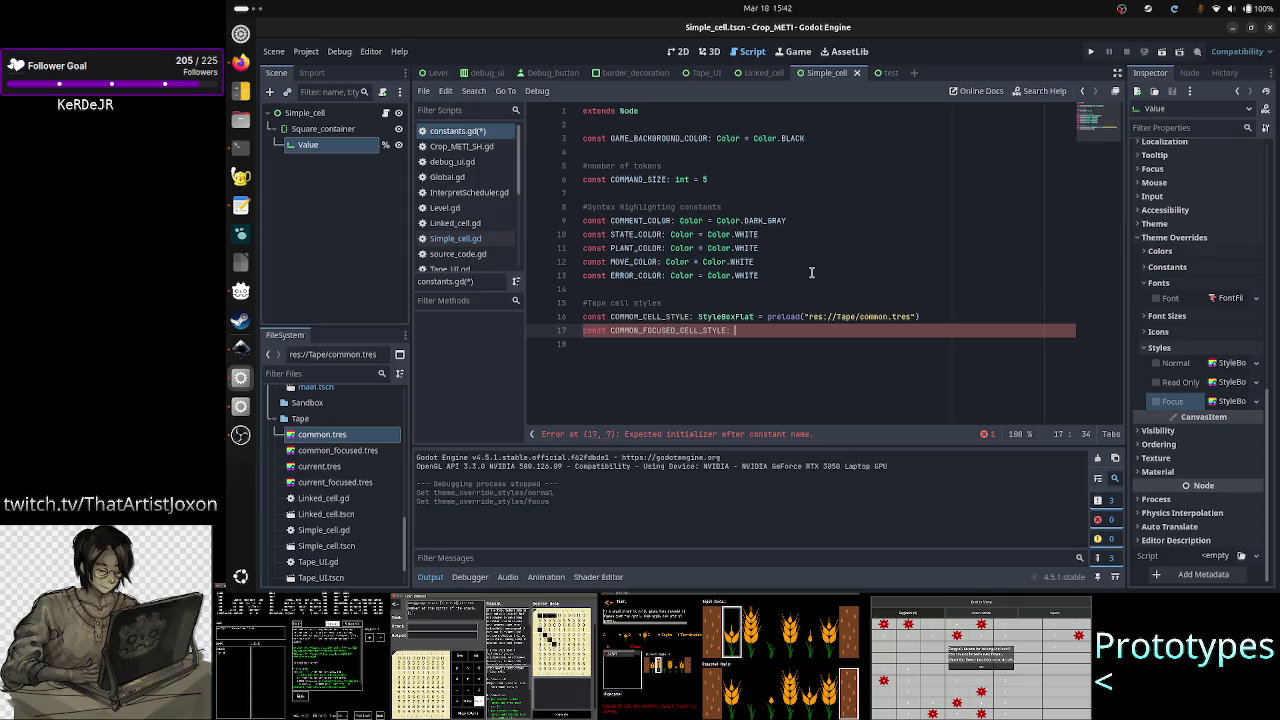
type("Style")
key("Down")
key("Down")
key("Return")
type("= preload(")
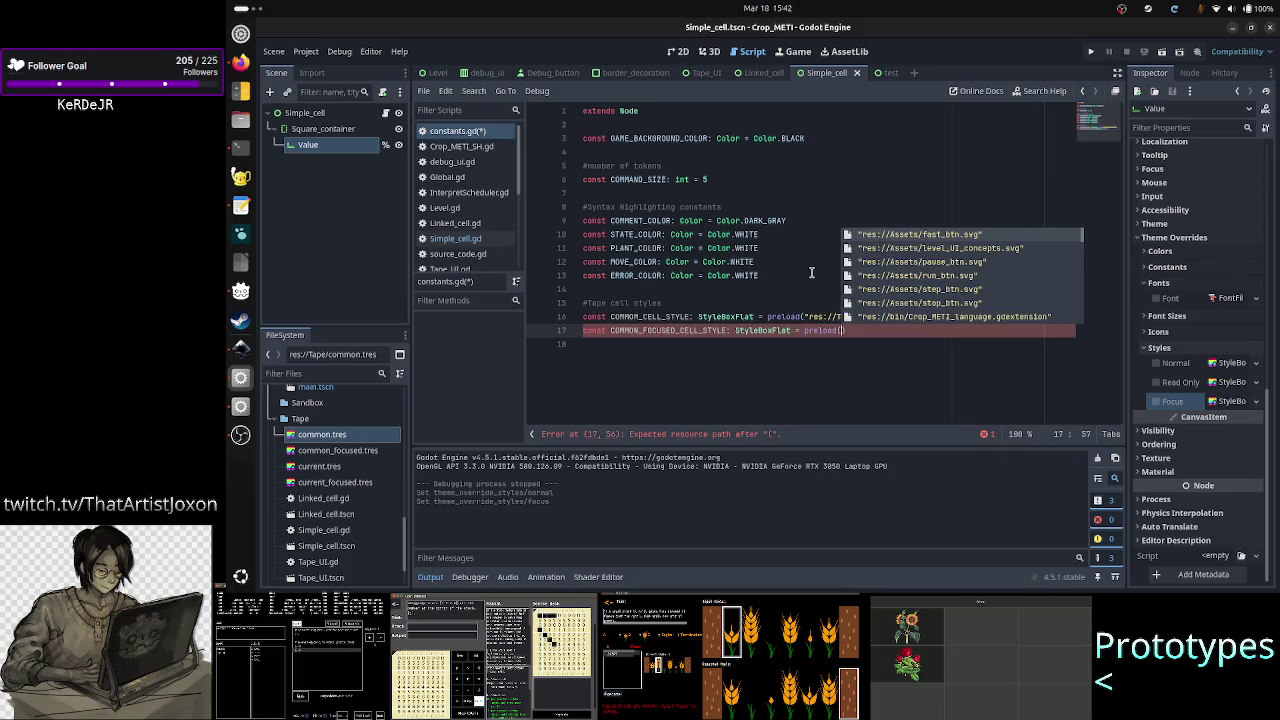
key("Down")
key("Down")
key("Down")
key("Down")
key("Down")
key("Down")
key("Up")
key("Up")
key("Up")
key("Up")
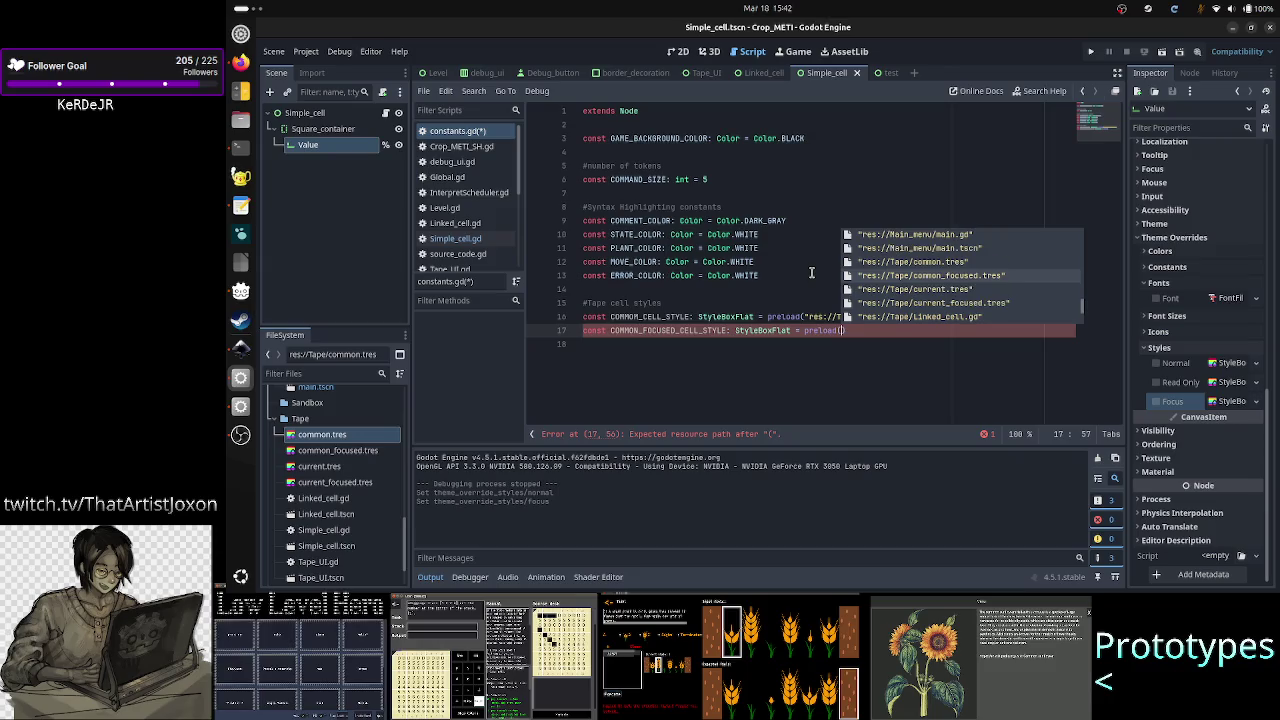
key("Return")
key("Return")
type("const CU")
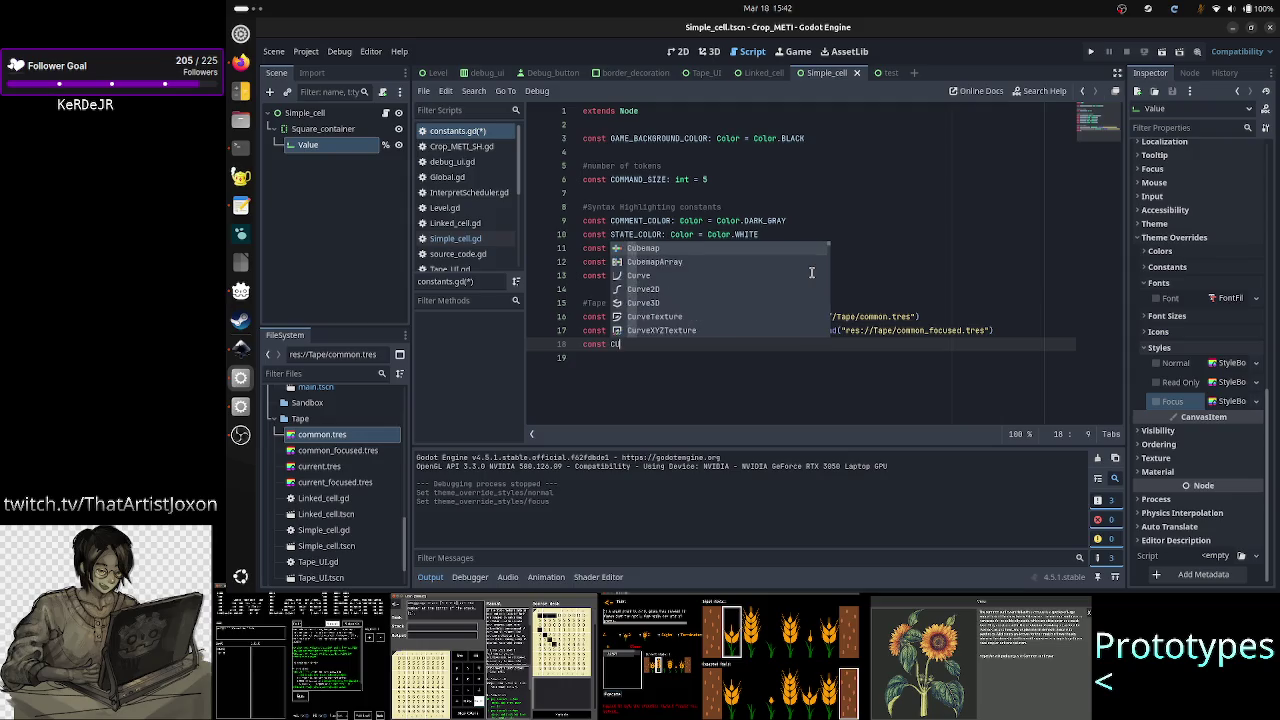
key("Escape")
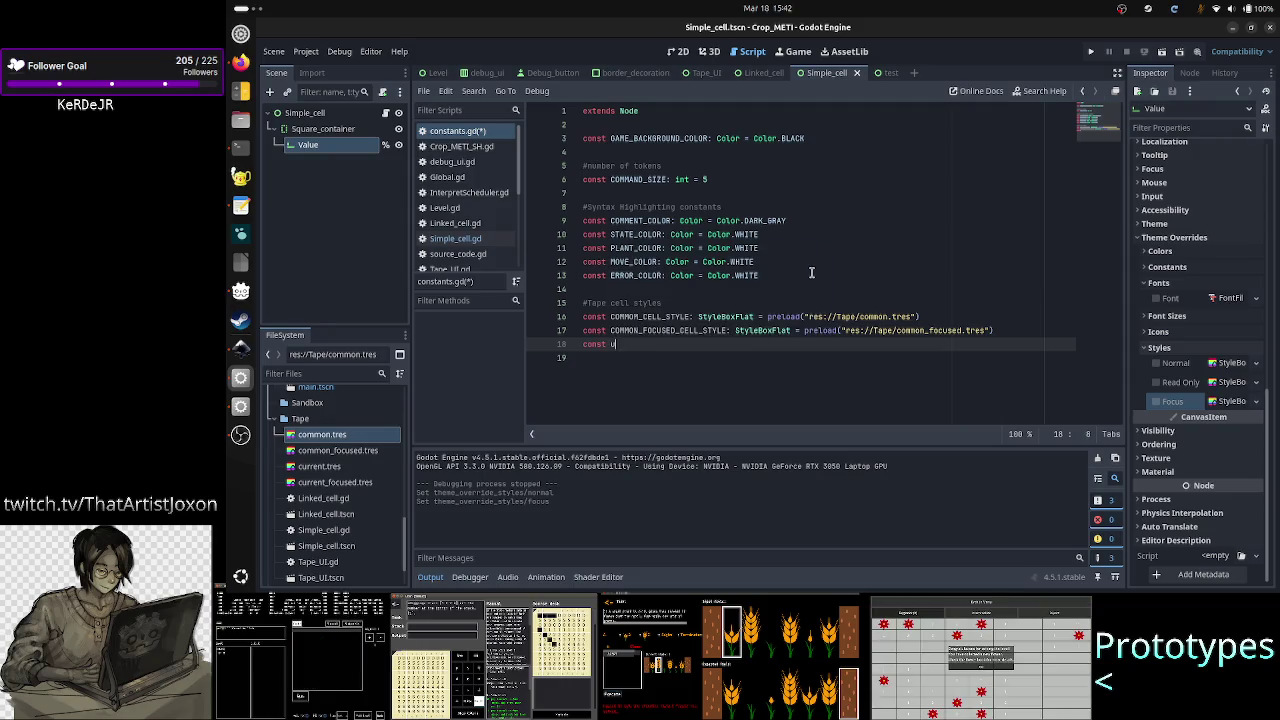
Step: Add CURRENT_CELL_TYPE: StyleBoxFlat preloading res://Tape/current.tres, then begin another const line
type("URRENT_CELL_")
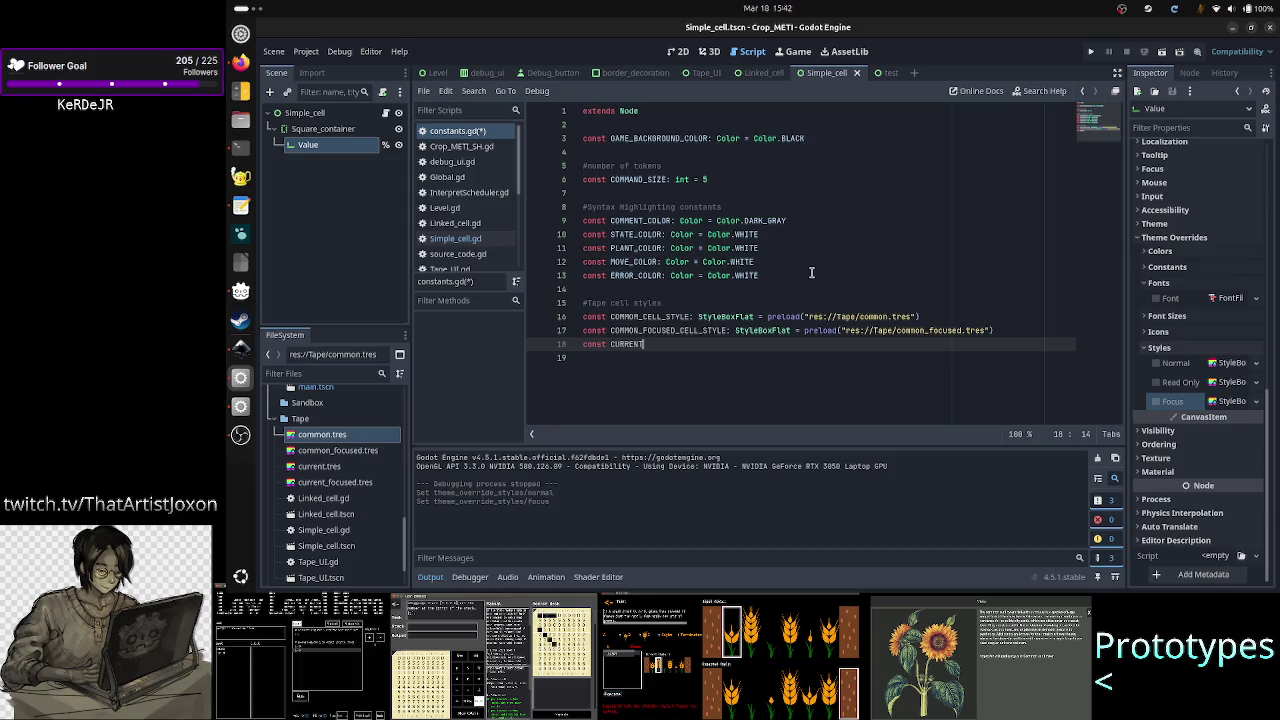
type("TY")
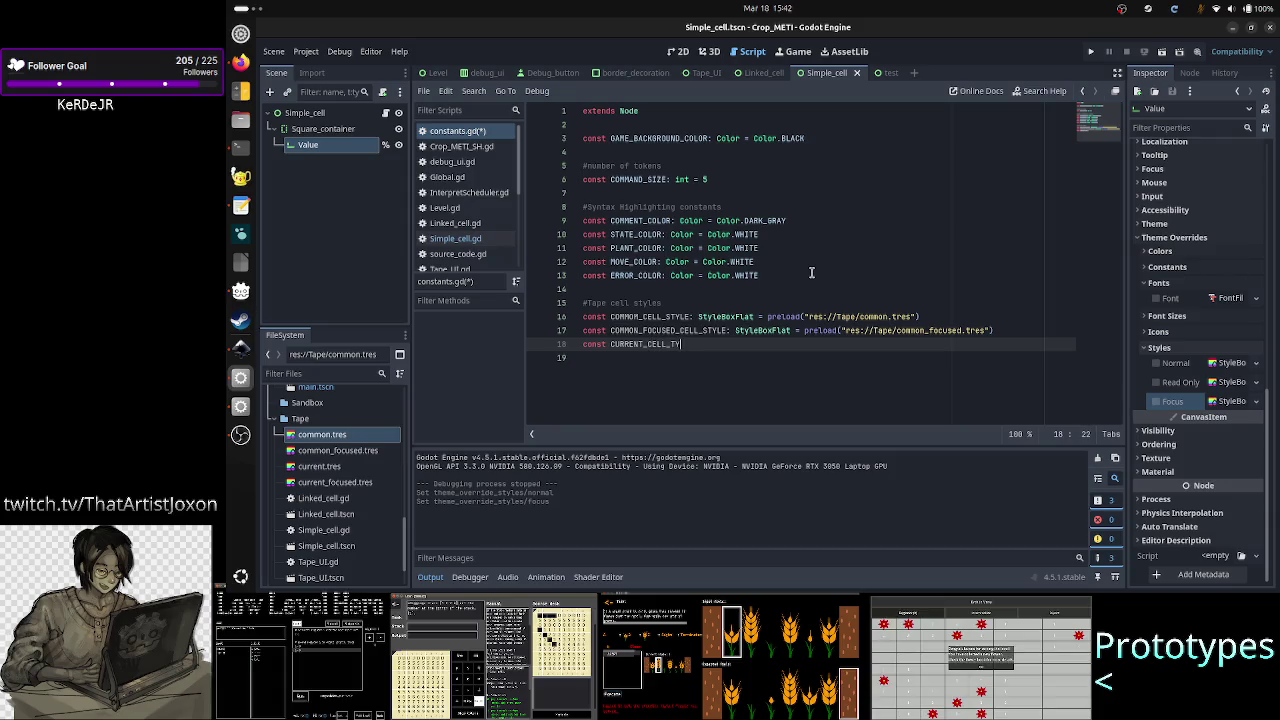
type("PE: Sty")
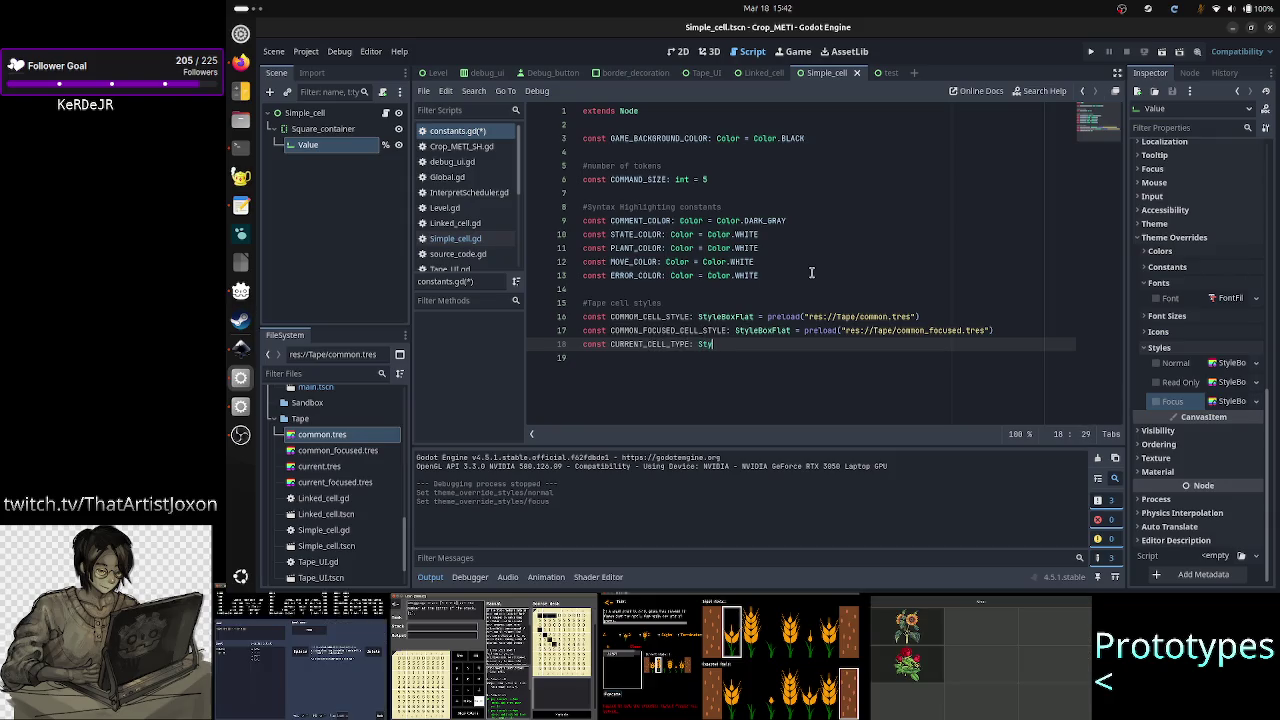
type("le")
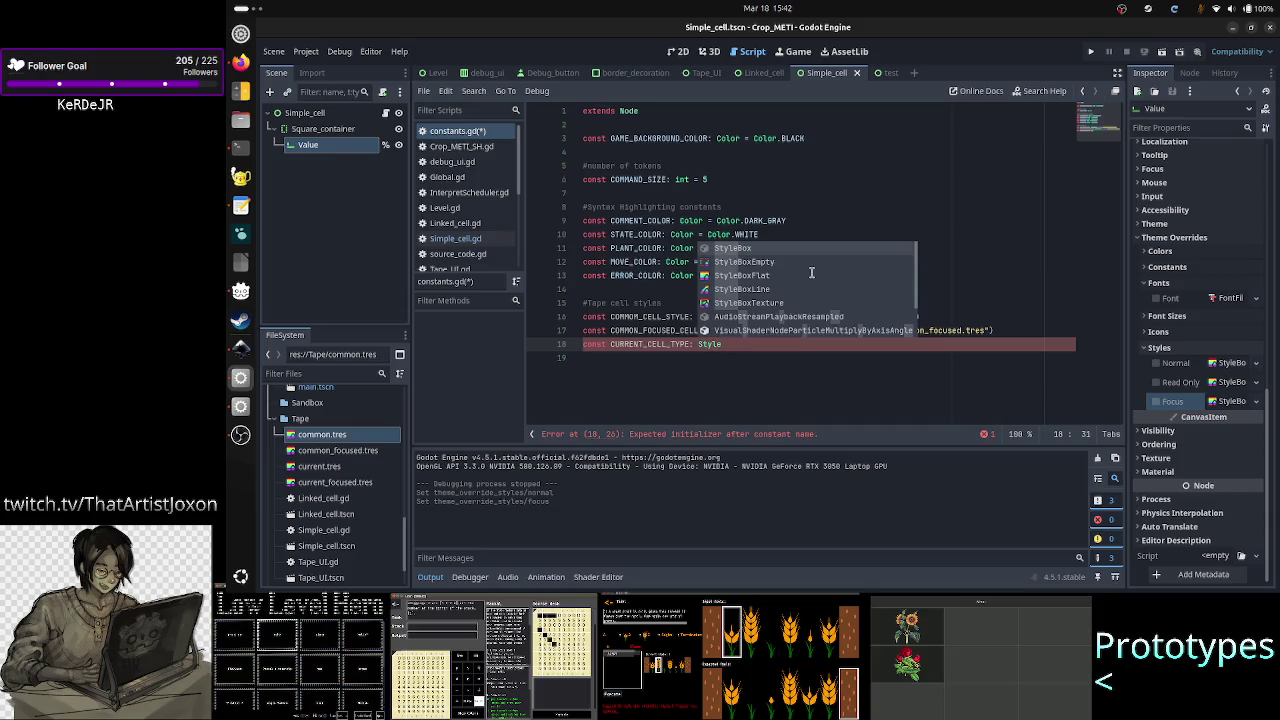
double_click(811, 275)
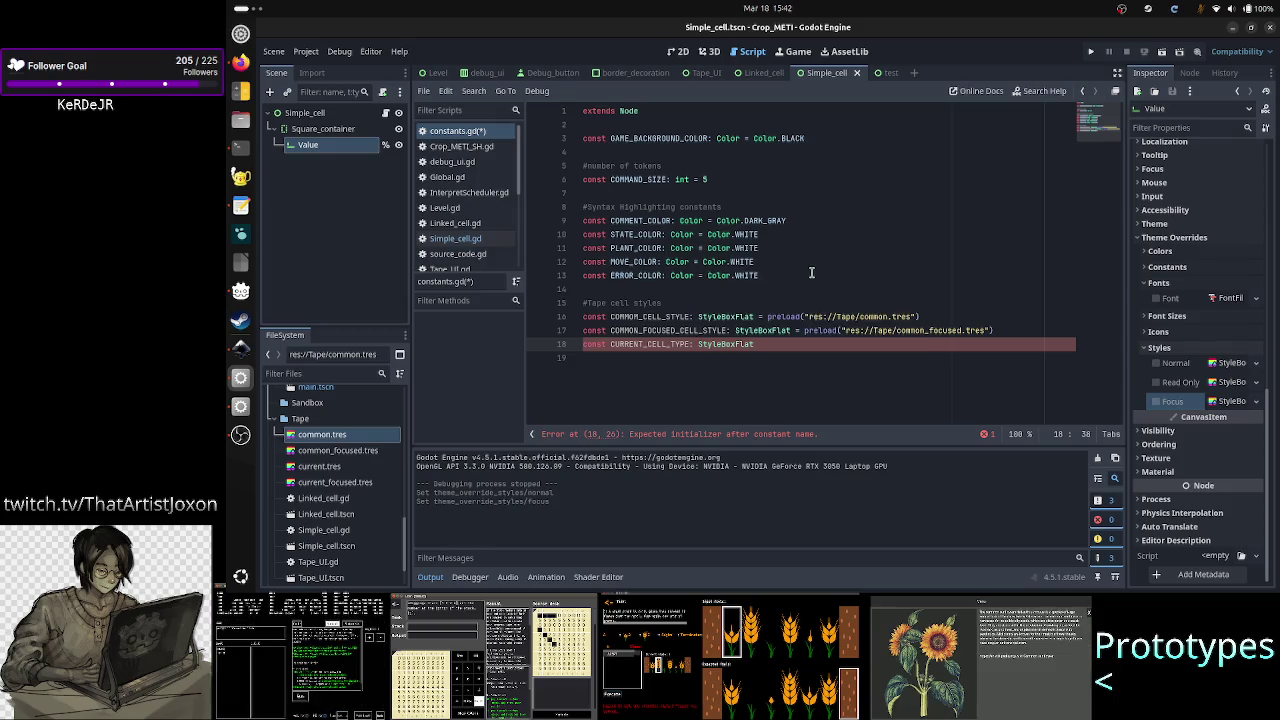
type(" = preload(\"")
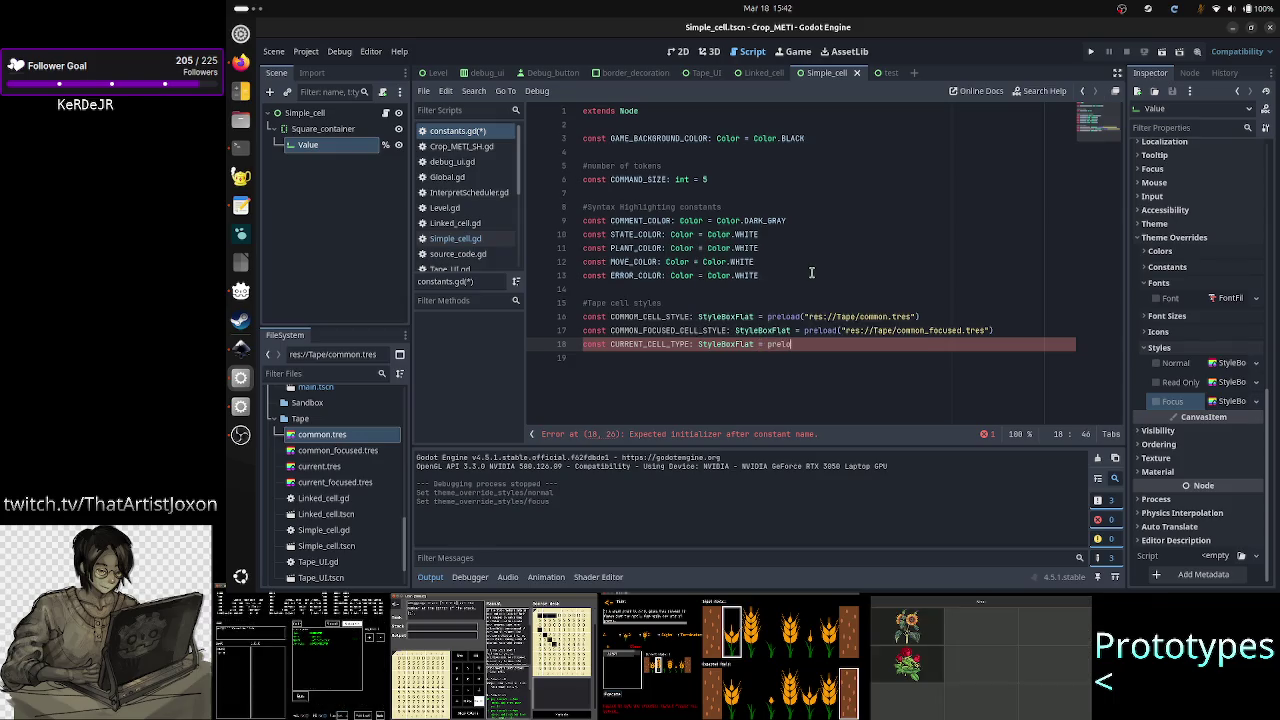
scroll(812, 272, "down", 3)
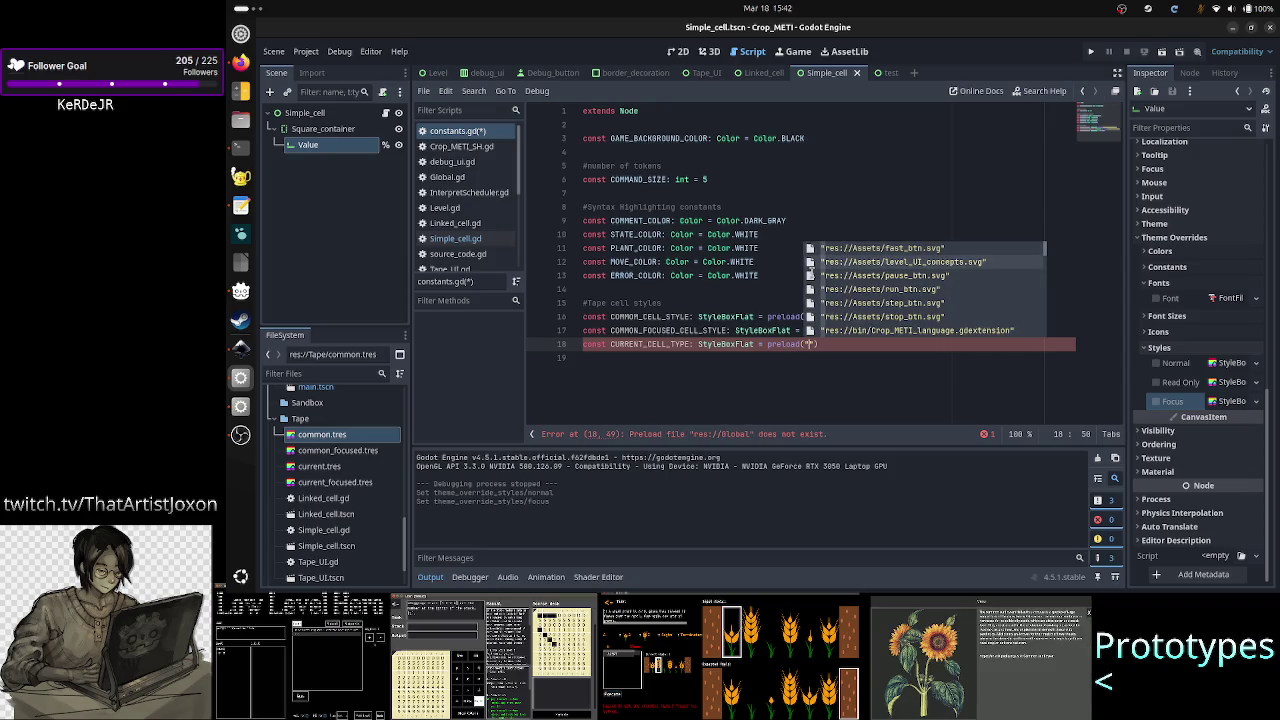
scroll(810, 274, "down", 5)
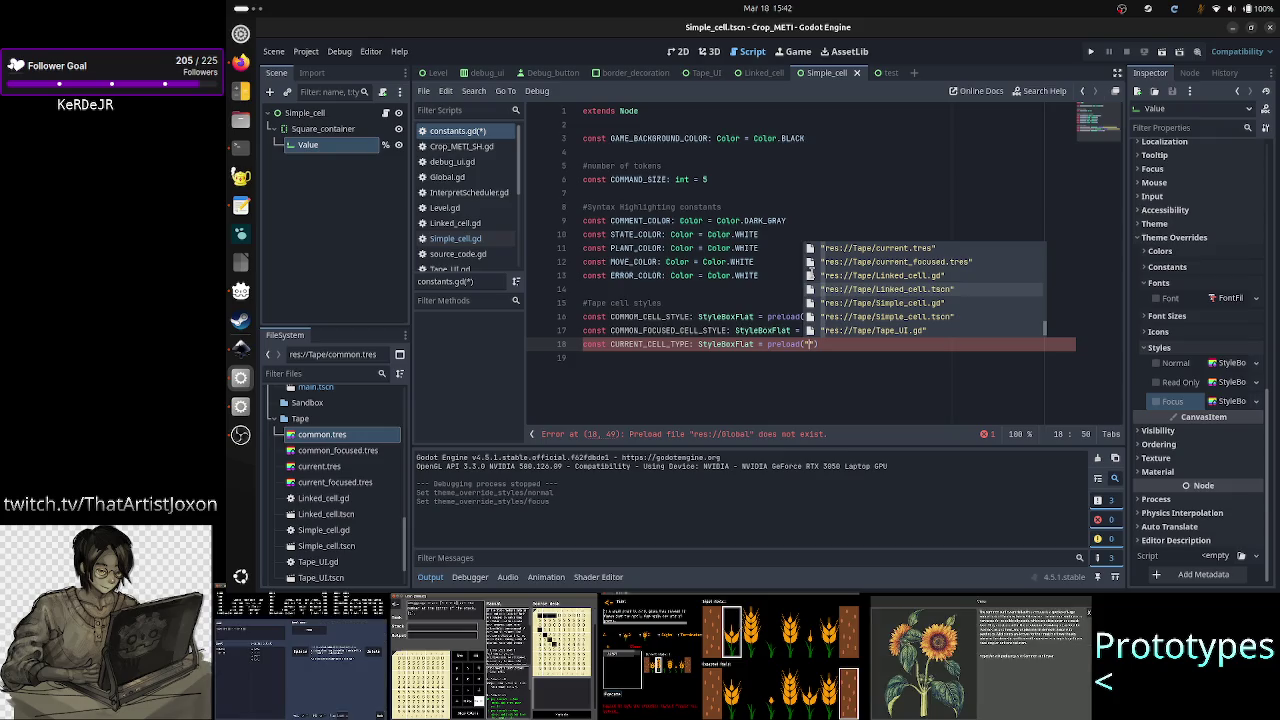
scroll(811, 274, "up", 1)
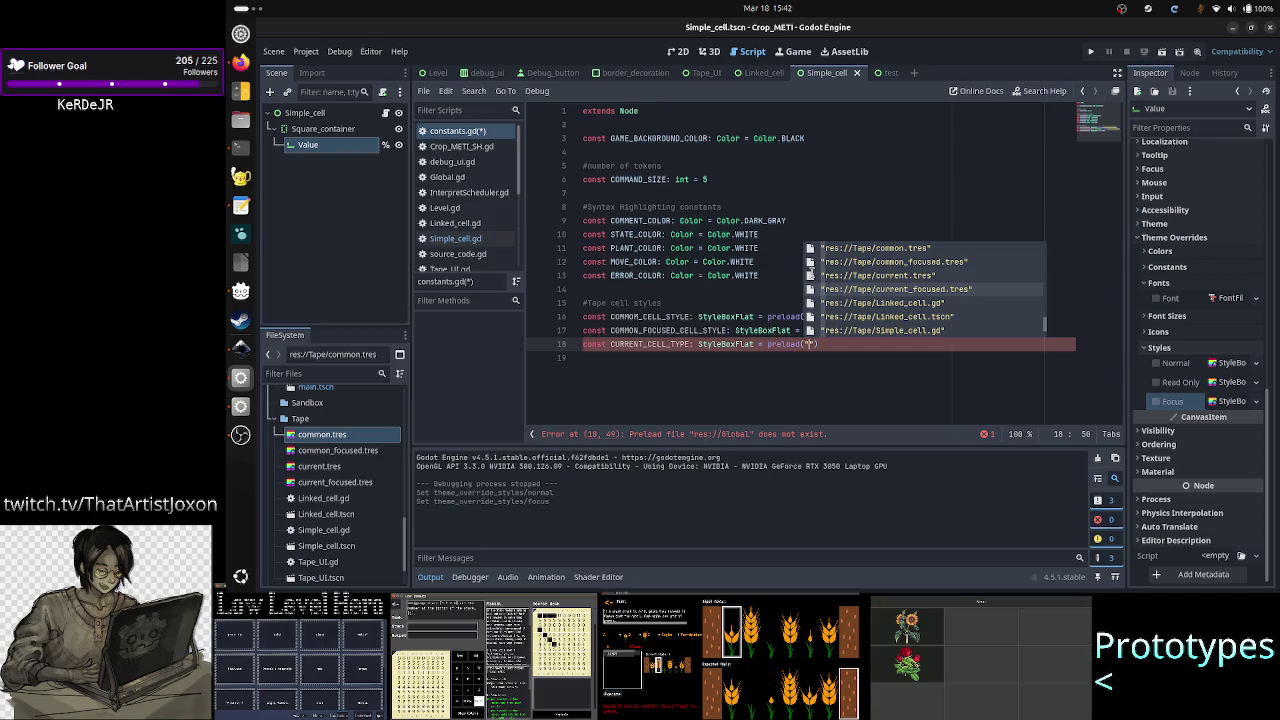
scroll(811, 274, "up", 1)
key("Return")
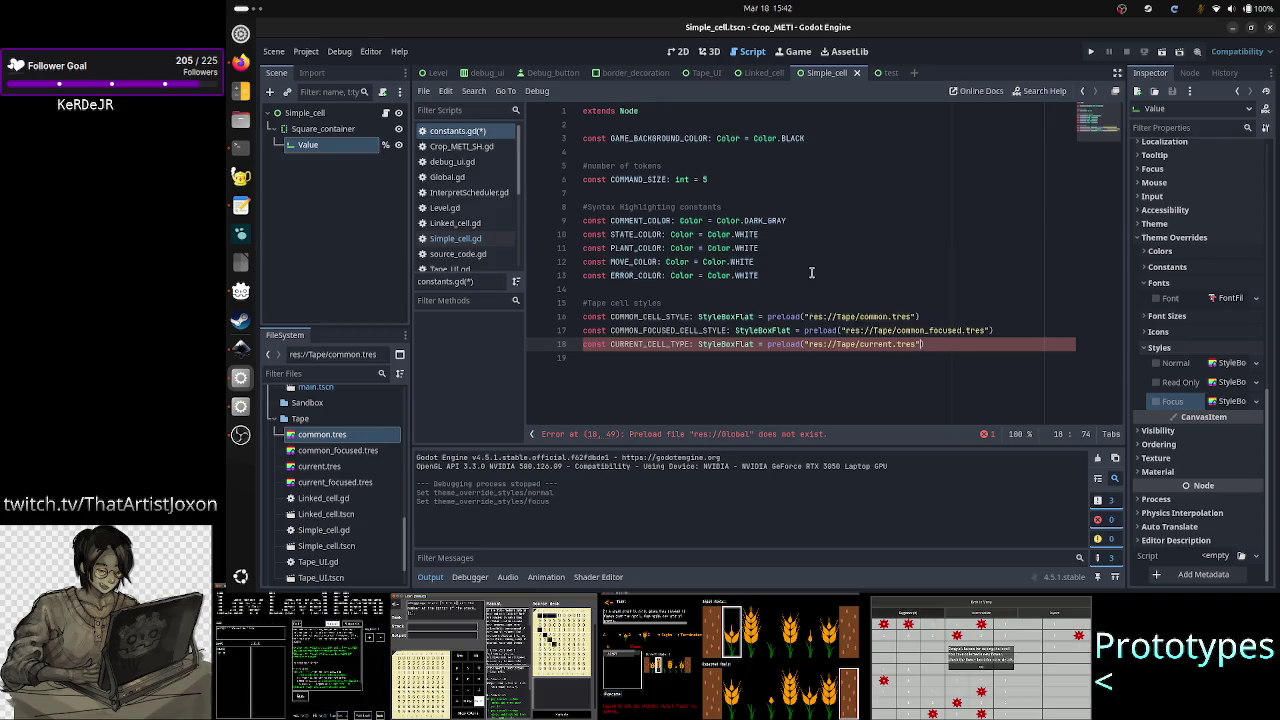
key("End")
key("Return")
type("const")
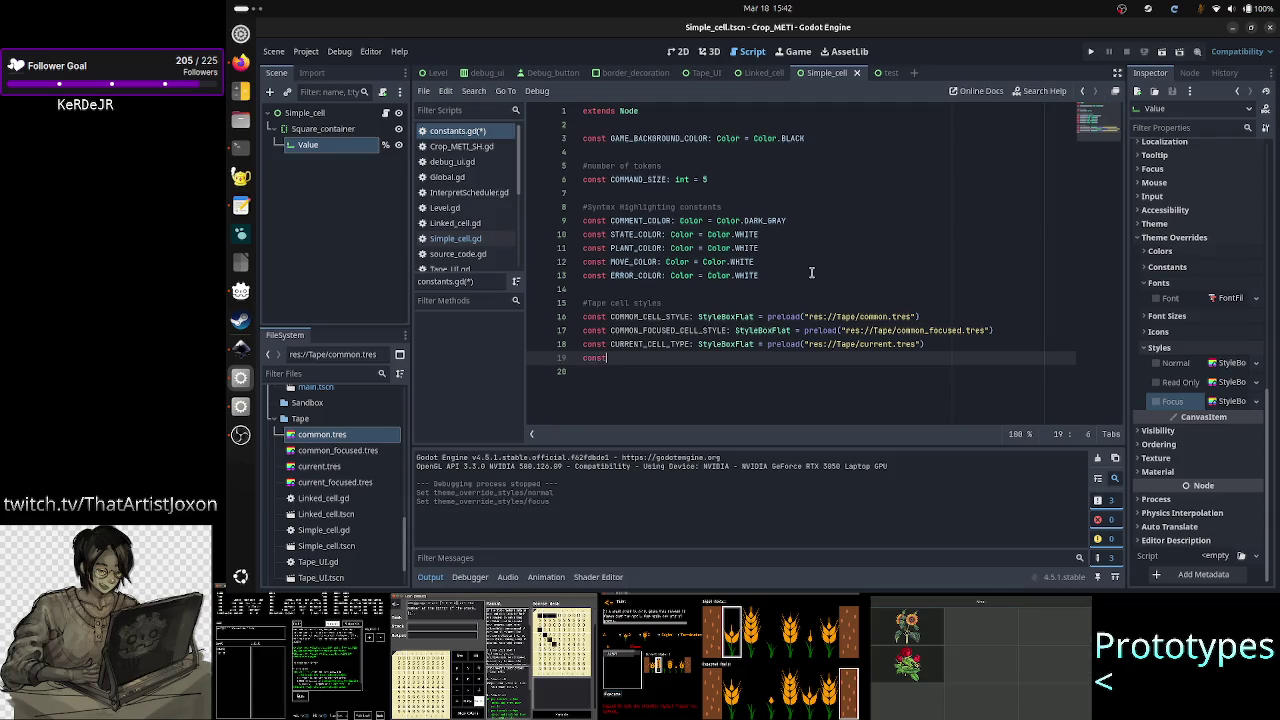
type(" CURRENT_")
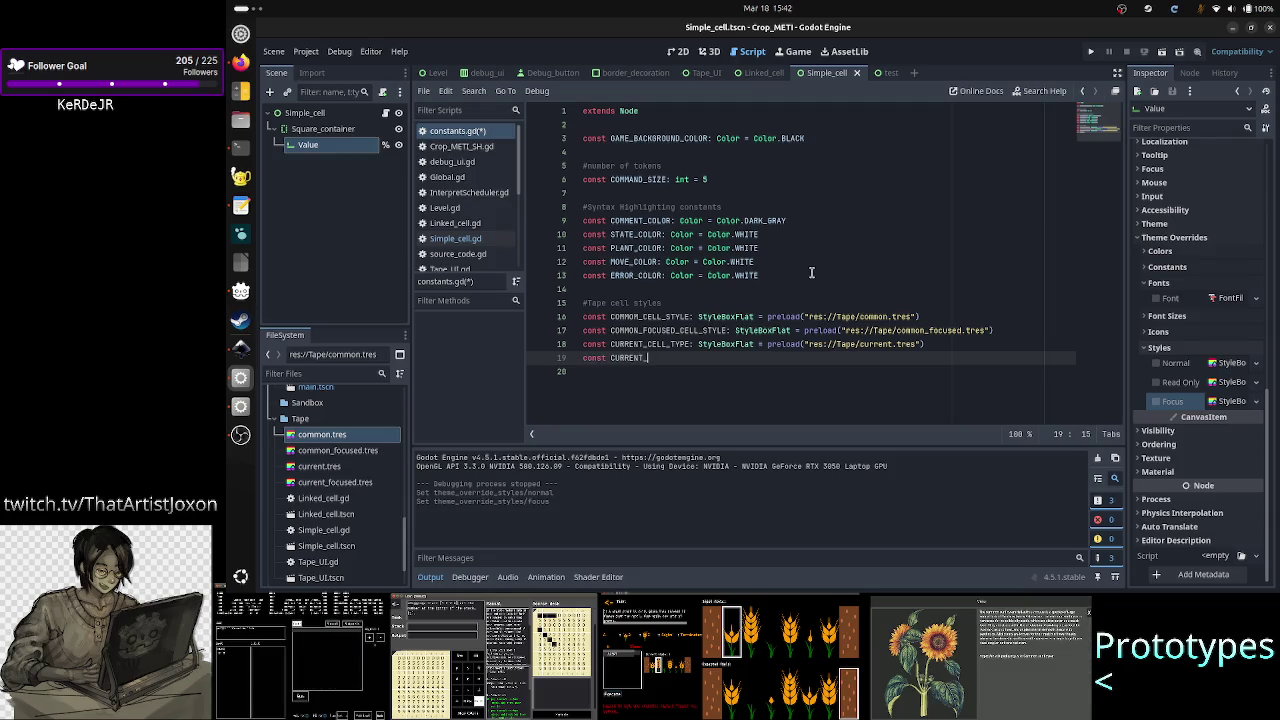
type("COCU")
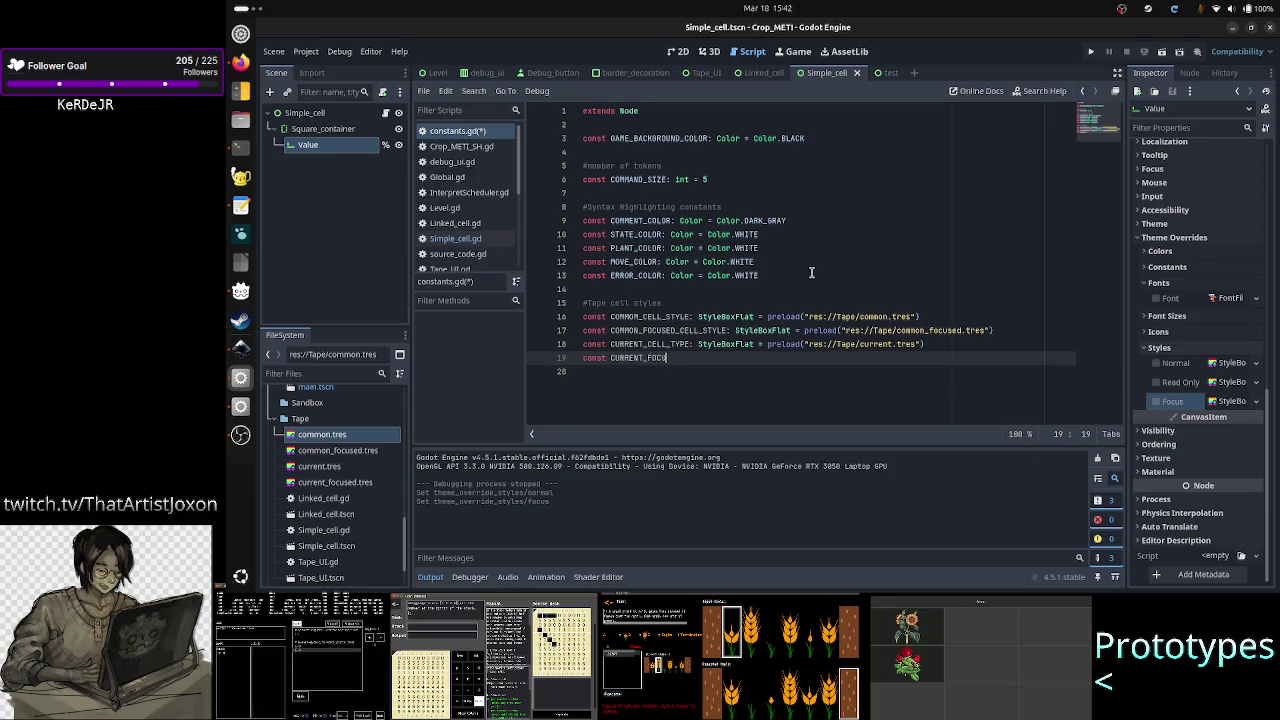
type("SED_CELLYPE")
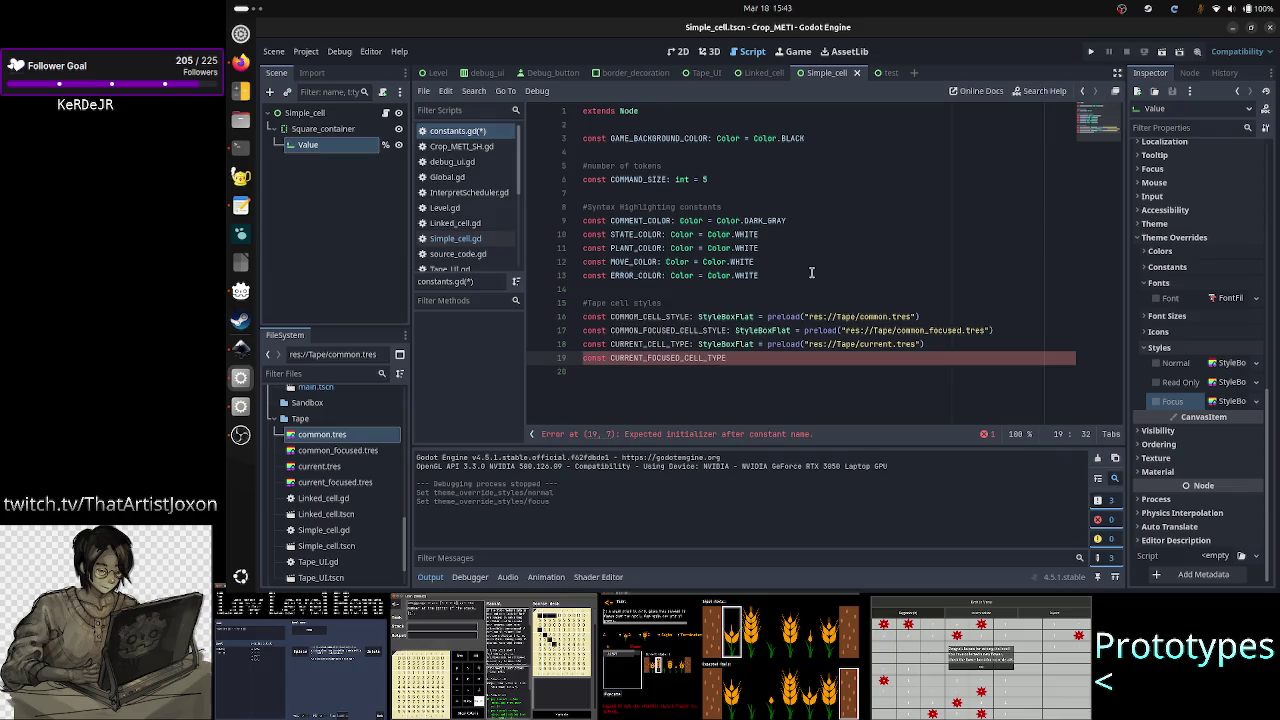
Step: Rename the CURRENT_CELL_TYPE constant to CURRENT_CELL_STYLE
key("Up")
key("ctrl+Left")
key("ctrl+Left")
key("BackSpace")
key("BackSpace")
key("BackSpace")
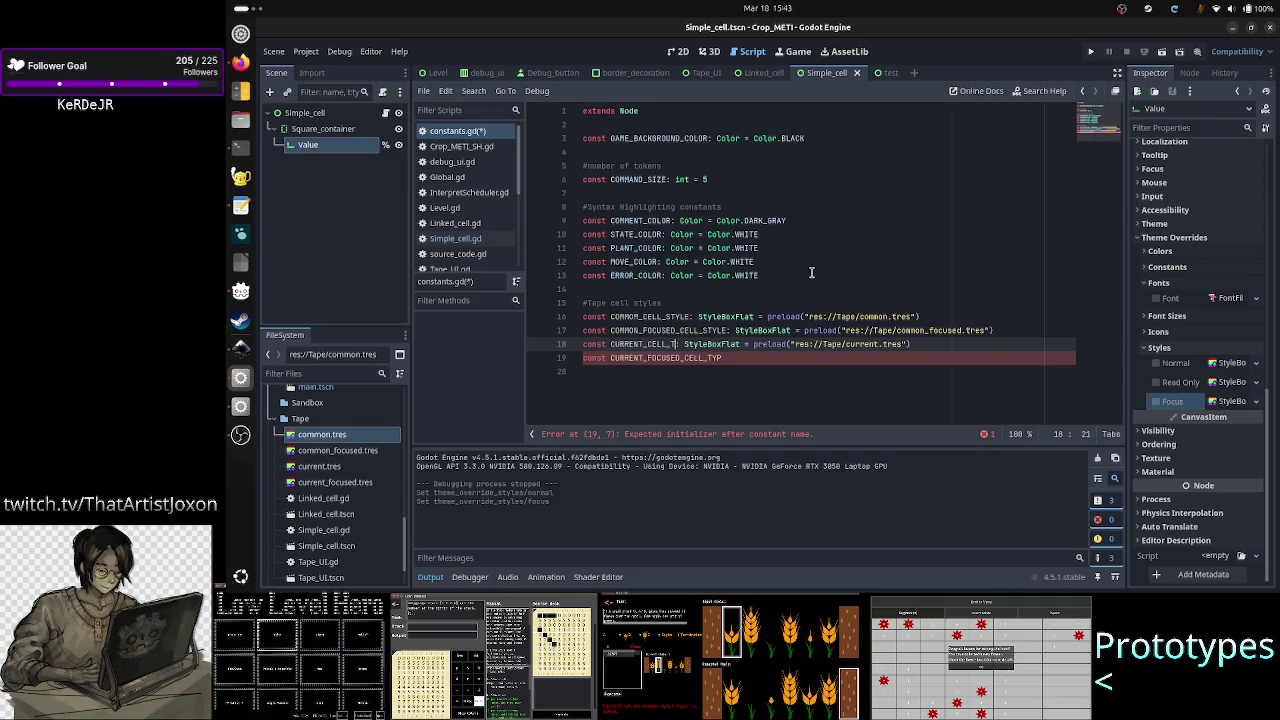
key("BackSpace")
type("STYLE")
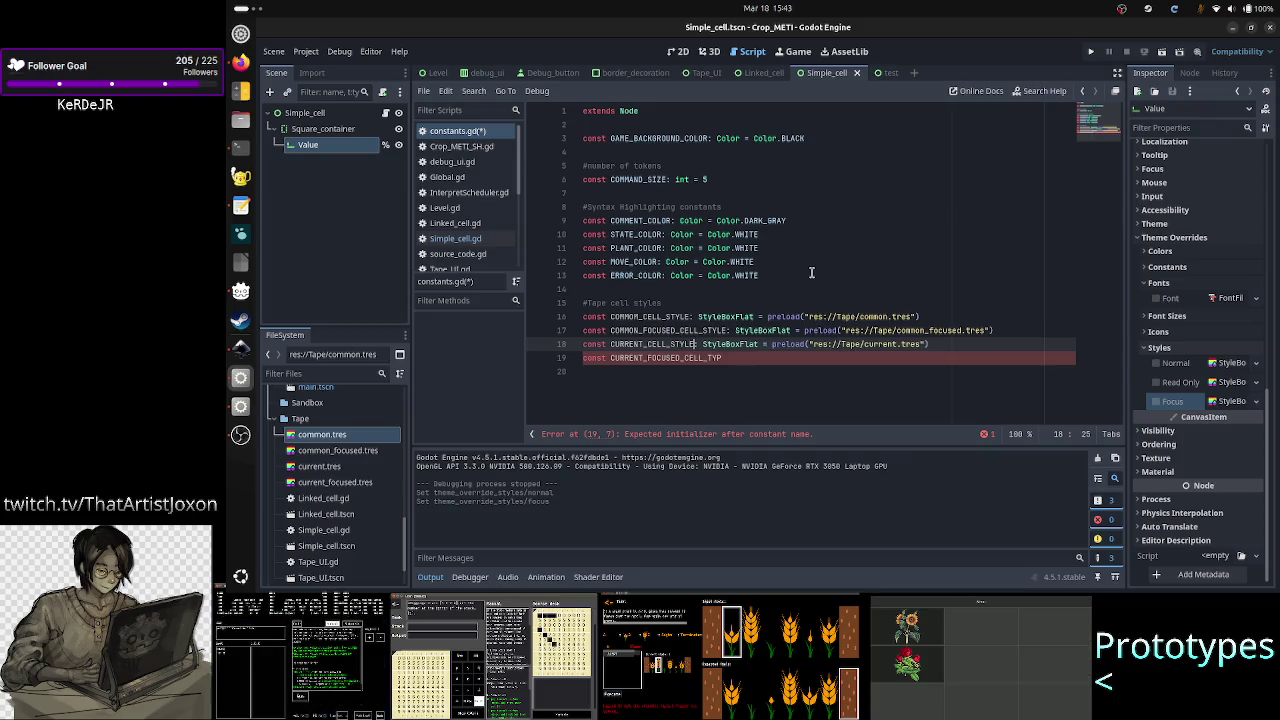
Step: Finish CURRENT_FOCUSED_CELL_STYLE: StyleBoxFlat preloading res://Tape/current_focused.tres and save constants.gd
key("Down")
key("End")
key("BackSpace")
key("BackSpace")
key("BackSpace")
type("STYLE: St")
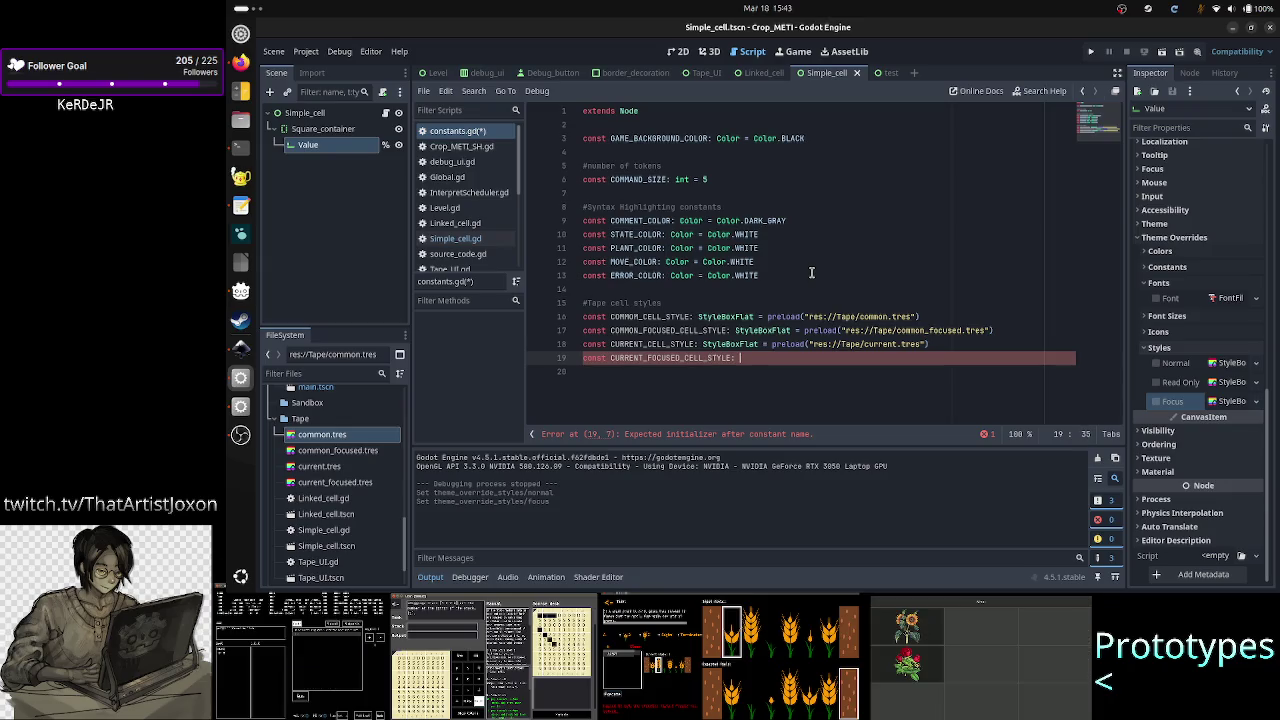
type("yle")
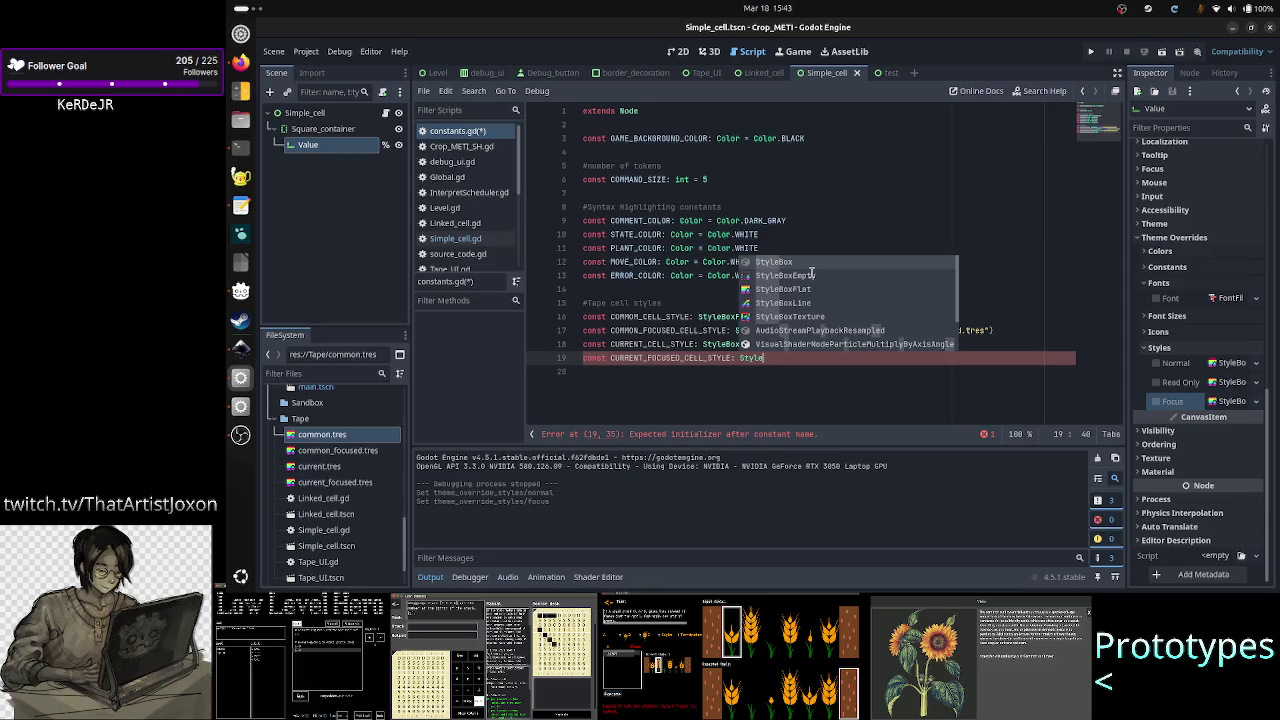
key("Down")
key("Down")
key("Return")
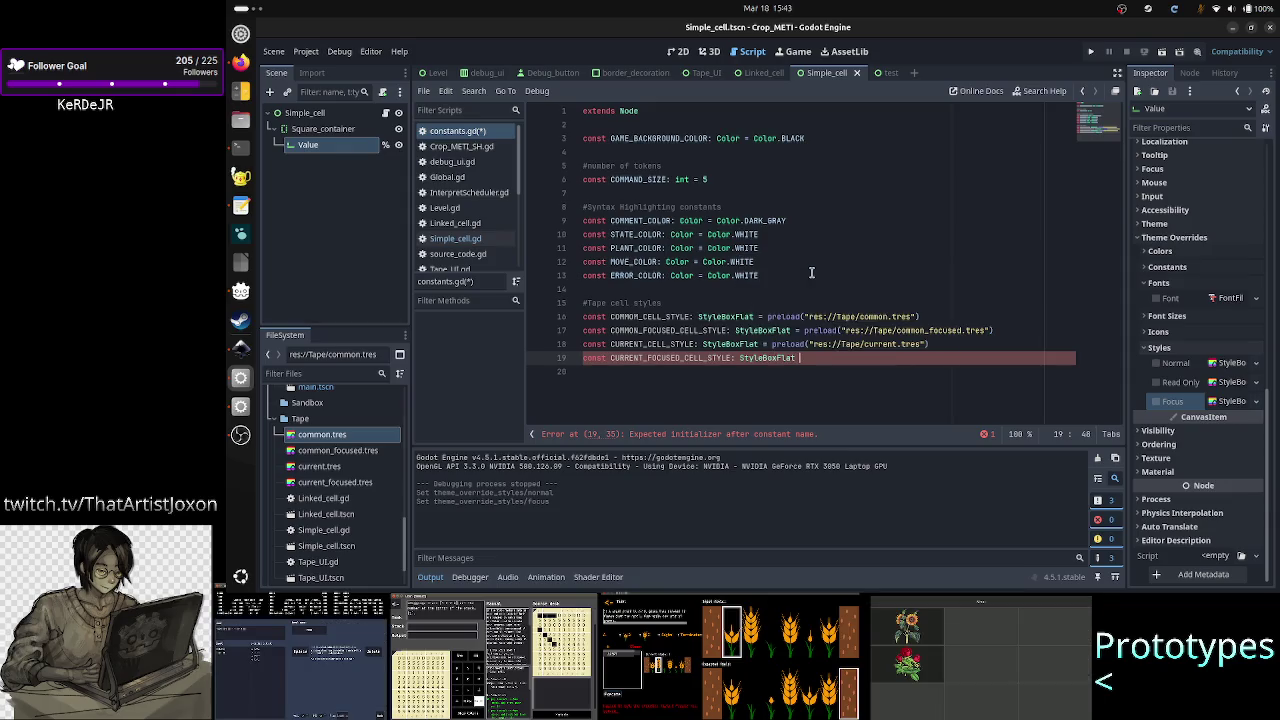
type("= preload(\"")
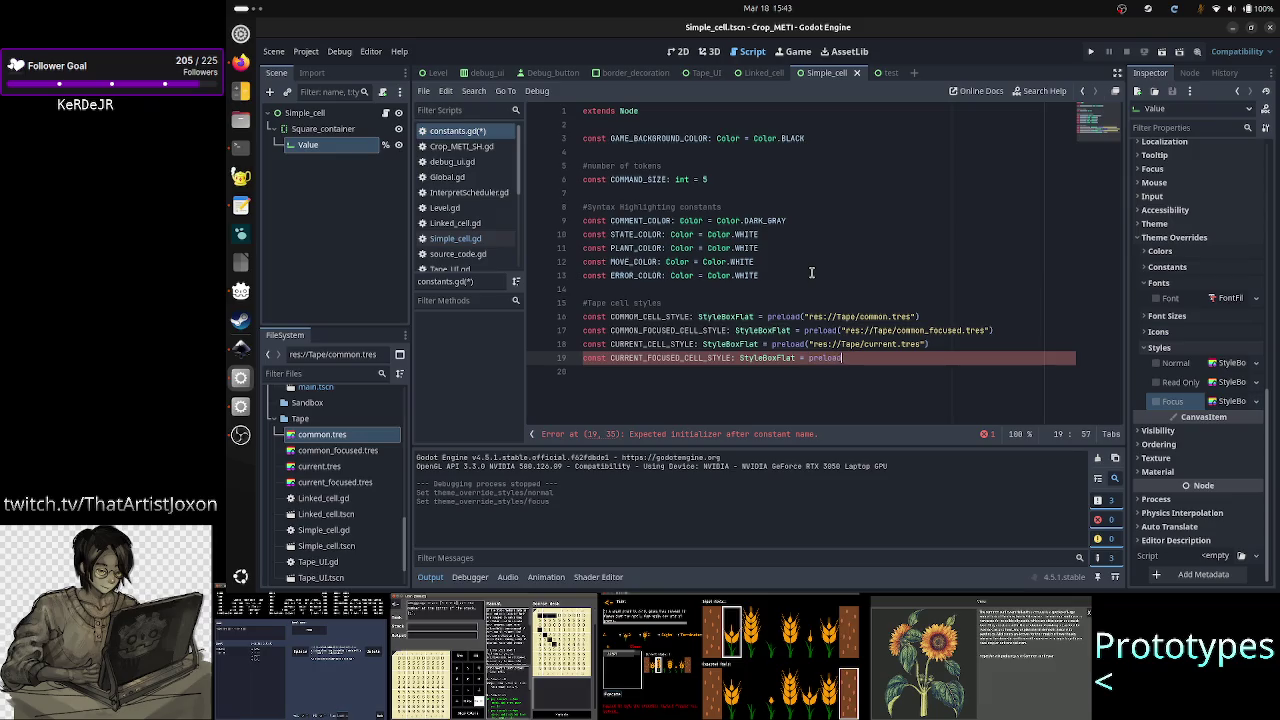
key("Down")
key("Down")
key("Down")
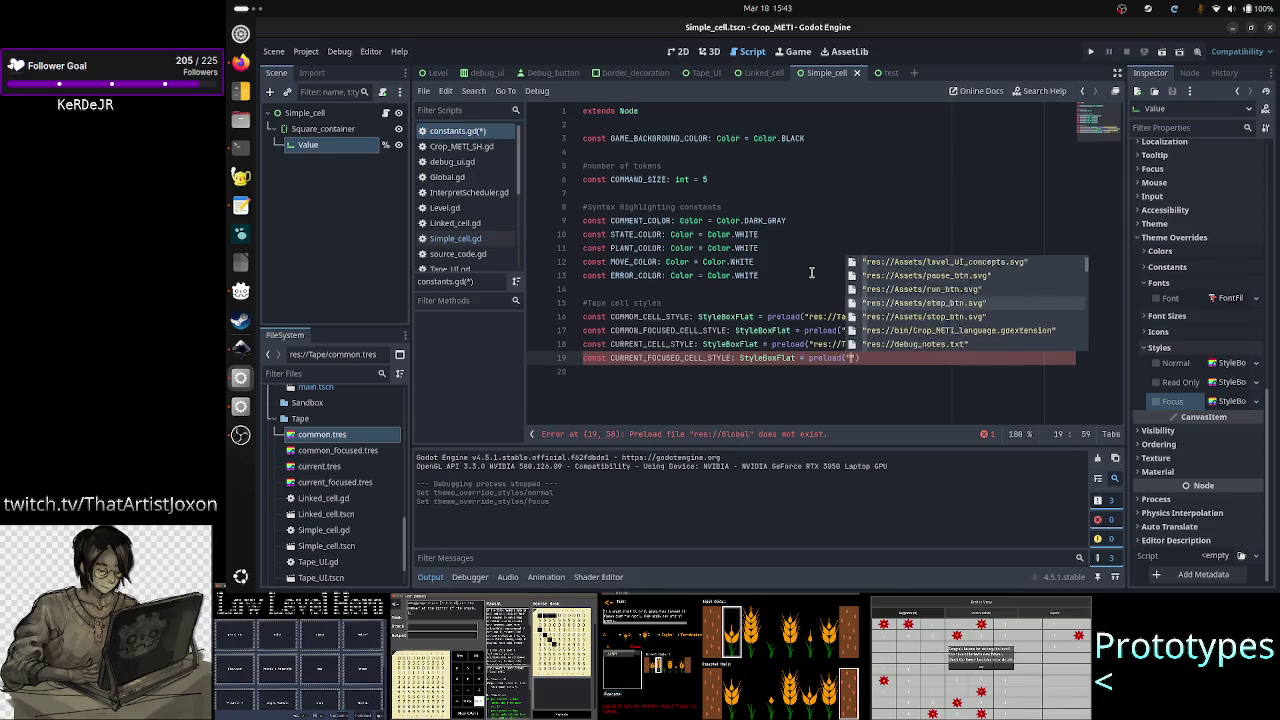
key("Down")
key("Down")
key("Down")
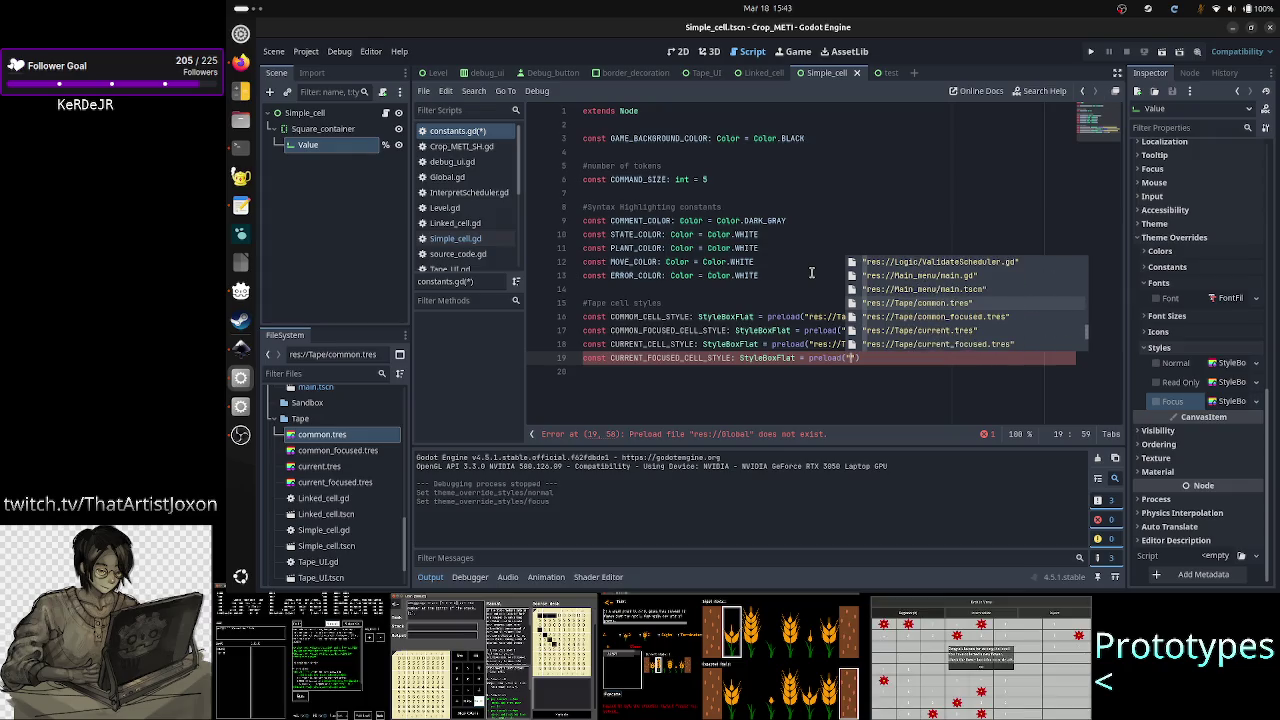
key("Down")
key("Down")
key("Down")
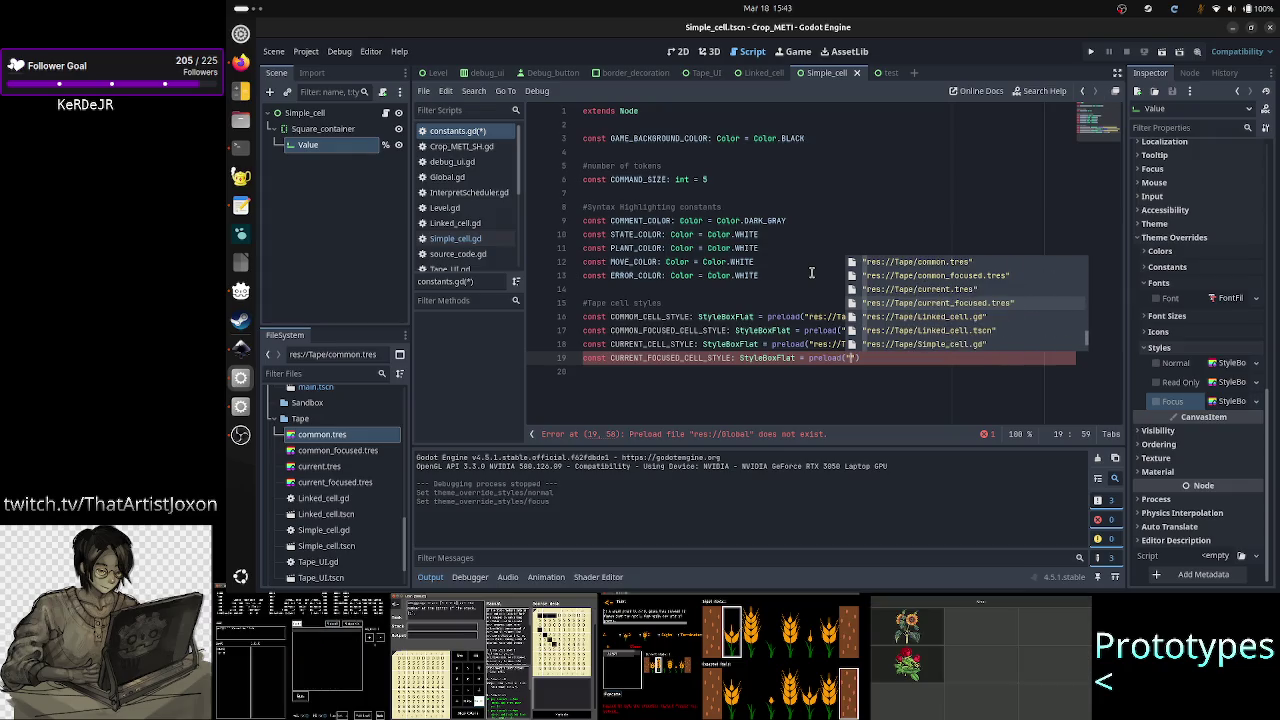
key("Return")
key("Down")
key("ctrl+s")
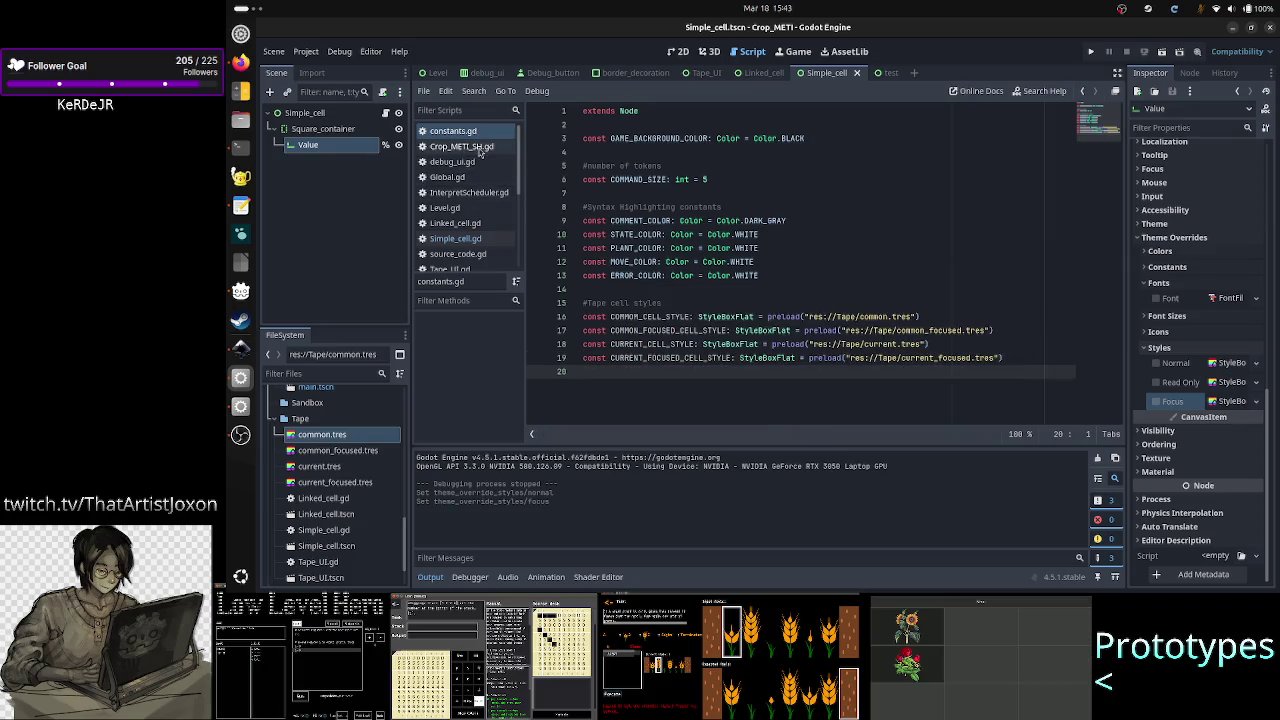
Step: In Simple_cell.gd, review the editable/current variables and the toggle_editable function
left_click(468, 239)
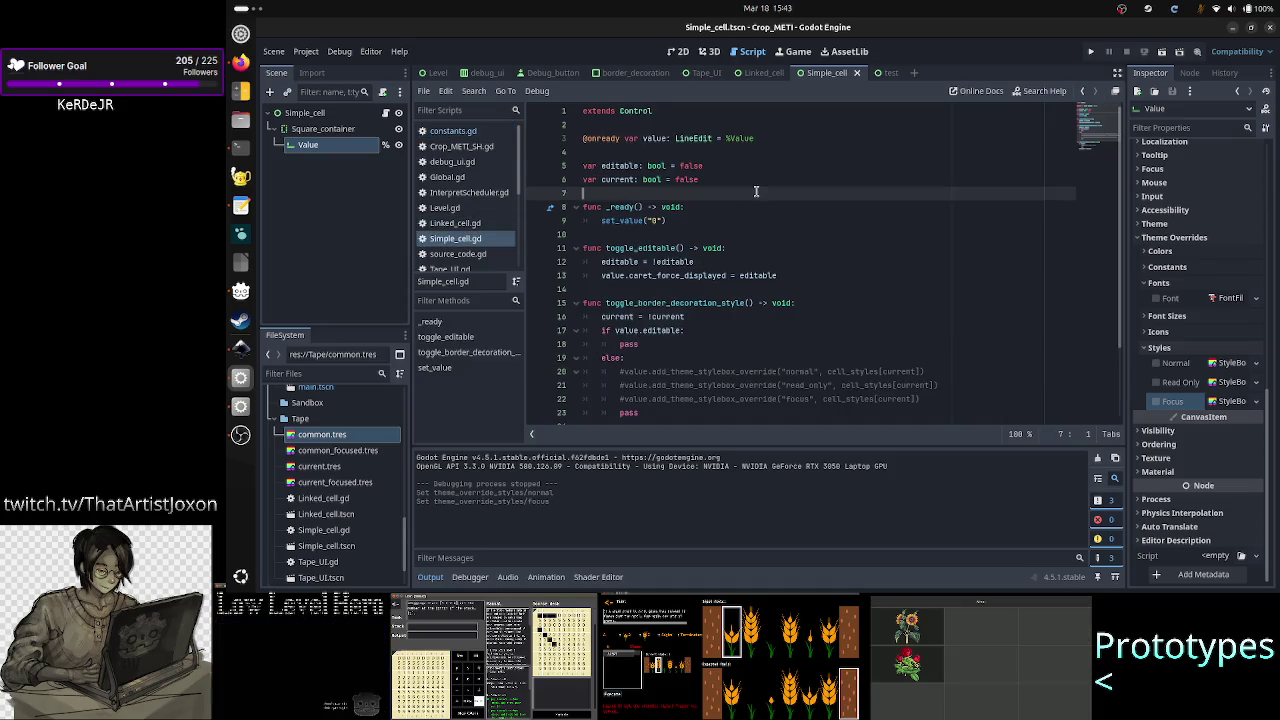
key("Up")
key("Up")
key("Up")
key("Down")
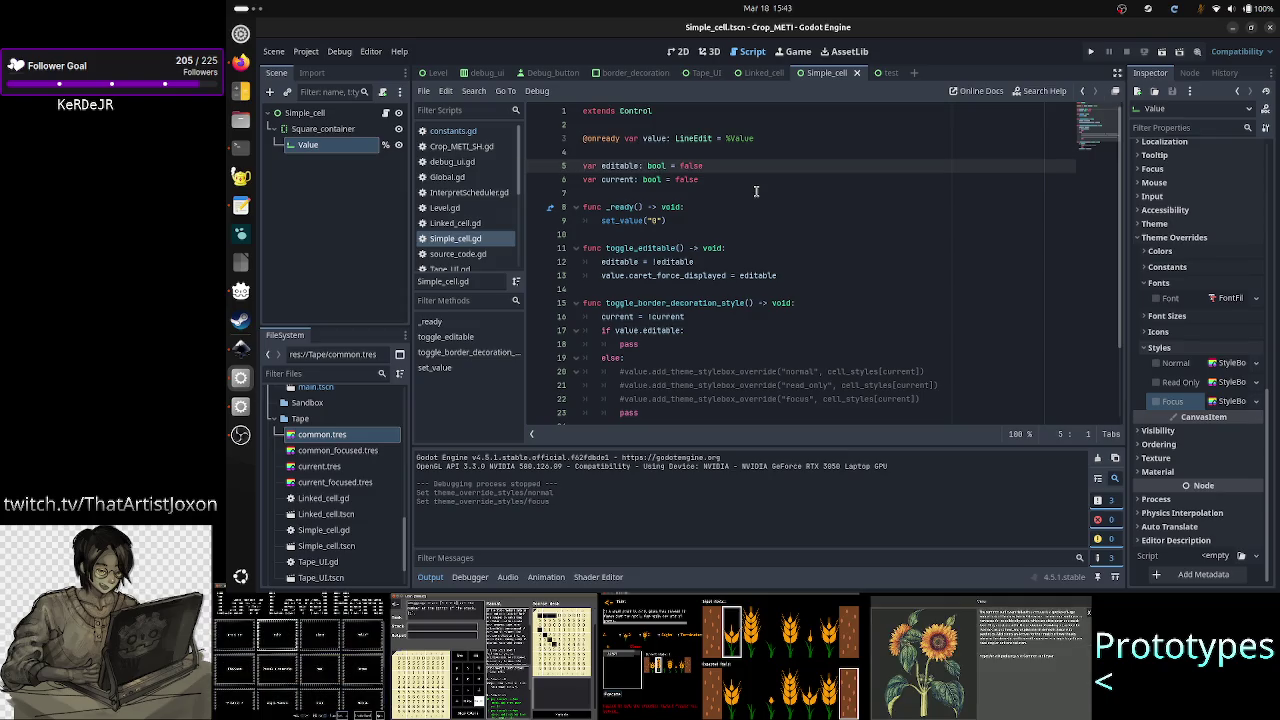
key("shift+Down")
key("shift+Down")
key("shift+Up")
key("shift+Up")
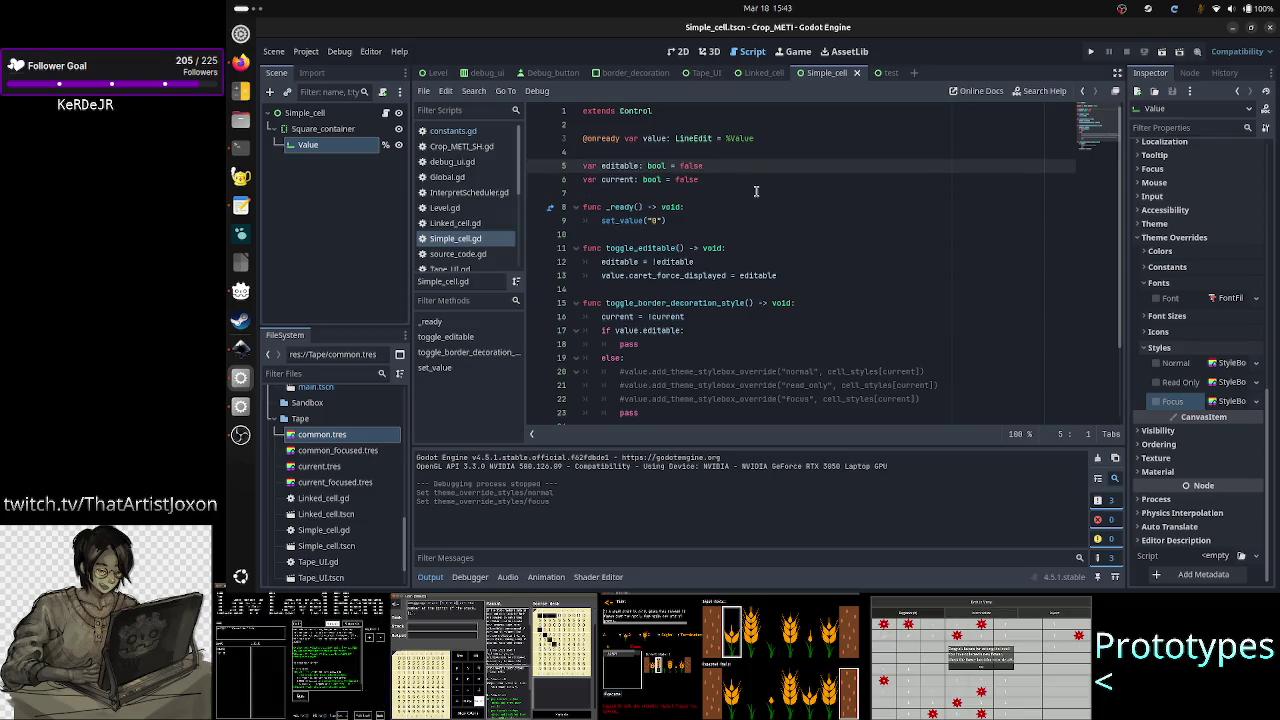
key("shift+Down")
key("shift+Down")
key("shift+Down")
key("Down")
key("Down")
key("Down")
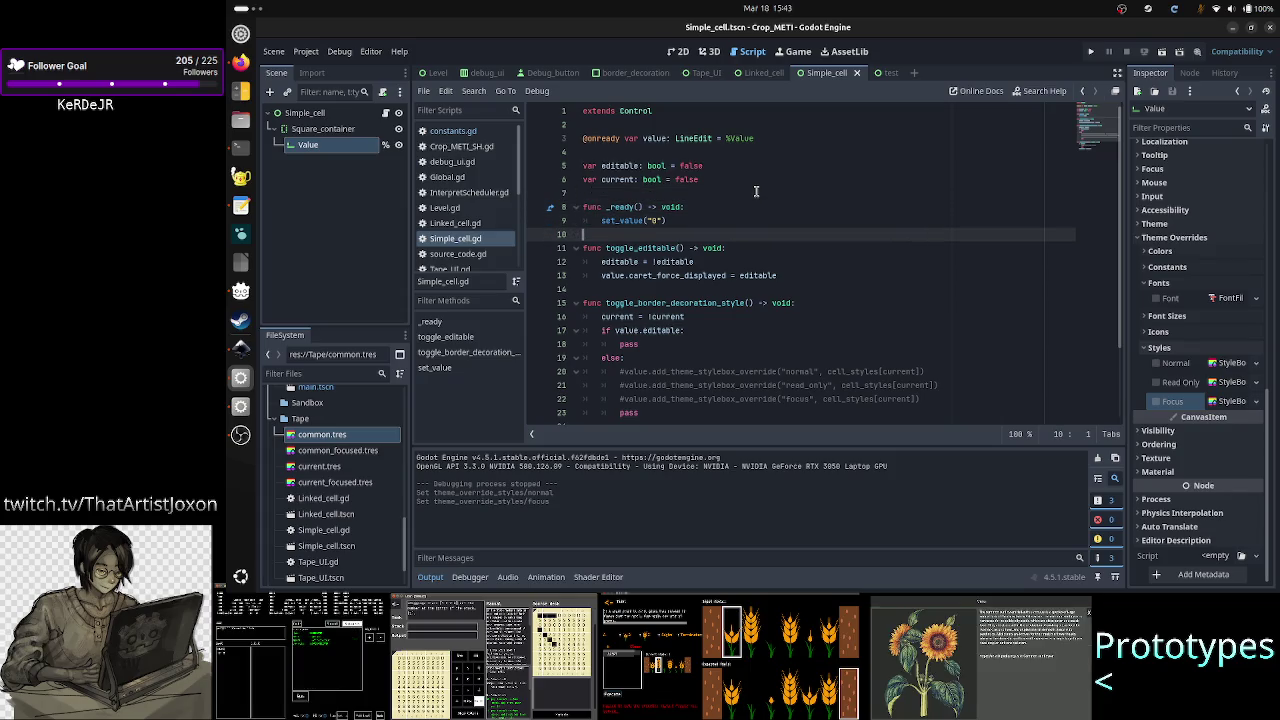
key("shift+Down")
key("shift+Down")
key("shift+Down")
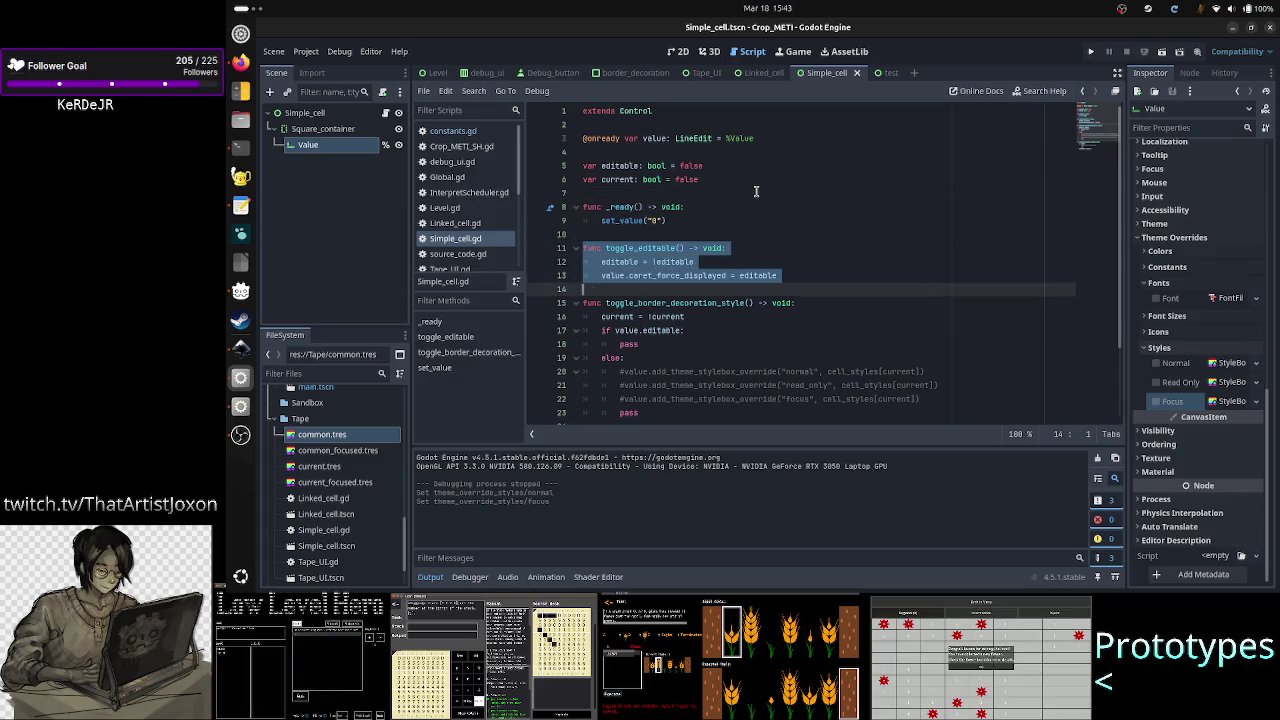
key("shift+Up")
key("shift+Up")
key("shift+Up")
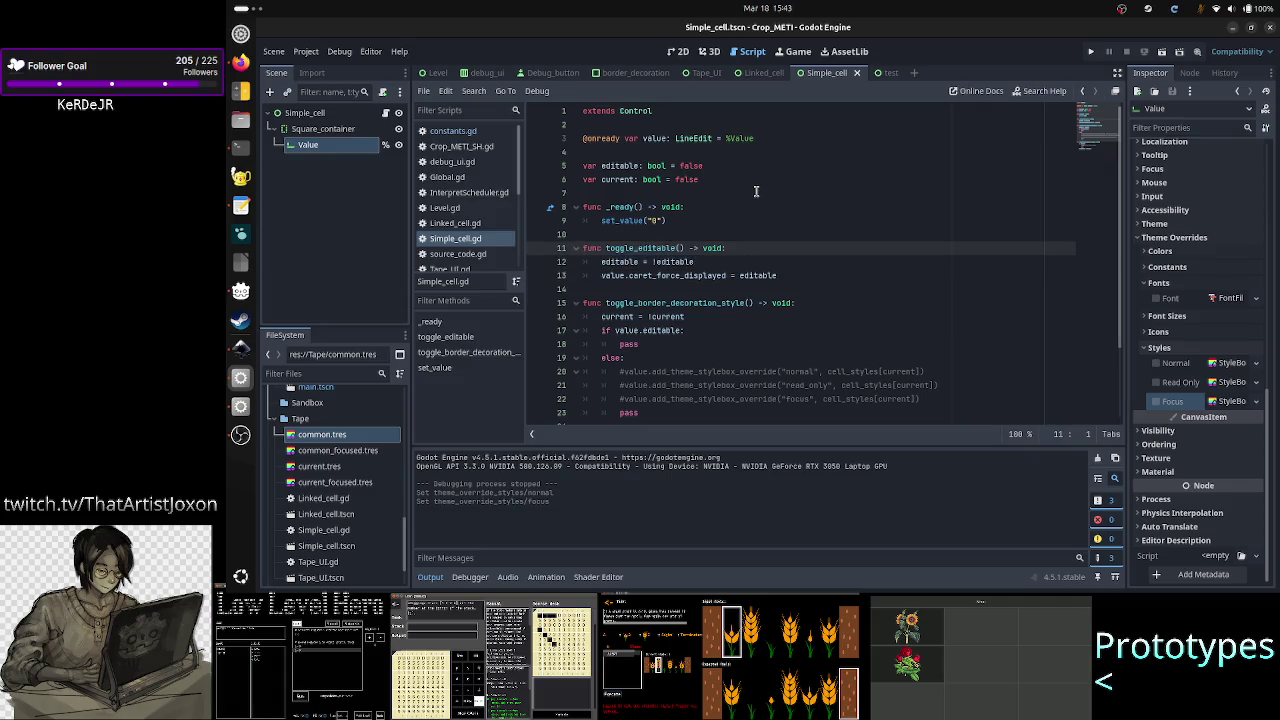
Step: Rename the toggle_border_decoration_style function to toggle_current
key("Down")
key("Down")
key("Down")
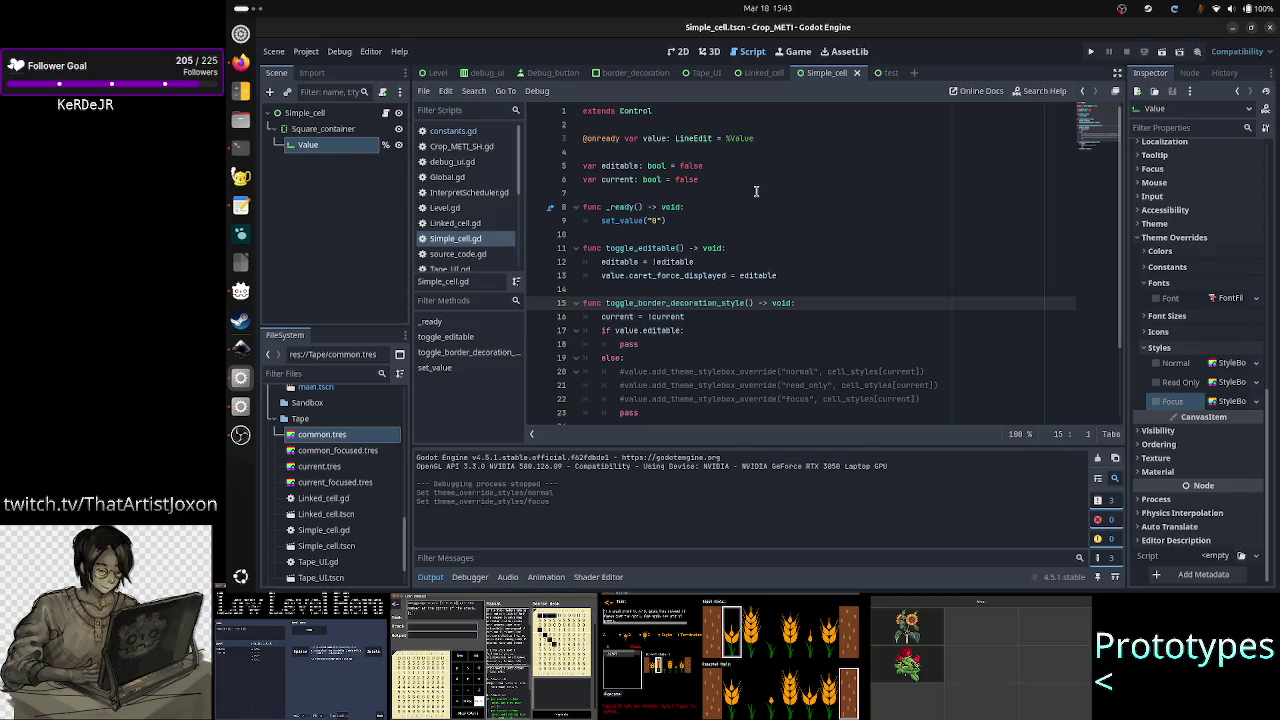
key("ctrl+Right")
key("ctrl+Right")
key("ctrl+Right")
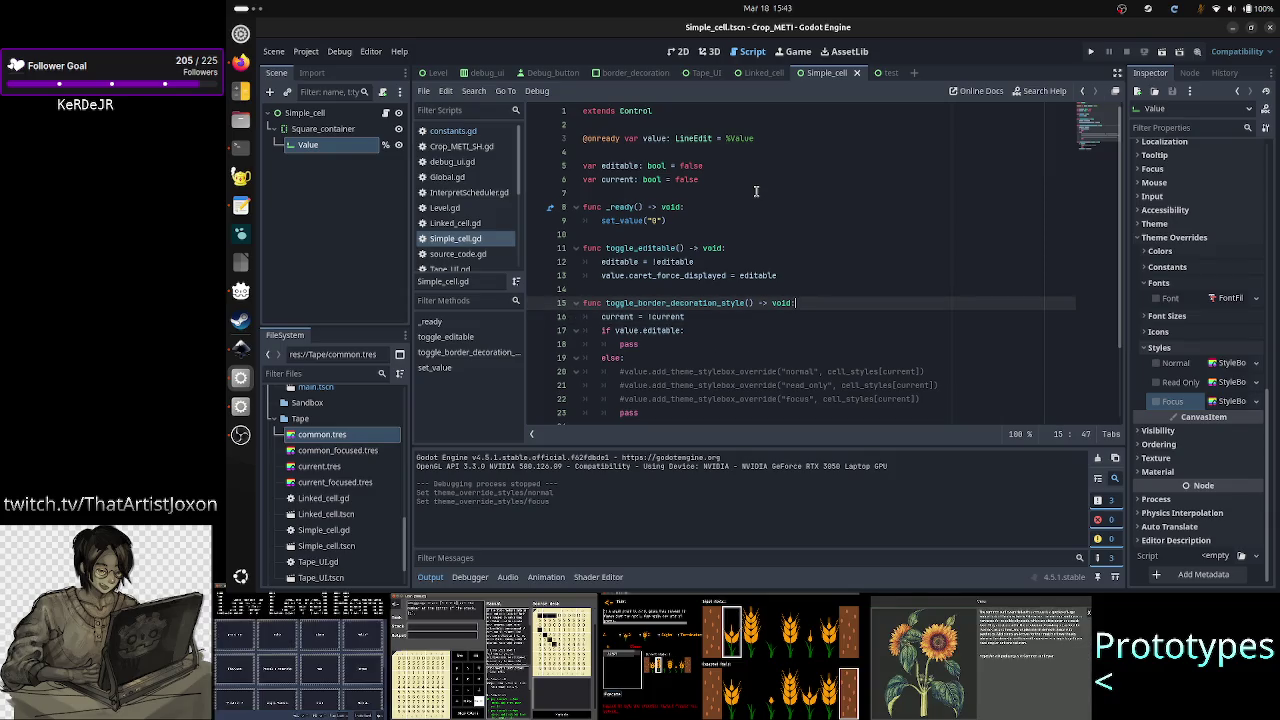
key("Left")
key("BackSpace")
key("BackSpace")
key("BackSpace")
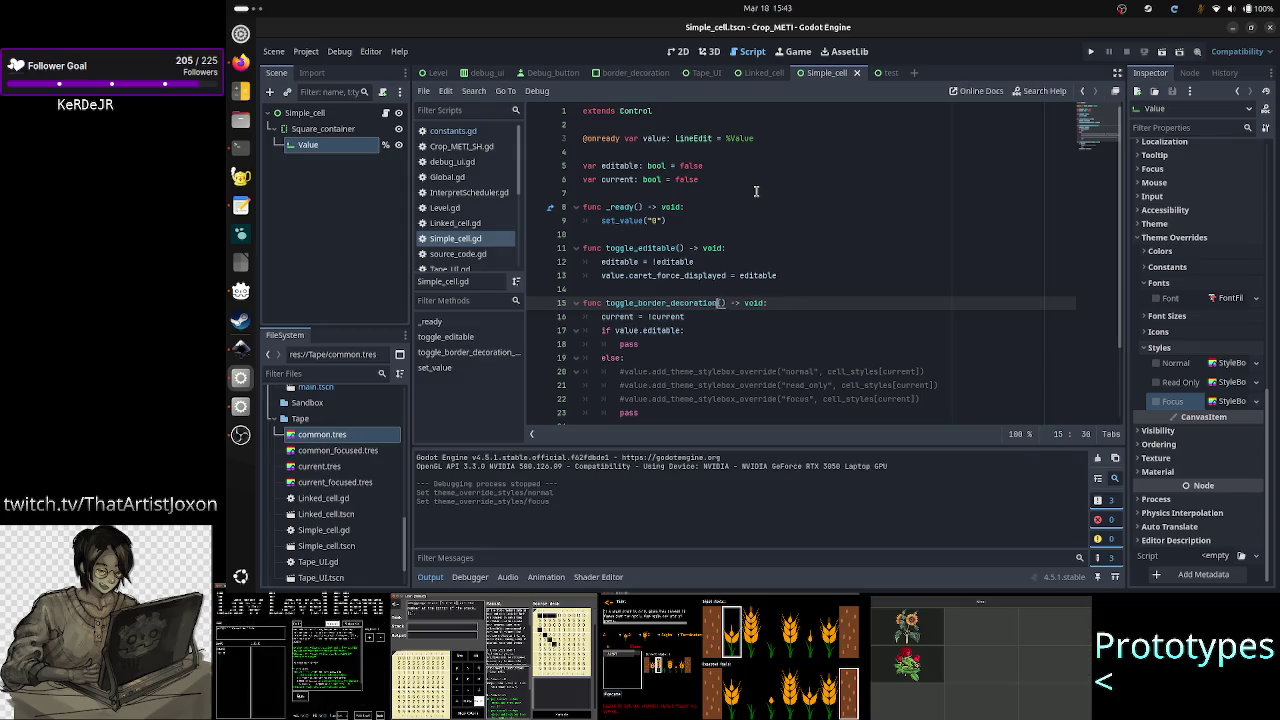
key("BackSpace")
key("BackSpace")
key("BackSpace")
type("cur")
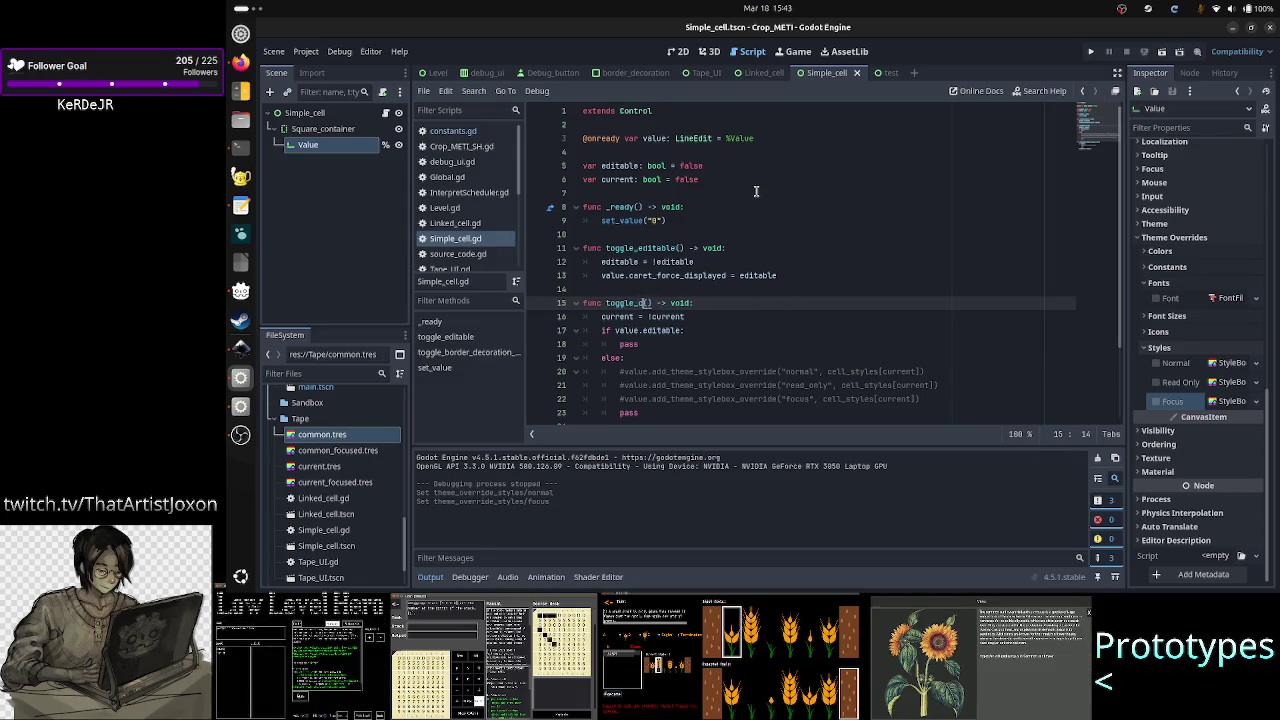
type("rent")
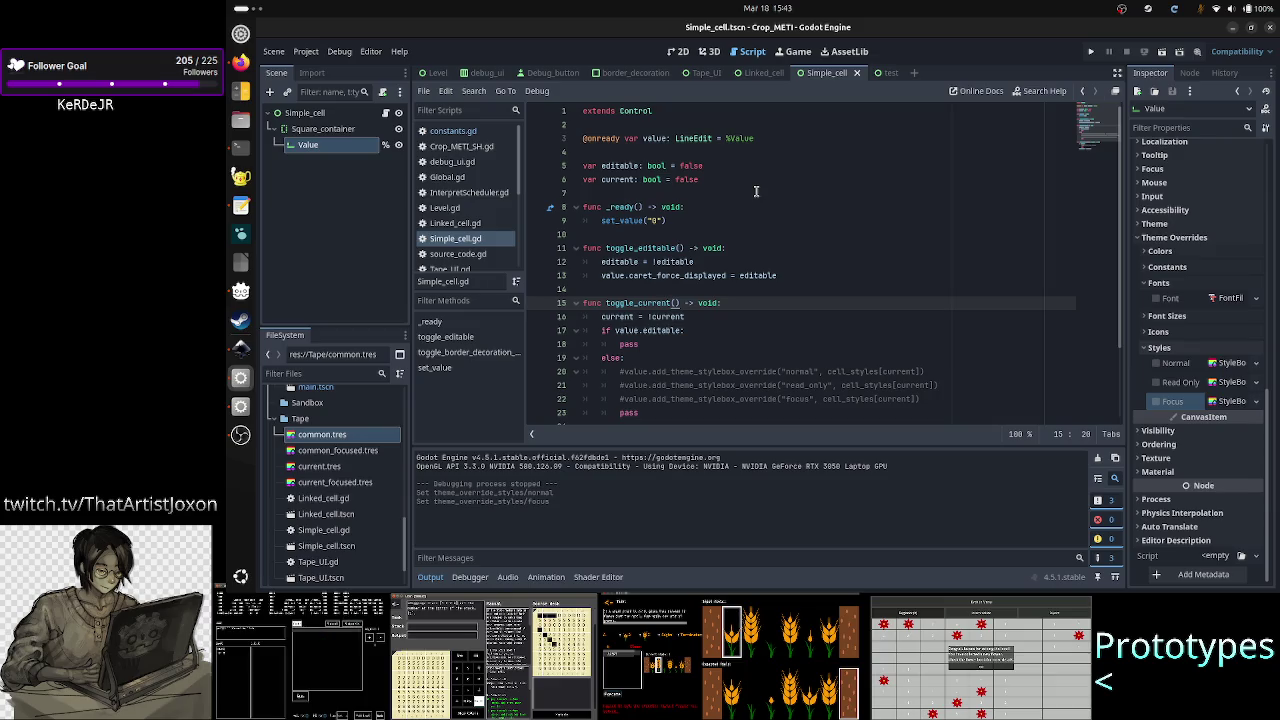
Step: Step through toggle_current and set_value to the pass line in the editable branch
key("Up")
key("Down")
key("Down")
key("Down")
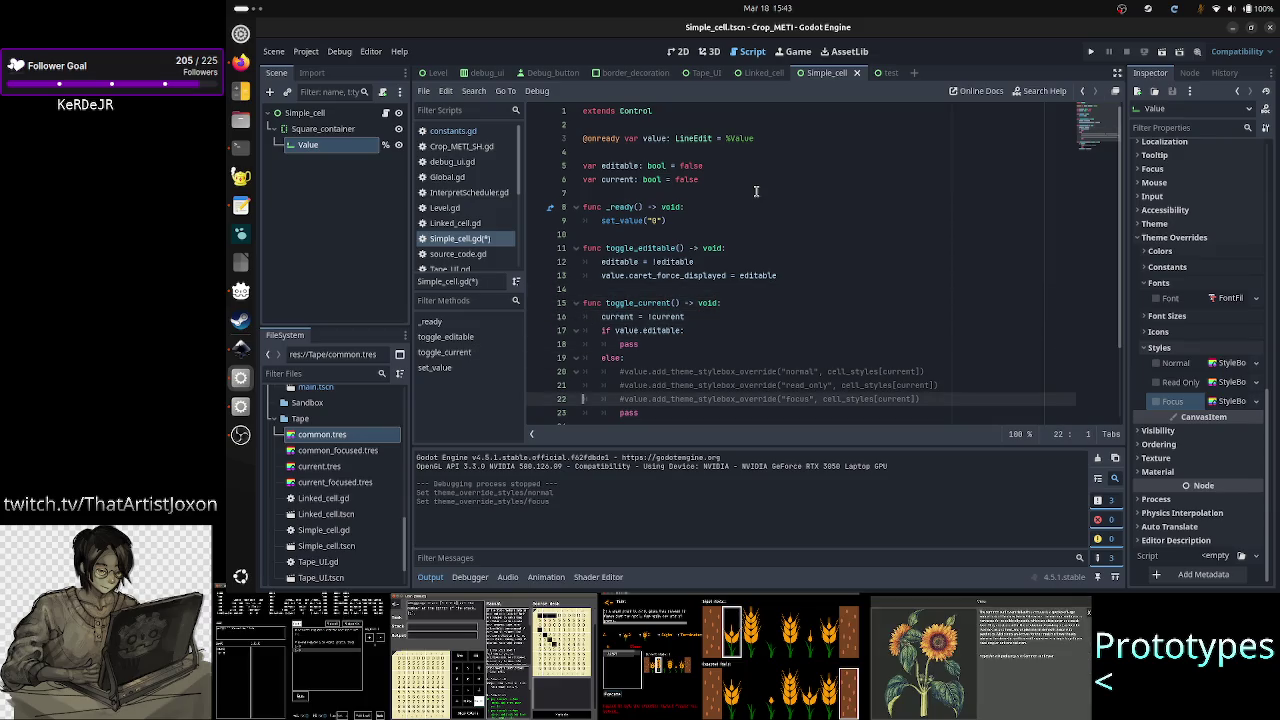
key("Down")
key("Down")
key("Down")
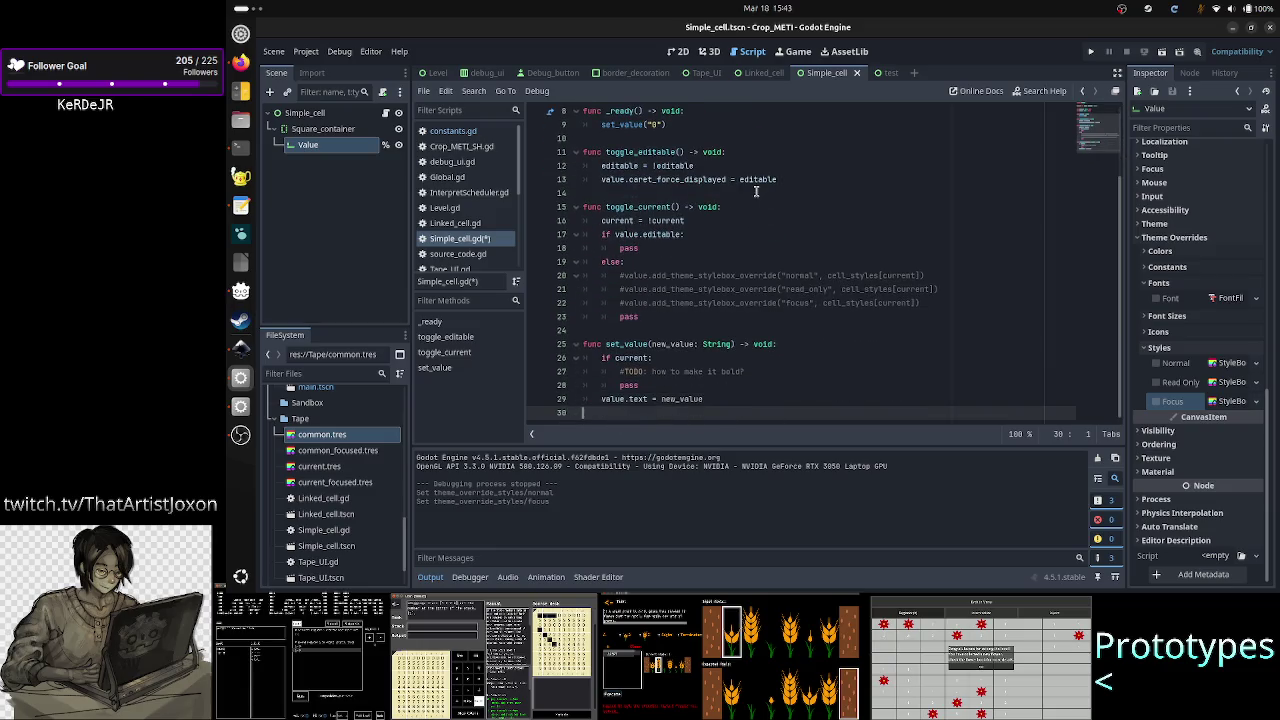
key("Up")
key("Up")
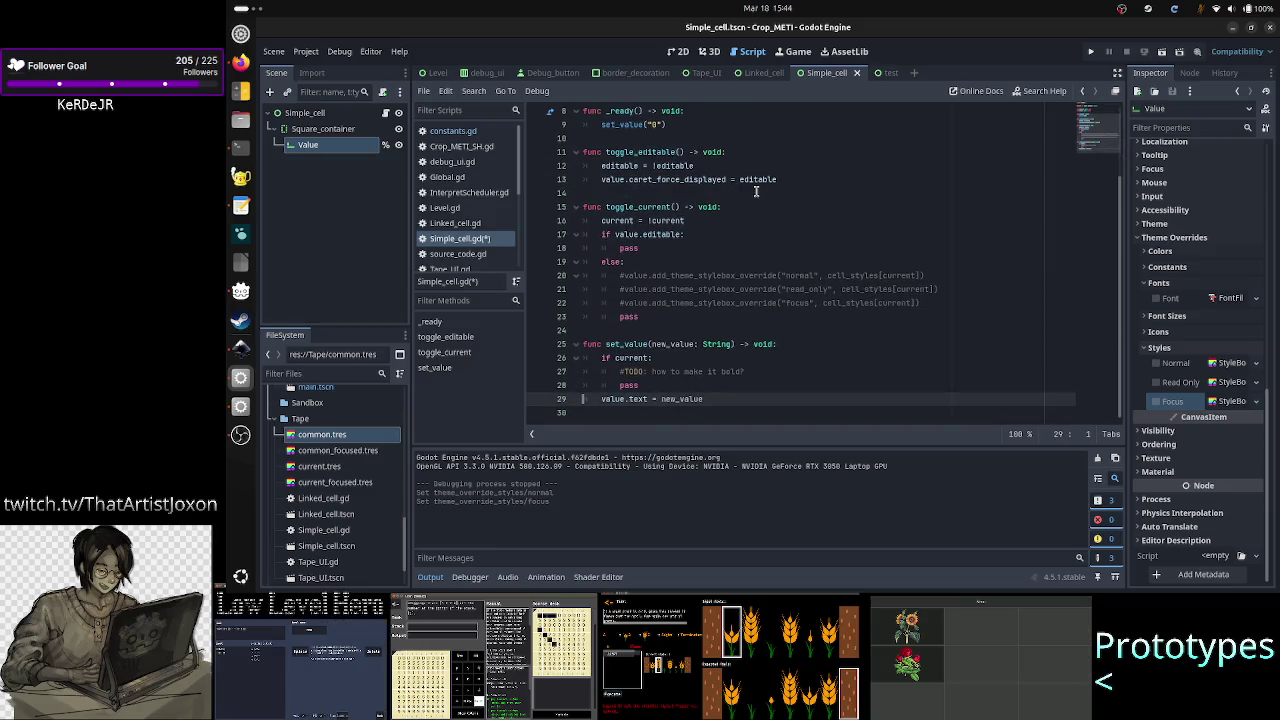
key("Up")
key("Up")
key("Up")
key("Down")
key("Down")
key("Down")
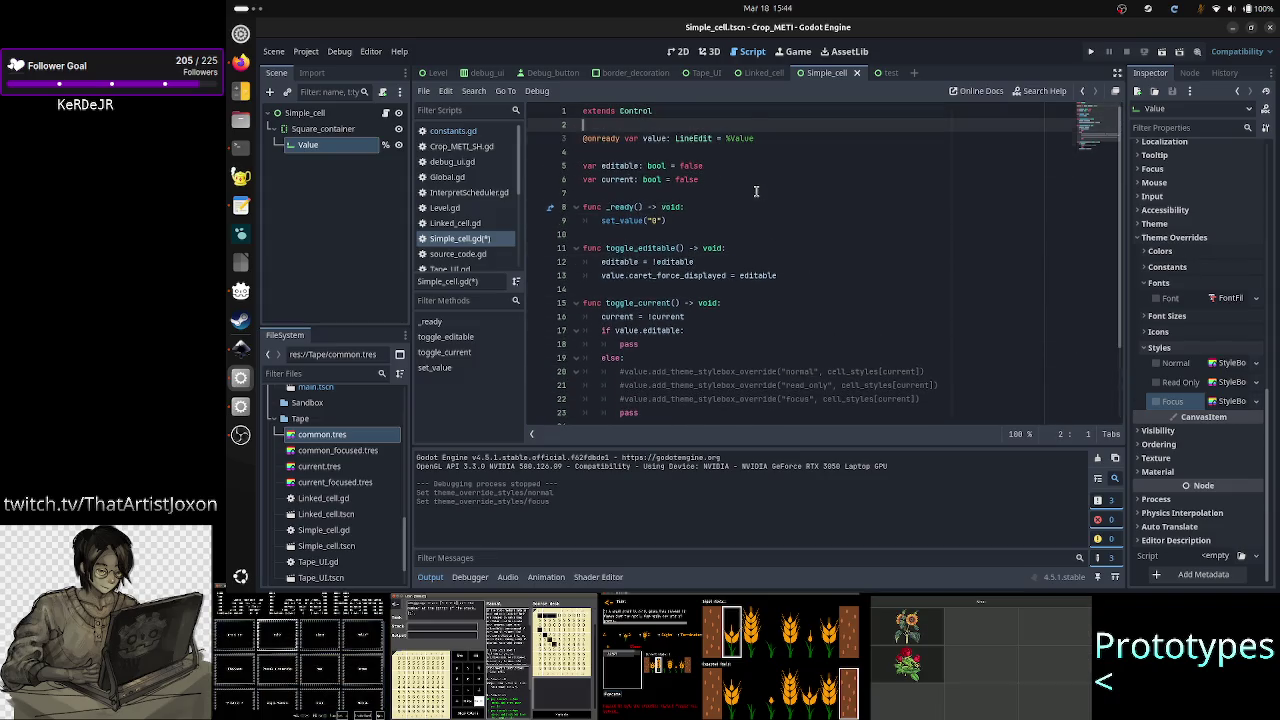
key("Up")
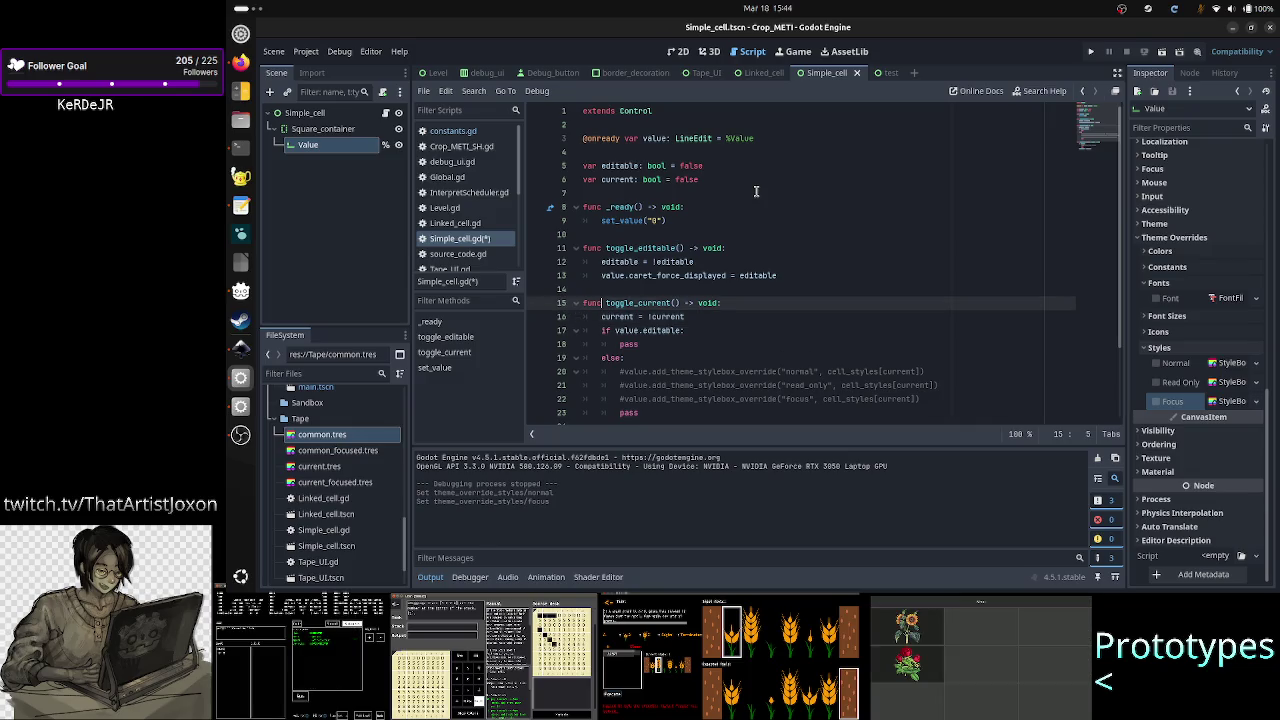
key("Down")
key("Right")
key("Left")
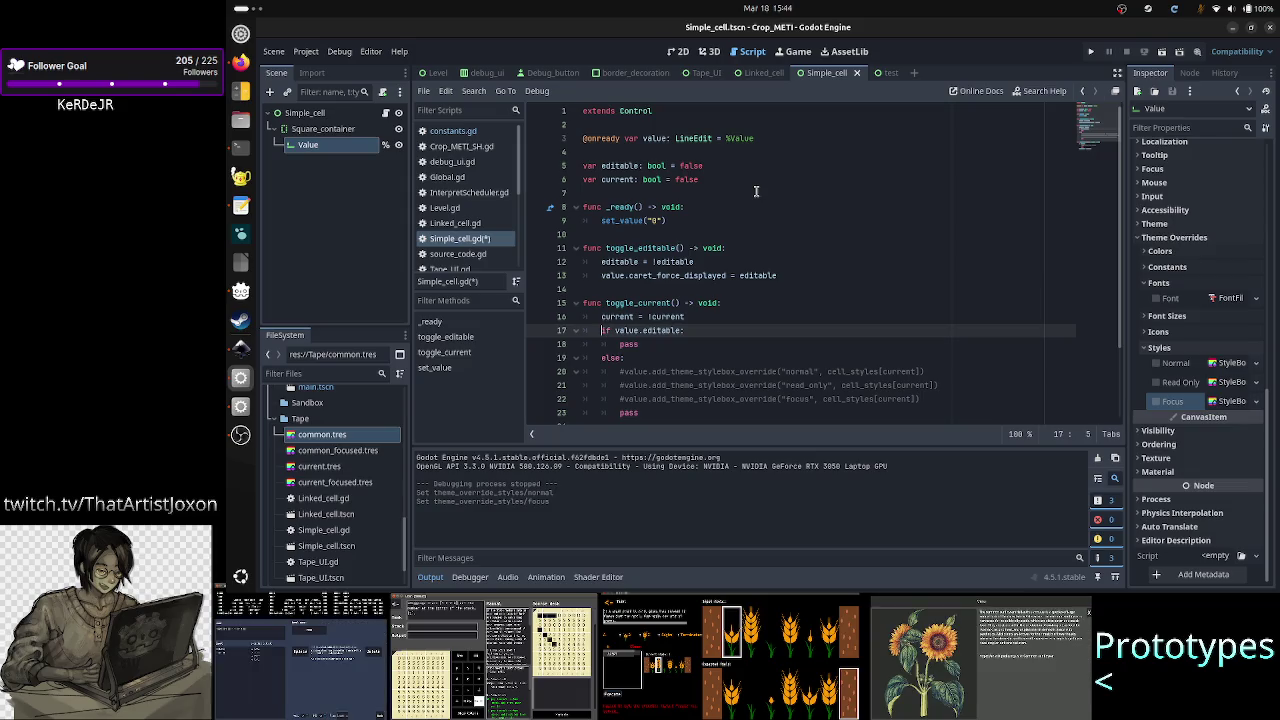
key("Down")
key("Down")
key("Down")
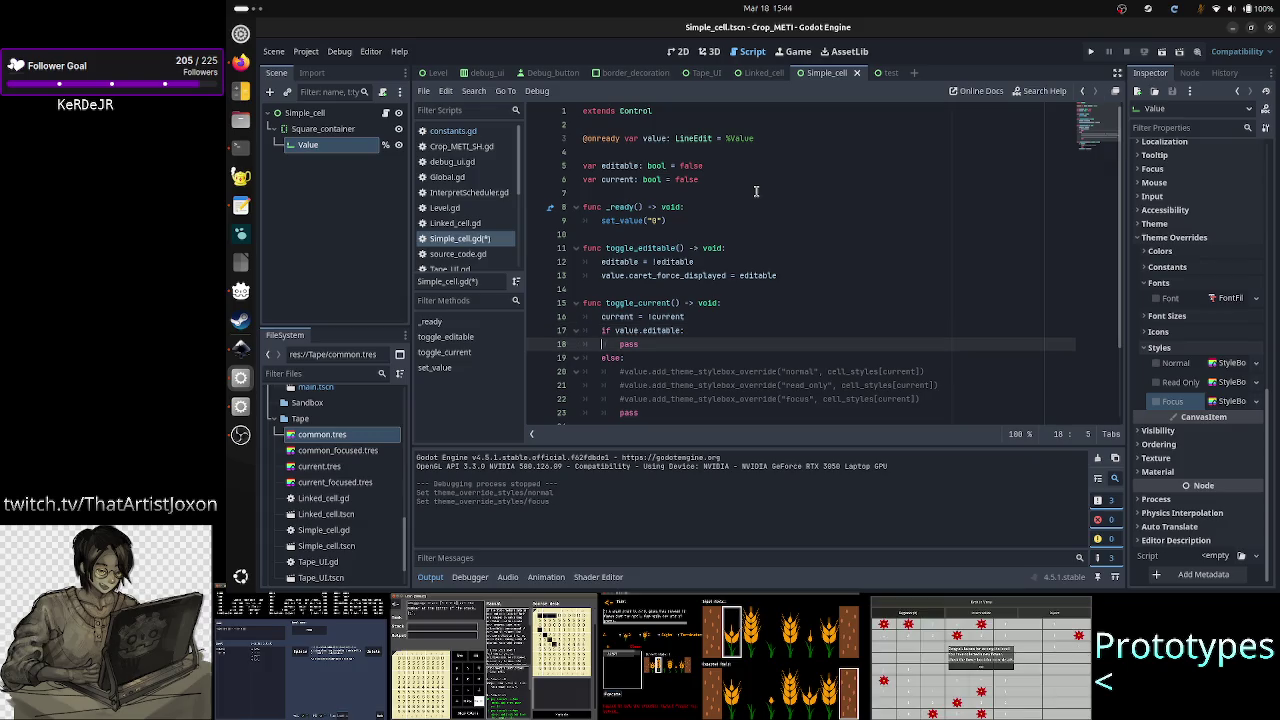
key("Up")
key("Up")
key("Up")
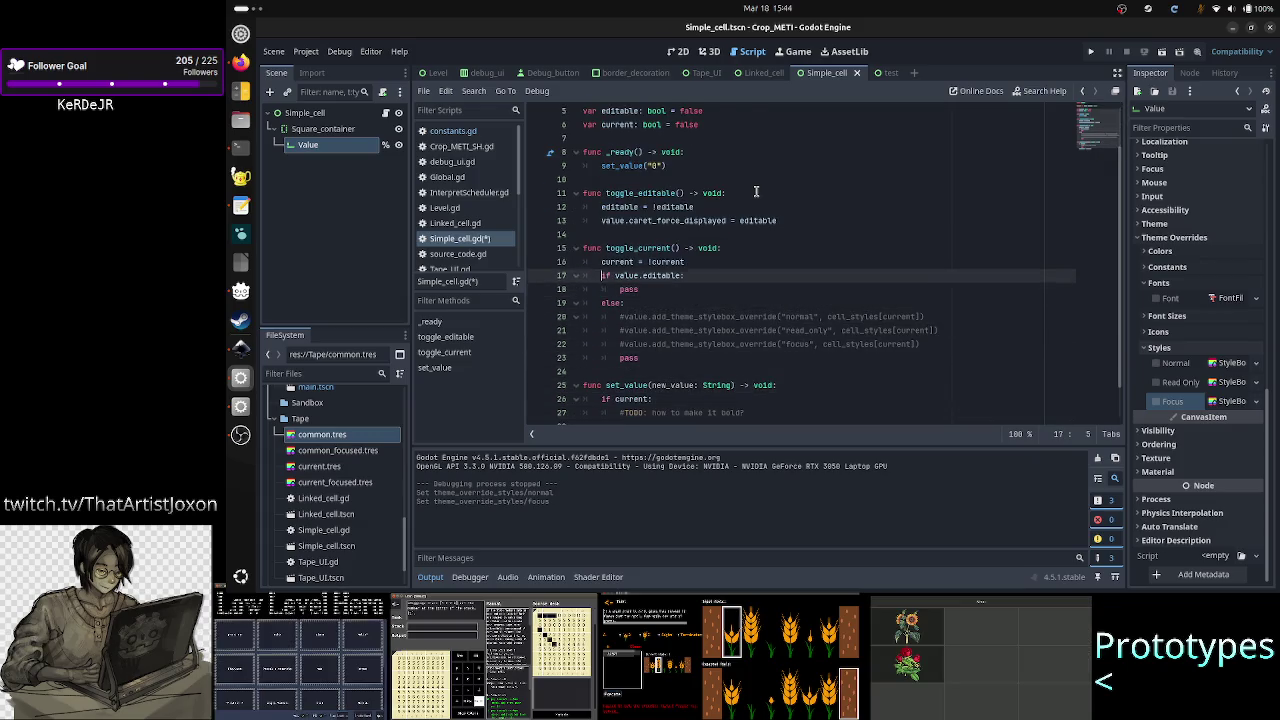
key("Down")
key("Down")
key("Up")
key("Down")
key("Down")
key("Down")
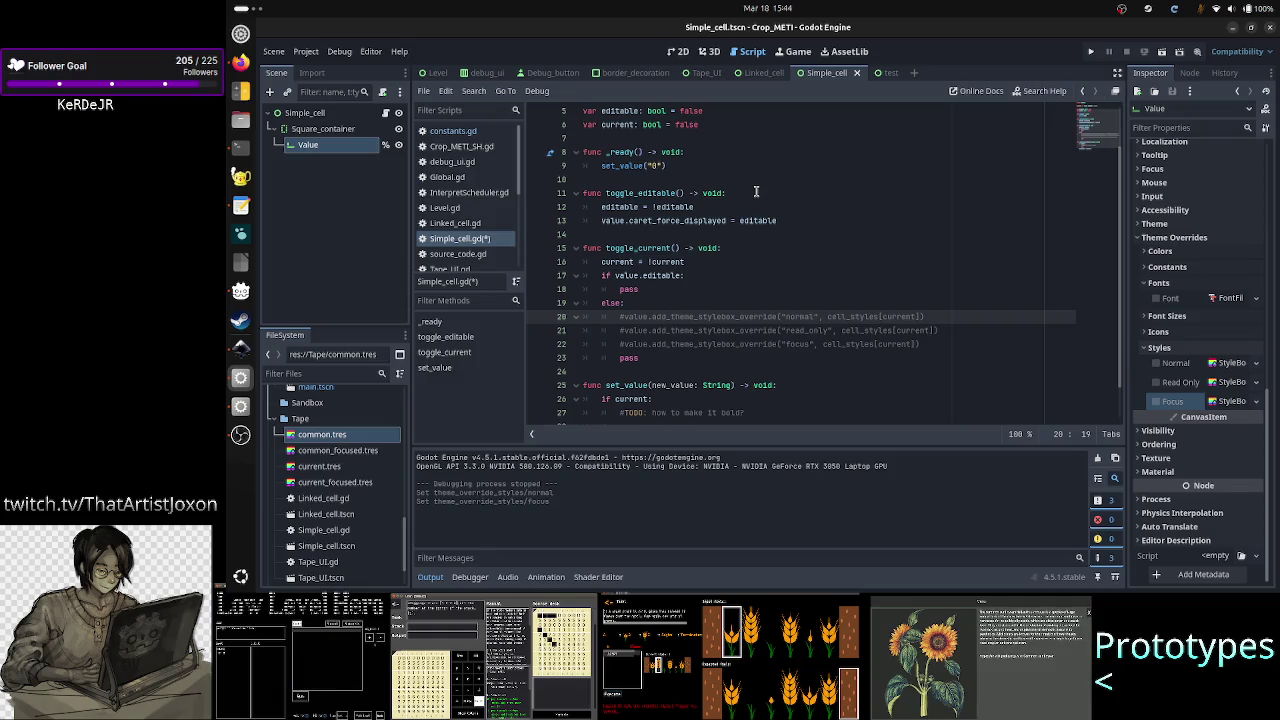
key("Up")
key("Up")
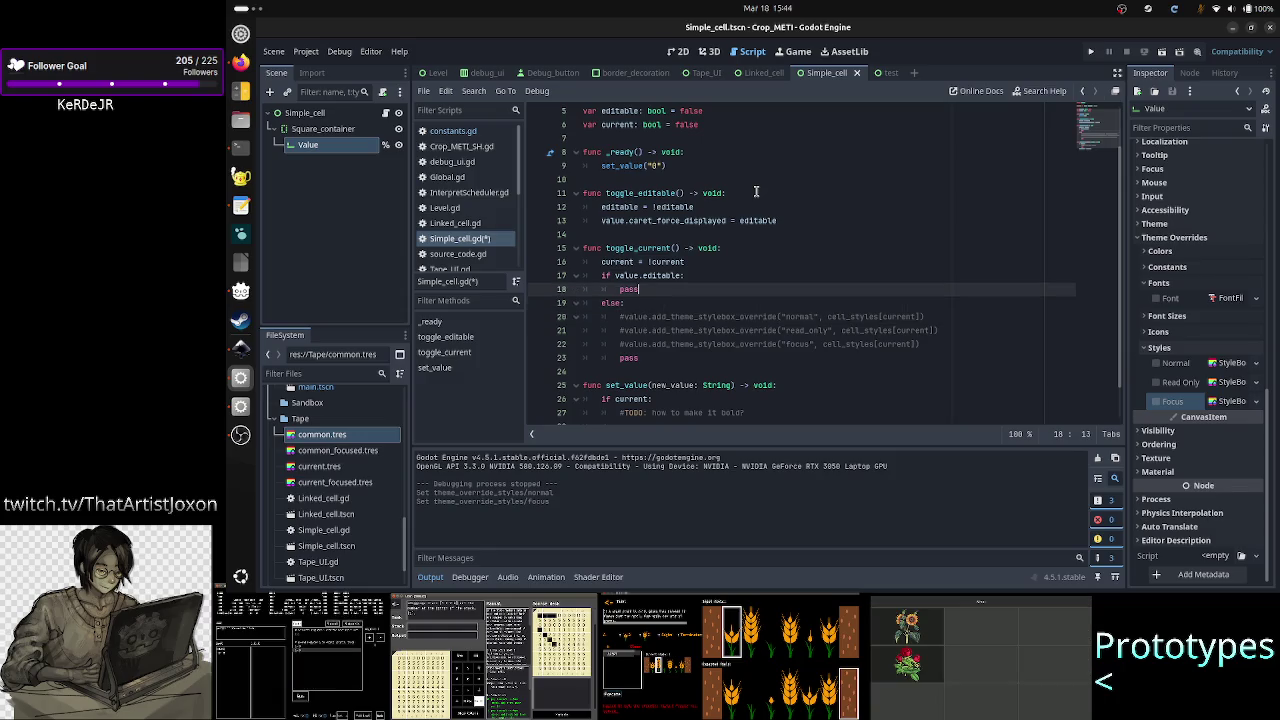
Step: Replace the editable branch's pass with 'if current:' and 'else:' blocks, each holding pass
key("BackSpace")
key("BackSpace")
key("BackSpace")
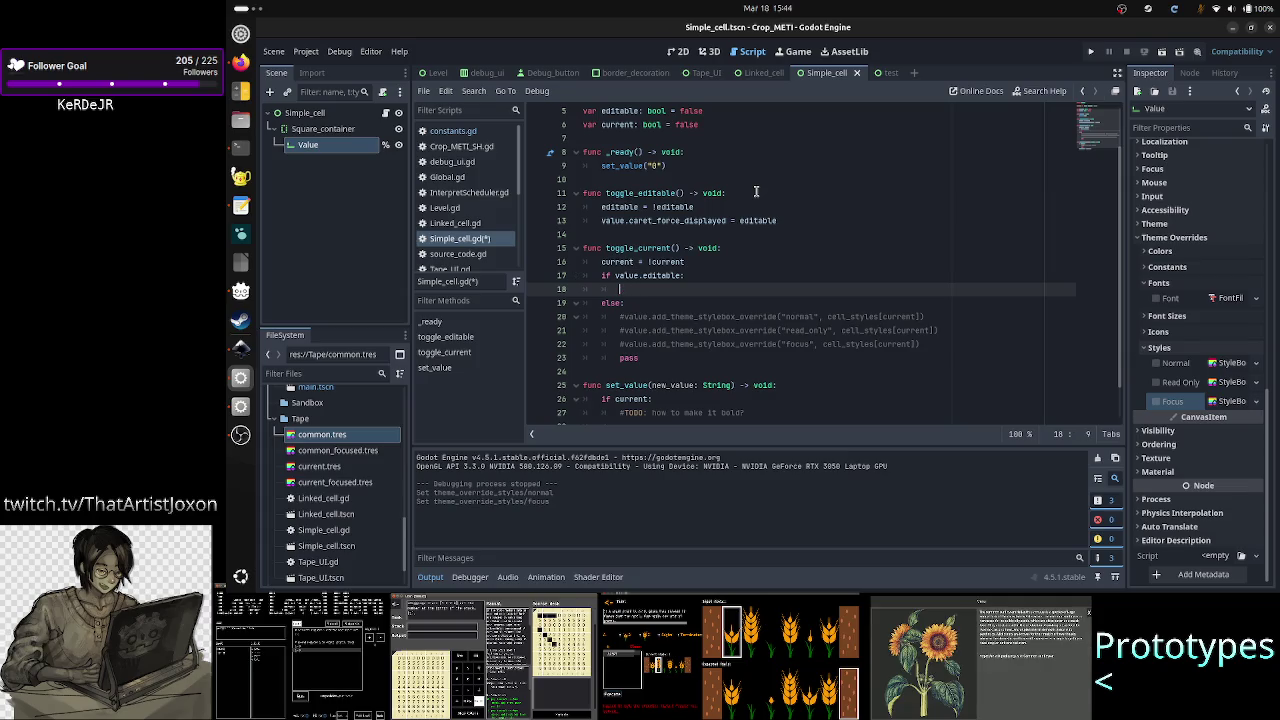
type("if curr")
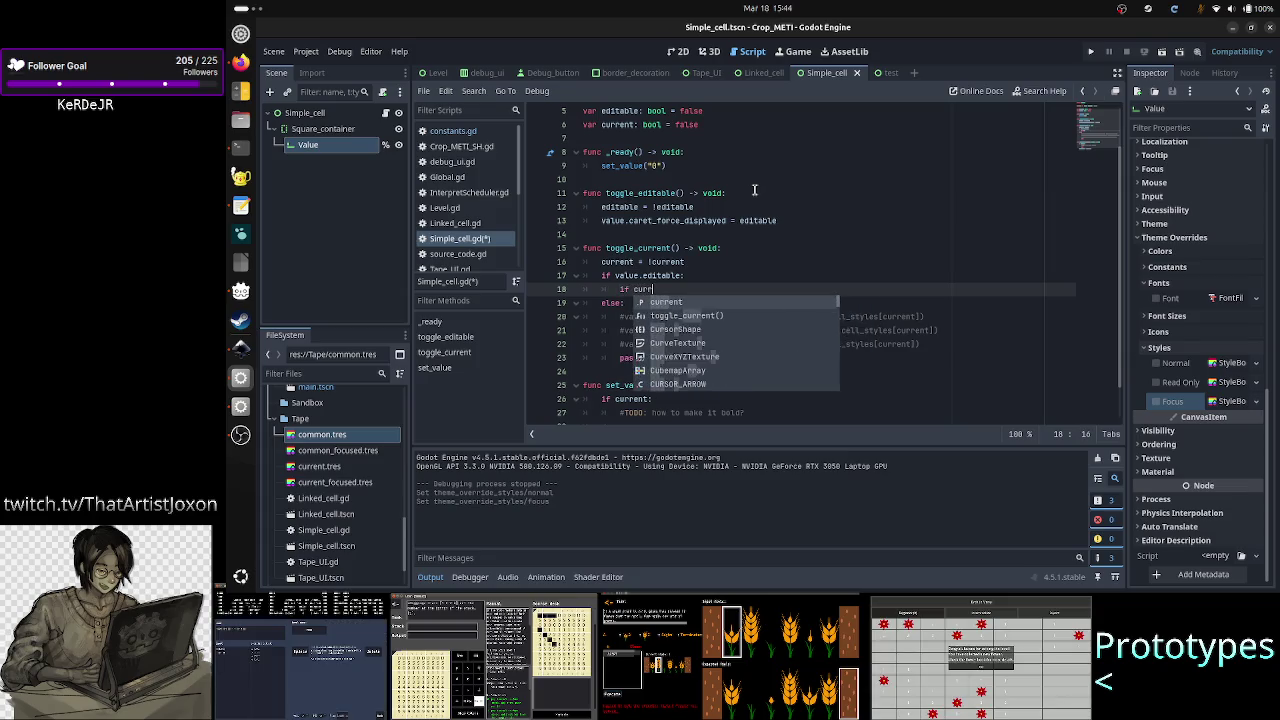
key("Return")
key("Return")
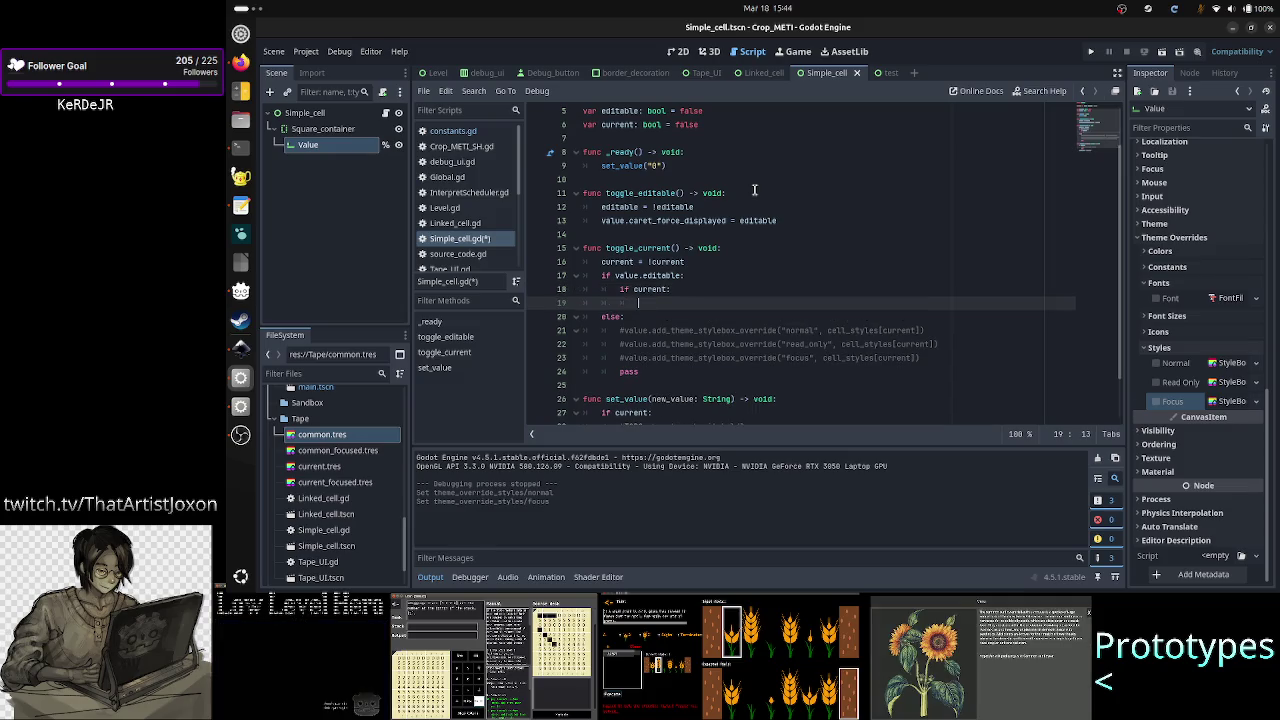
type("pass")
key("Return")
key("BackSpace")
type("else:")
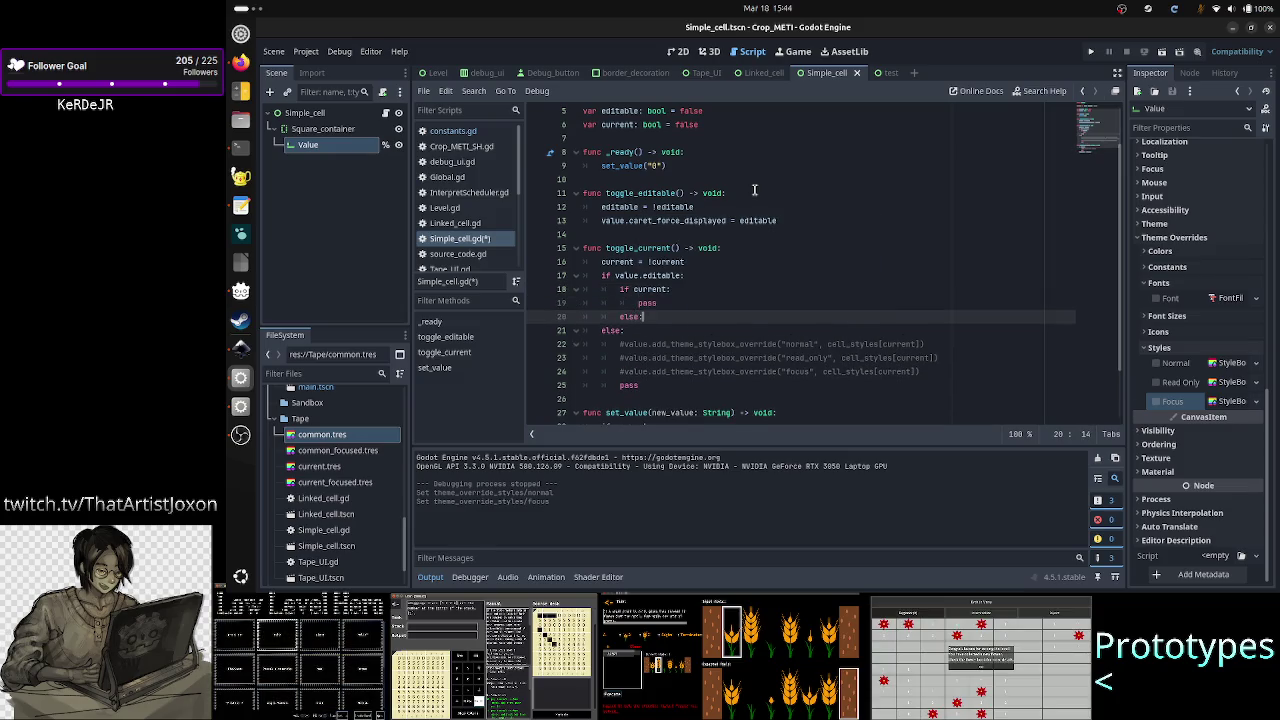
key("Return")
type("ss")
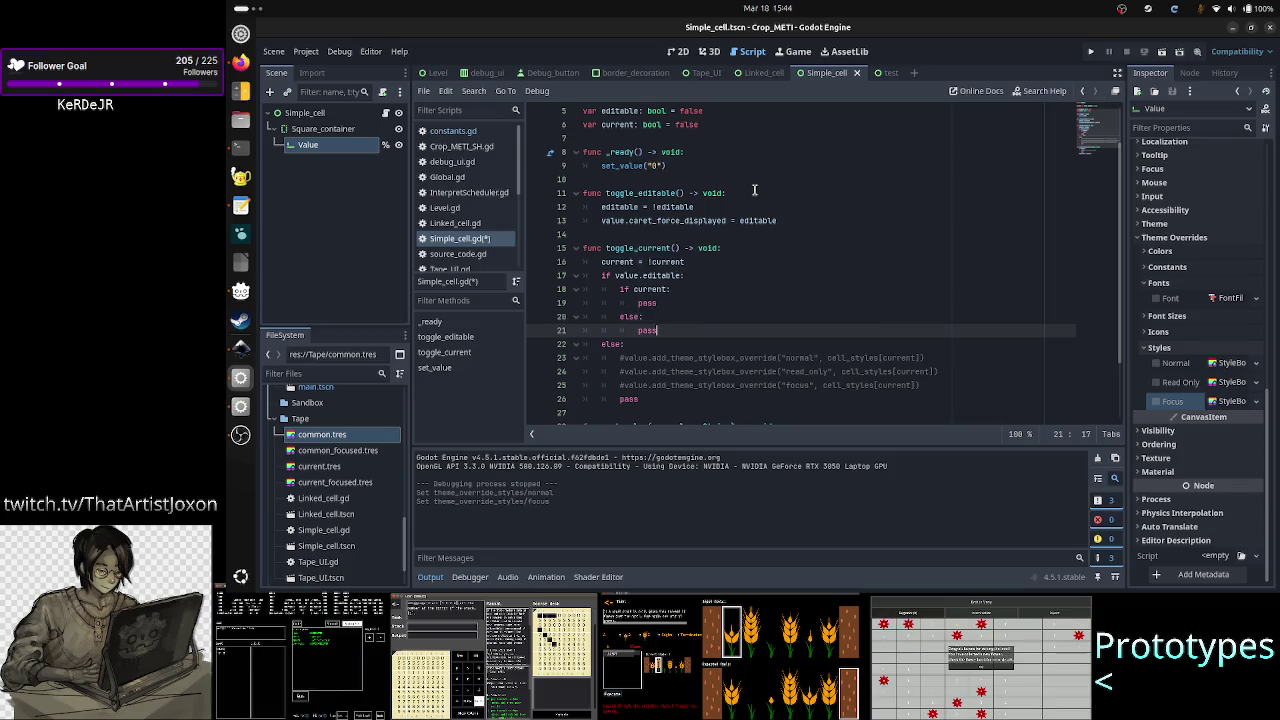
key("Down")
key("Down")
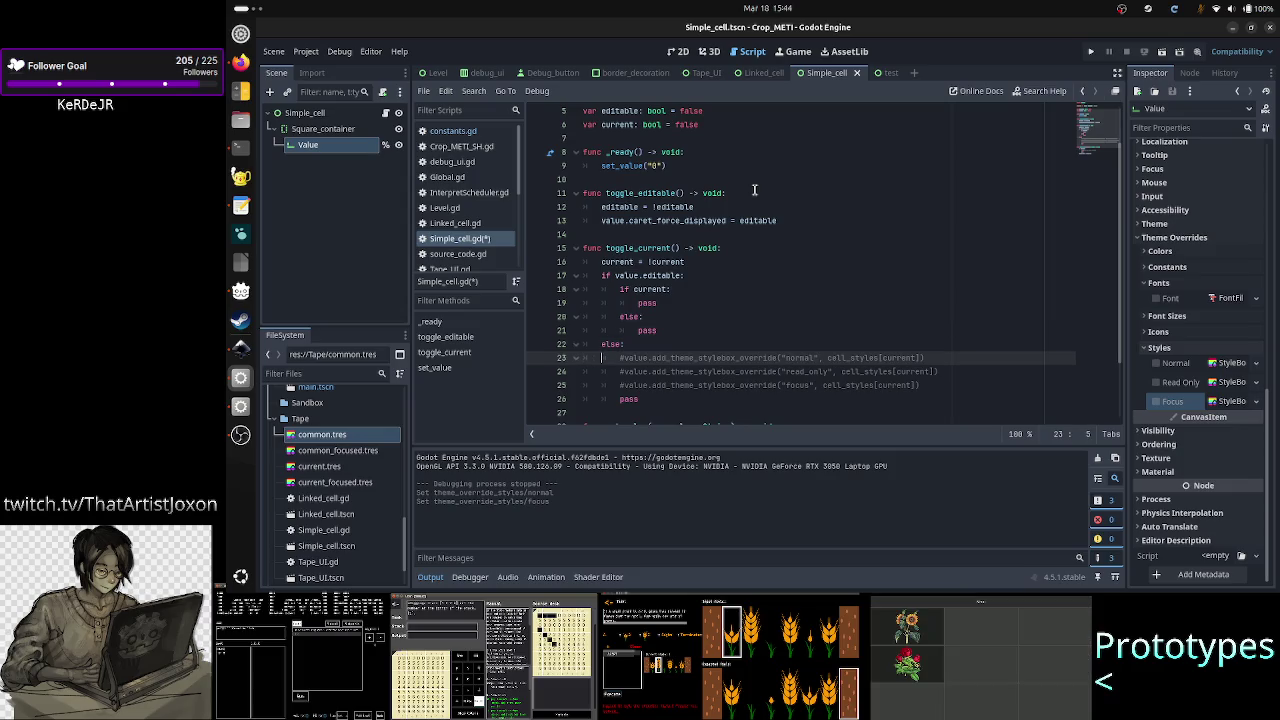
key("Right")
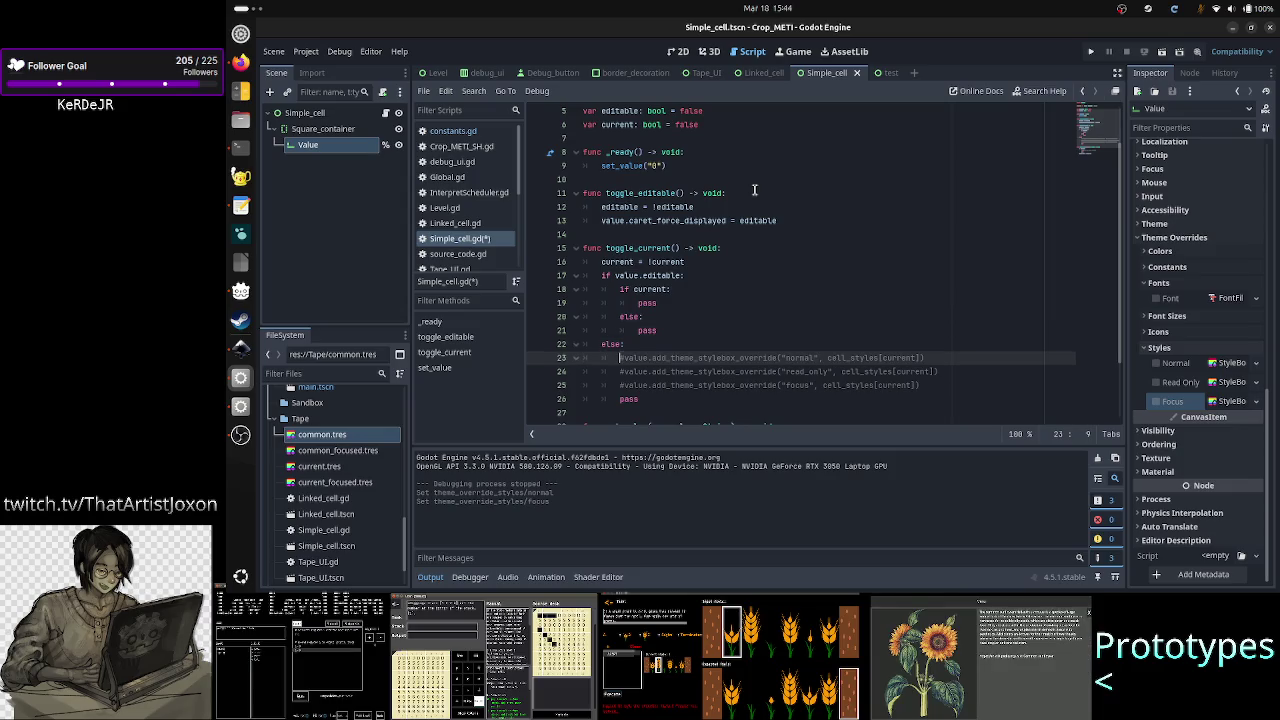
Step: Delete the three commented add_theme_stylebox_override lines in the non-editable branch
key("shift+Down")
key("shift+Down")
key("shift+Down")
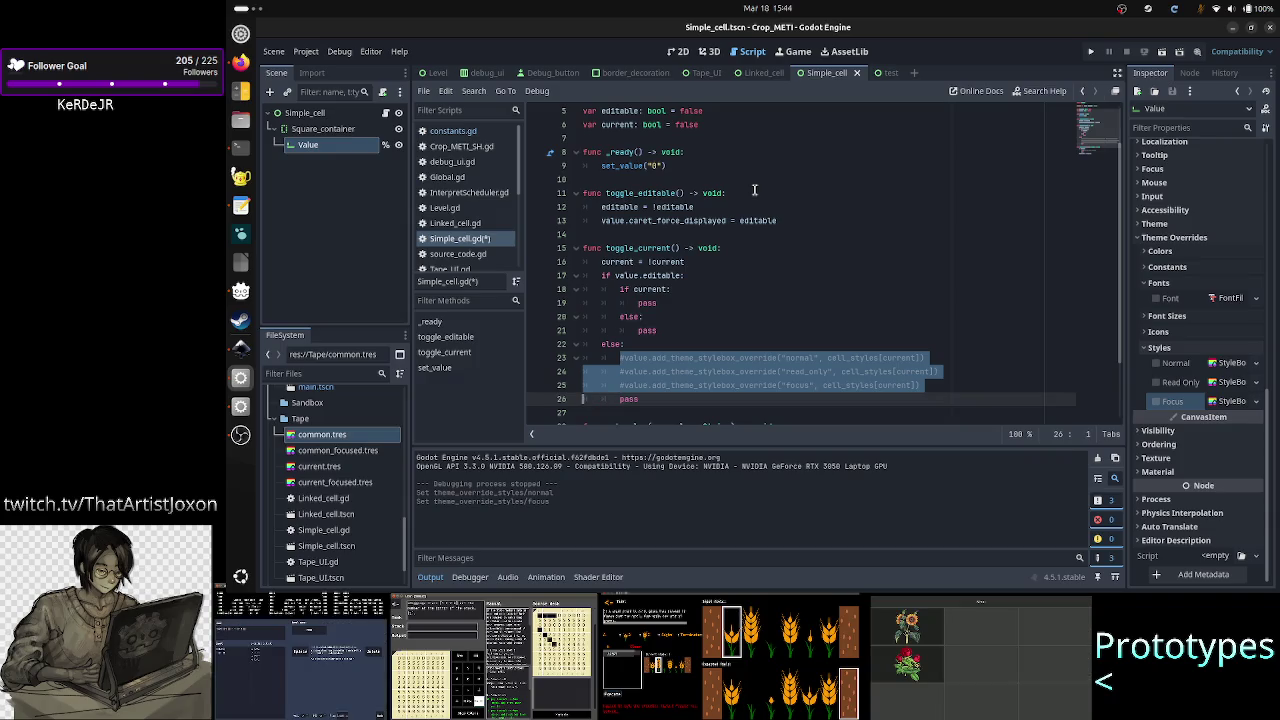
key("shift+Left")
key("BackSpace")
Step: Write an 'if current: pass / else: pass' stub in the non-editable branch and save the script
key("Up")
key("Up")
key("Up")
key("Up")
key("Up")
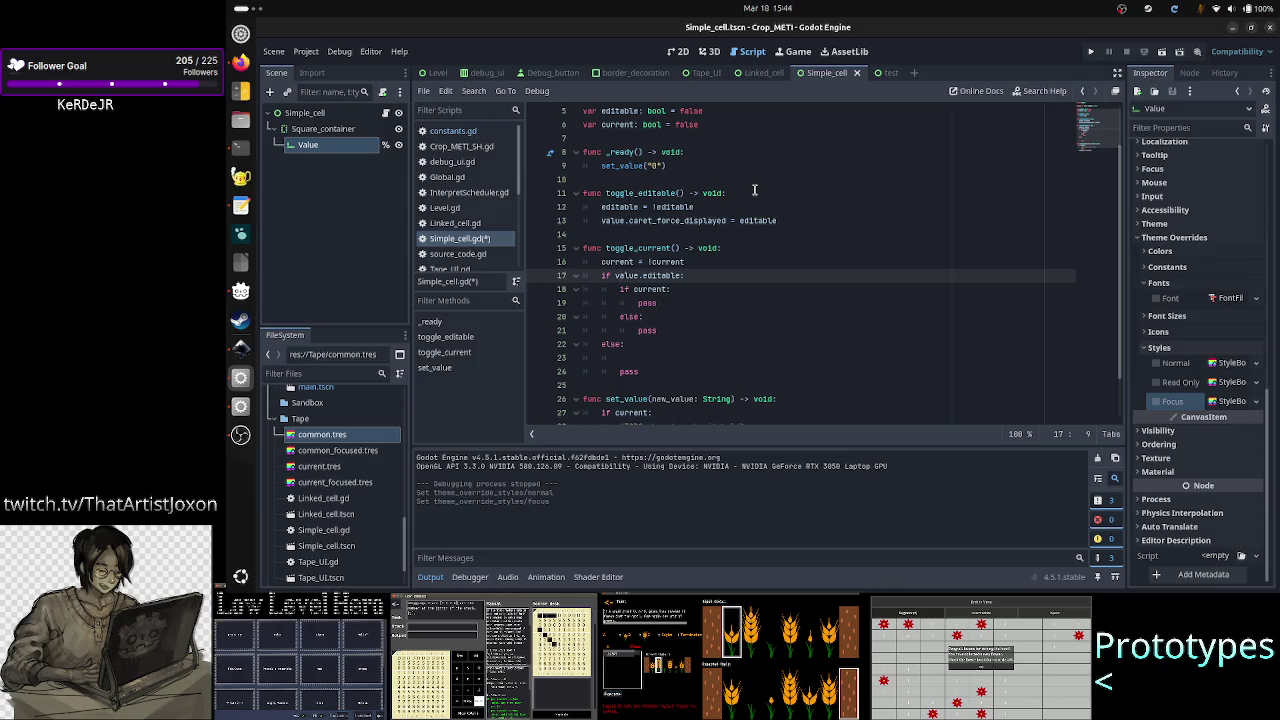
key("Down")
key("Down")
key("Down")
key("Down")
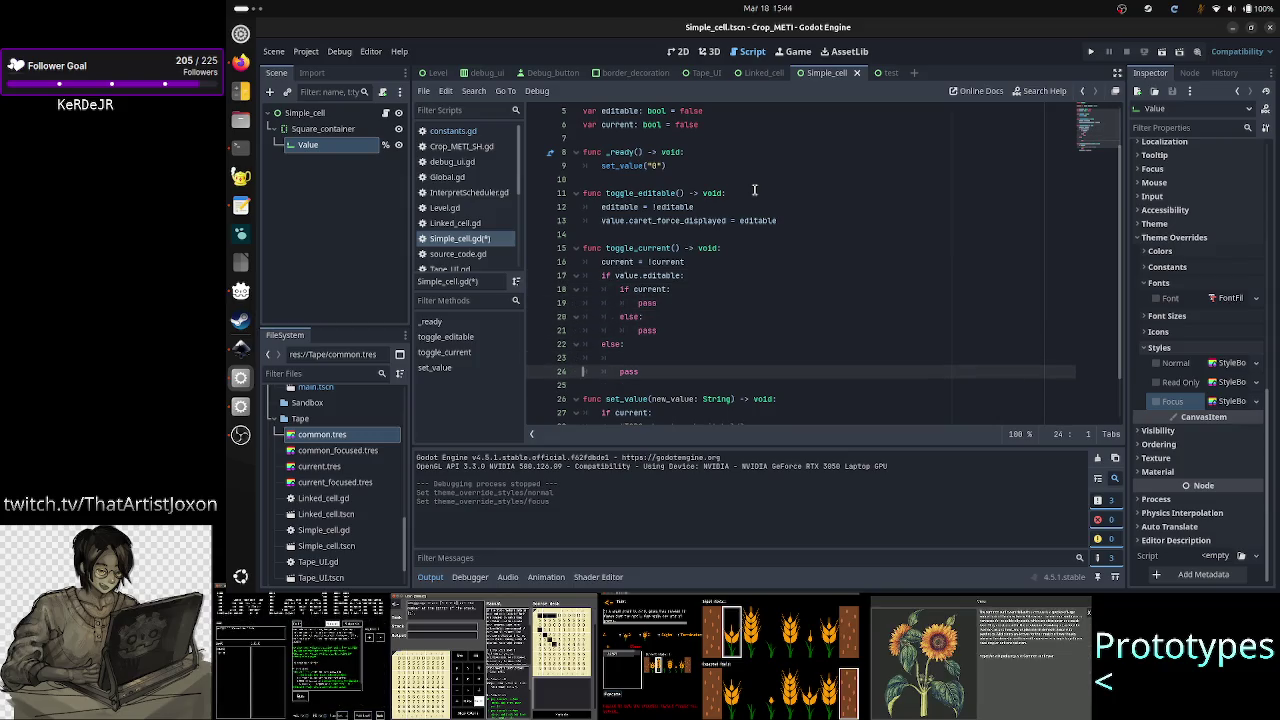
type("if current")
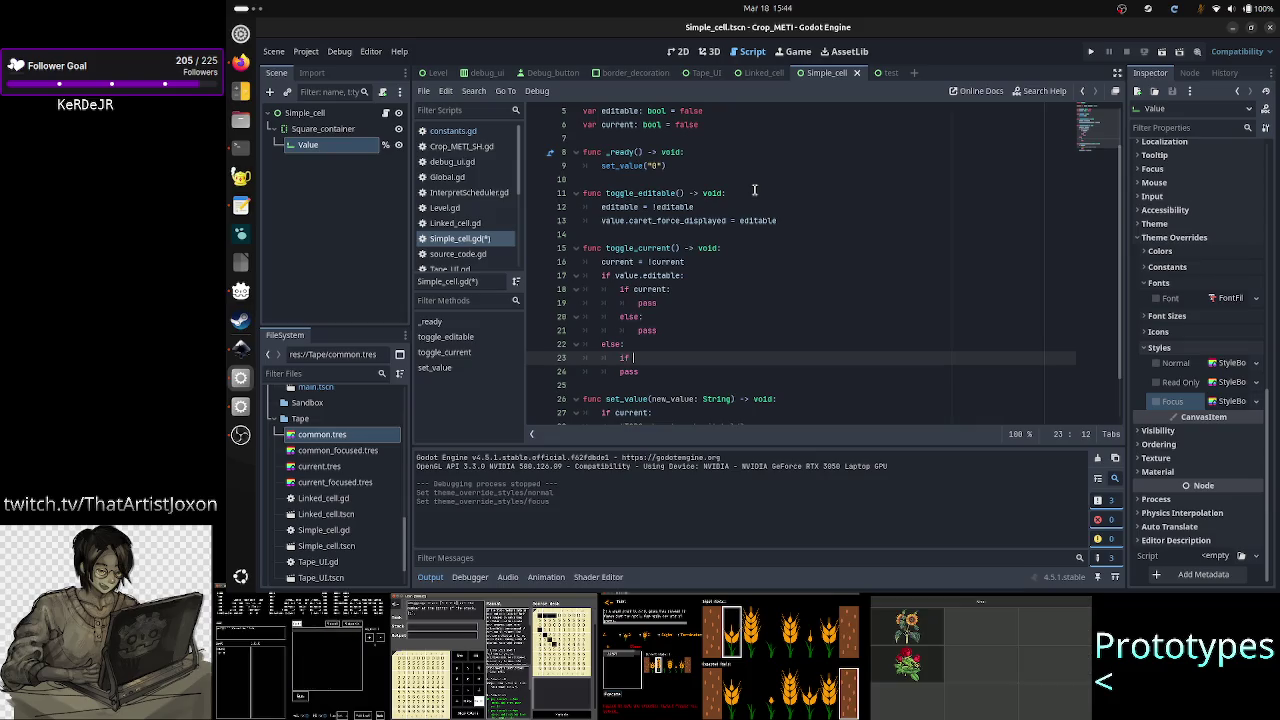
type(":")
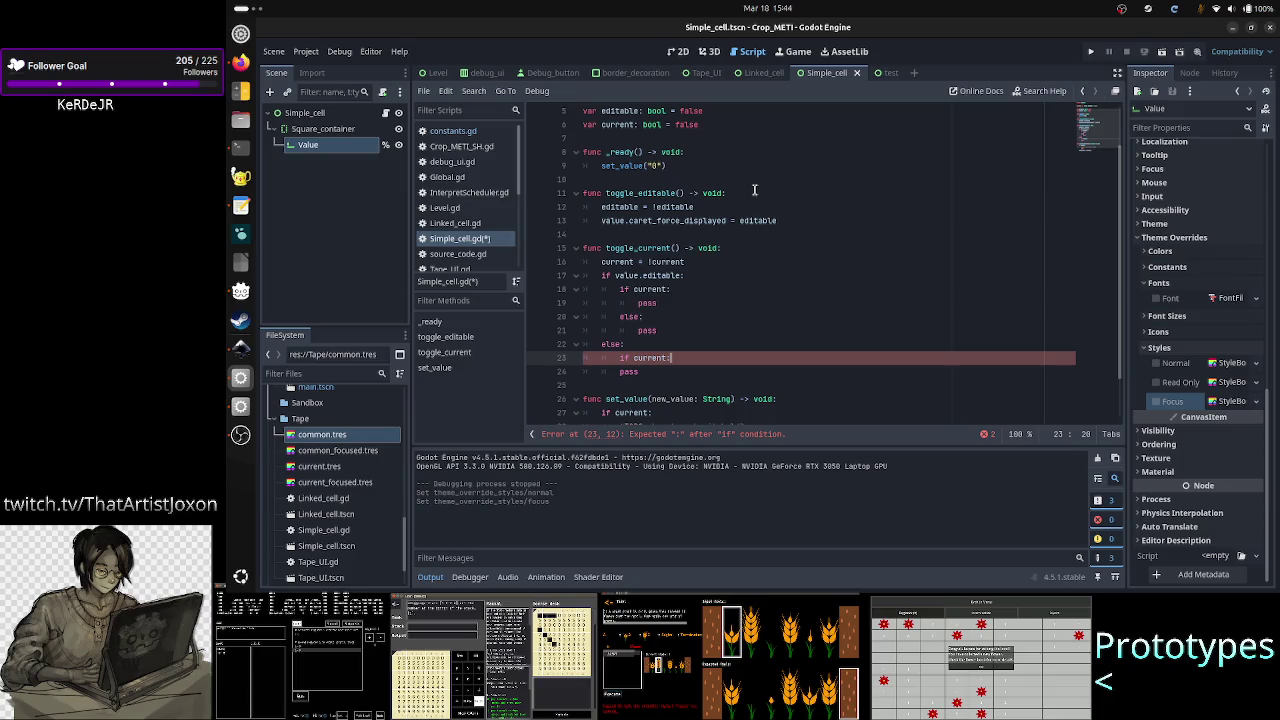
key("Return")
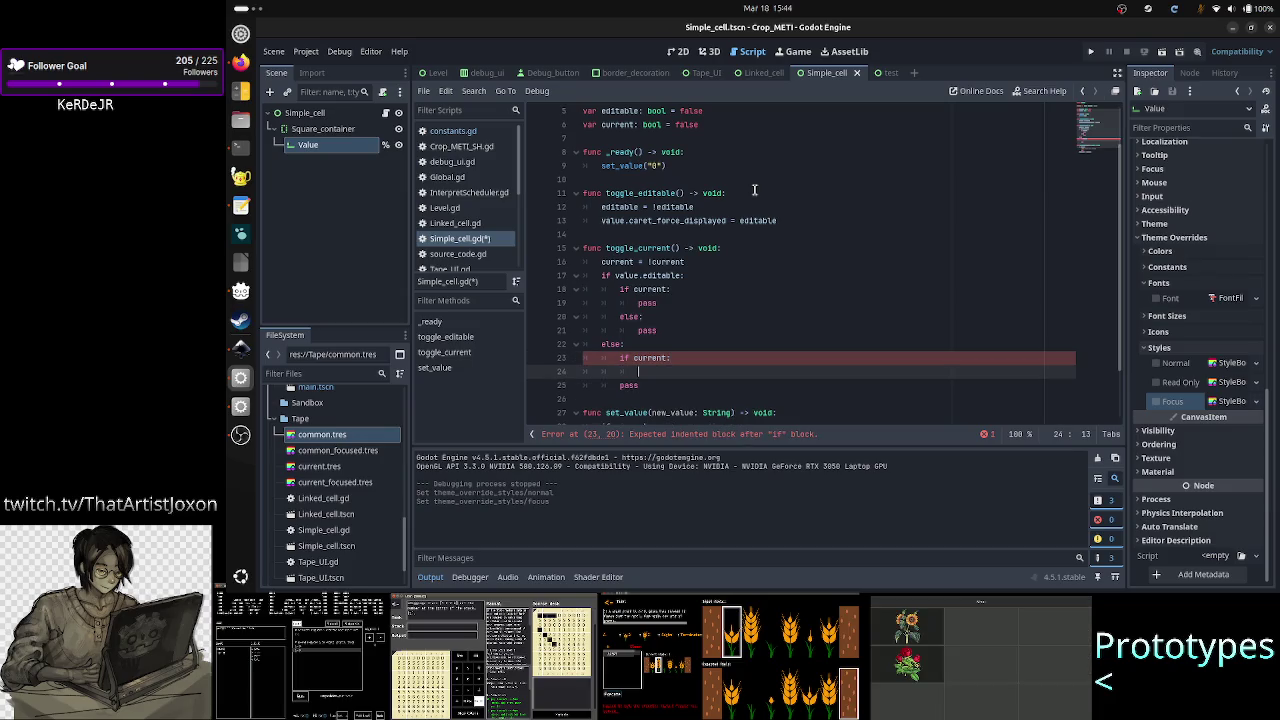
type("pas")
key("Return")
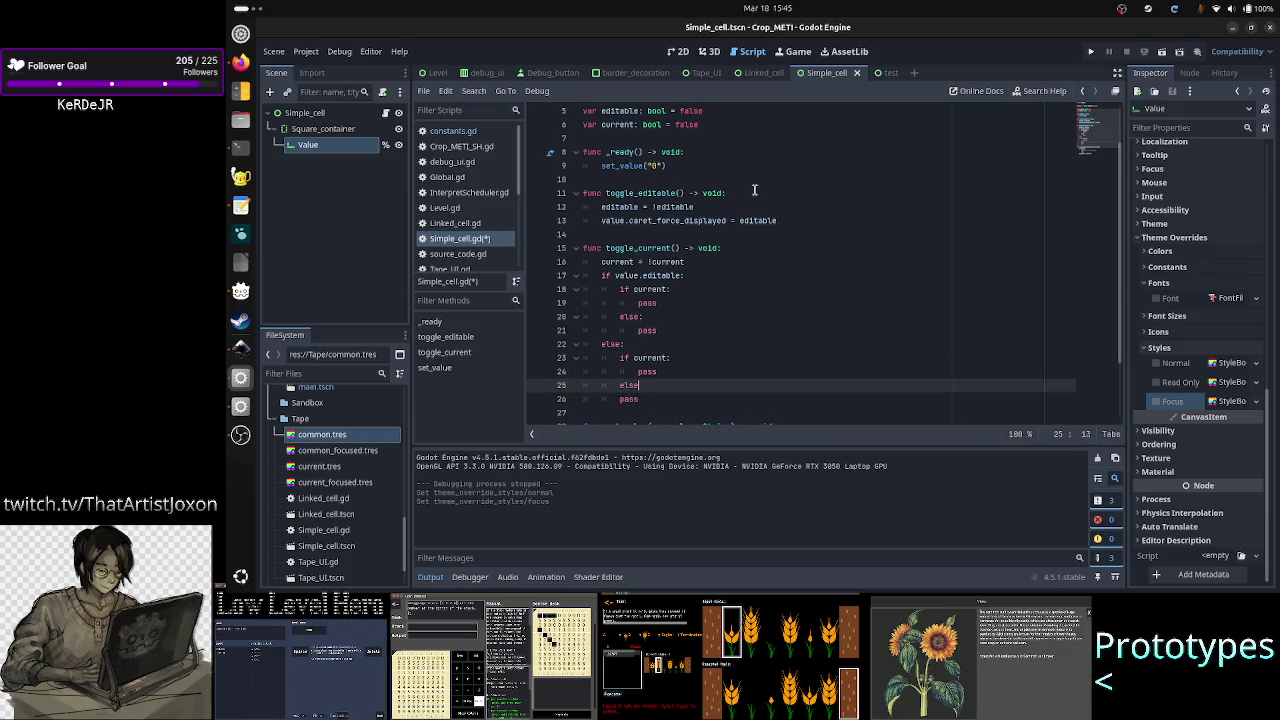
type(":")
key("Down")
key("Home")
key("Tab")
key("Down")
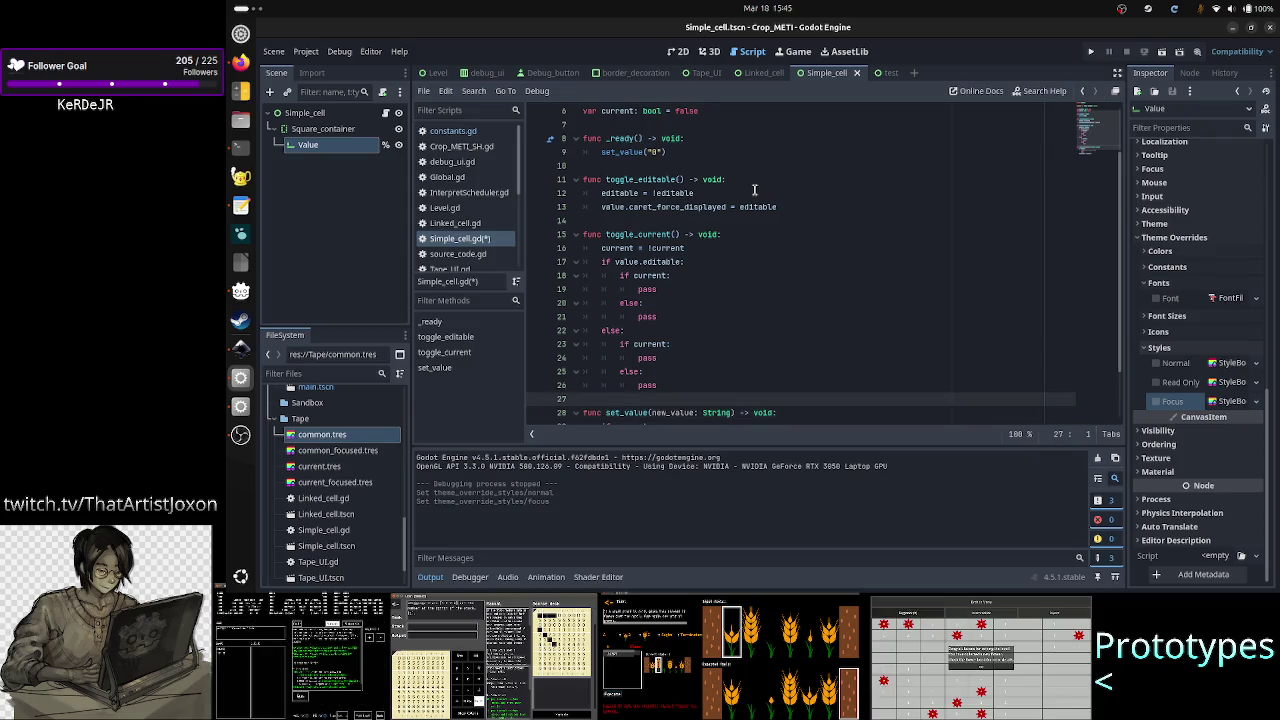
key("ctrl+s")
Step: Check the Value node's Focus style override, then bring Firefox to the front
key("Up")
key("Up")
key("Up")
key("Home")
key("Up")
key("Up")
key("Right")
key("Right")
key("Right")
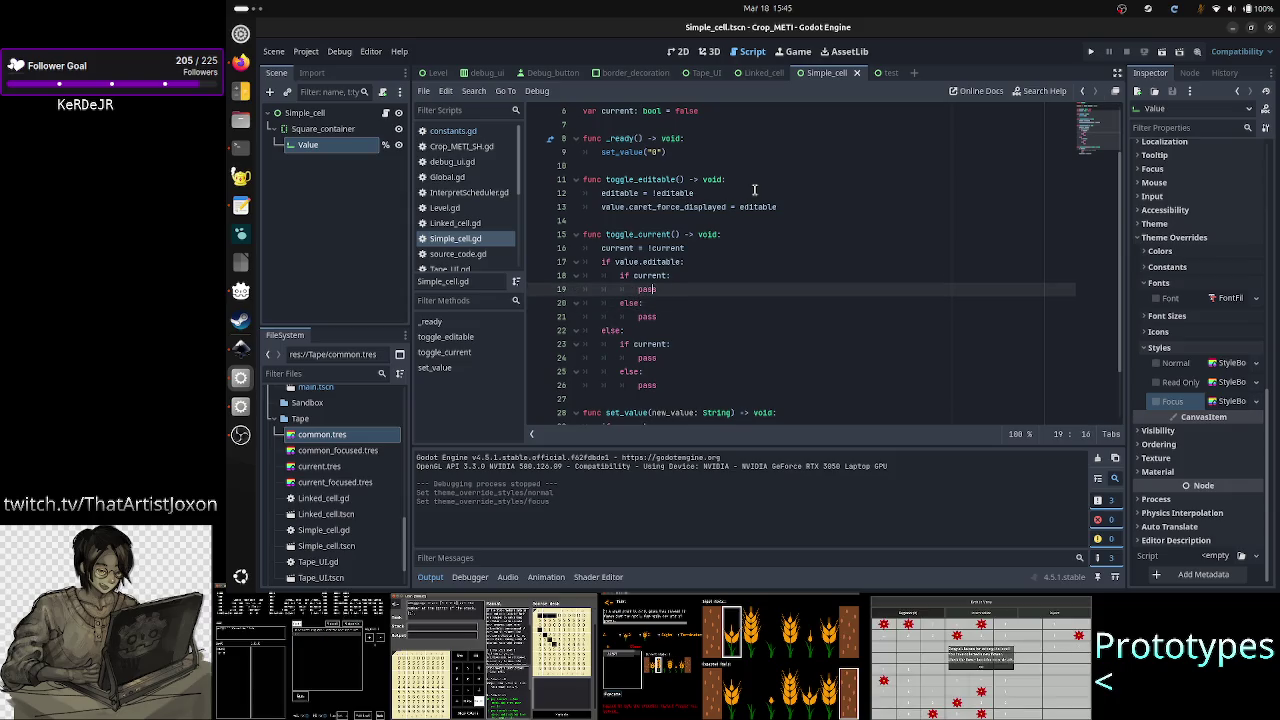
key("Down")
key("Down")
key("Down")
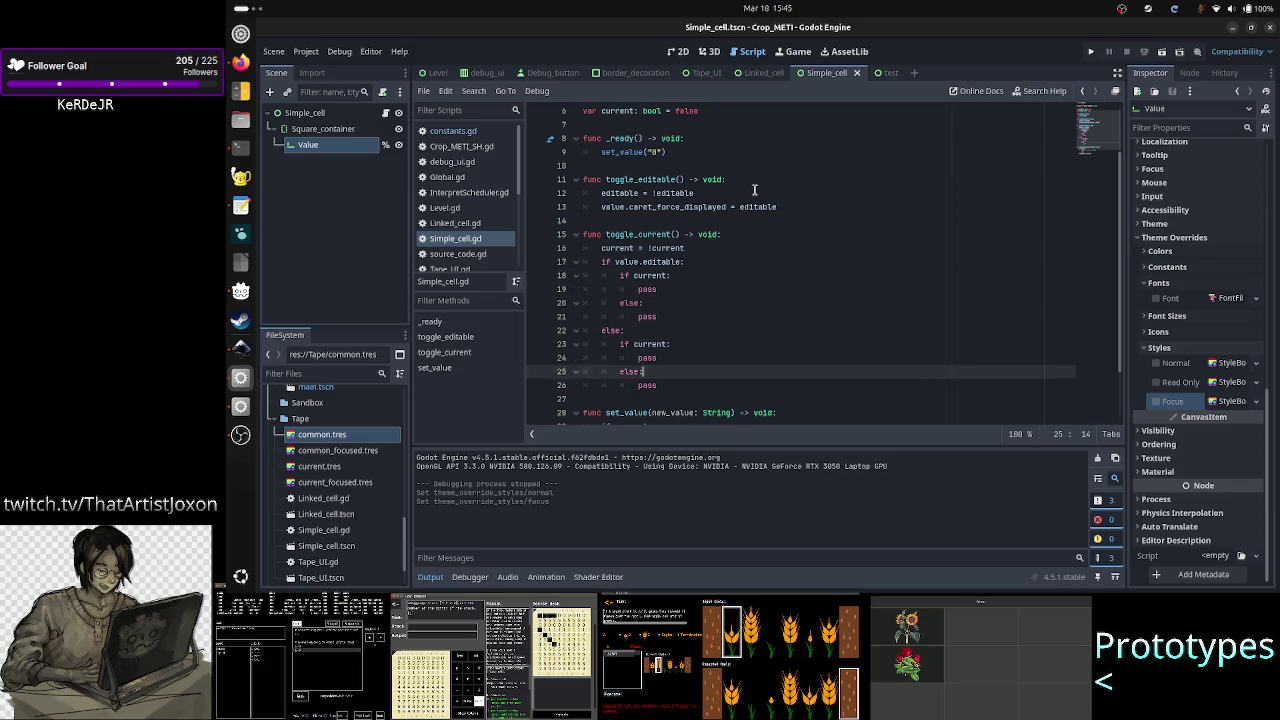
key("Up")
key("Up")
key("Up")
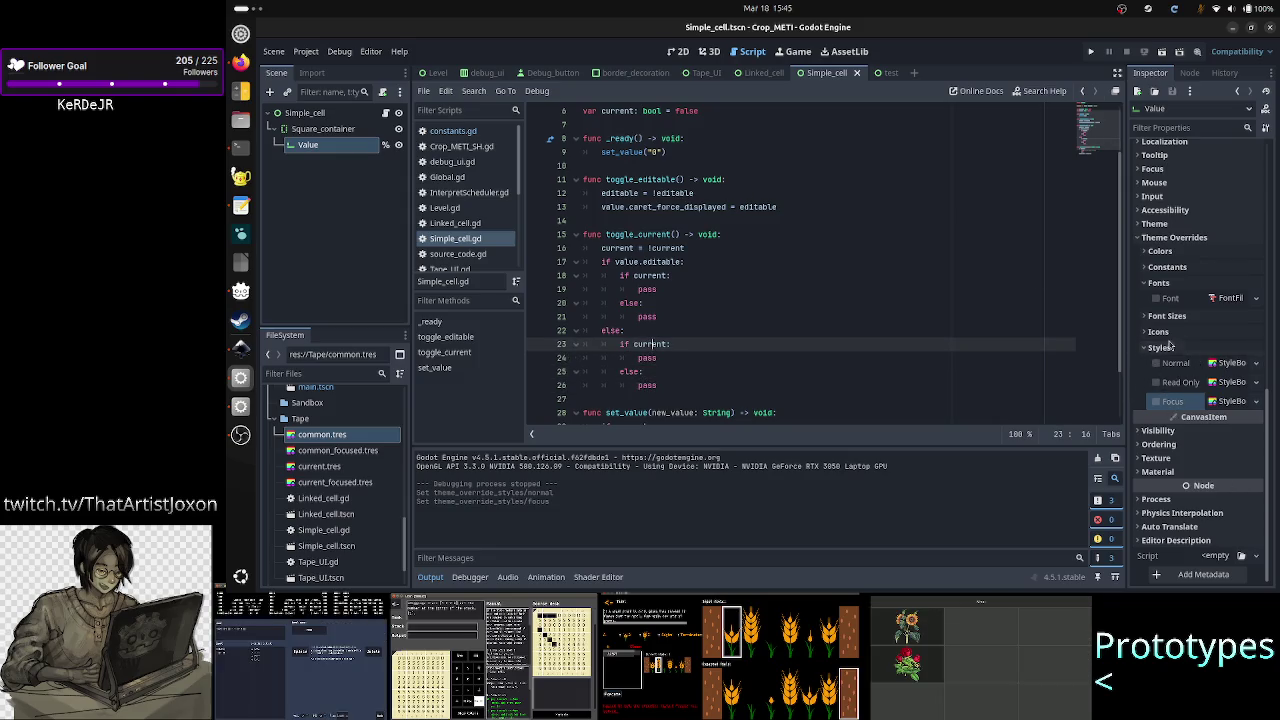
left_click(1172, 401)
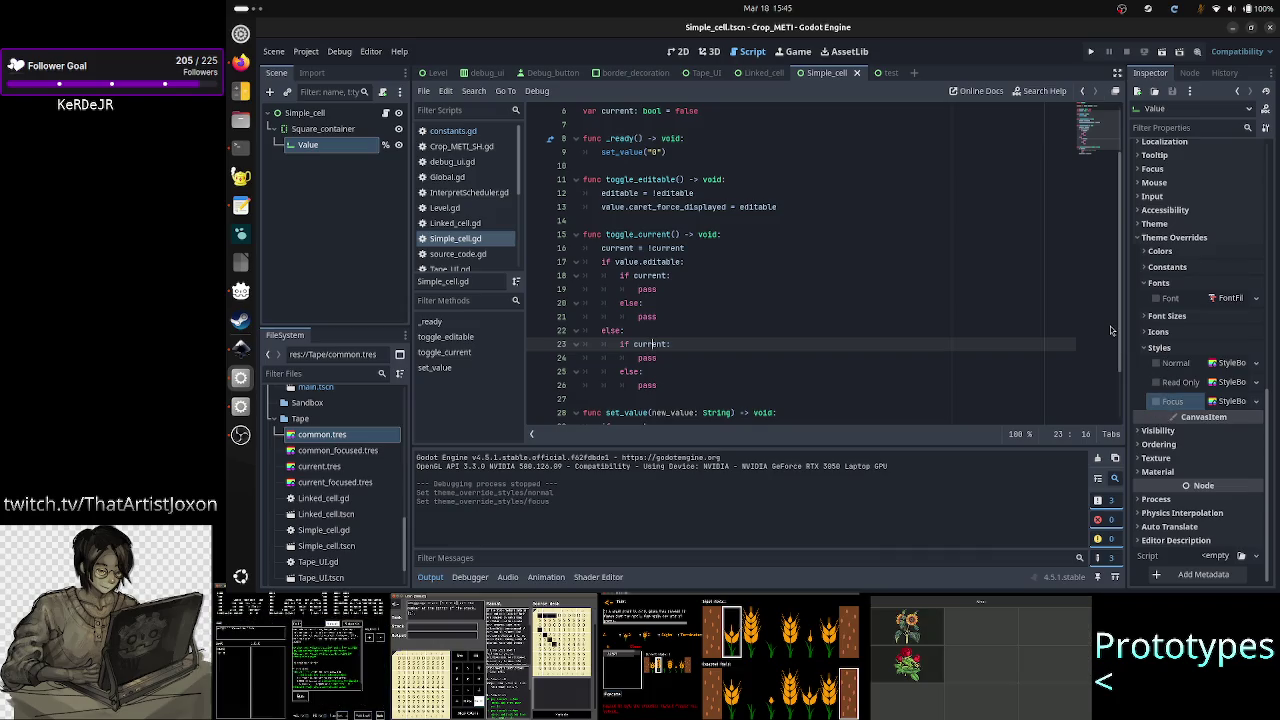
left_click(240, 63)
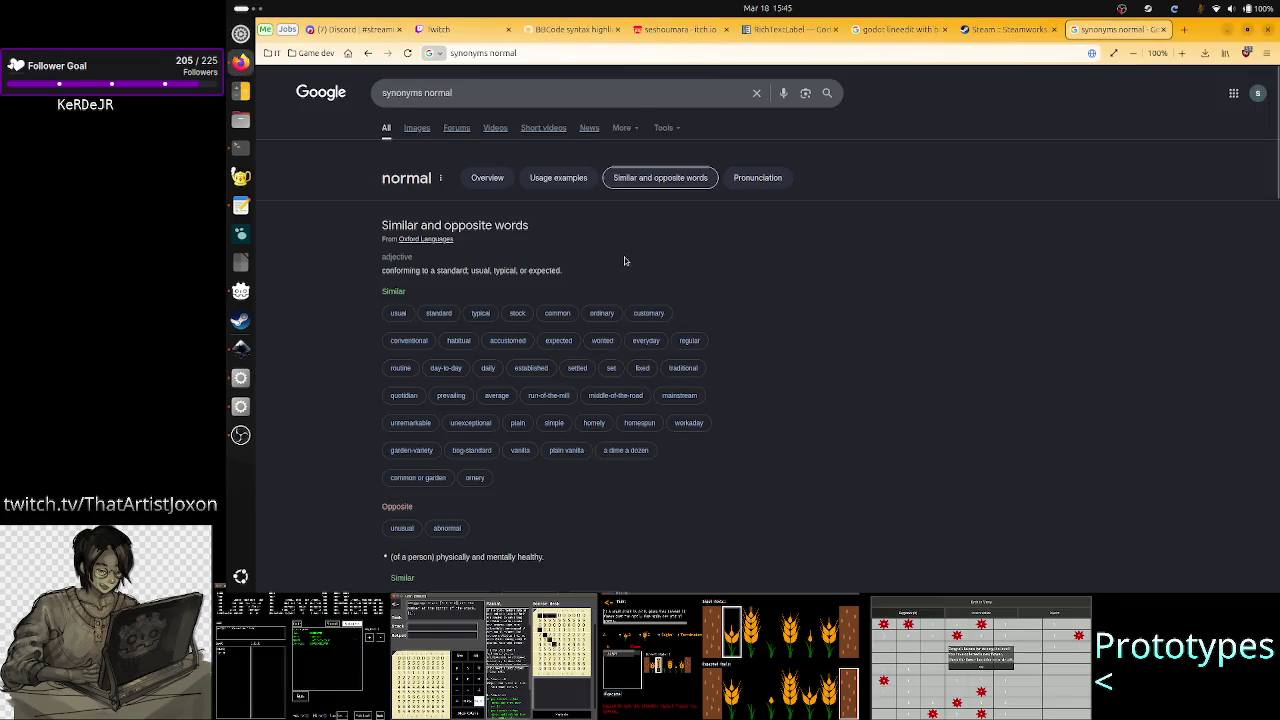
Step: Close the synonyms tab and ban the first flagged spam account in the Twitch chat
left_click(1162, 30)
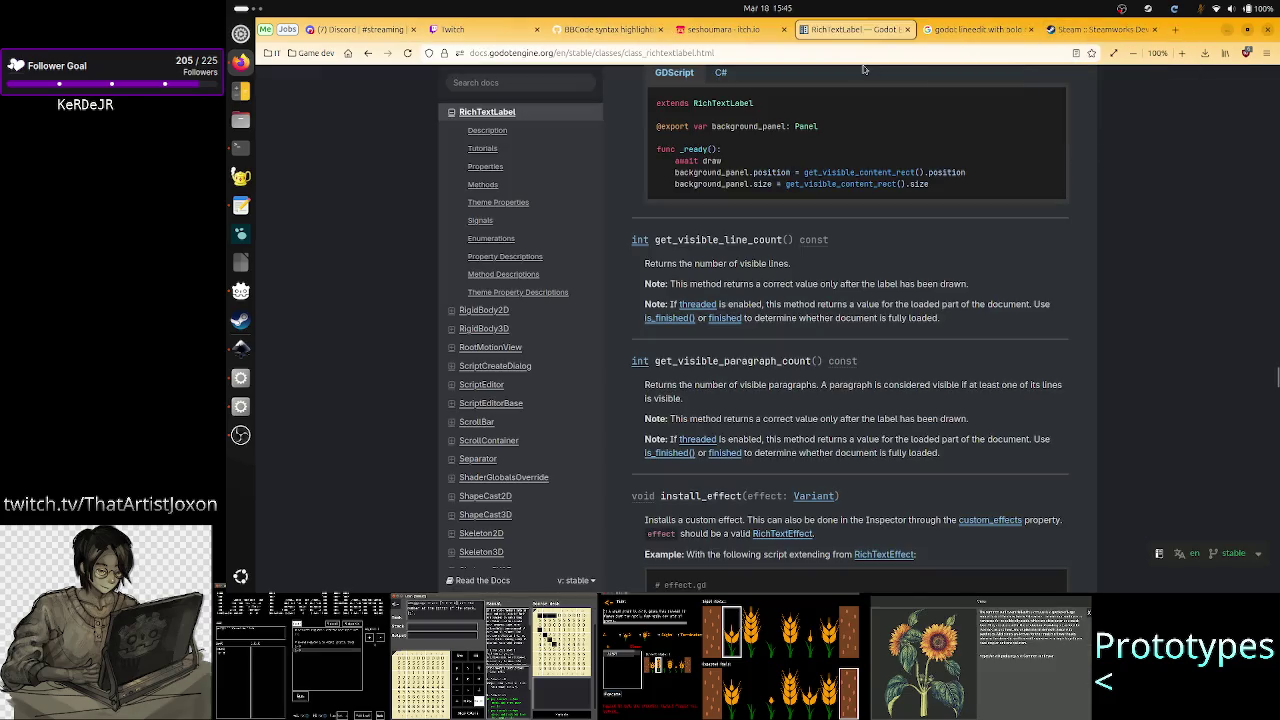
left_click(468, 29)
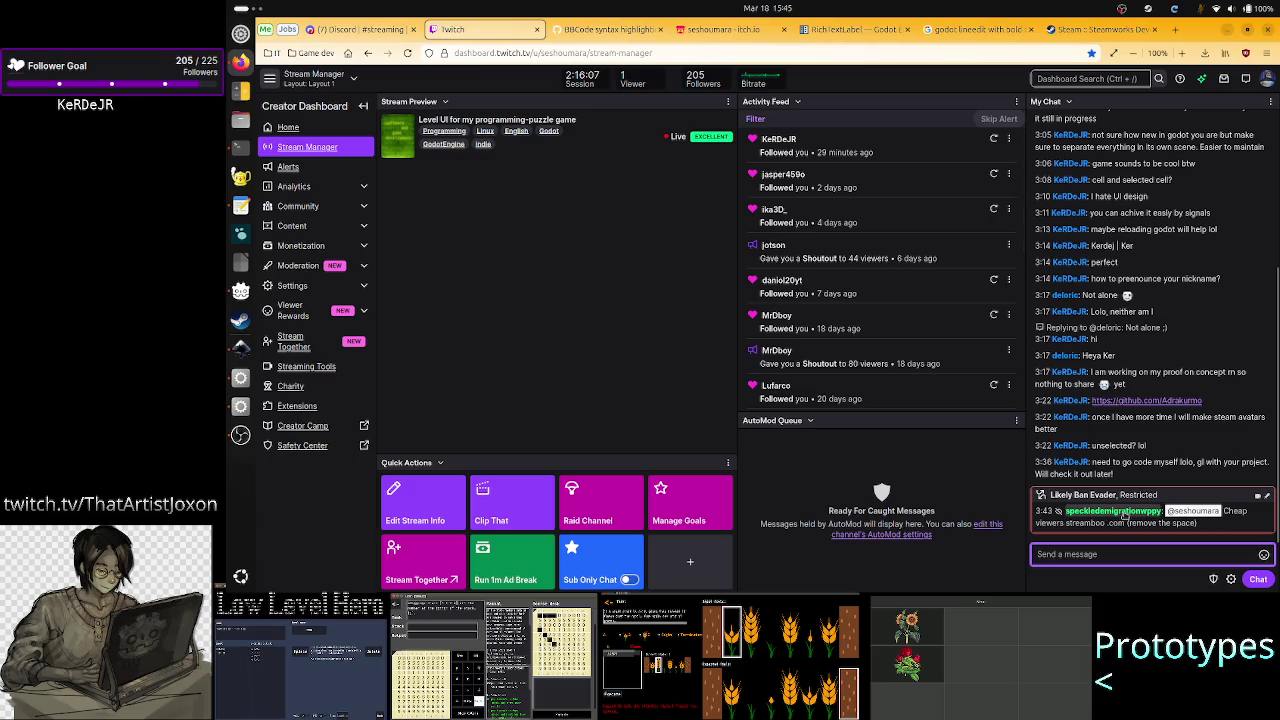
scroll(1143, 428, "up", 5)
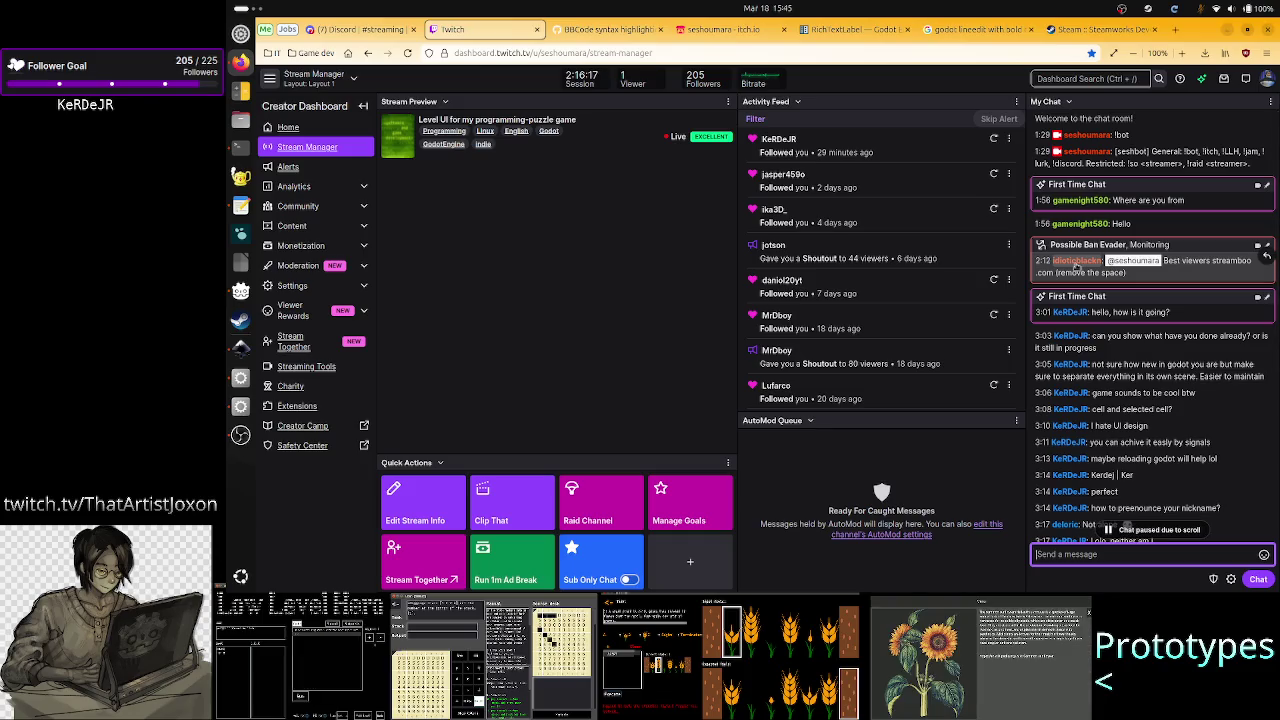
left_click(1077, 264)
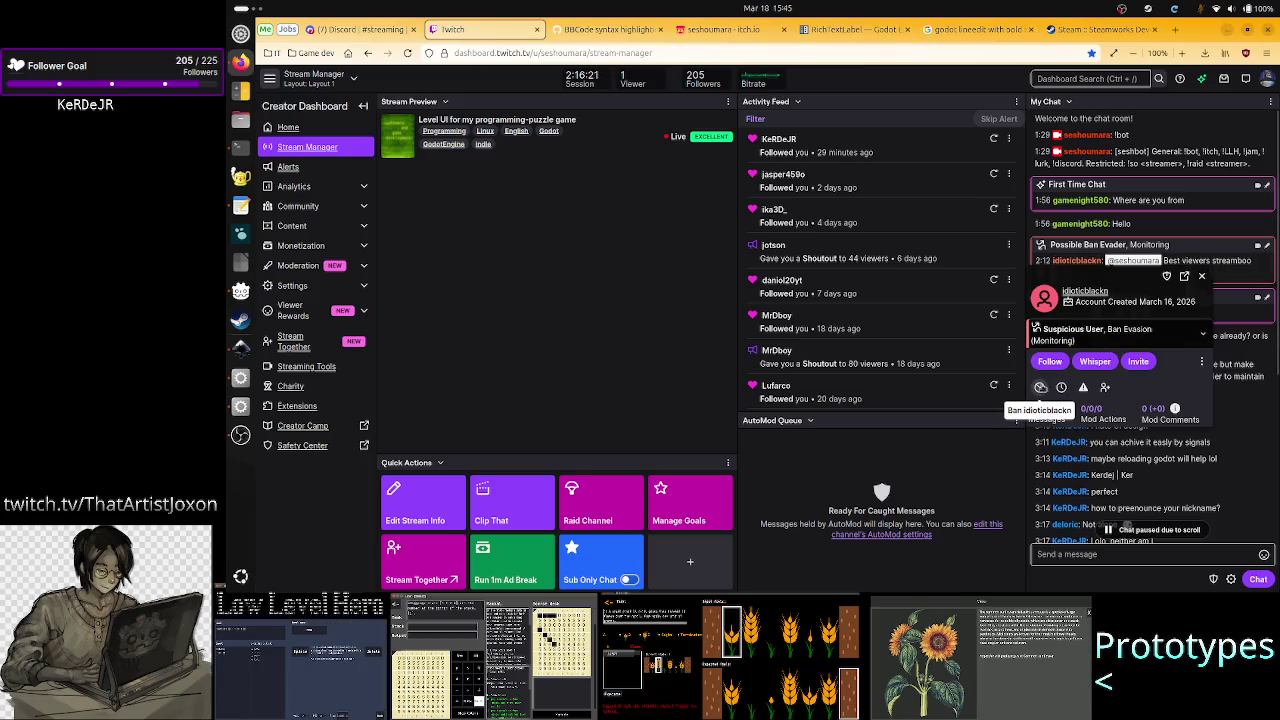
left_click(1039, 387)
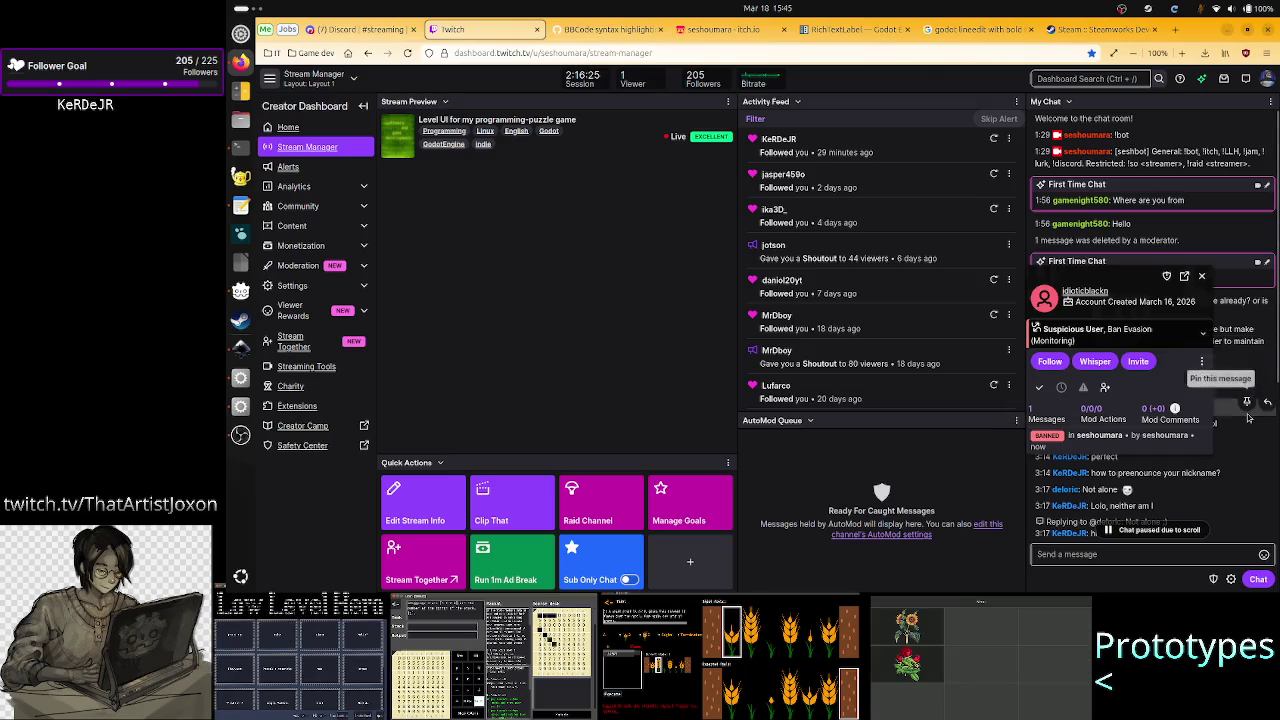
left_click(1081, 556)
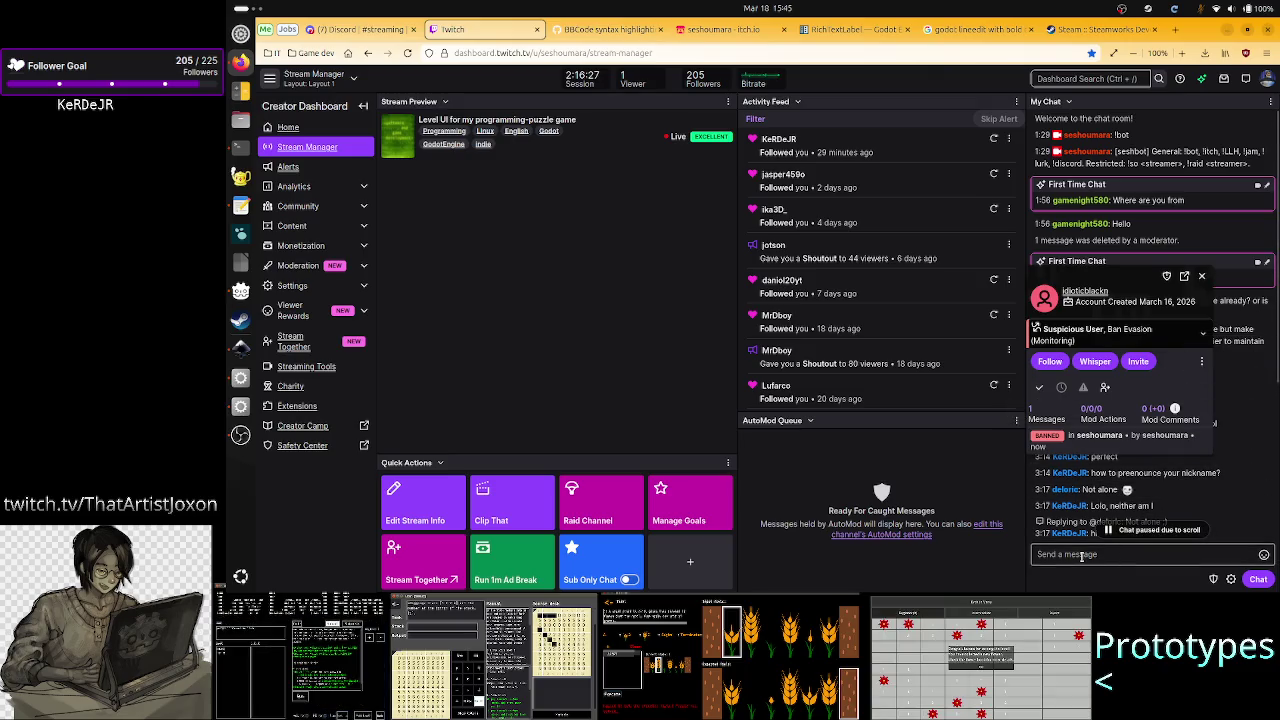
left_click(1200, 276)
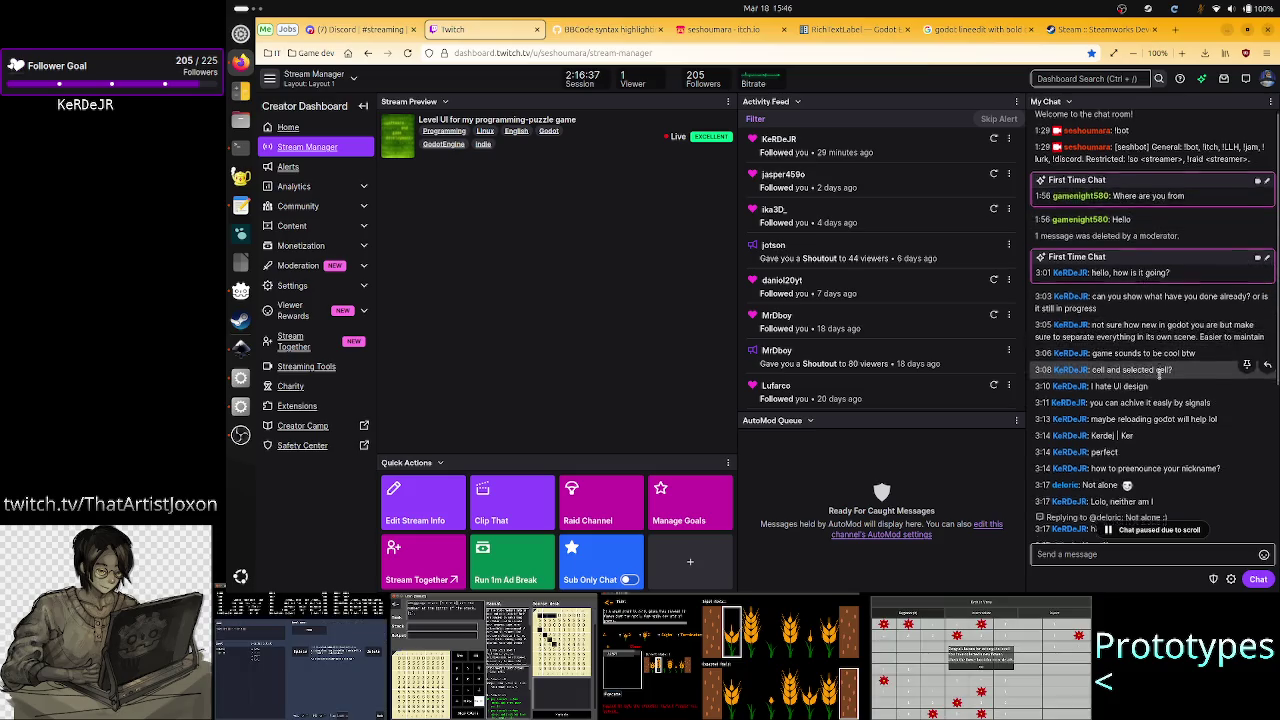
Step: Resume the chat and ban the second flagged spam account
left_click(1152, 529)
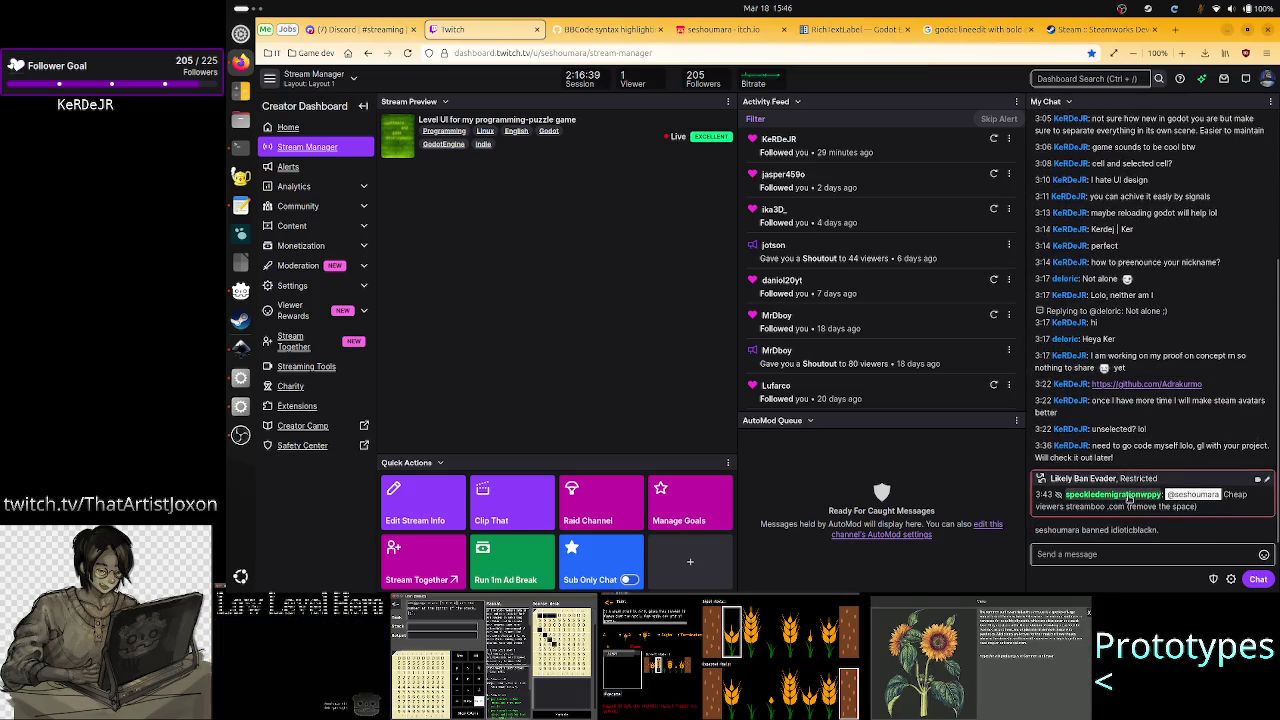
left_click(1125, 495)
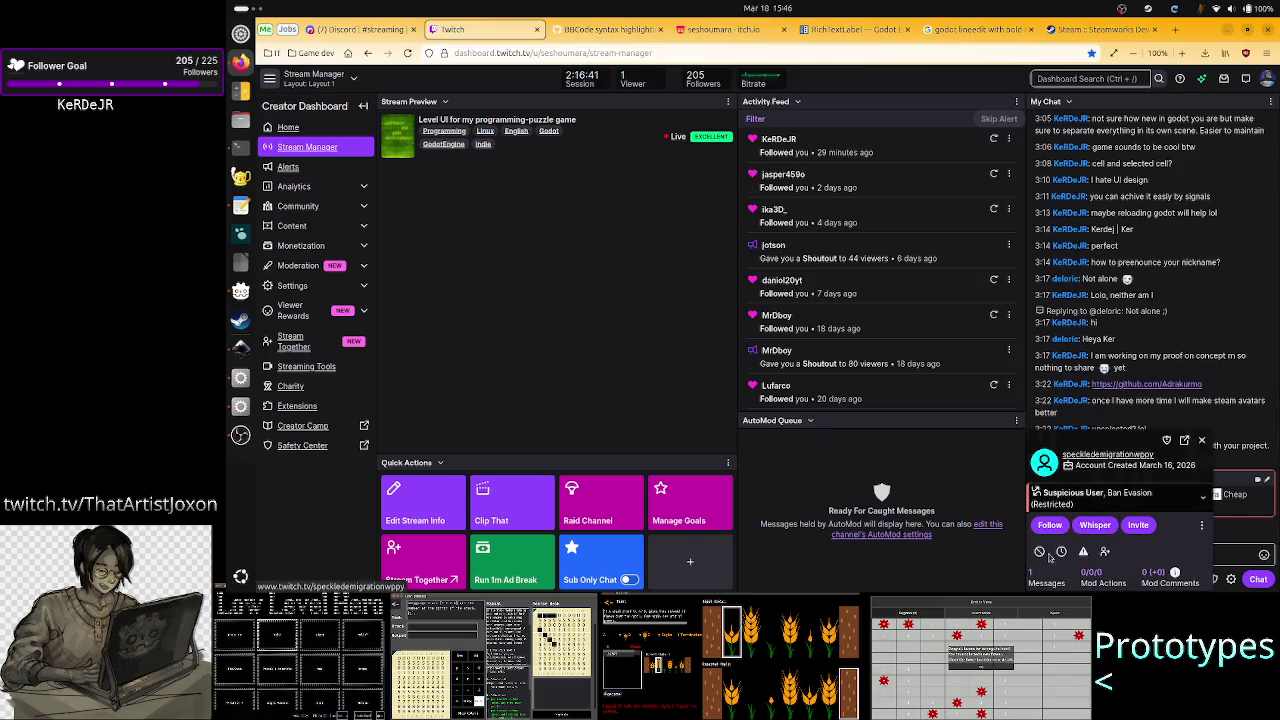
left_click(1038, 551)
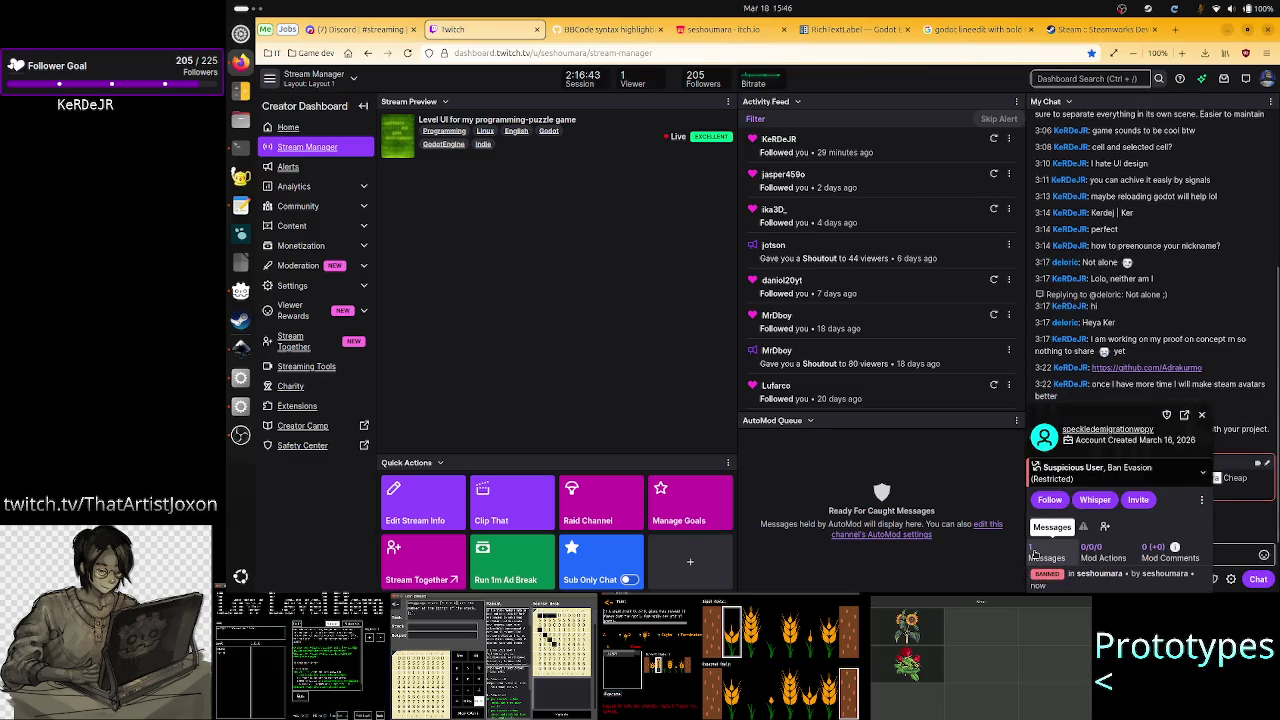
left_click(1203, 418)
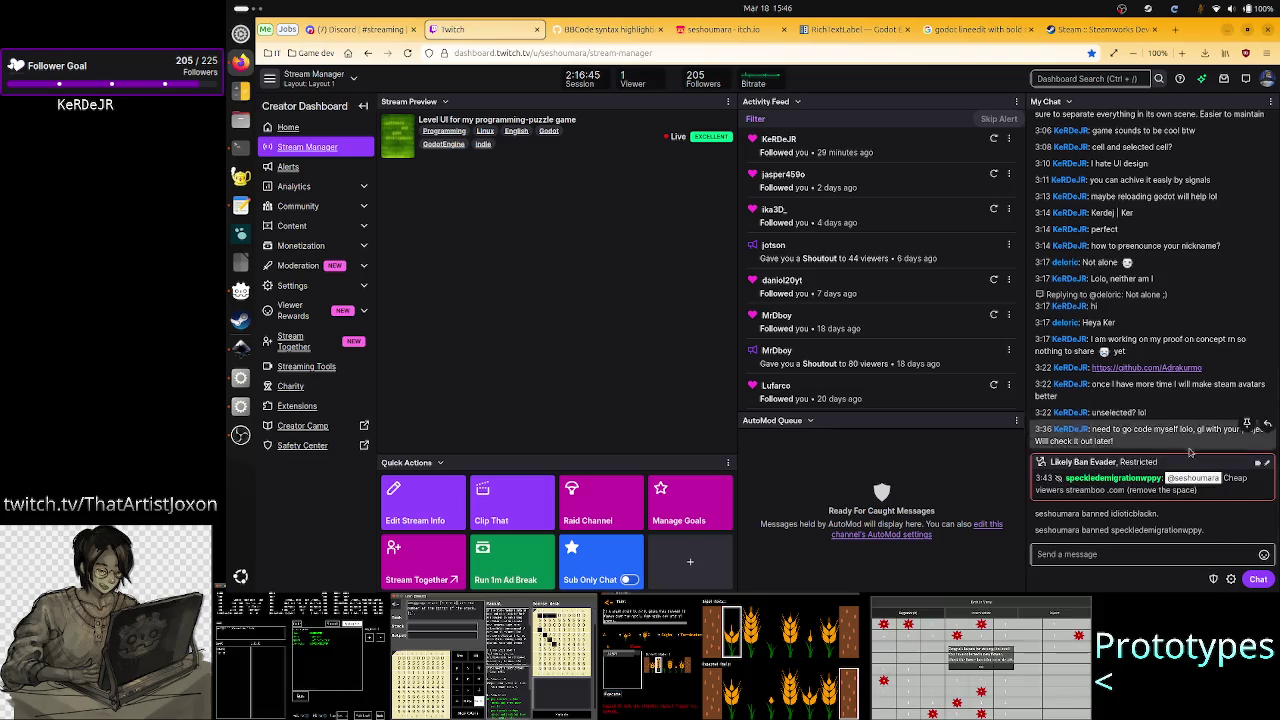
left_click(1155, 557)
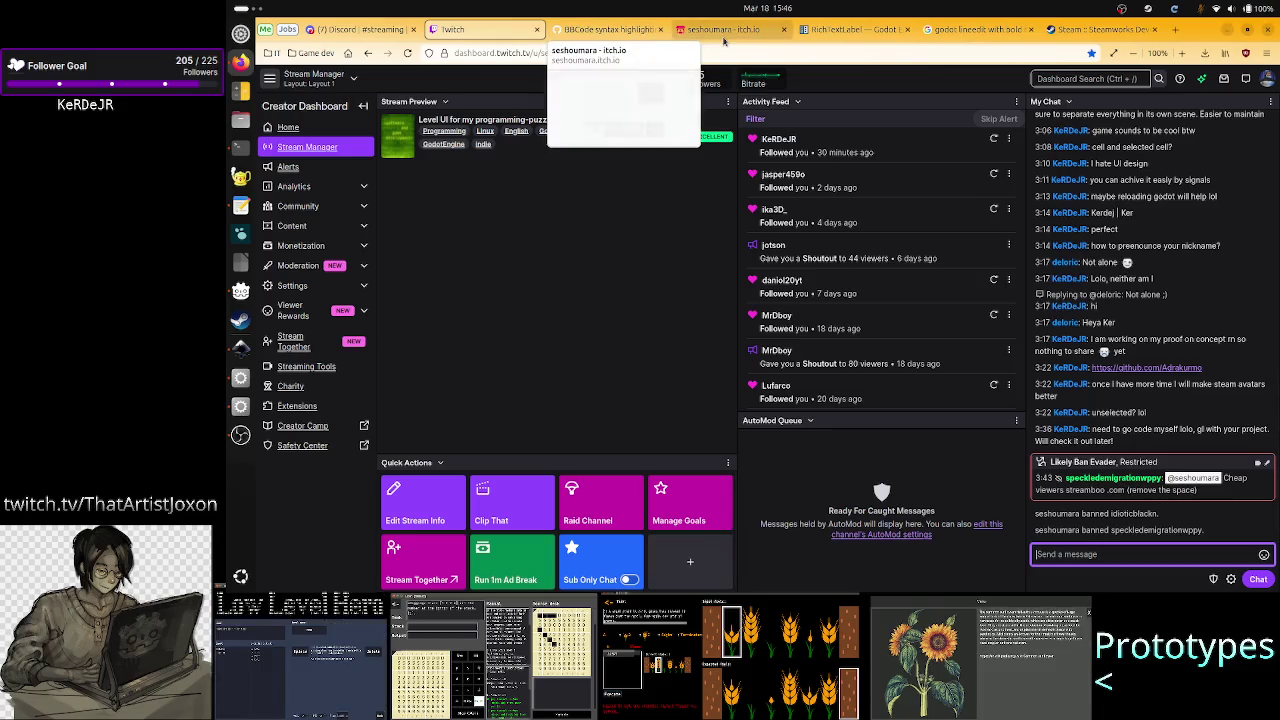
Step: Close the 'godot lineedit with bold text?' search tab and return to the Godot editor
left_click(611, 28)
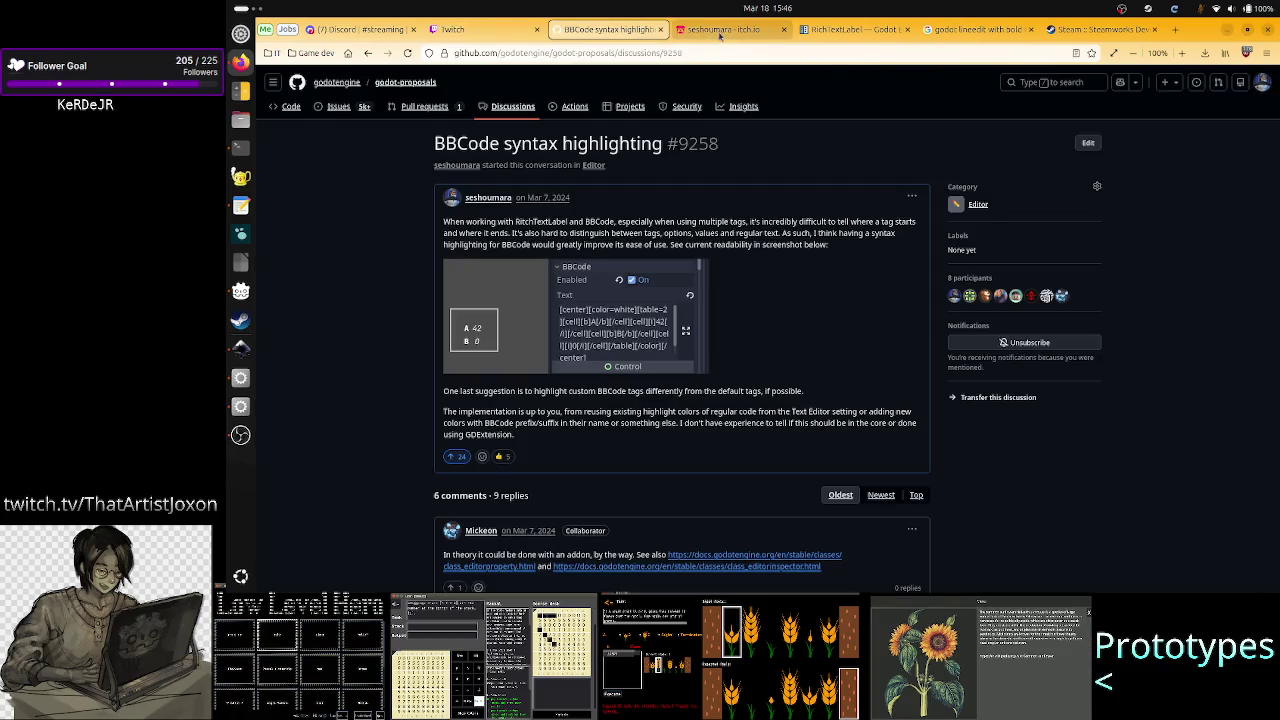
left_click(962, 29)
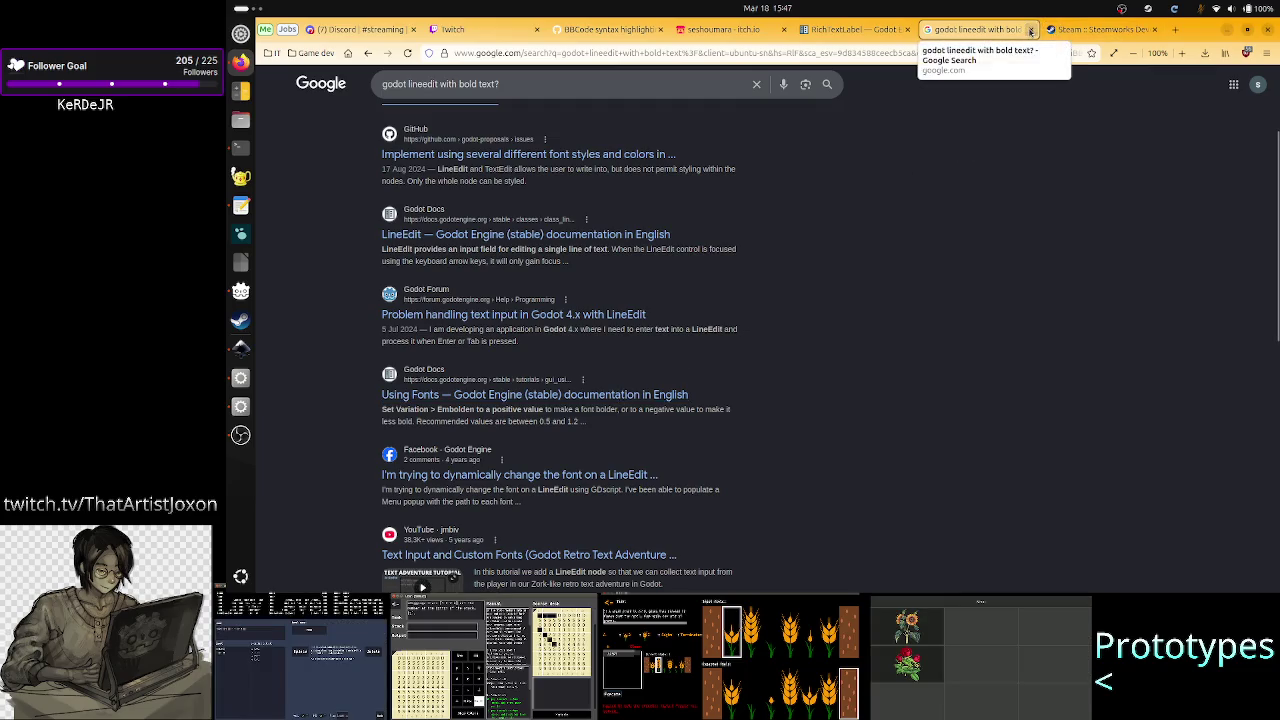
left_click(1031, 30)
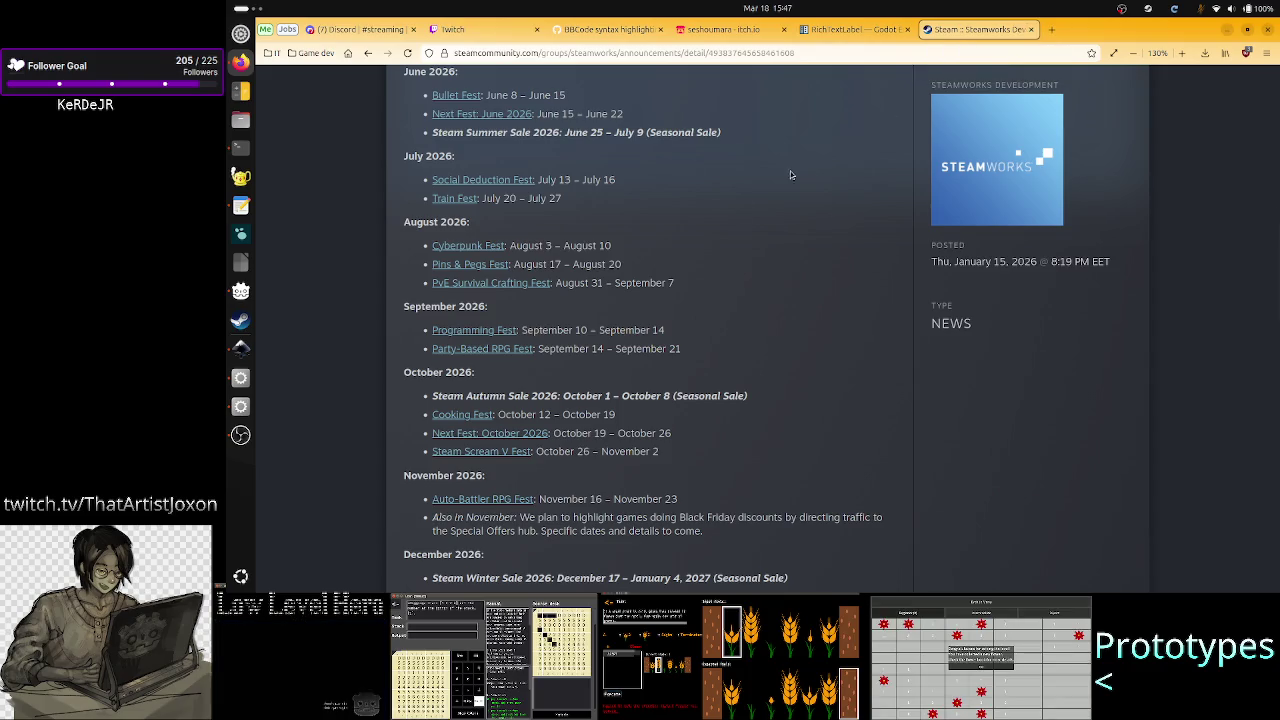
left_click(240, 377)
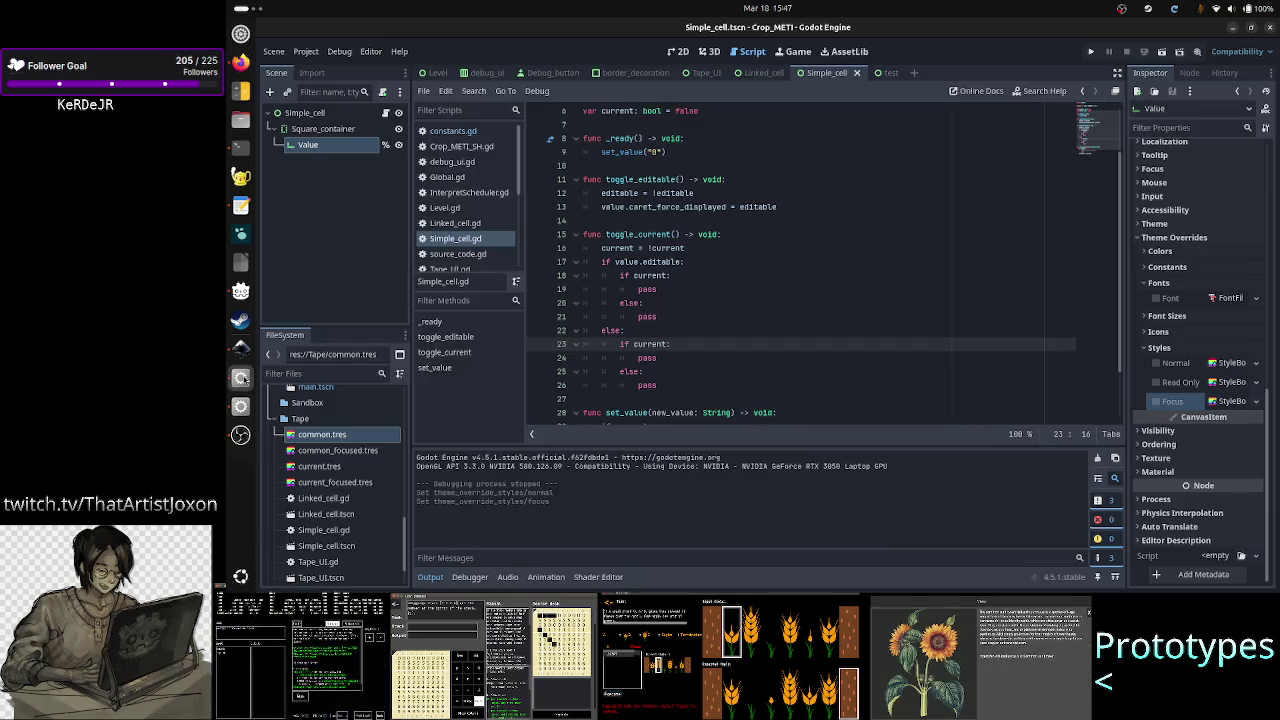
Step: Replace the pass on line 19 with a value.add_theme_stylebox_override call
left_click(700, 281)
left_click(727, 293)
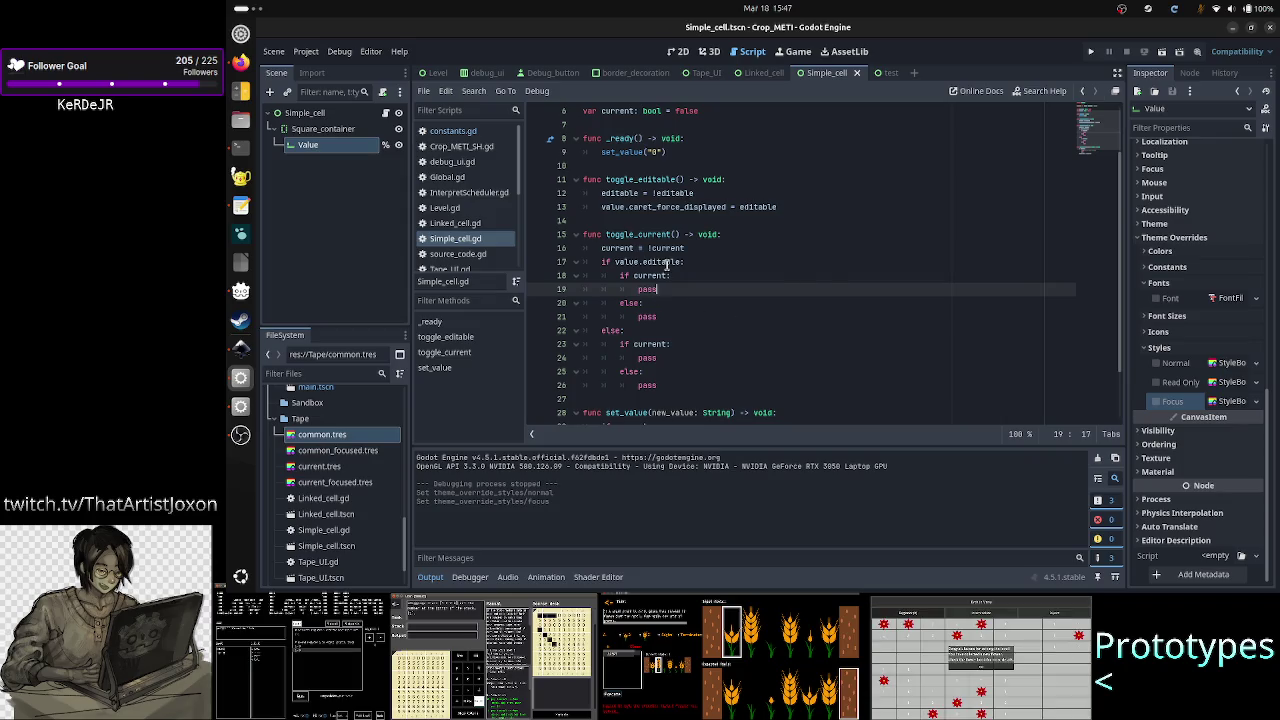
mouse_move(667, 265)
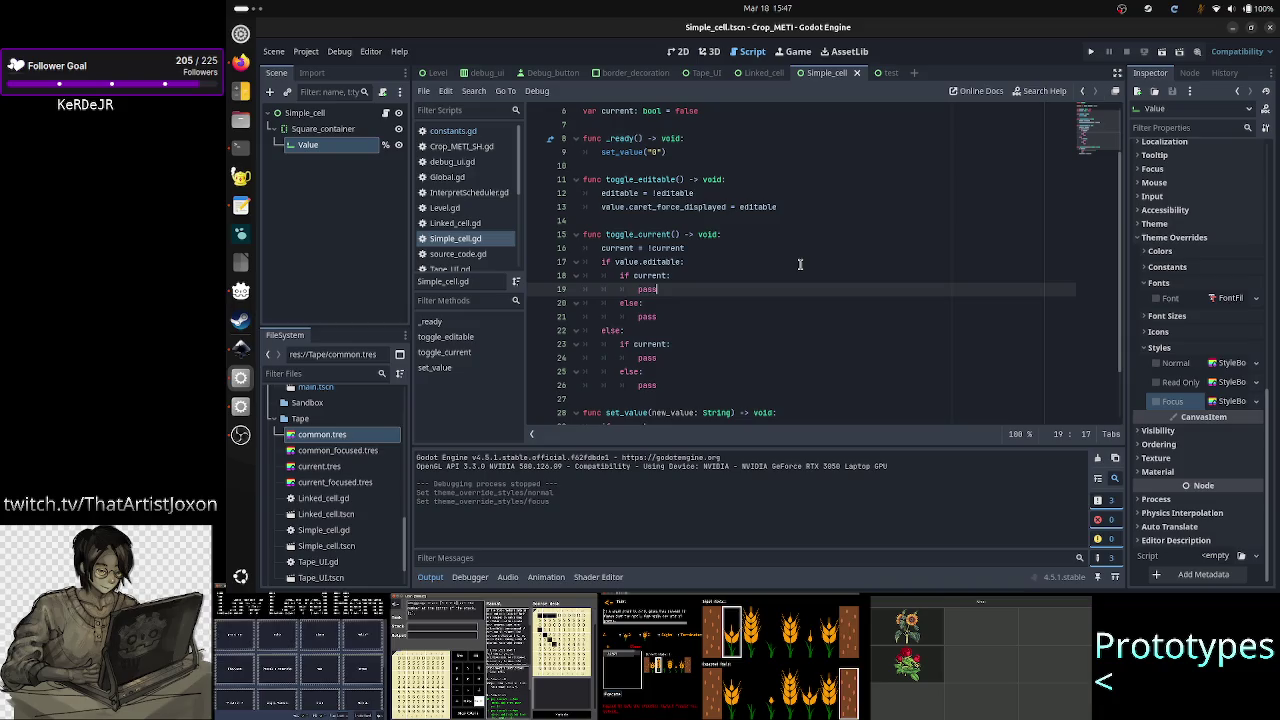
key("BackSpace")
key("BackSpace")
key("BackSpace")
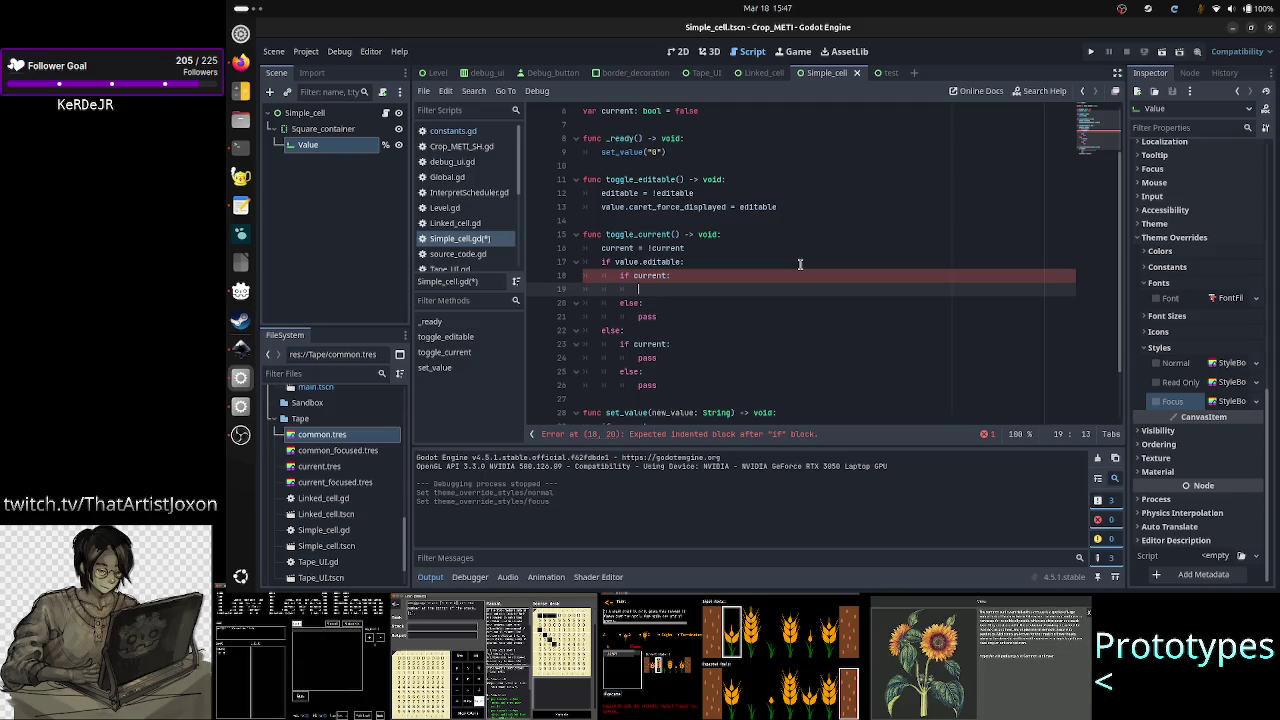
type("a")
key("BackSpace")
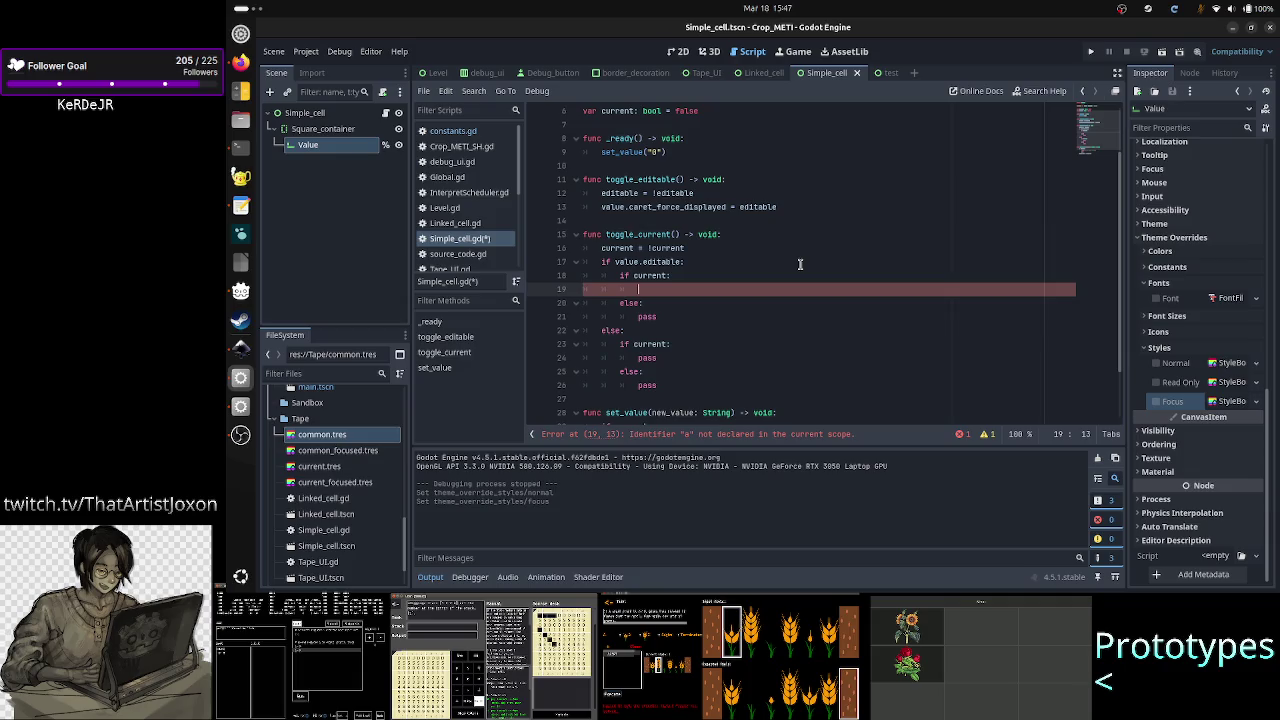
type("value.add_")
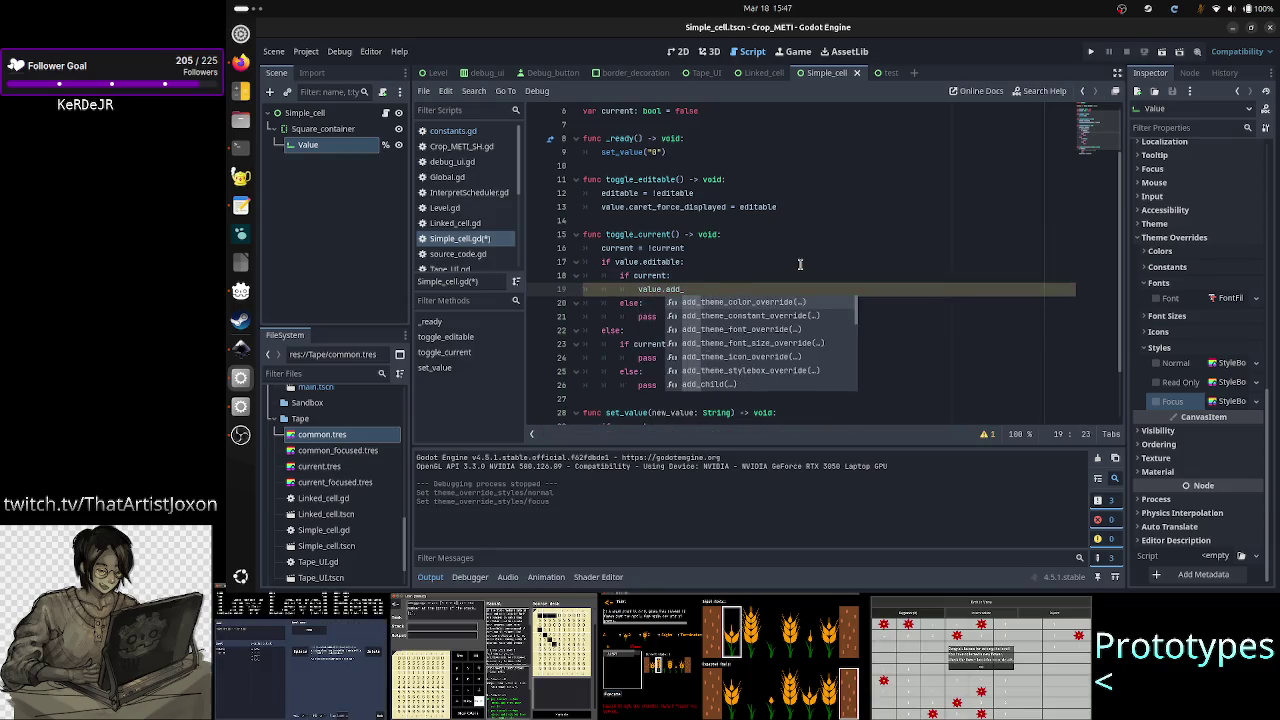
type("s")
key("Down")
key("Return")
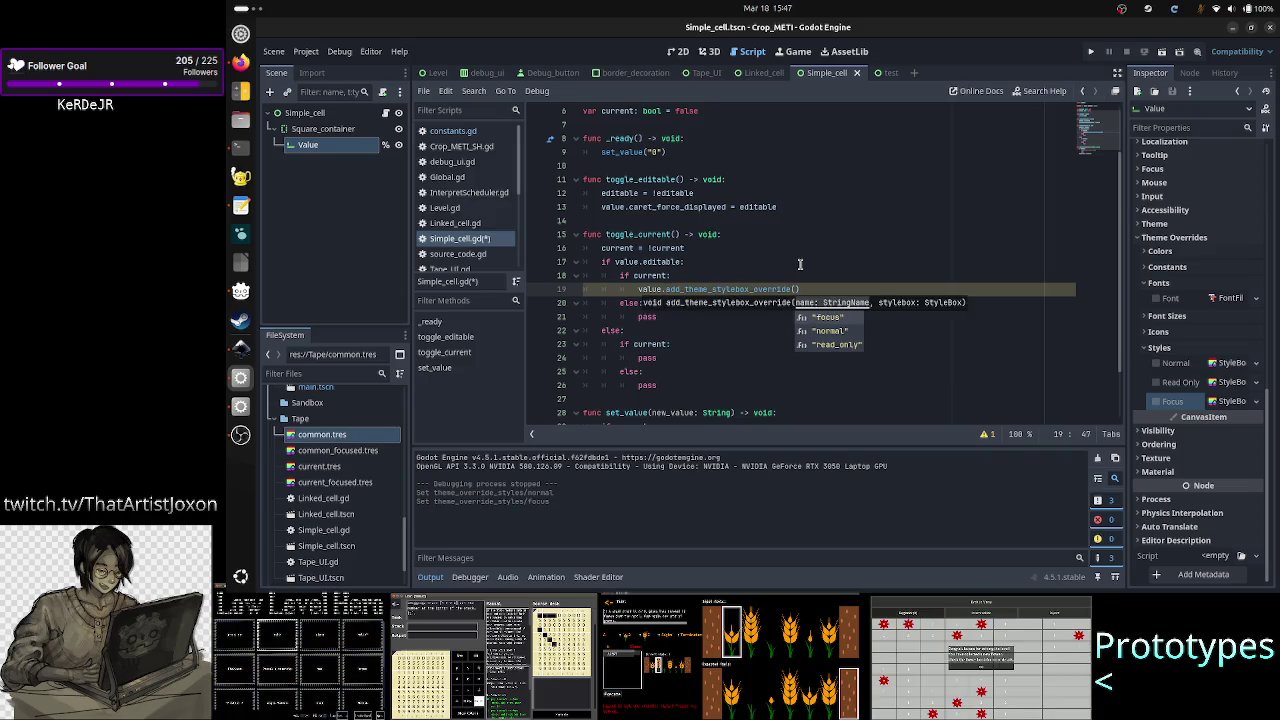
Step: Fill in the arguments "normal" and C.CURRENT_CELL_STYLE, then select line 19's code
key("Down")
key("Down")
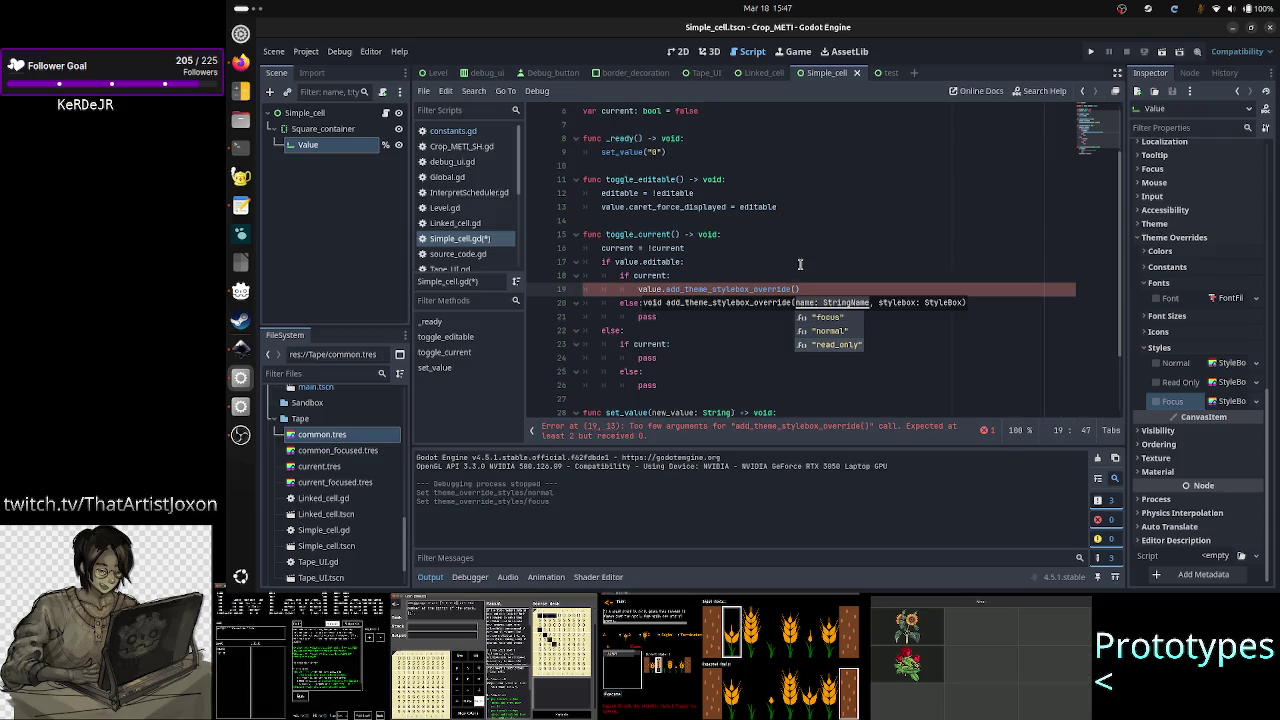
key("Up")
key("Return")
key("Left")
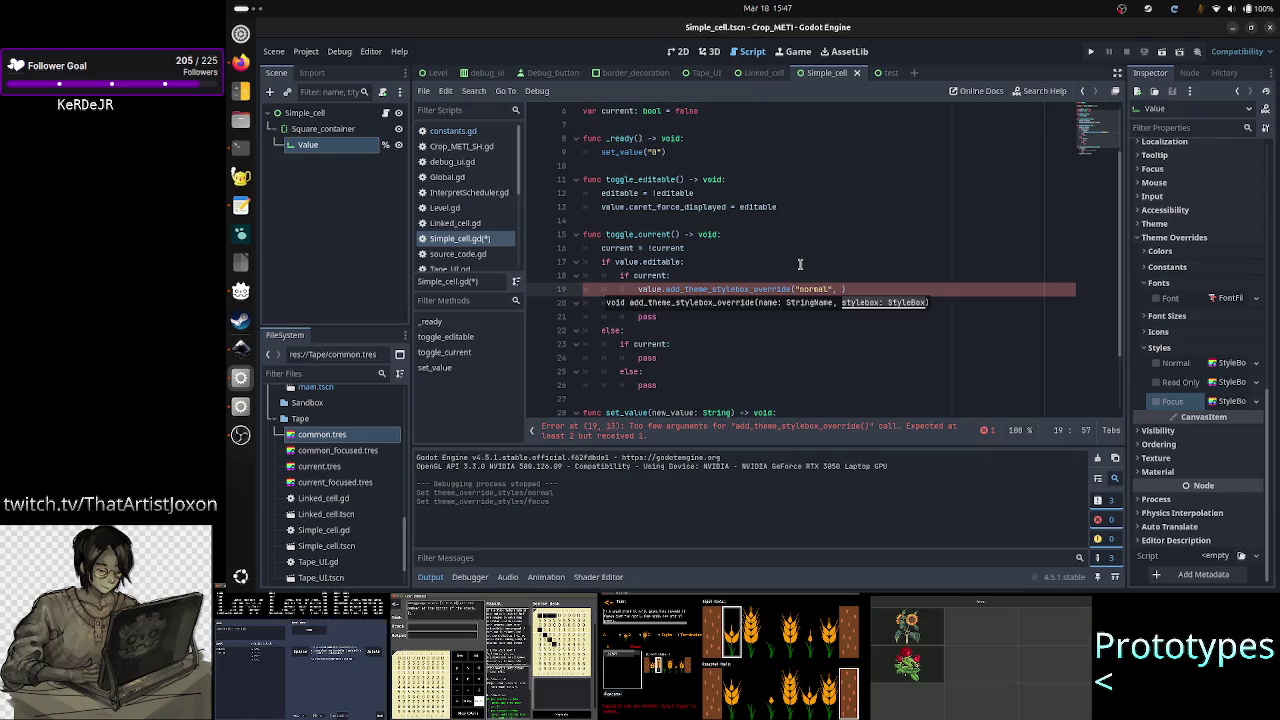
type("cu")
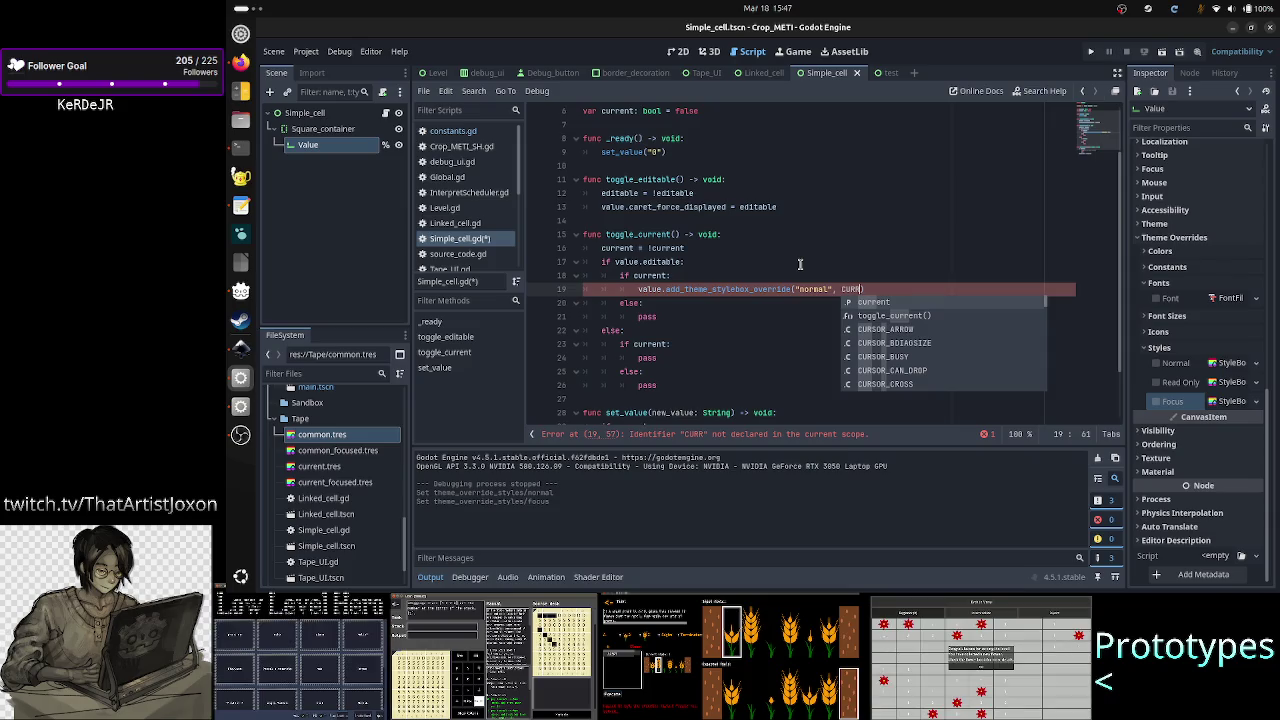
type("E")
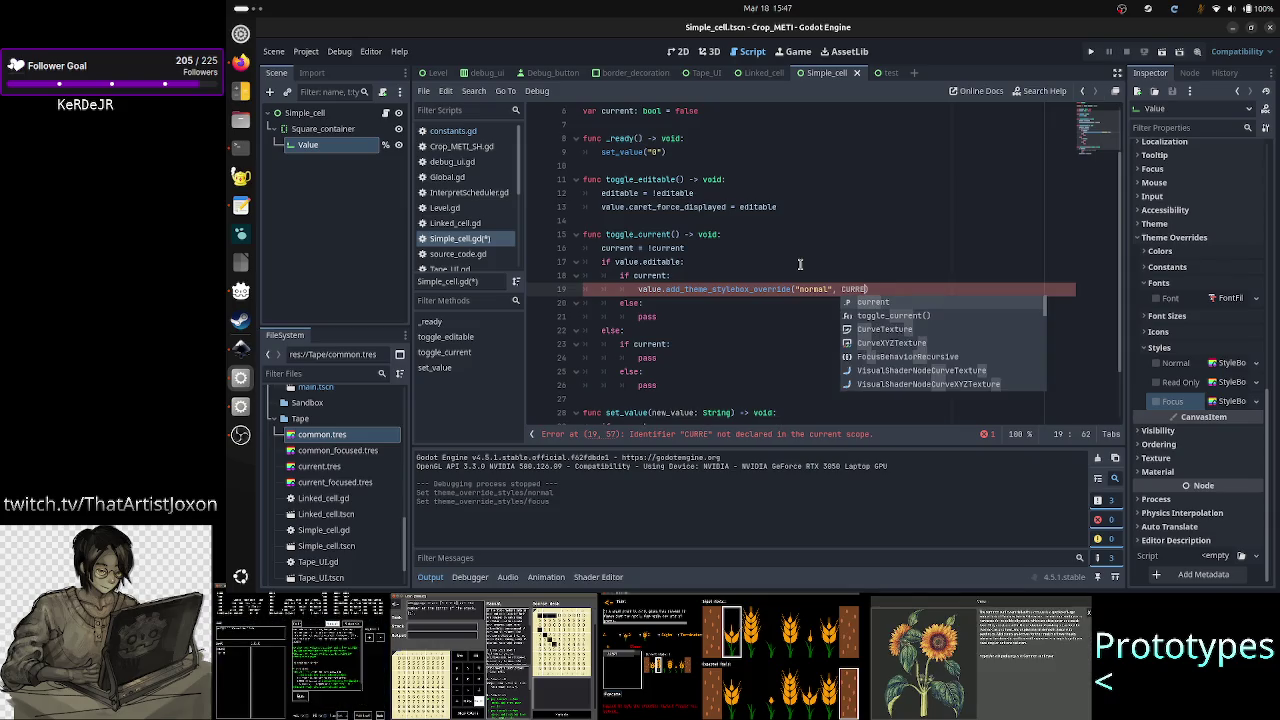
type("NT_")
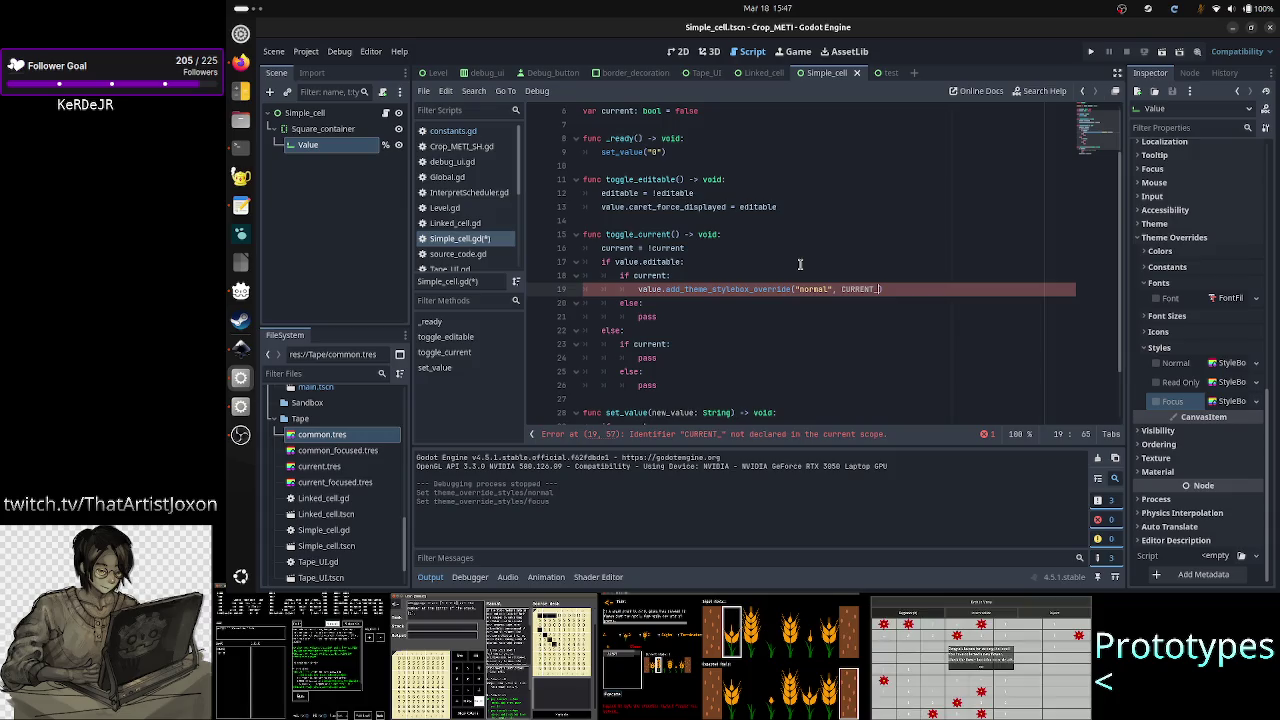
key("BackSpace")
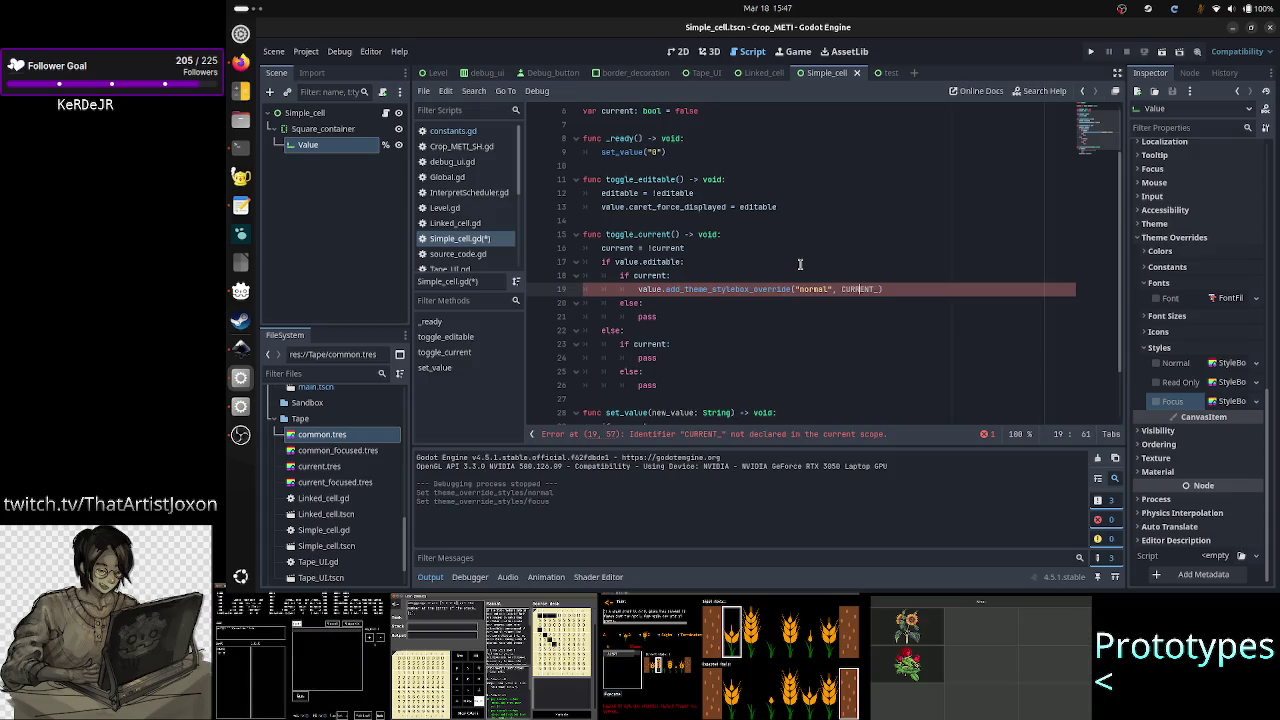
key("Left")
key("Left")
key("Left")
type("C.")
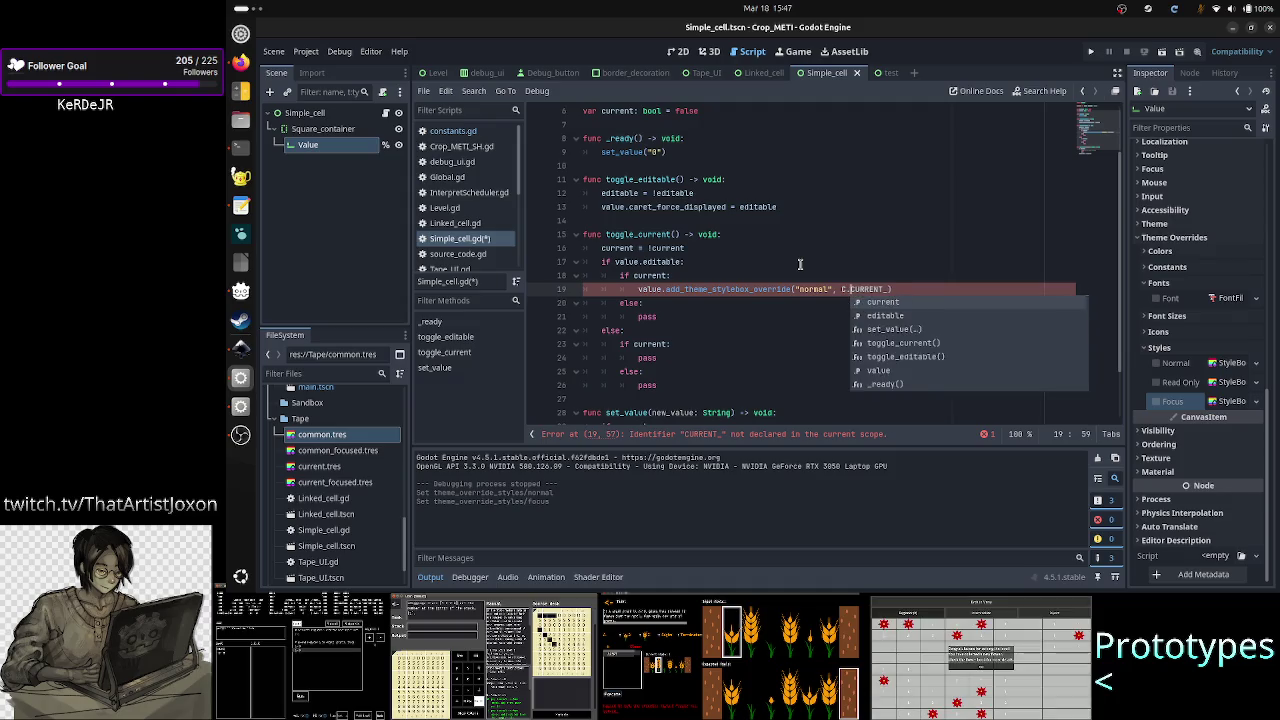
key("Right")
key("Right")
key("Right")
key("Right")
key("Right")
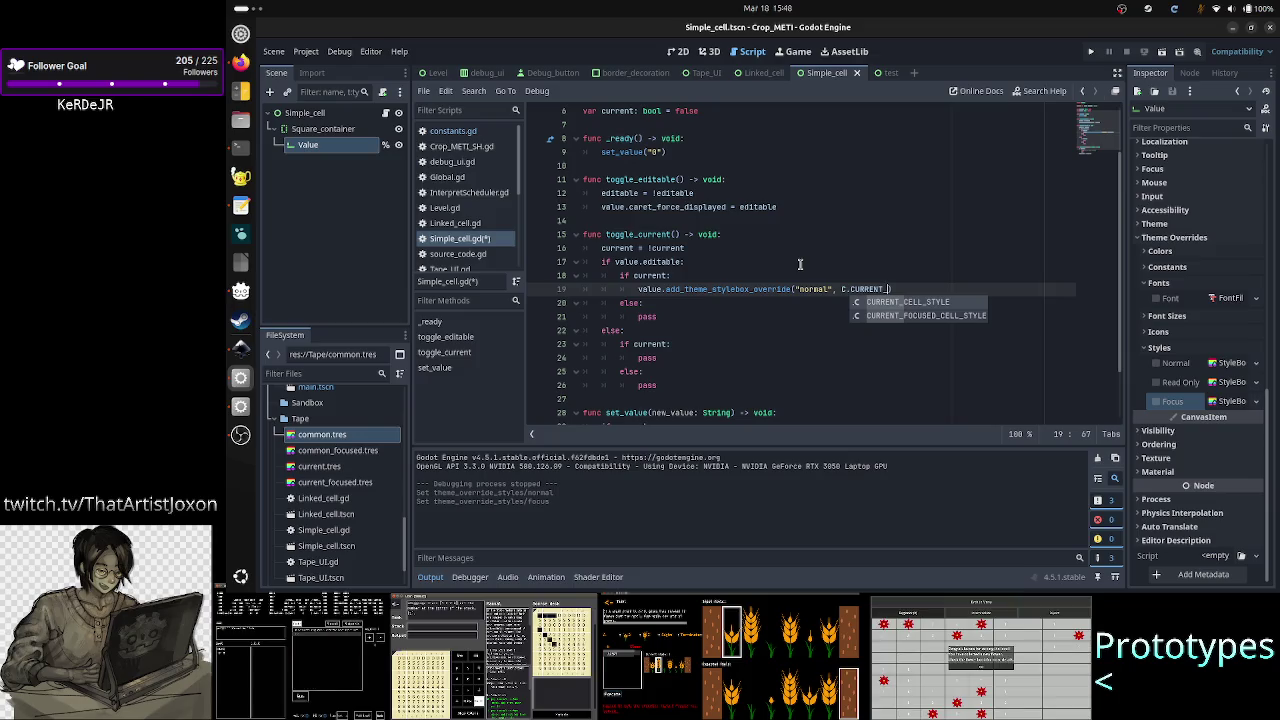
key("Return")
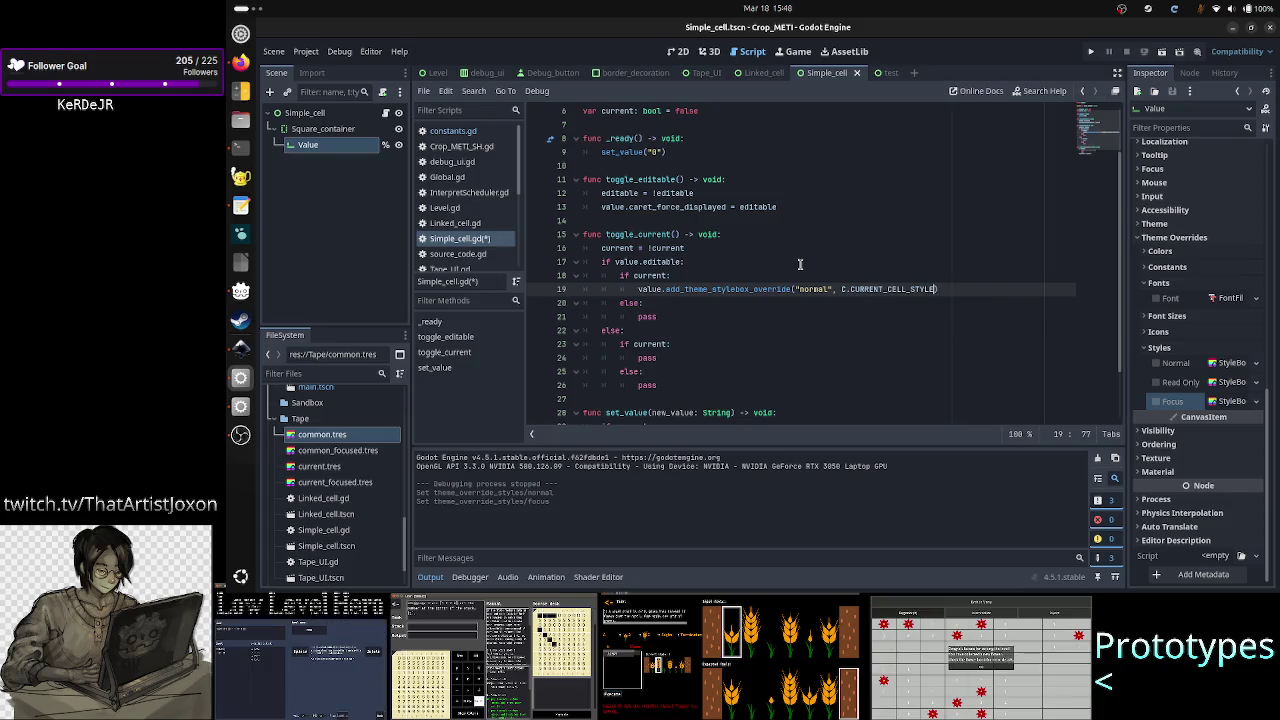
key("Return")
key("shift+Up")
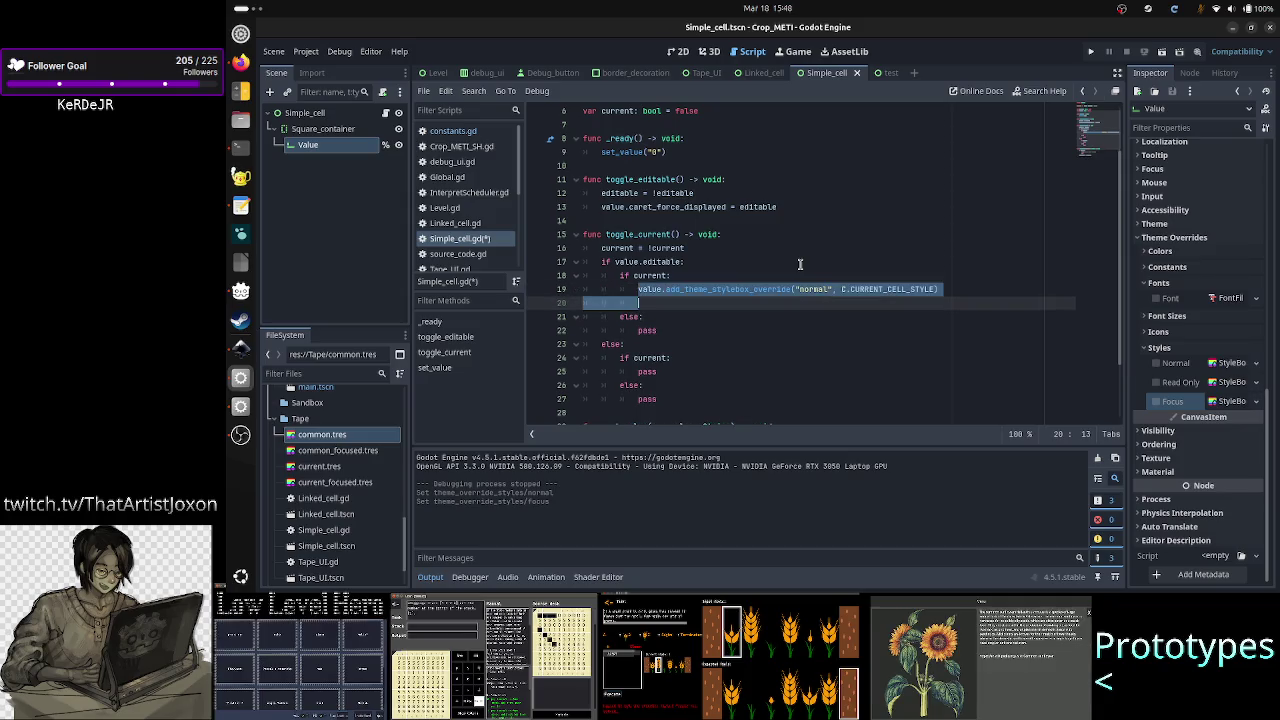
key("shift+Left")
key("shift+Left")
key("shift+Left")
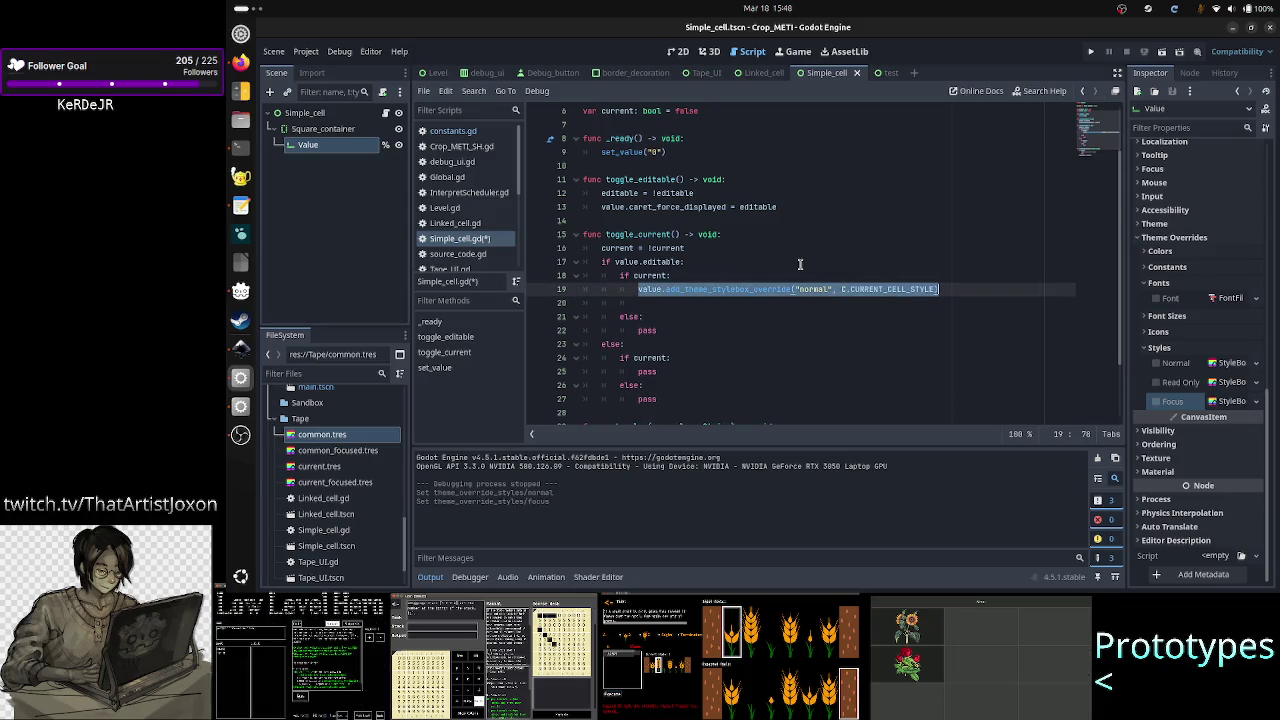
Step: Duplicate line 19 as a "focus" override using C.CURRENT_FOCUSED_CELL_STYLE
key("ctrl+c")
key("Down")
key("ctrl+v")
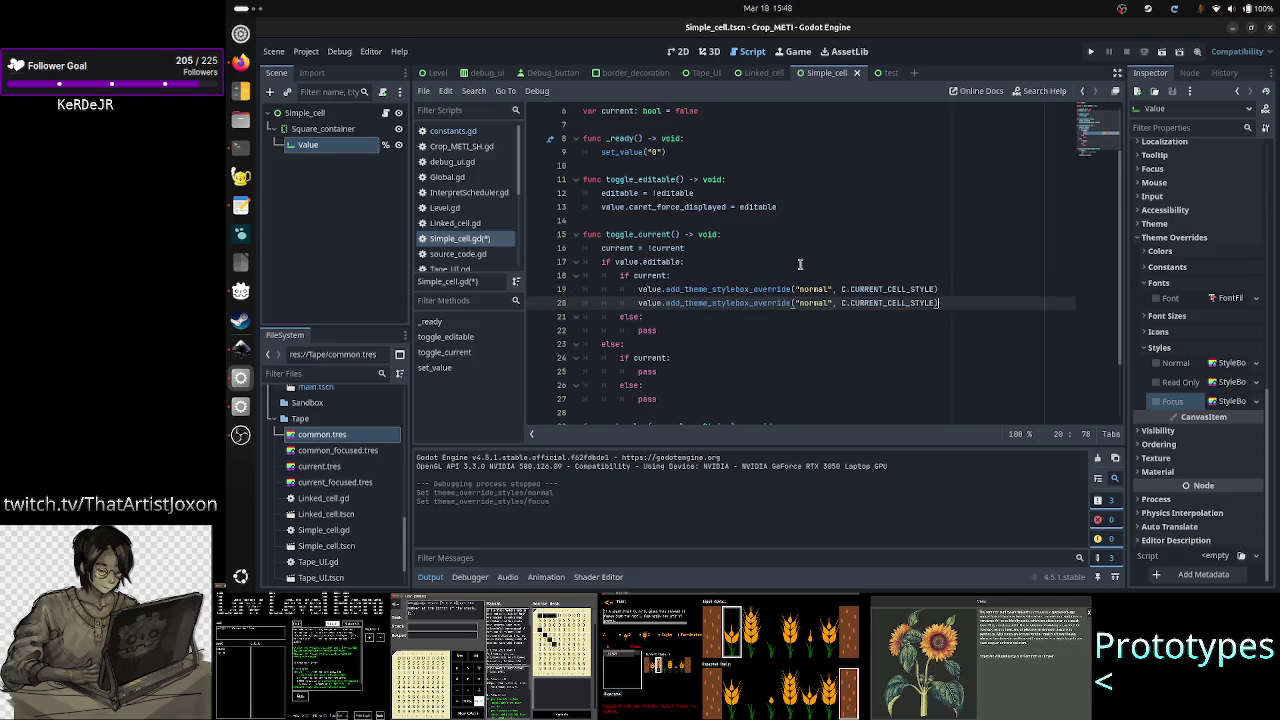
key("ctrl+Left")
key("BackSpace")
key("BackSpace")
key("BackSpace")
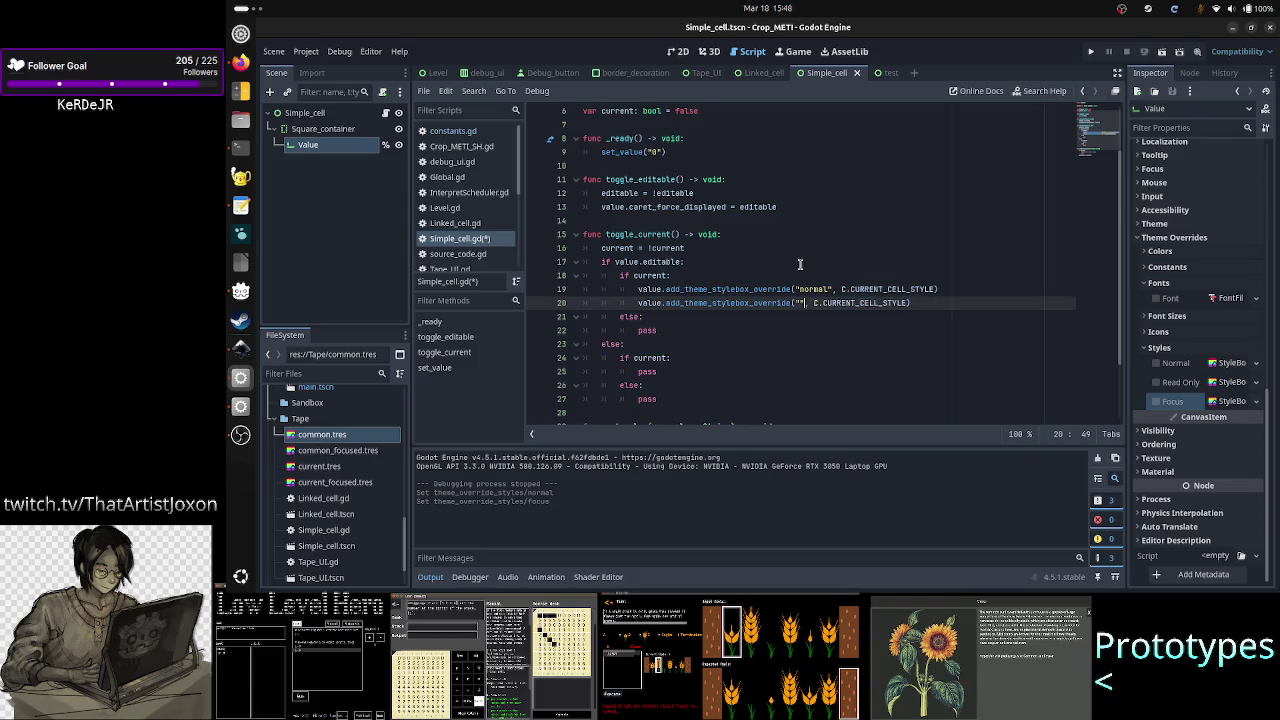
type("focus")
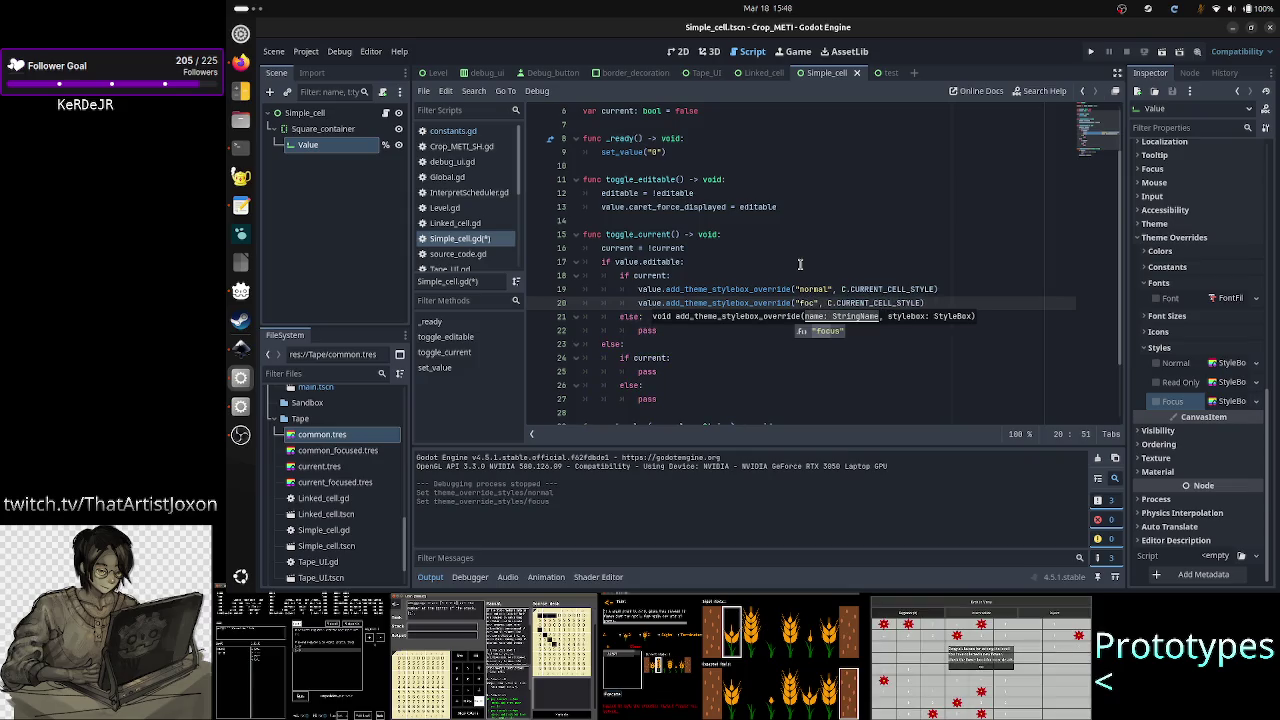
key("Return")
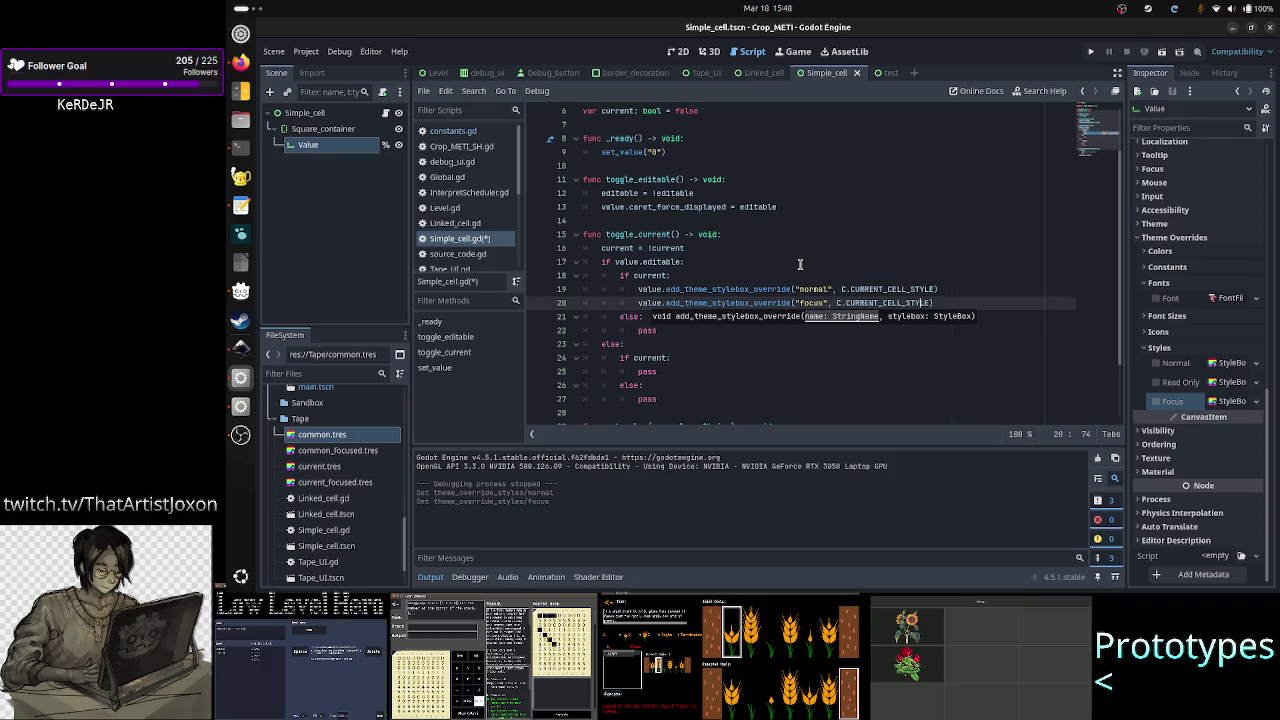
key("Left")
key("BackSpace")
key("BackSpace")
key("BackSpace")
type("F")
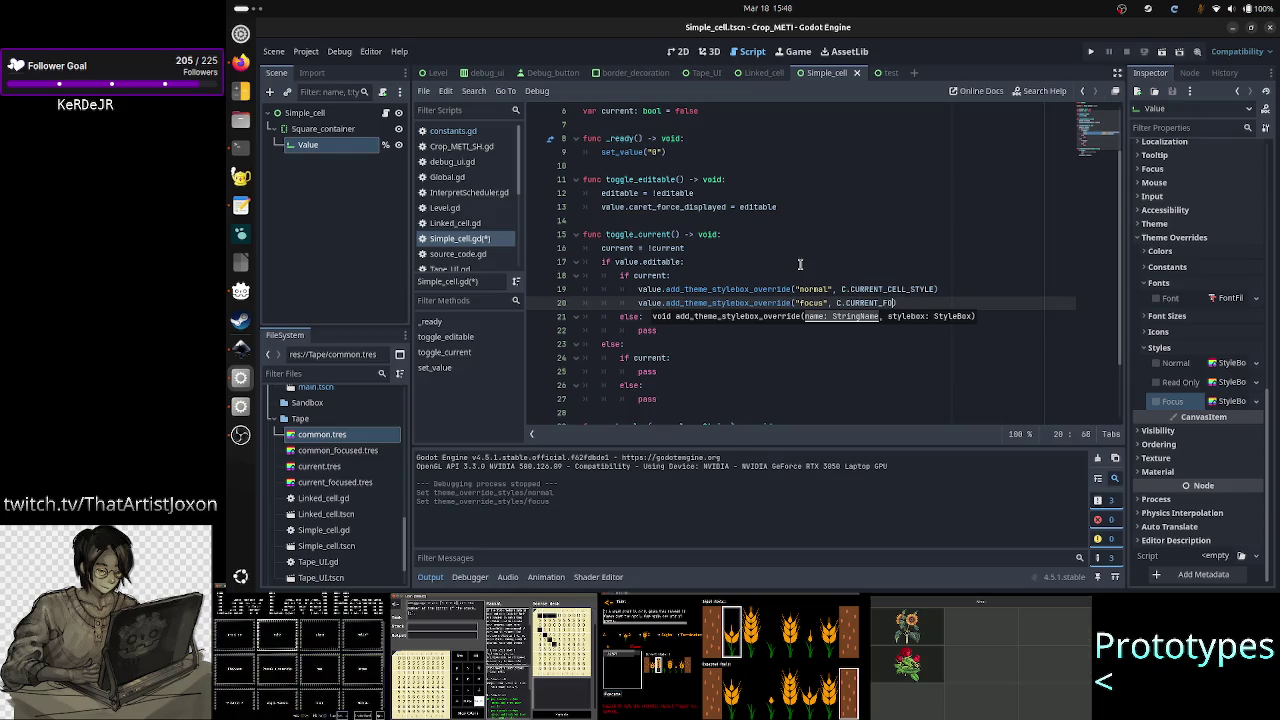
key("Return")
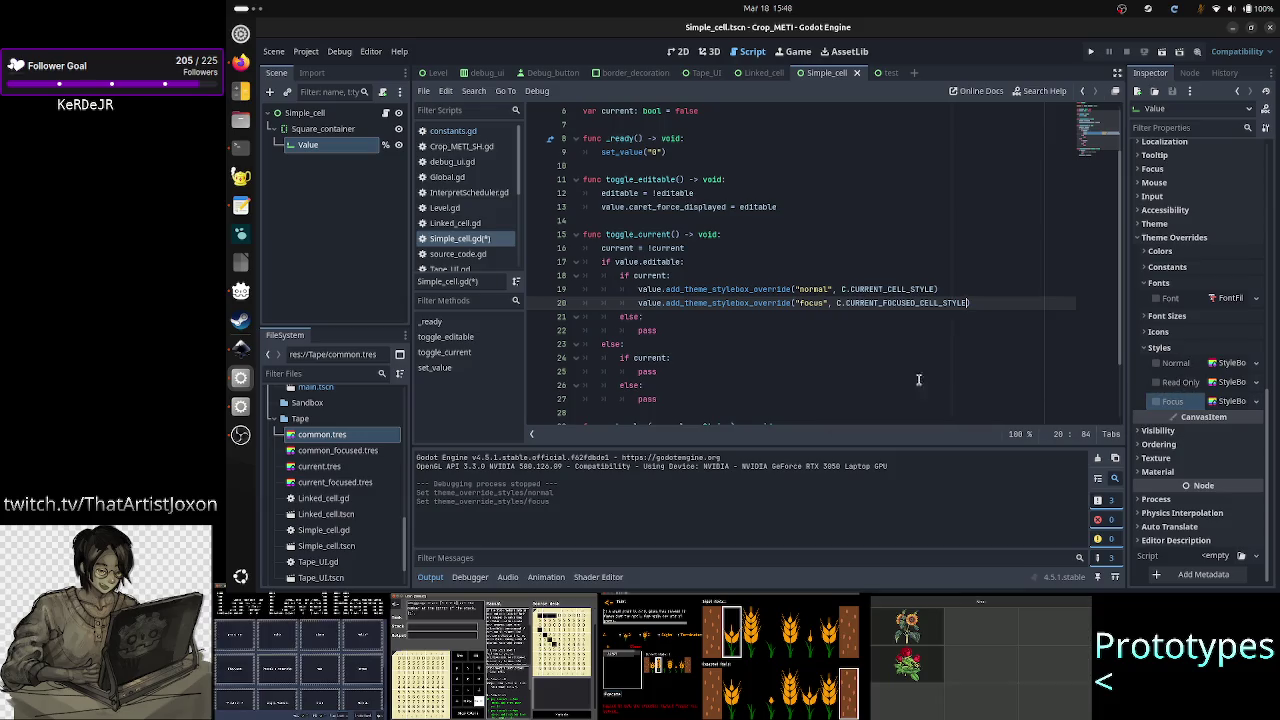
Step: Check the design notes window, then minimize it to return to Godot
key("alt+Tab")
key("Tab")
key("Tab")
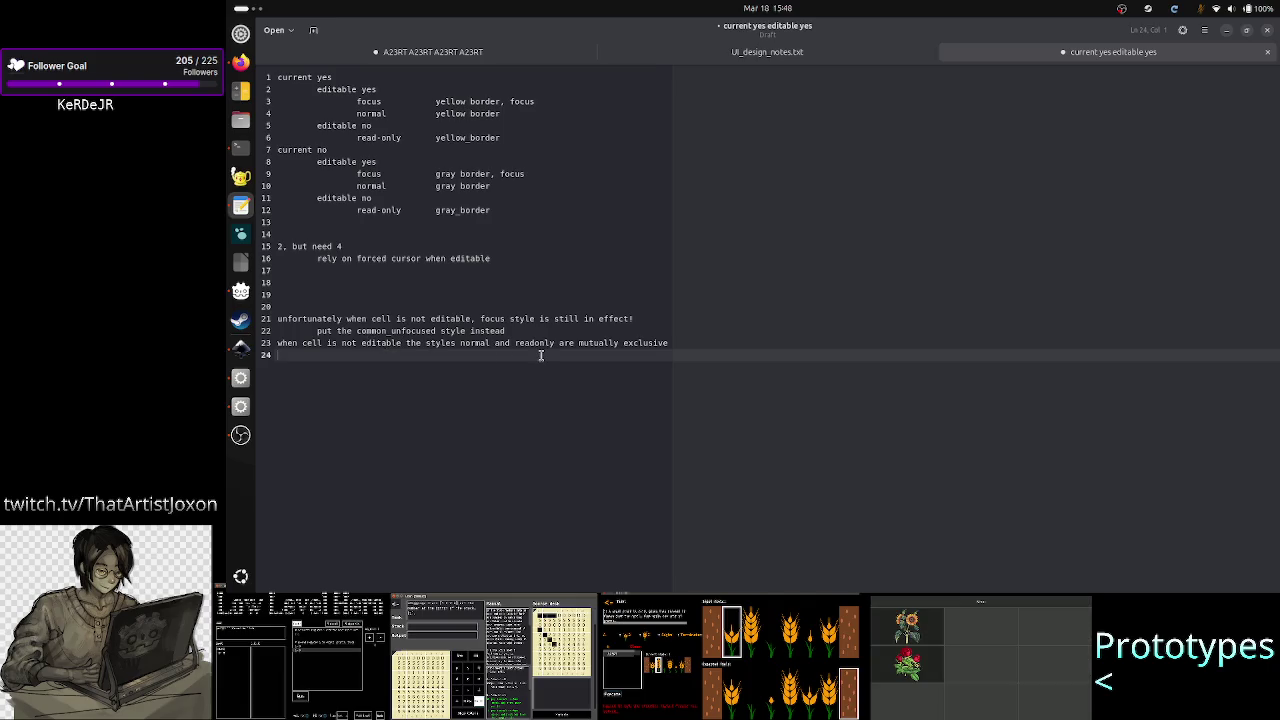
left_click(1229, 33)
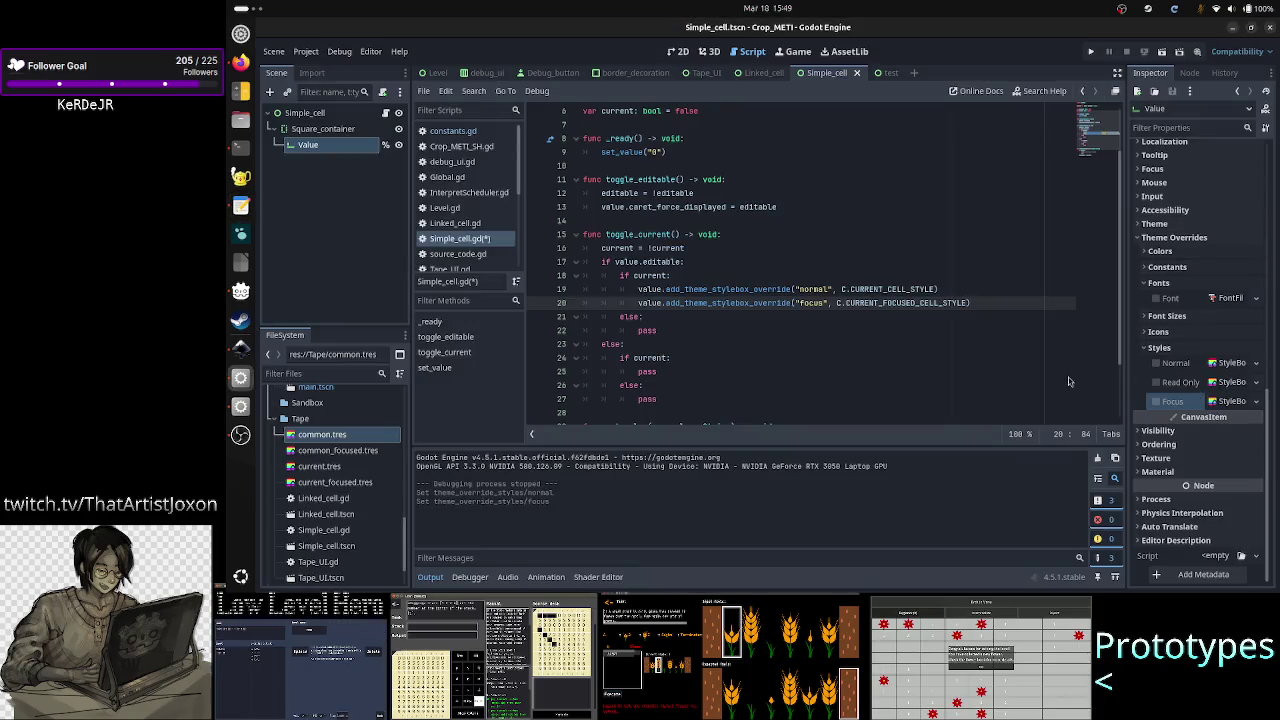
Step: Copy the two current-branch override lines over the pass in the editable else branch
key("Down")
key("Down")
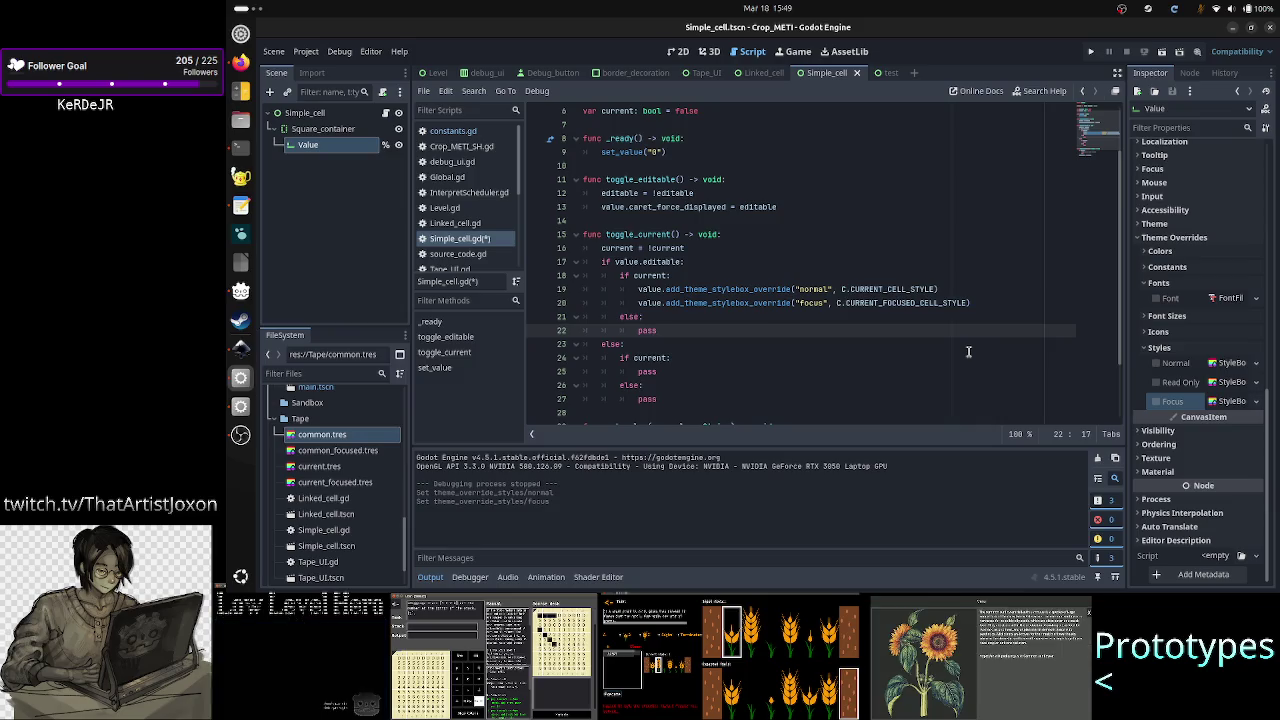
key("Up")
key("Up")
key("Up")
key("Down")
key("Down")
key("Down")
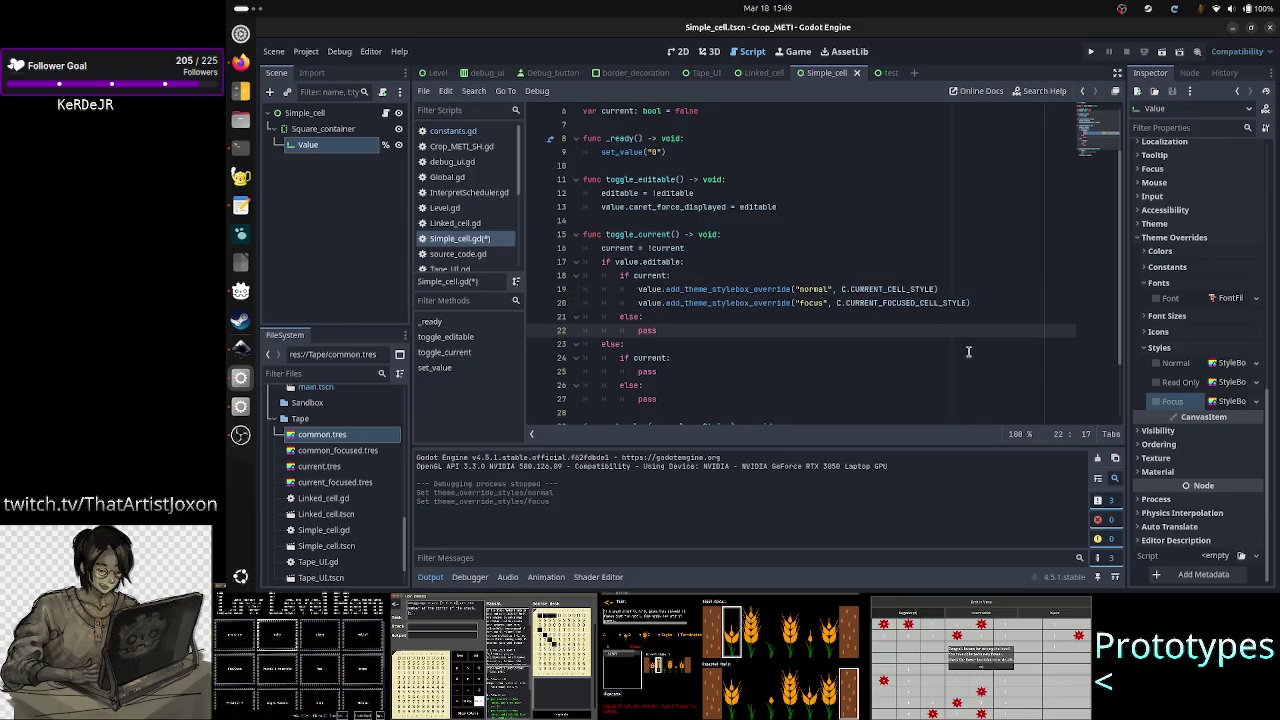
key("Up")
key("Up")
key("Up")
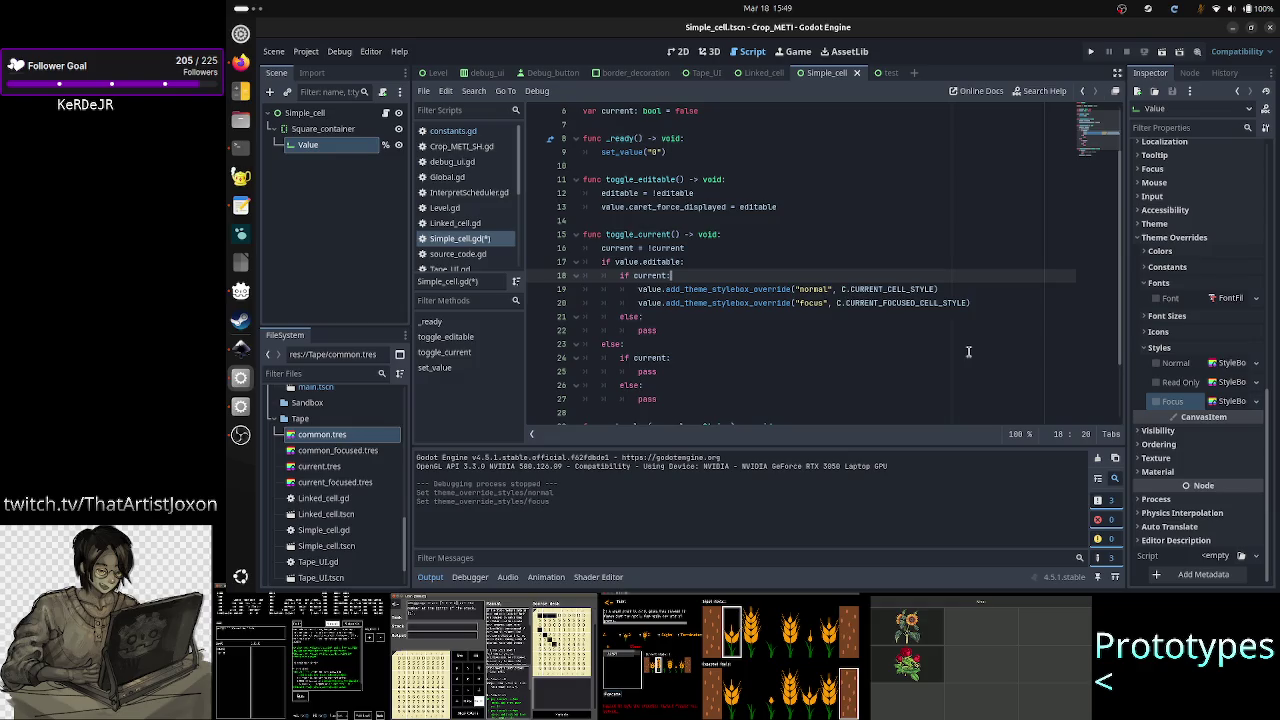
key("Up")
key("Down")
key("Down")
key("Down")
key("Down")
key("Up")
key("Up")
key("Up")
key("Down")
key("Home")
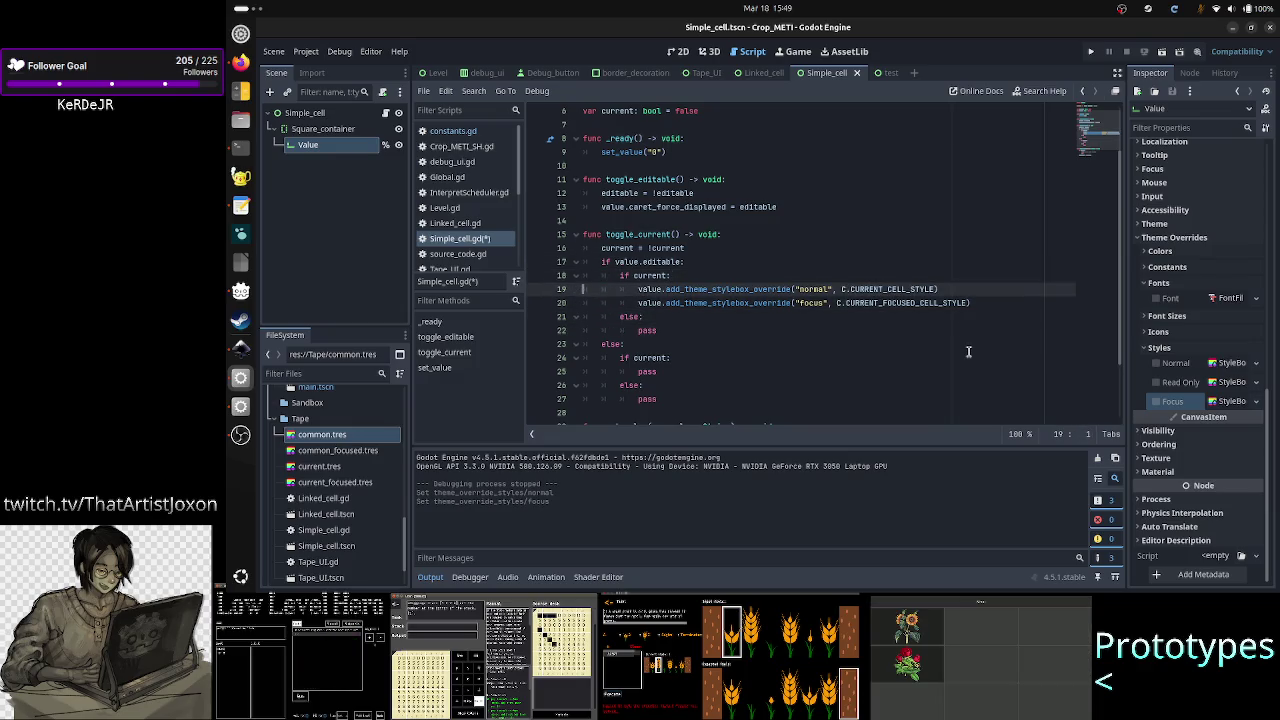
key("shift+Down")
key("shift+Down")
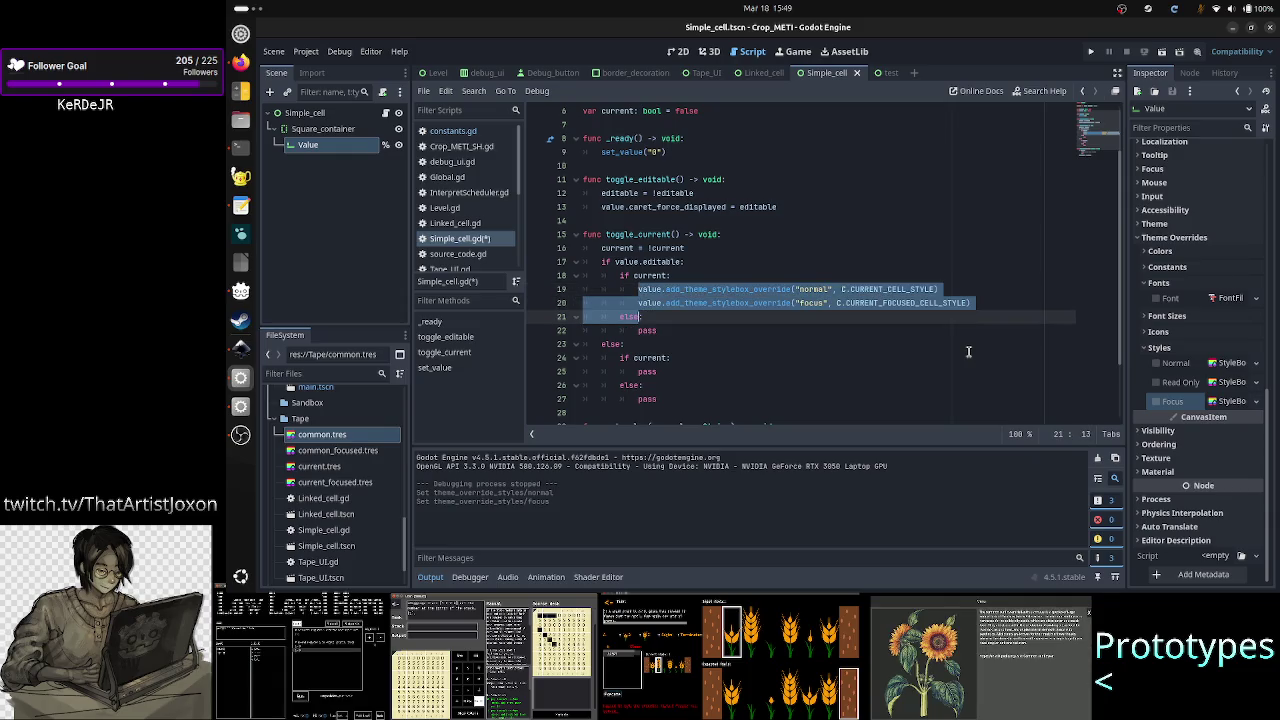
key("shift+Left")
key("shift+Left")
key("shift+Left")
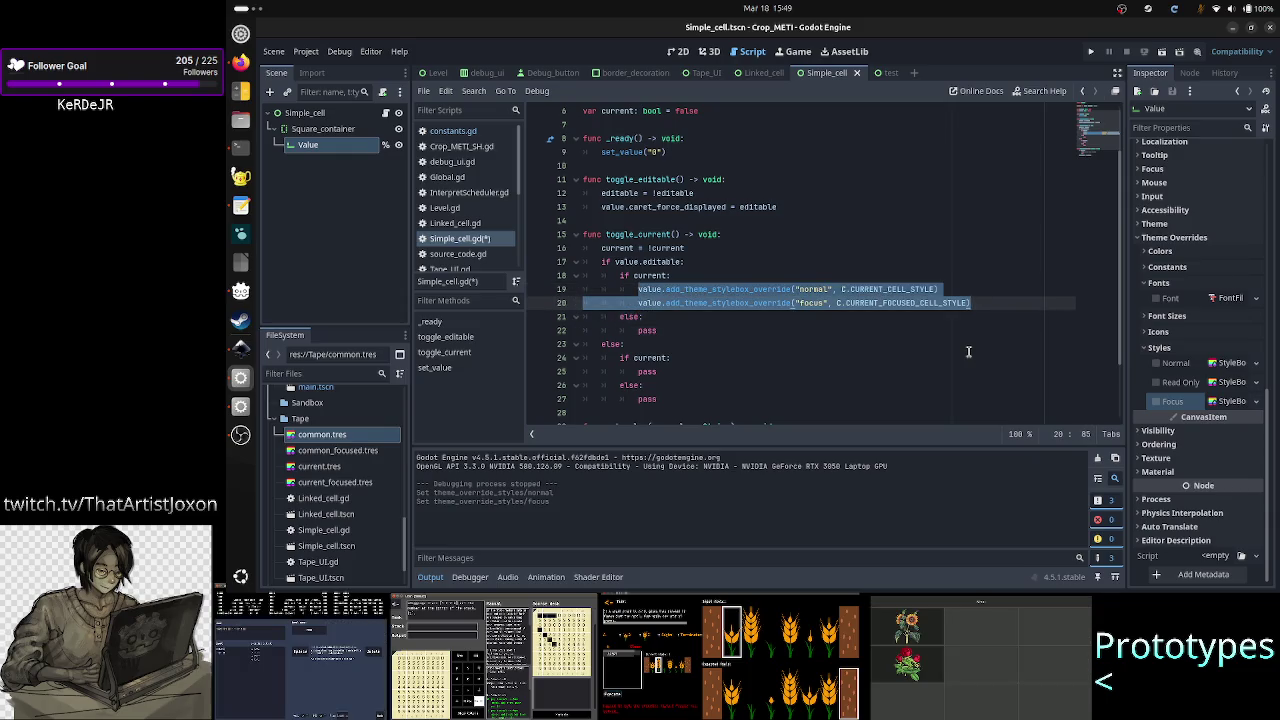
key("ctrl+c")
key("Down")
key("Down")
key("shift+Home")
key("ctrl+v")
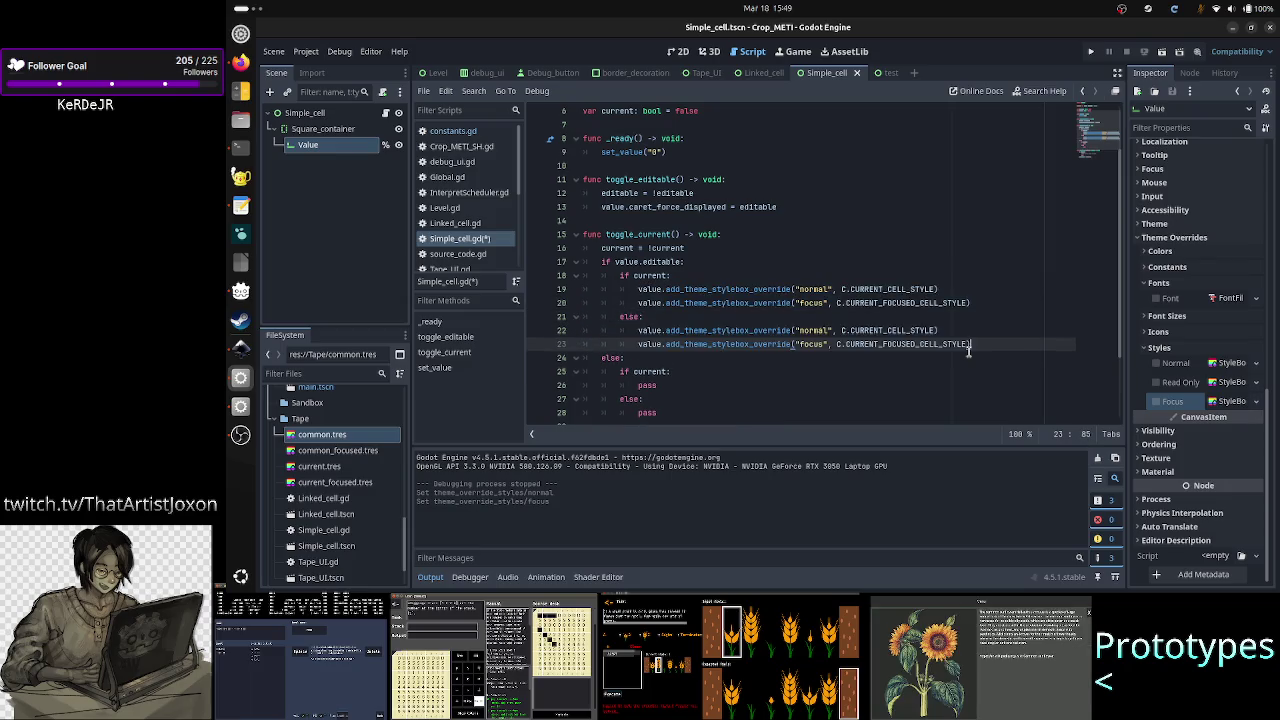
Step: Rename the pasted constants to C.COMMON_CELL_STYLE and C.COMMON_FOCUSED_CELL_STYLE
key("Up")
key("Left")
key("Left")
key("Left")
key("Left")
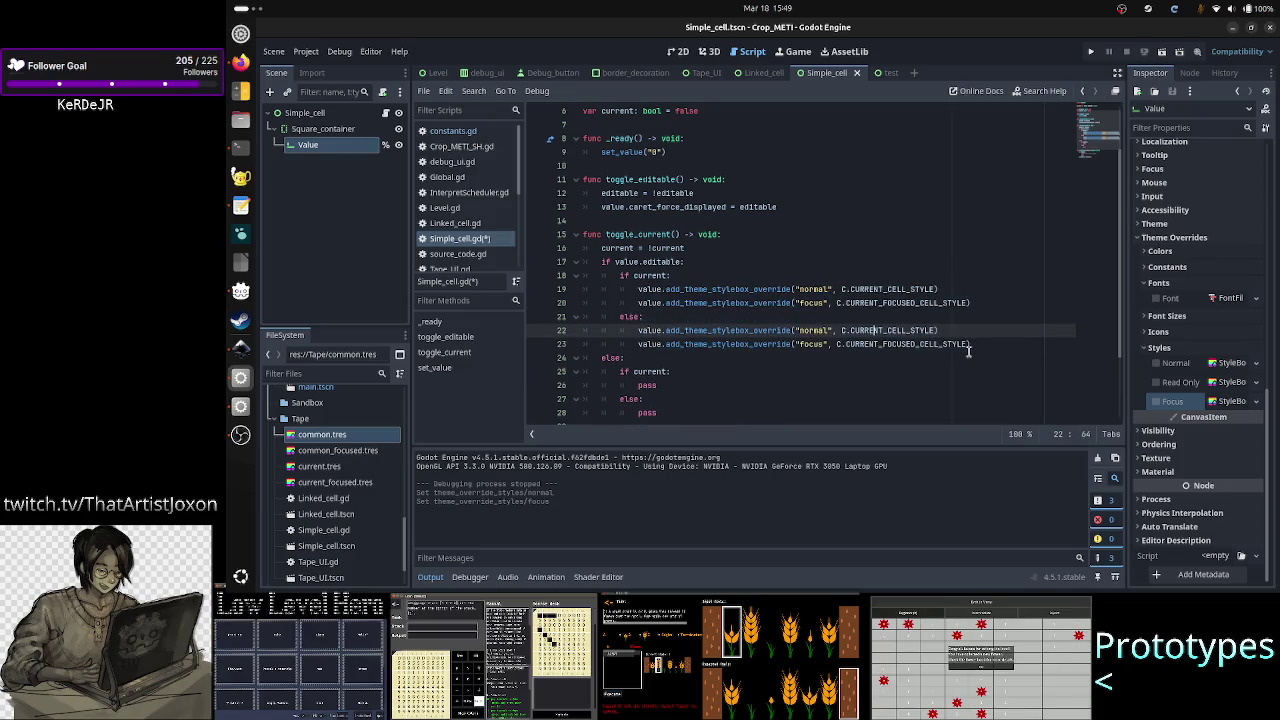
key("BackSpace")
key("BackSpace")
key("BackSpace")
key("BackSpace")
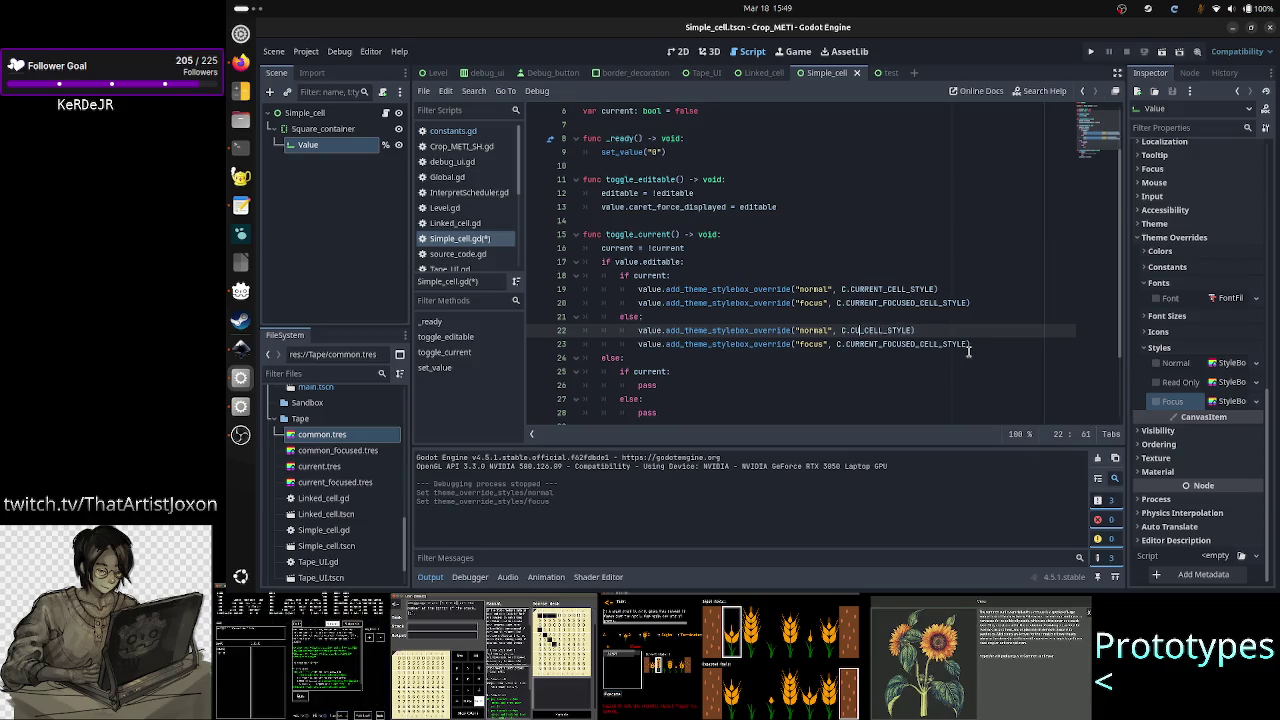
type("OMMON")
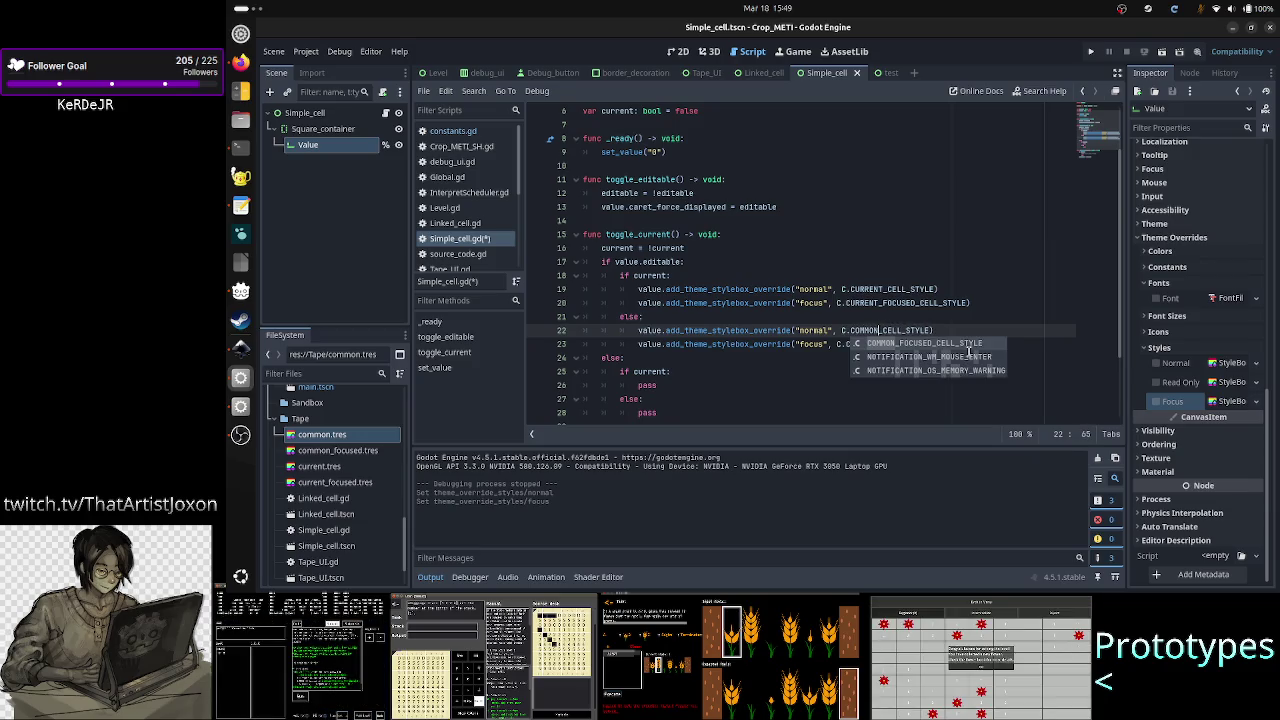
key("Escape")
key("Down")
key("Delete")
key("BackSpace")
key("BackSpace")
key("BackSpace")
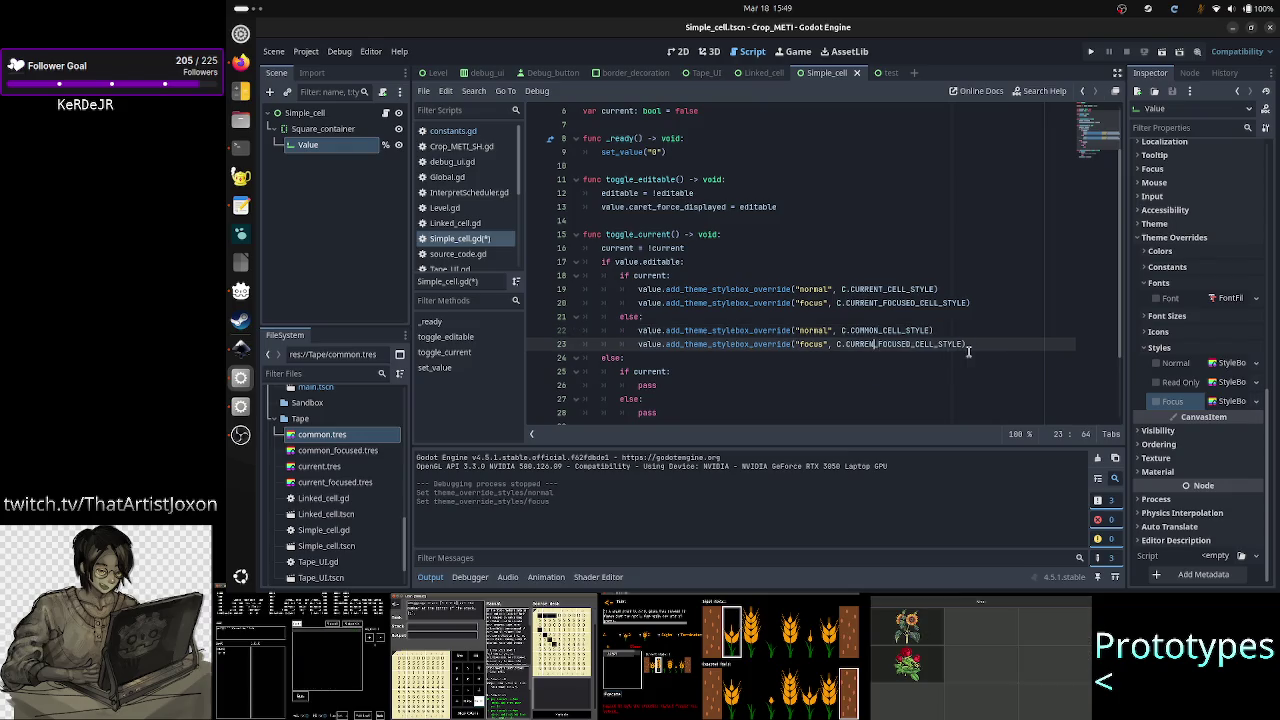
type("OMMON")
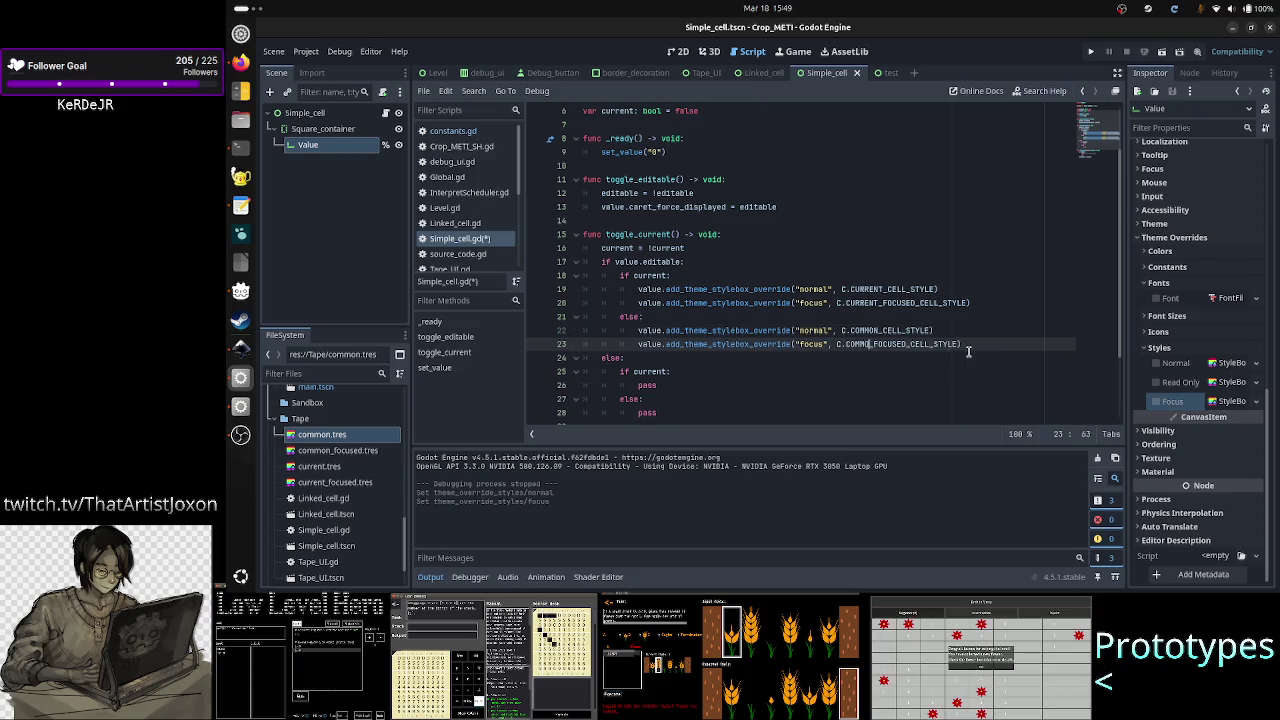
key("Escape")
key("Down")
key("Down")
key("Down")
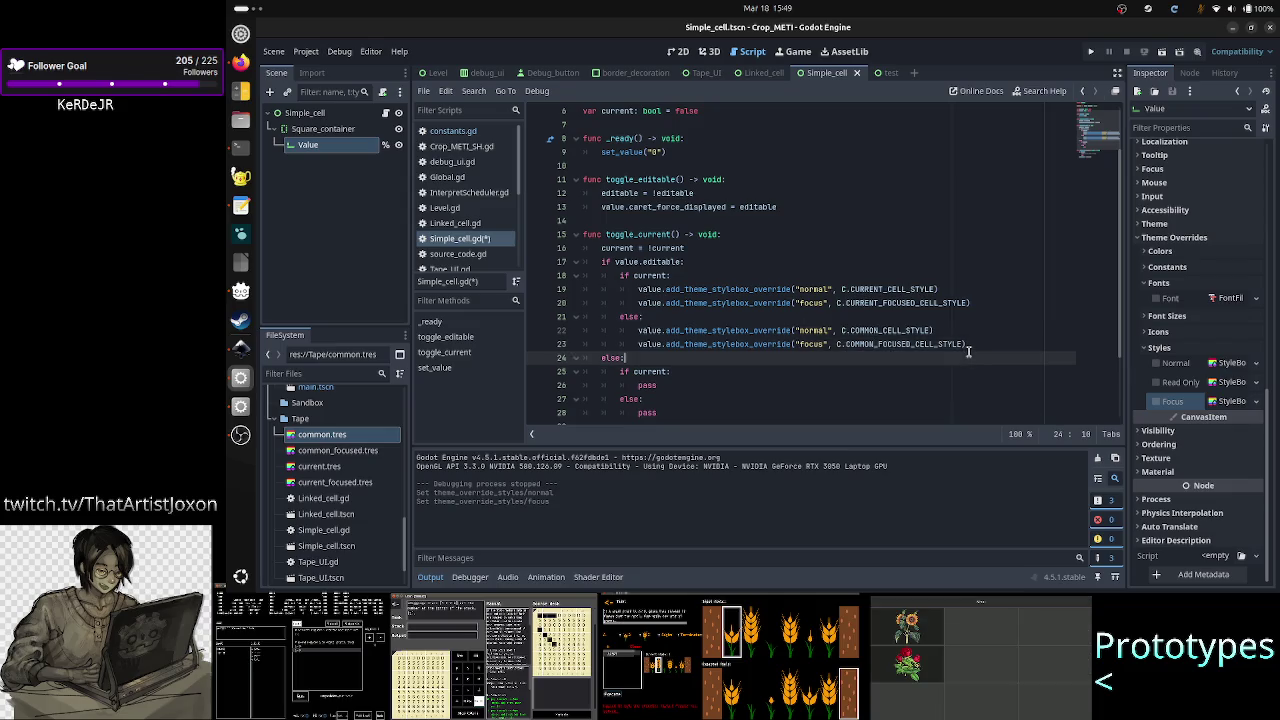
key("Up")
key("Up")
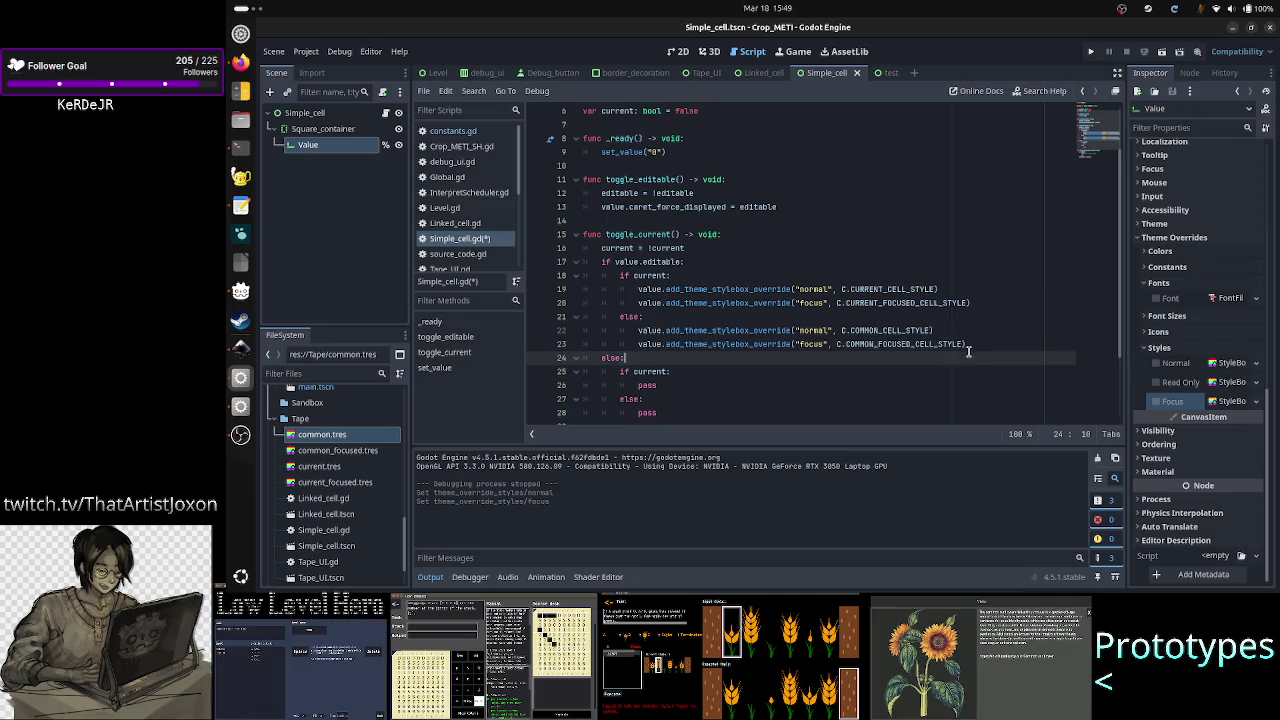
key("shift+Left")
key("shift+Left")
key("shift+Left")
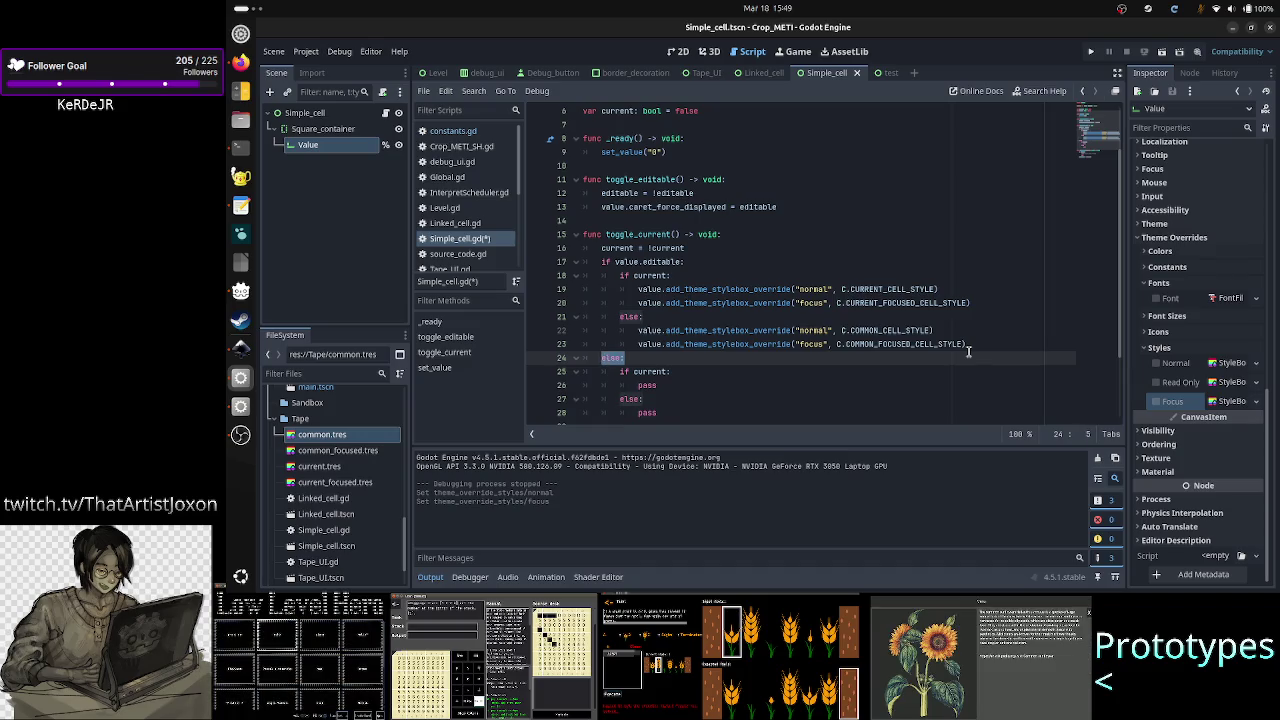
key("Down")
key("Down")
key("Down")
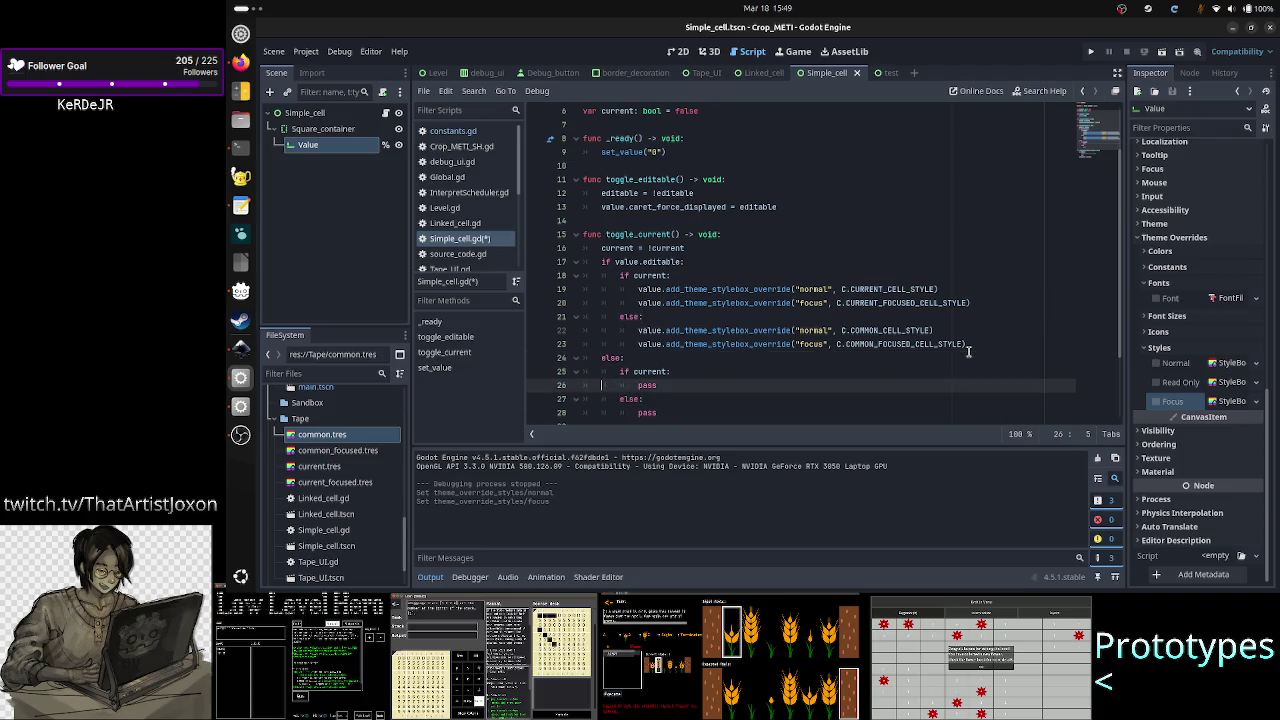
Step: Paste the two override lines over the non-editable current pass and change "normal" to "read_only"
key("Up")
key("Up")
key("Up")
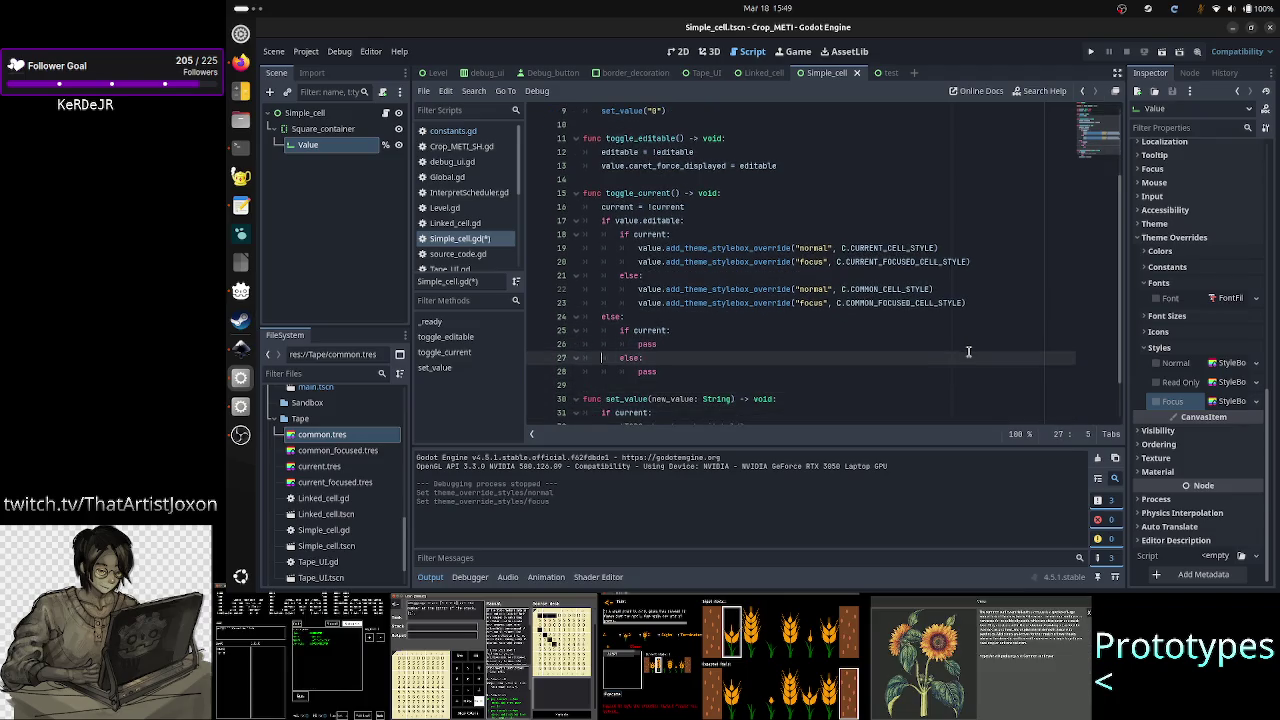
key("Down")
key("Home")
key("Right")
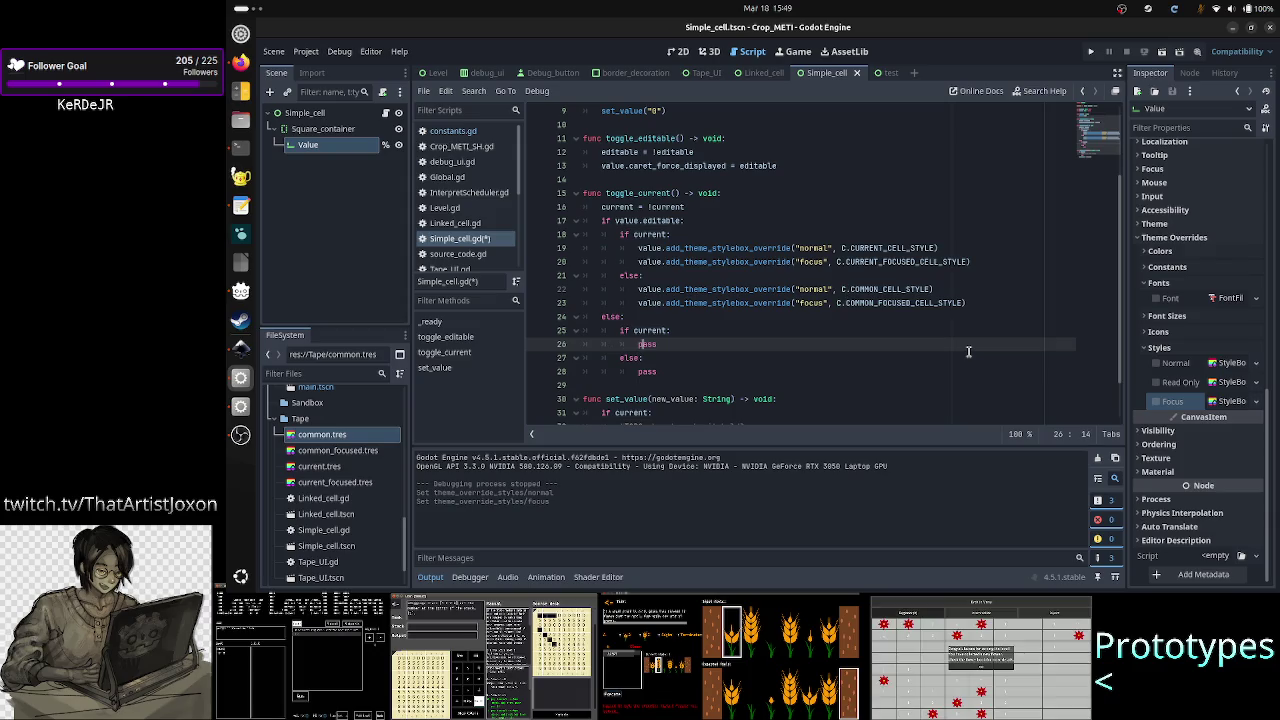
key("Right")
key("Right")
key("BackSpace")
key("BackSpace")
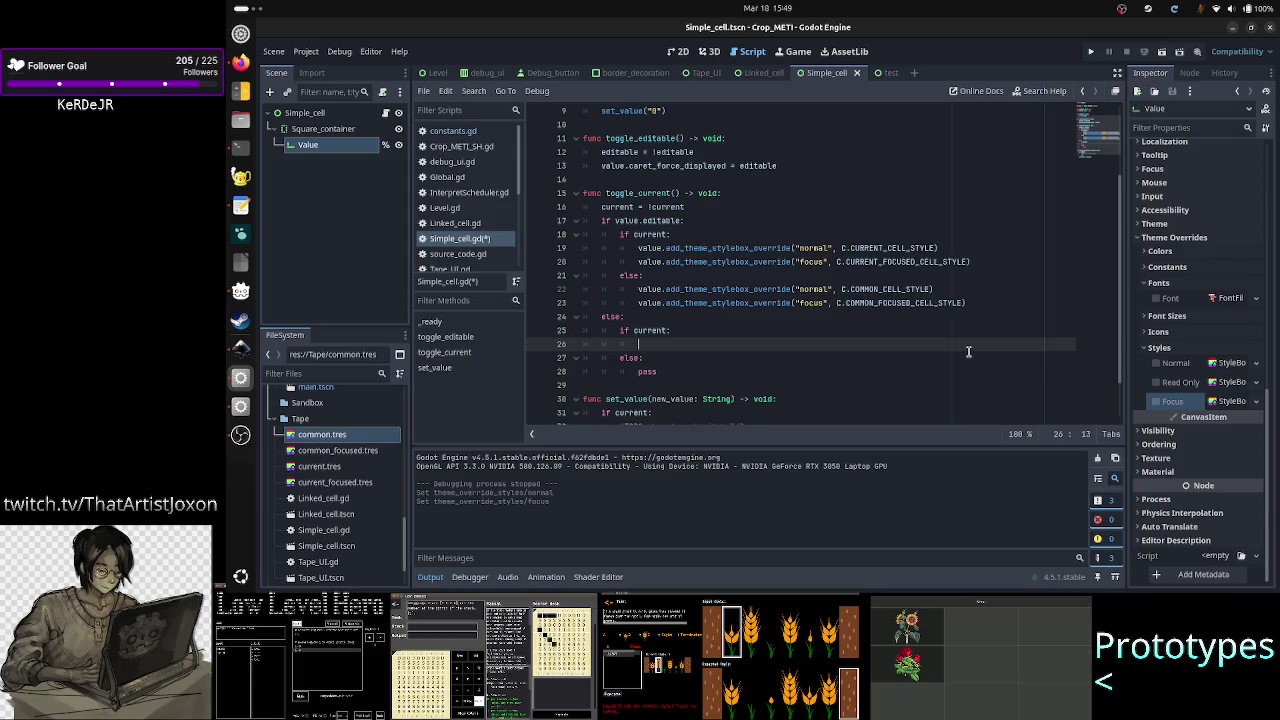
type("value.add_theme_stylebox_override(\"normal\", C.CURRENT_CELL_STYLE) \t\t\tvalue.add_theme_stylebox_override(\"focus\", C.CURRENT_FOCUSED_CELL_STYLE)")
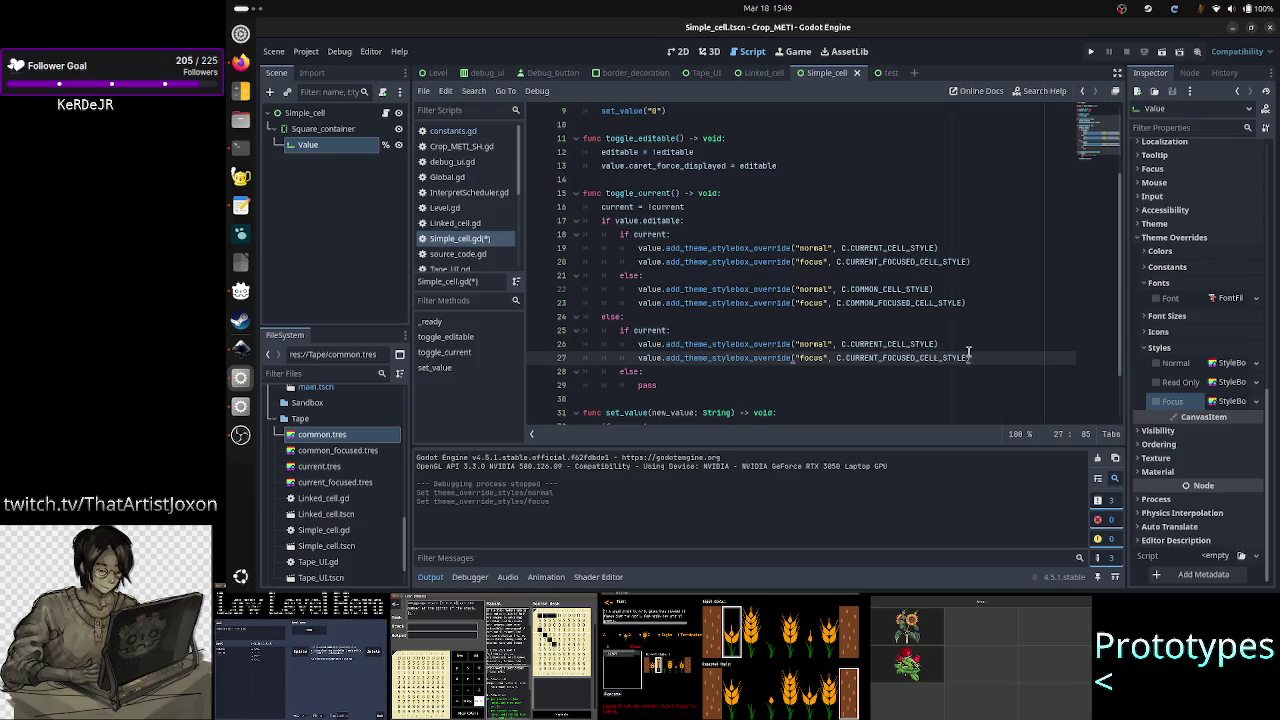
left_click(827, 344)
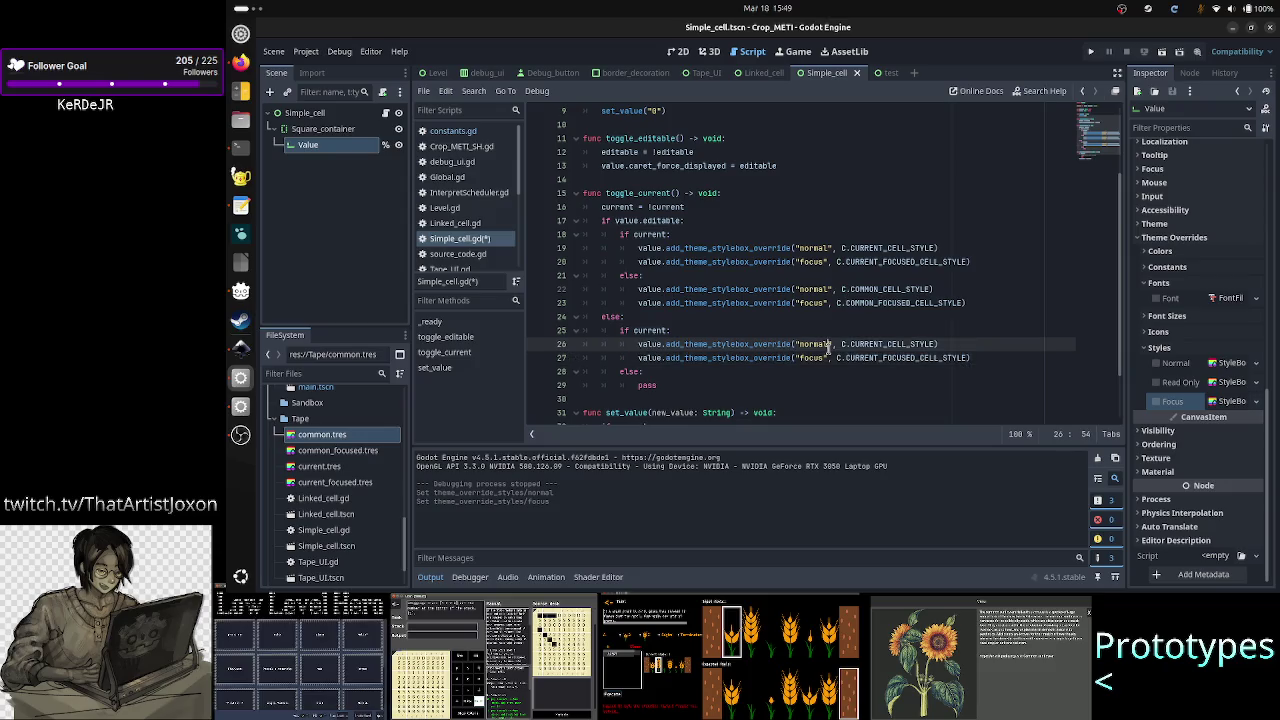
key("BackSpace")
key("BackSpace")
key("BackSpace")
type("read")
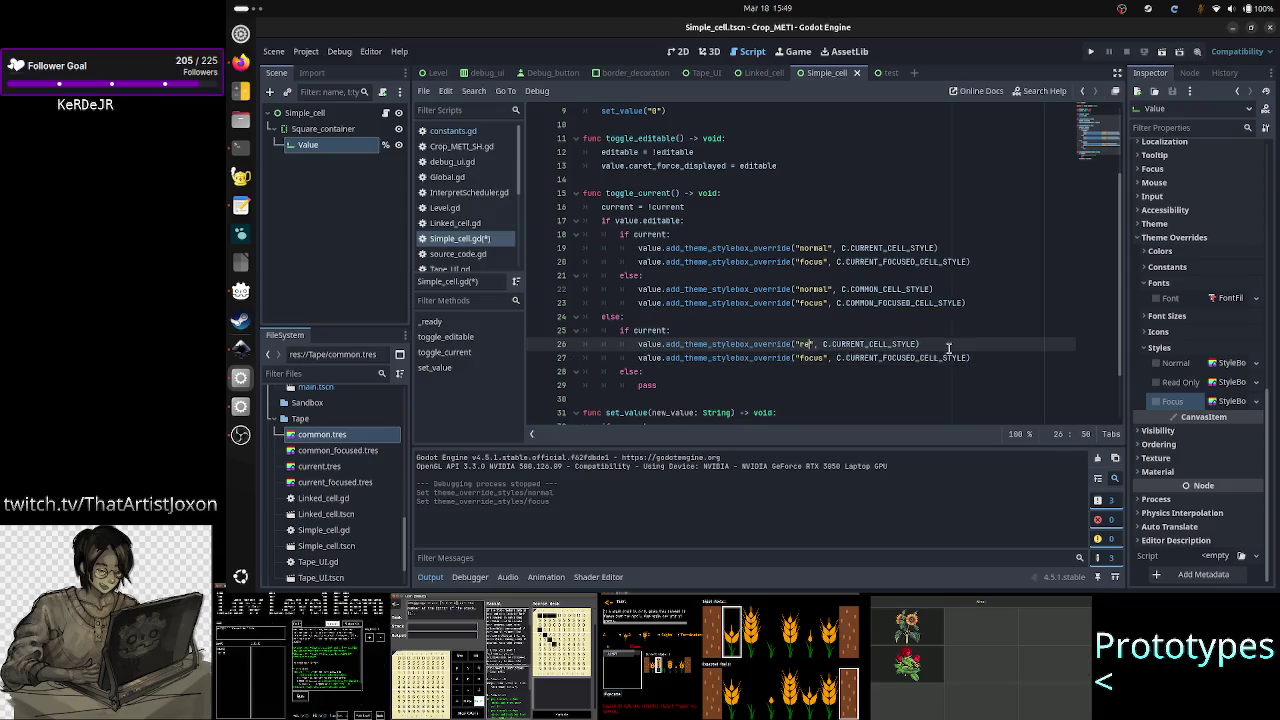
type("_only\"")
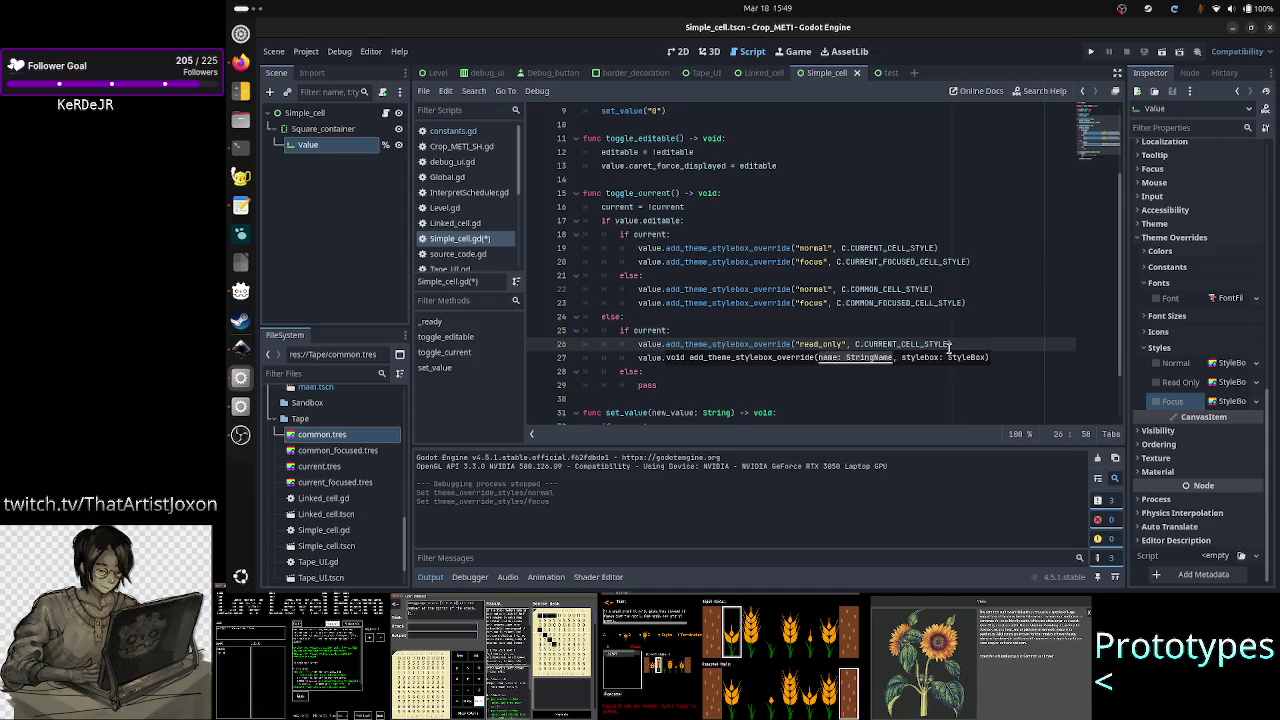
key("Escape")
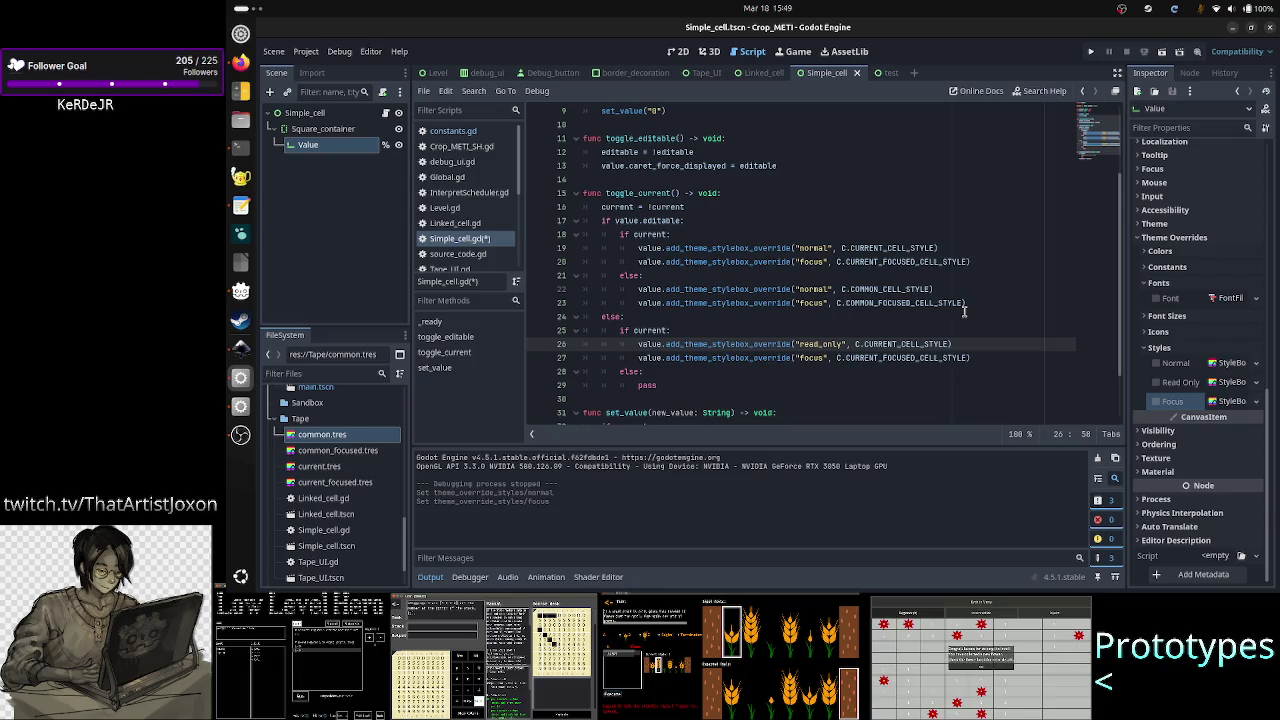
Step: Consult the design notes, then return to the focus override on line 27
key("alt+Tab")
key("Tab")
key("Tab")
key("Tab")
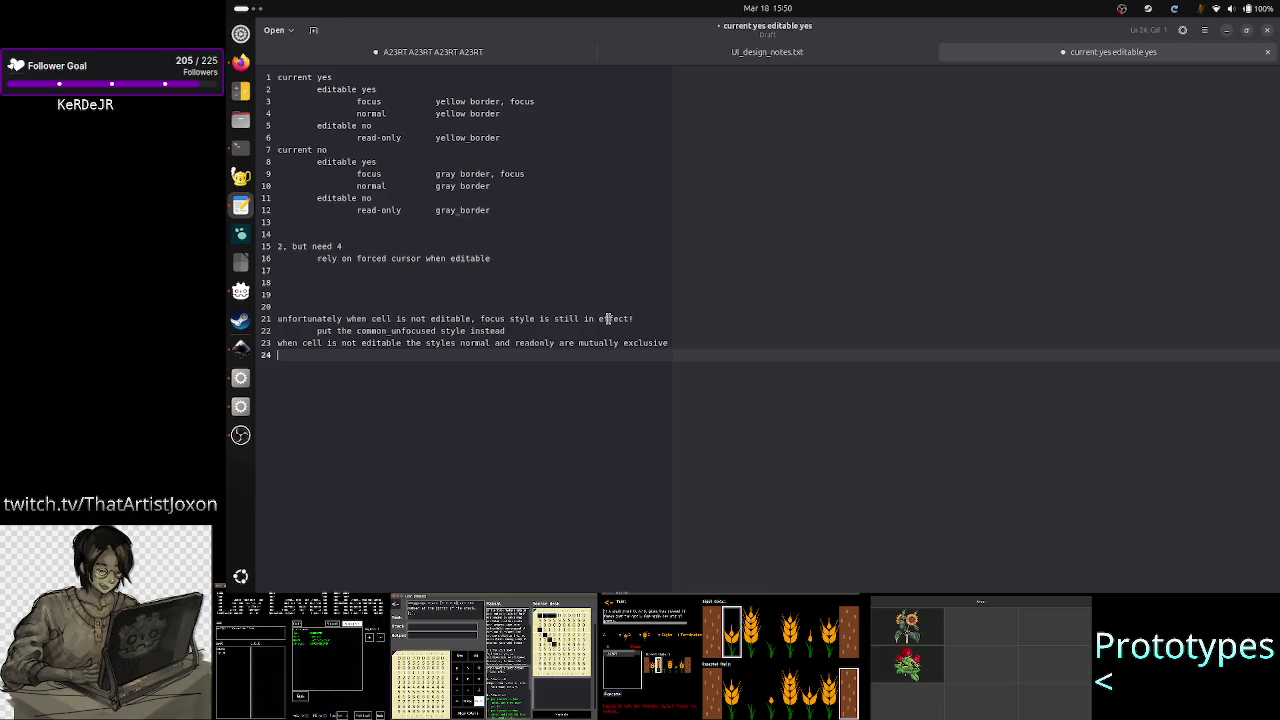
left_click(1226, 32)
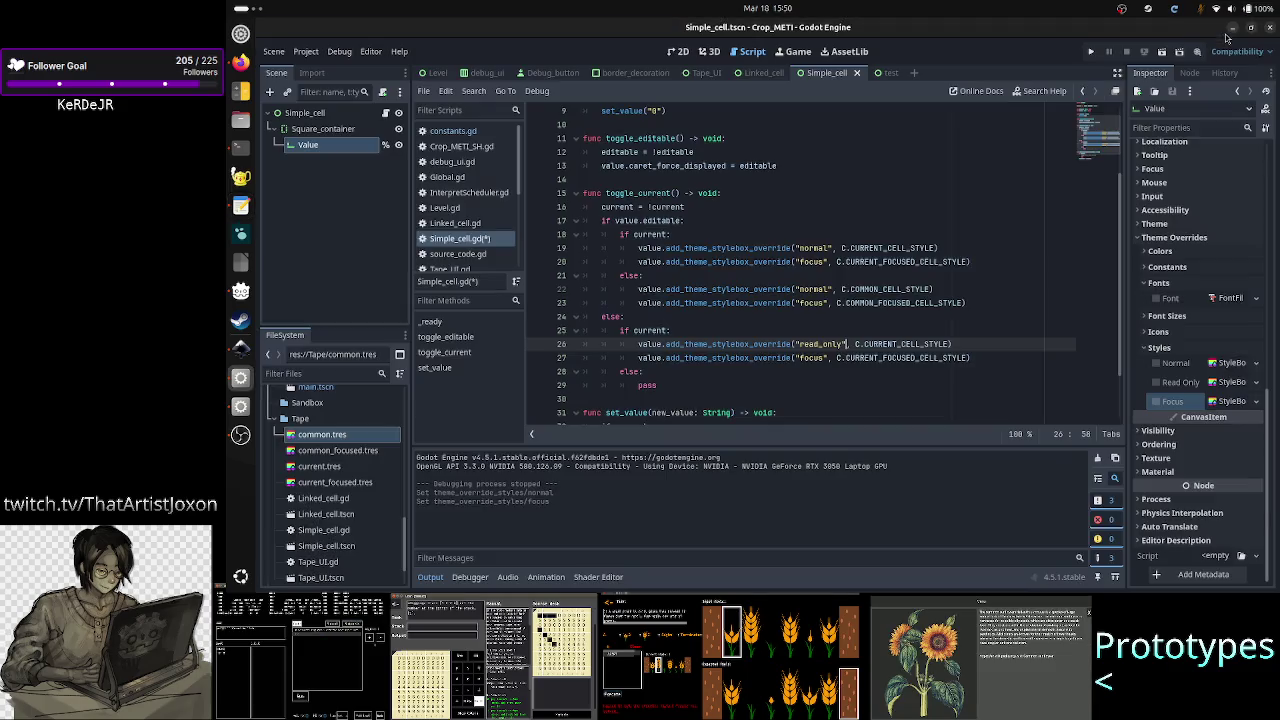
key("Down")
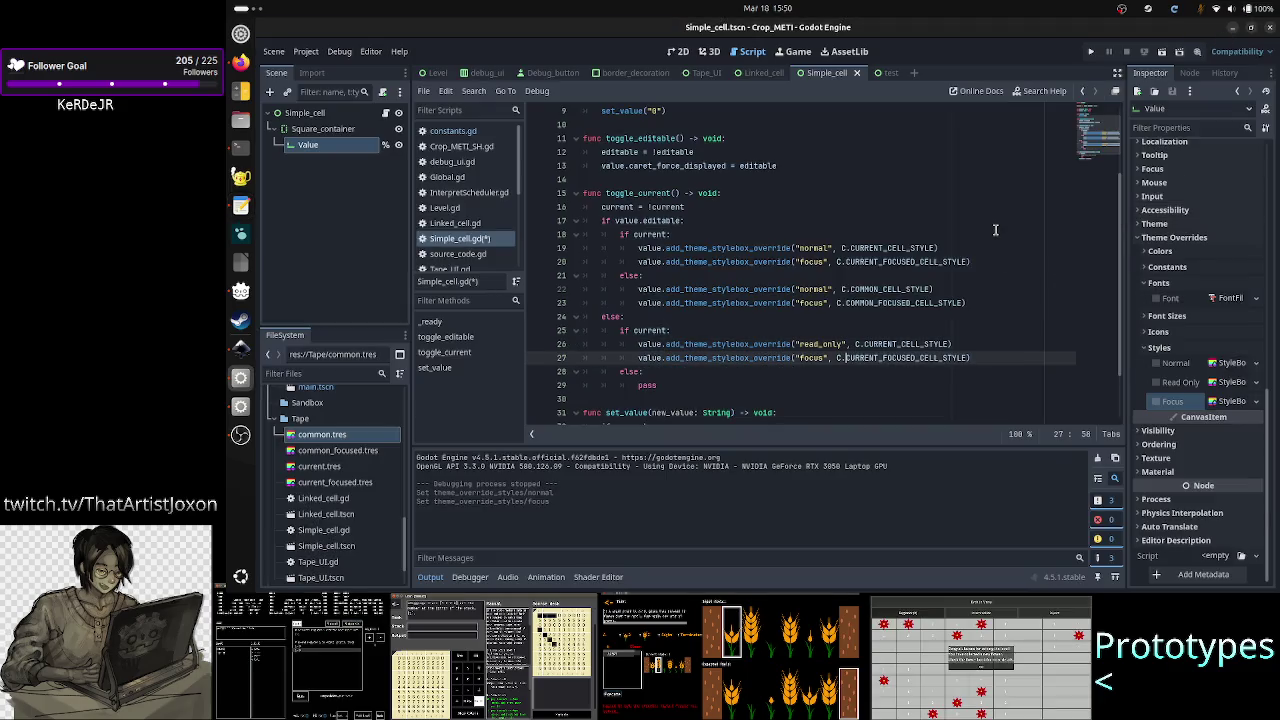
key("Left")
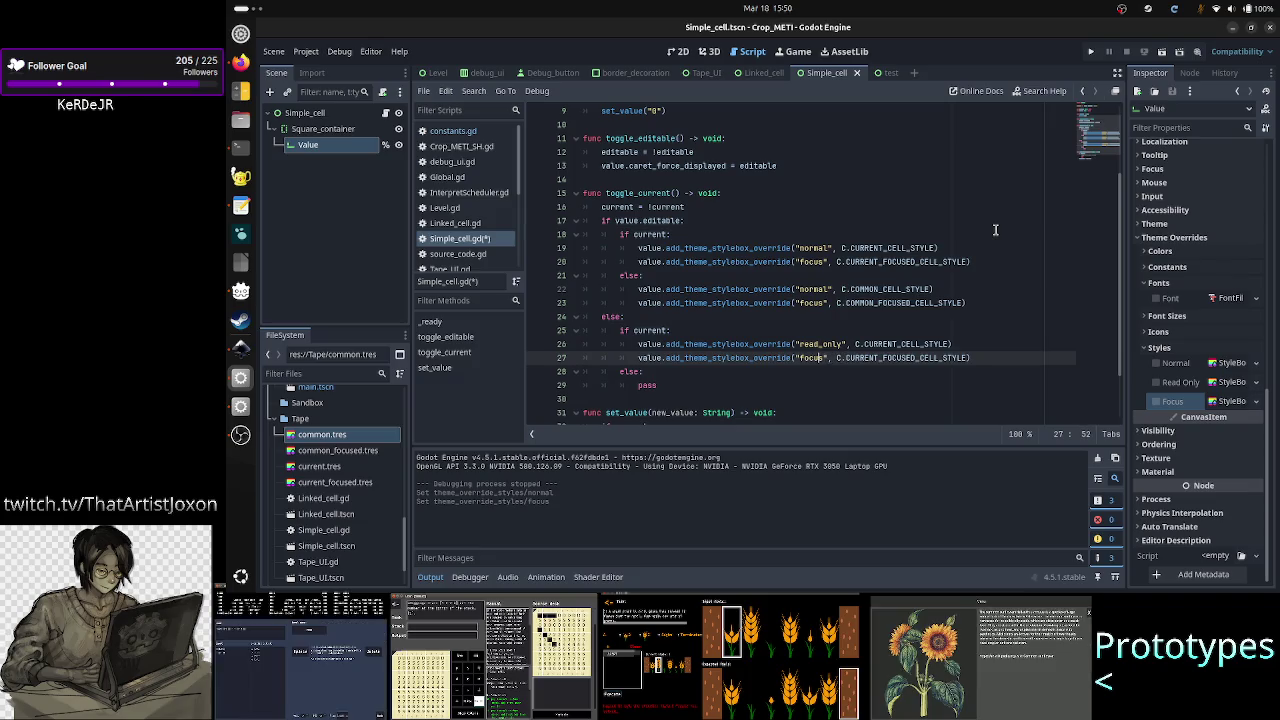
key("alt+Tab")
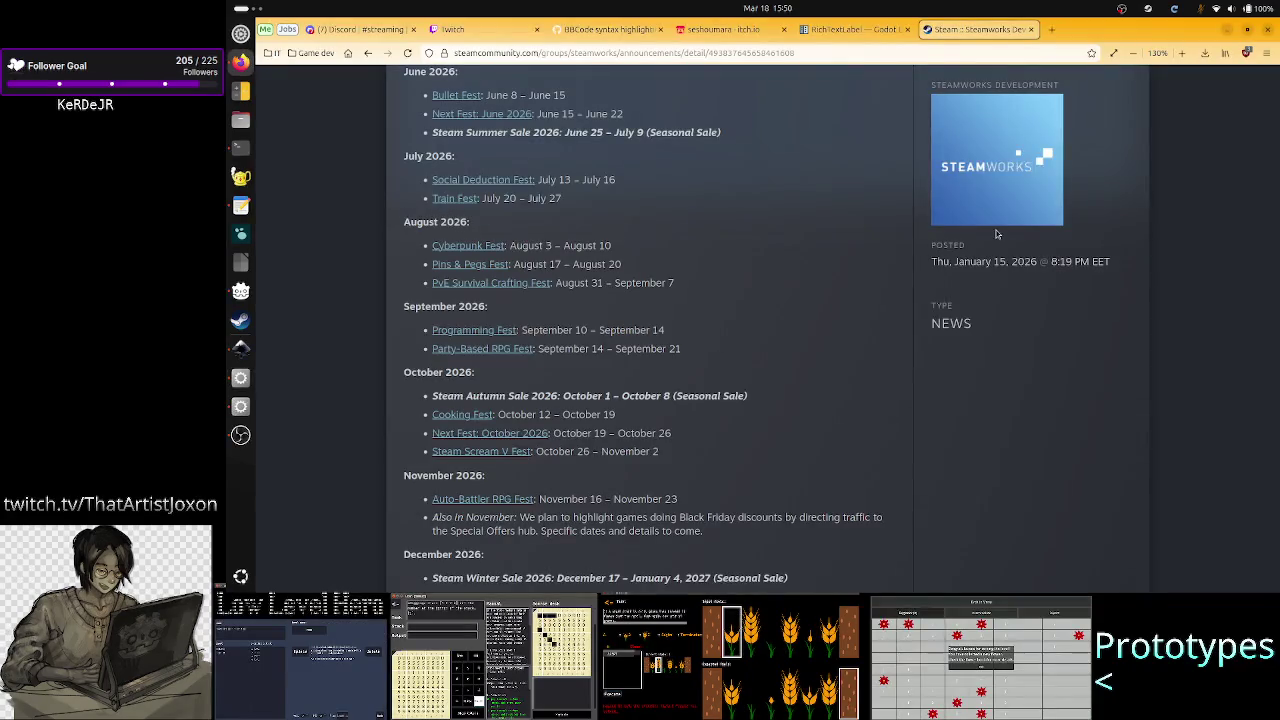
key("alt+Tab")
key("alt+Tab")
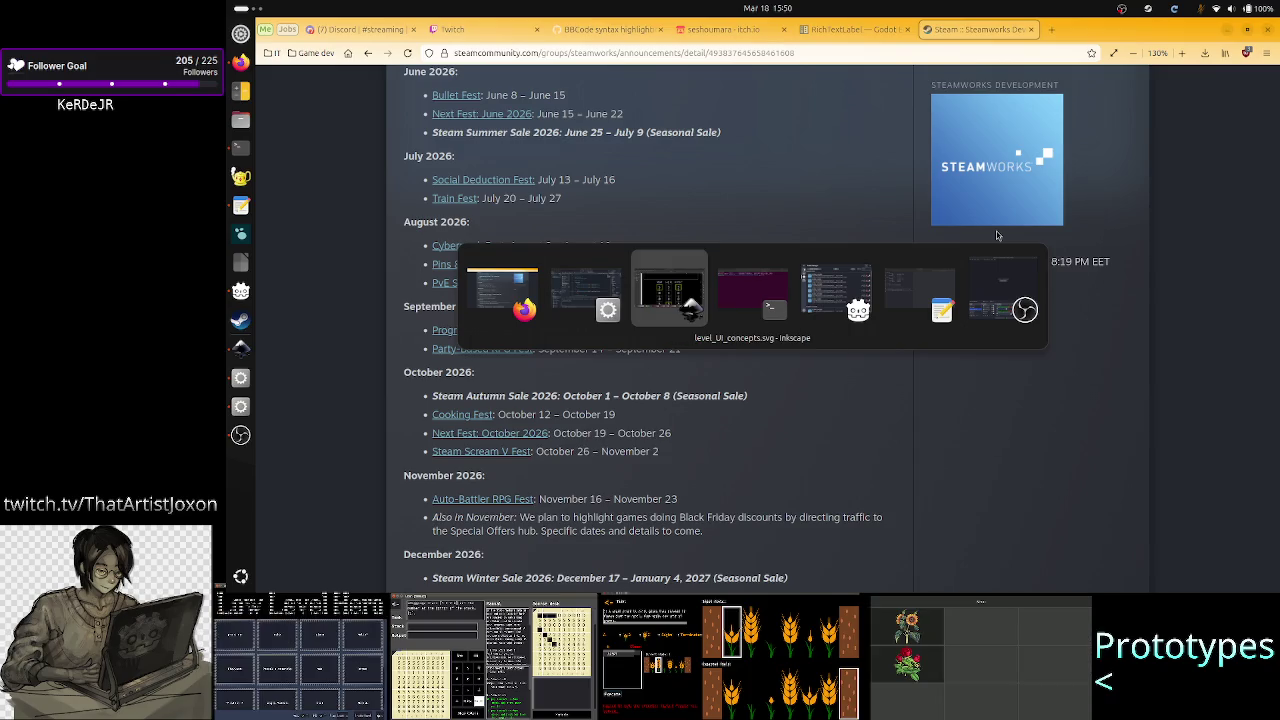
key("alt+Tab")
key("alt+Tab")
key("alt+Tab")
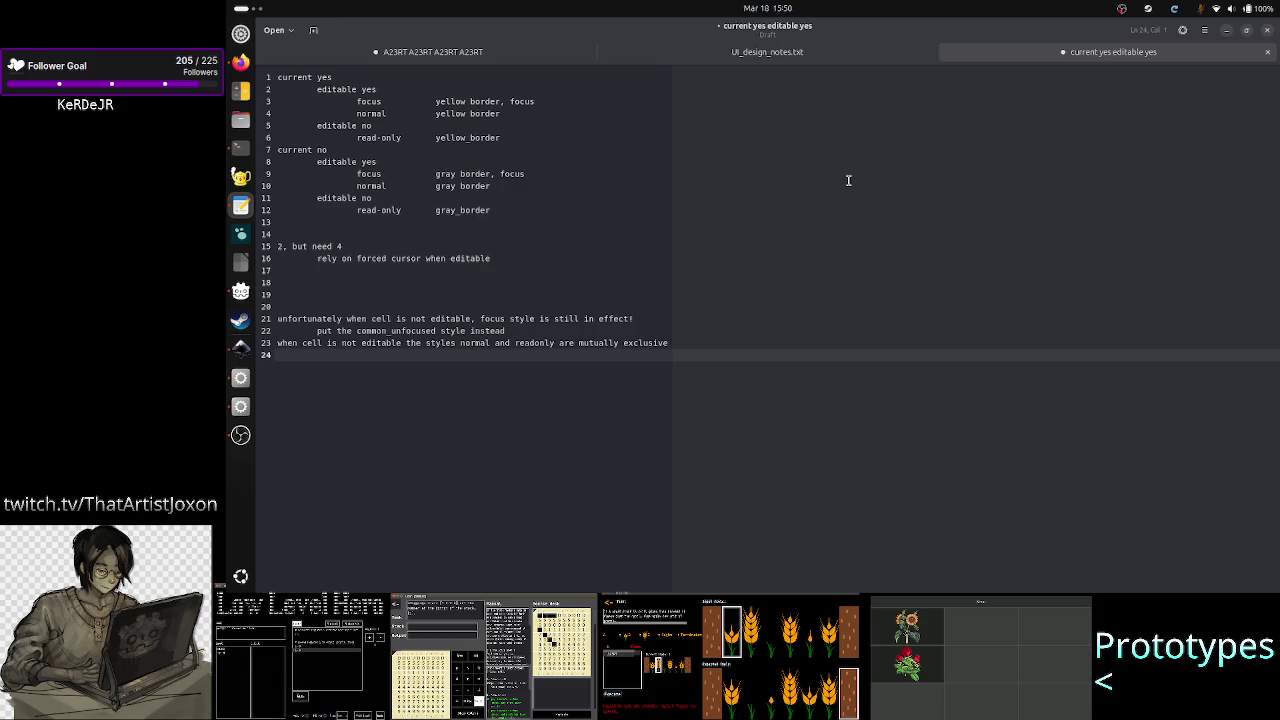
left_click(1224, 31)
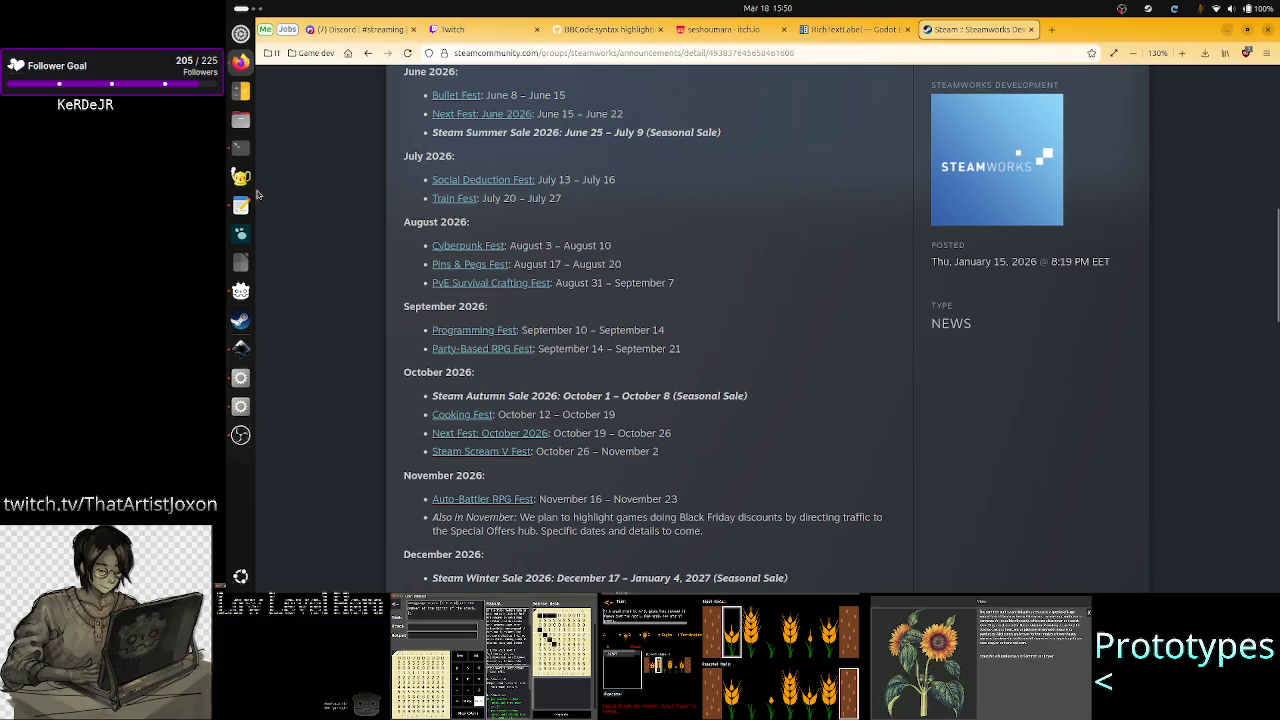
left_click(241, 205)
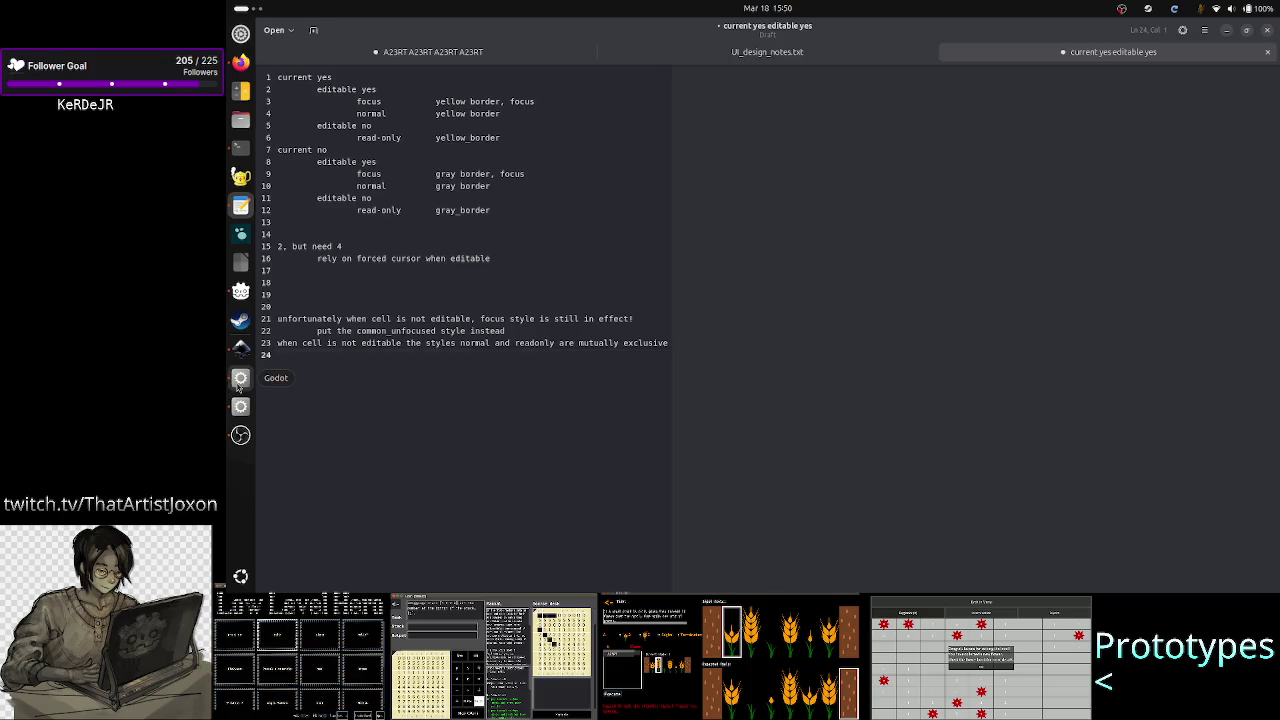
left_click(240, 378)
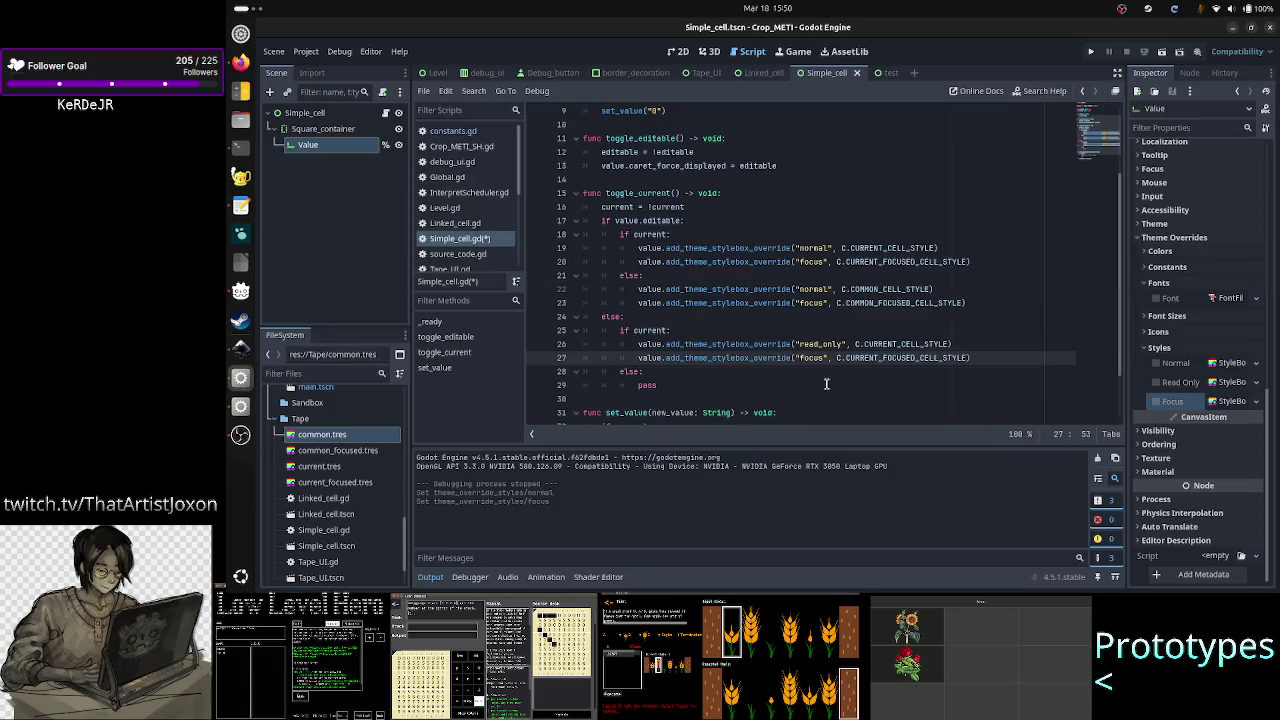
Step: Change line 27's focus override argument to C.CURRENT_CELL_STYLE
key("Right")
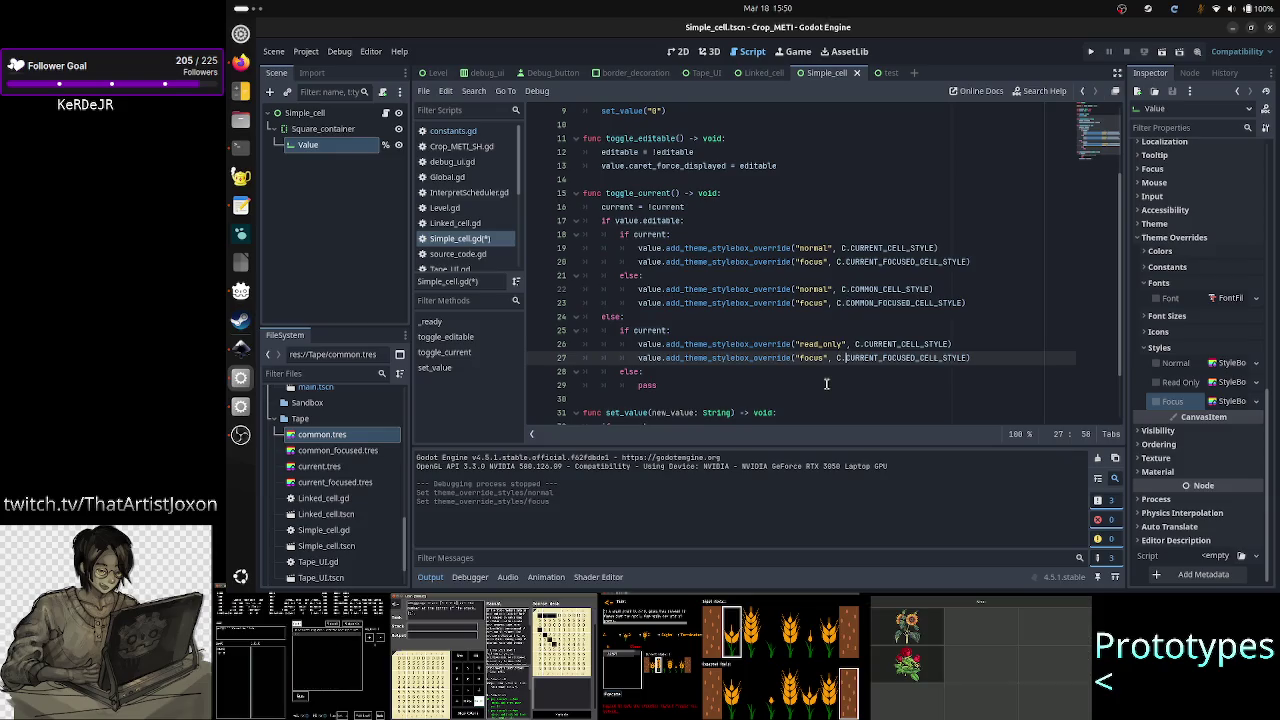
key("Right")
key("Right")
key("Right")
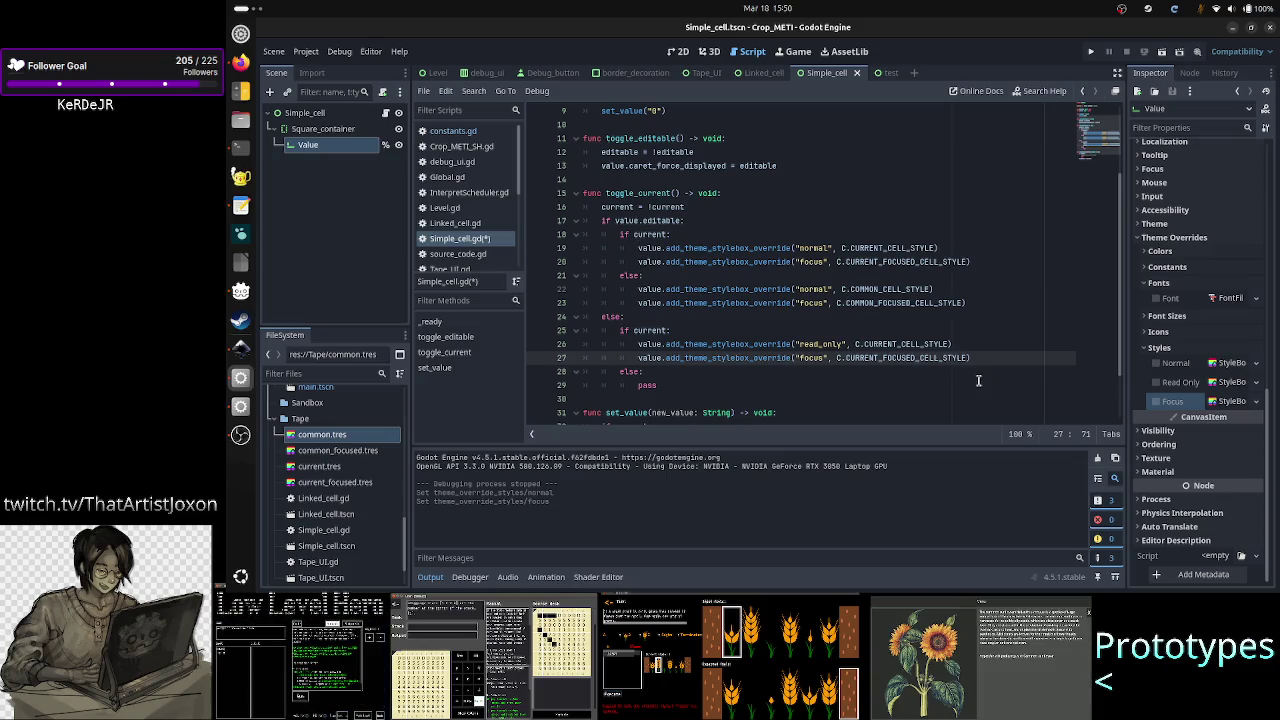
key("Up")
key("shift+Left")
key("shift+Left")
key("shift+Left")
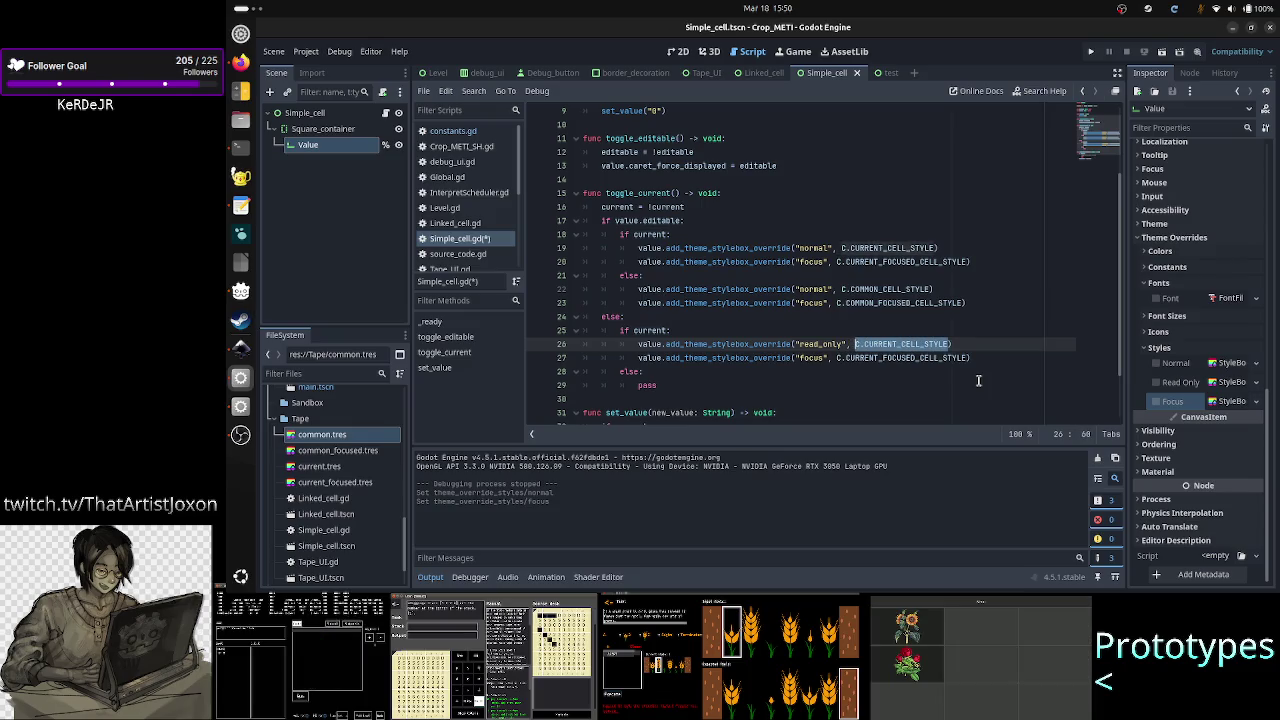
key("Down")
key("Right")
key("Right")
key("Right")
key("Right")
key("Right")
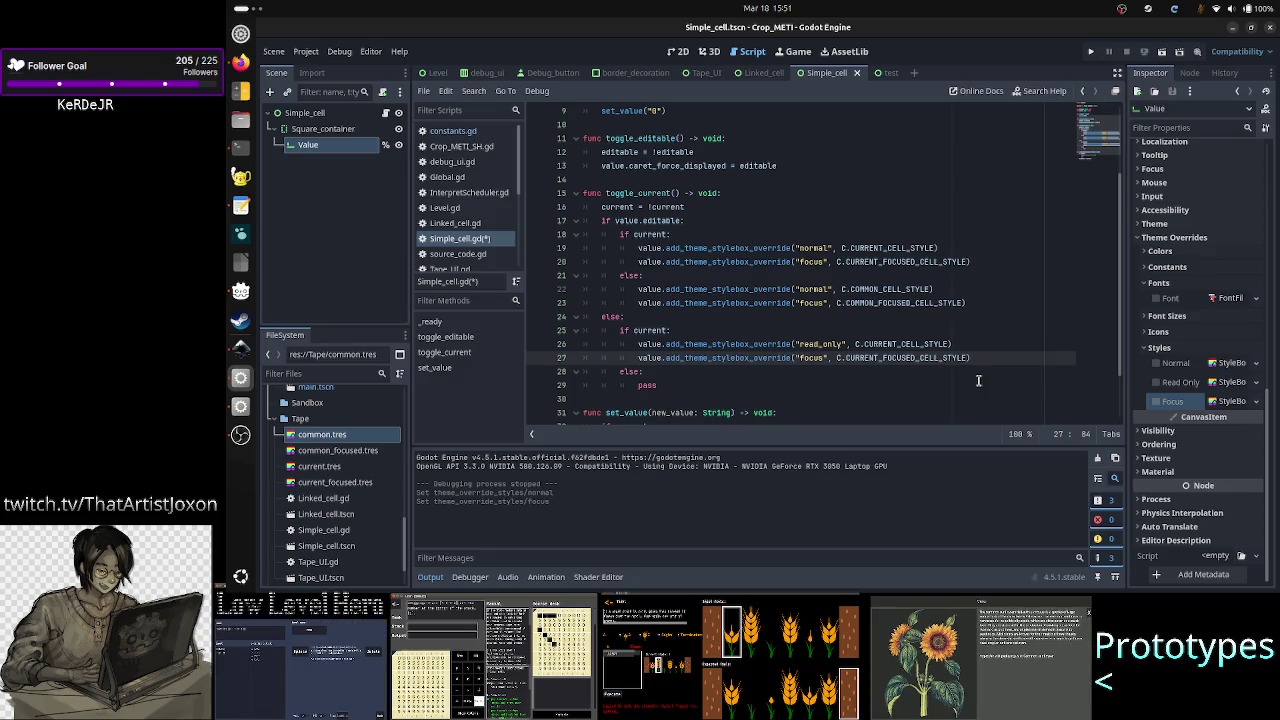
key("BackSpace")
key("BackSpace")
key("BackSpace")
type("C.CURRENT_CELL_STYLE)")
Step: Delete the pass placeholder from the final else branch on line 29
key("Down")
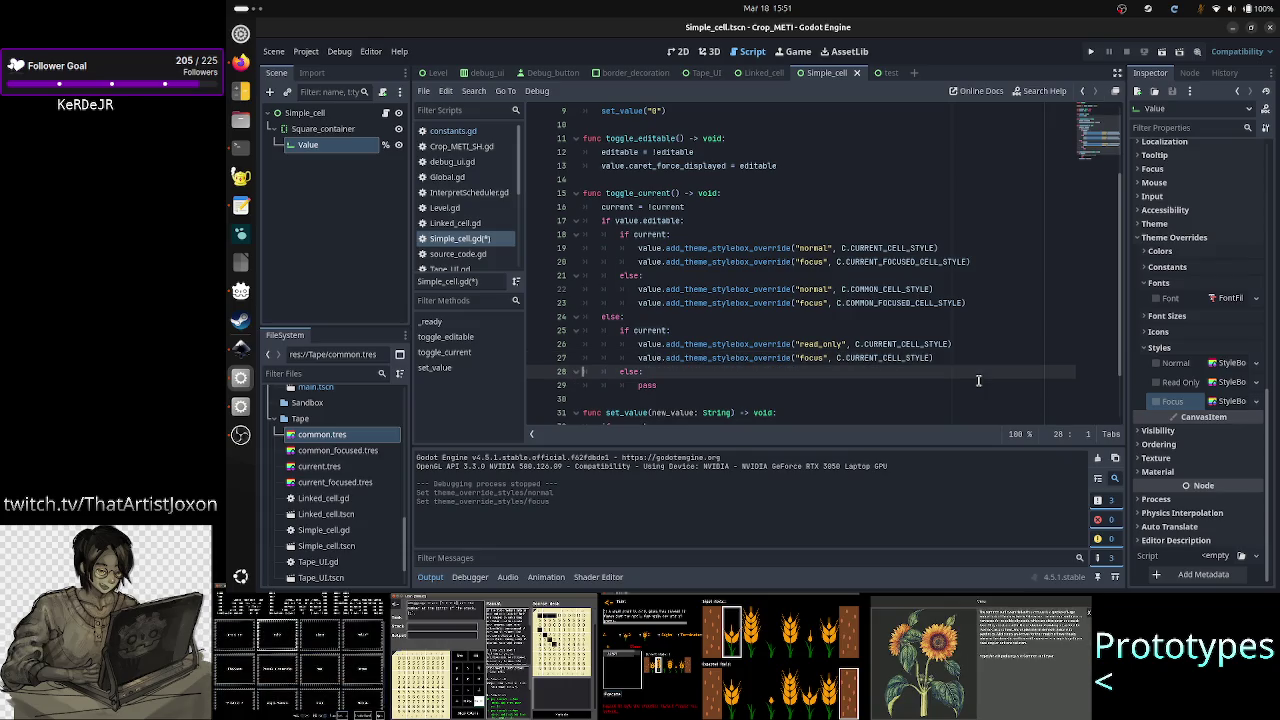
key("Up")
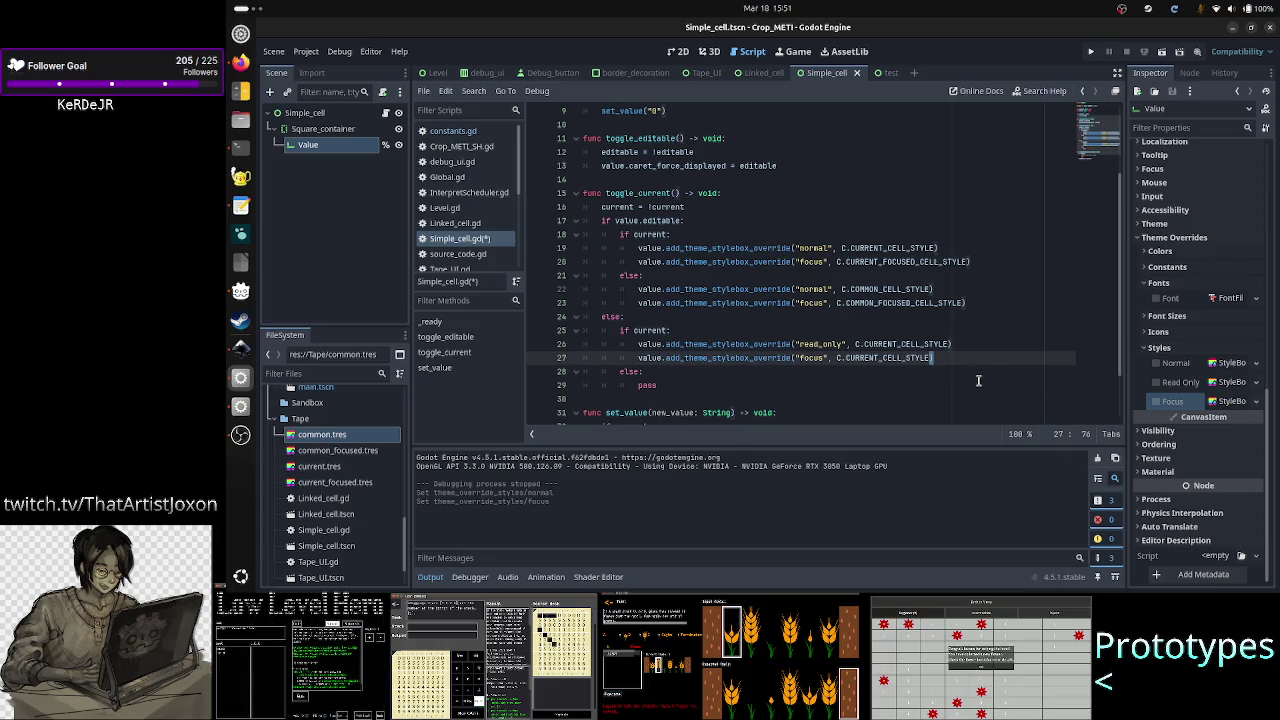
key("End")
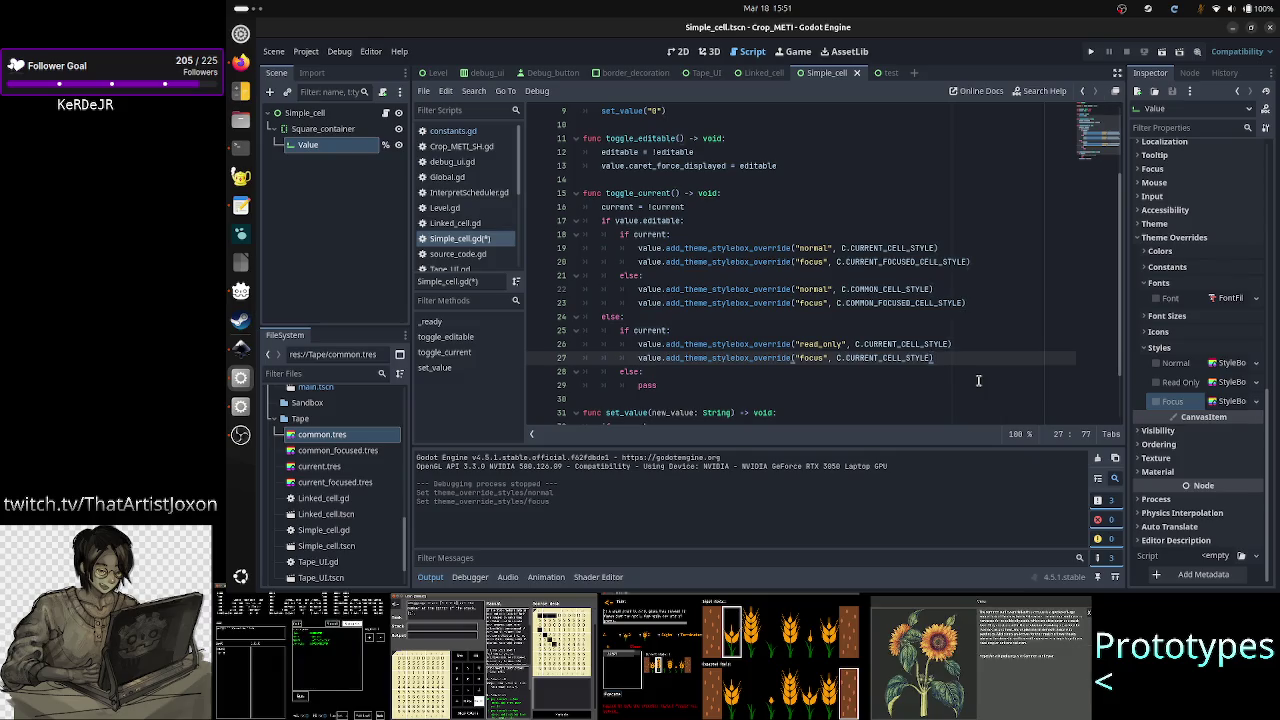
key("Left")
key("Left")
key("Left")
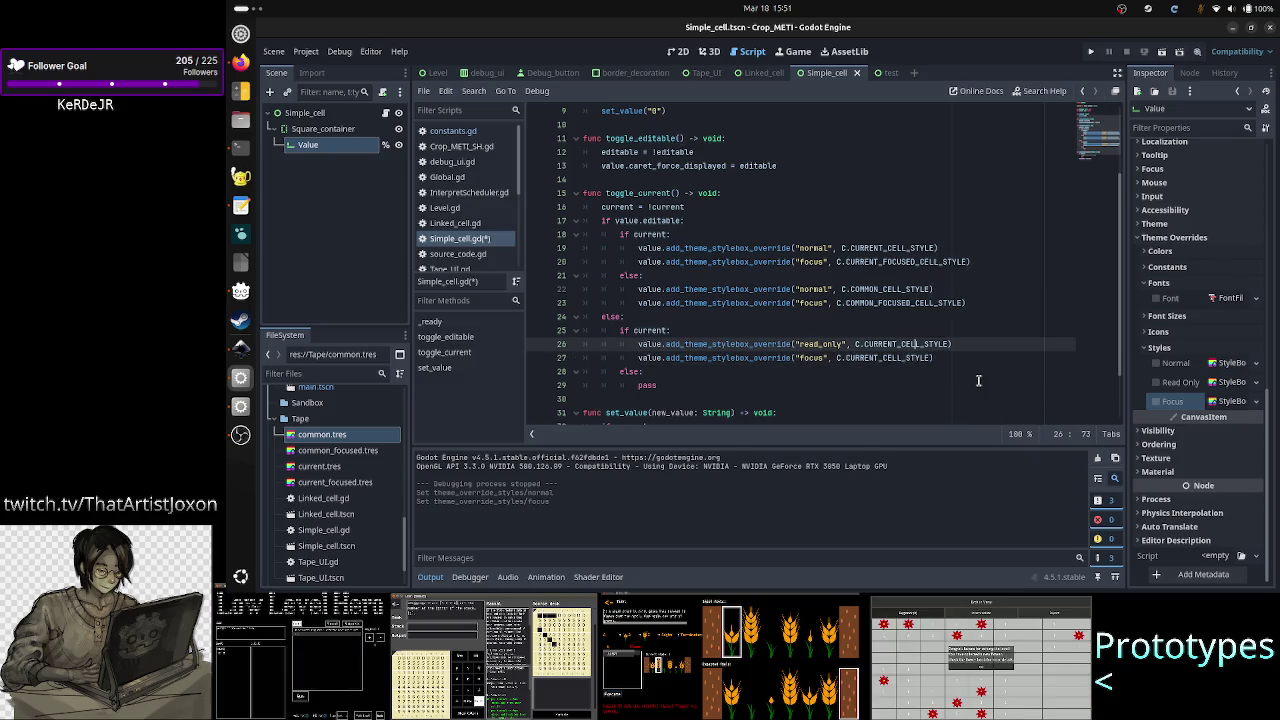
left_click(979, 380)
key("BackSpace")
key("BackSpace")
key("BackSpace")
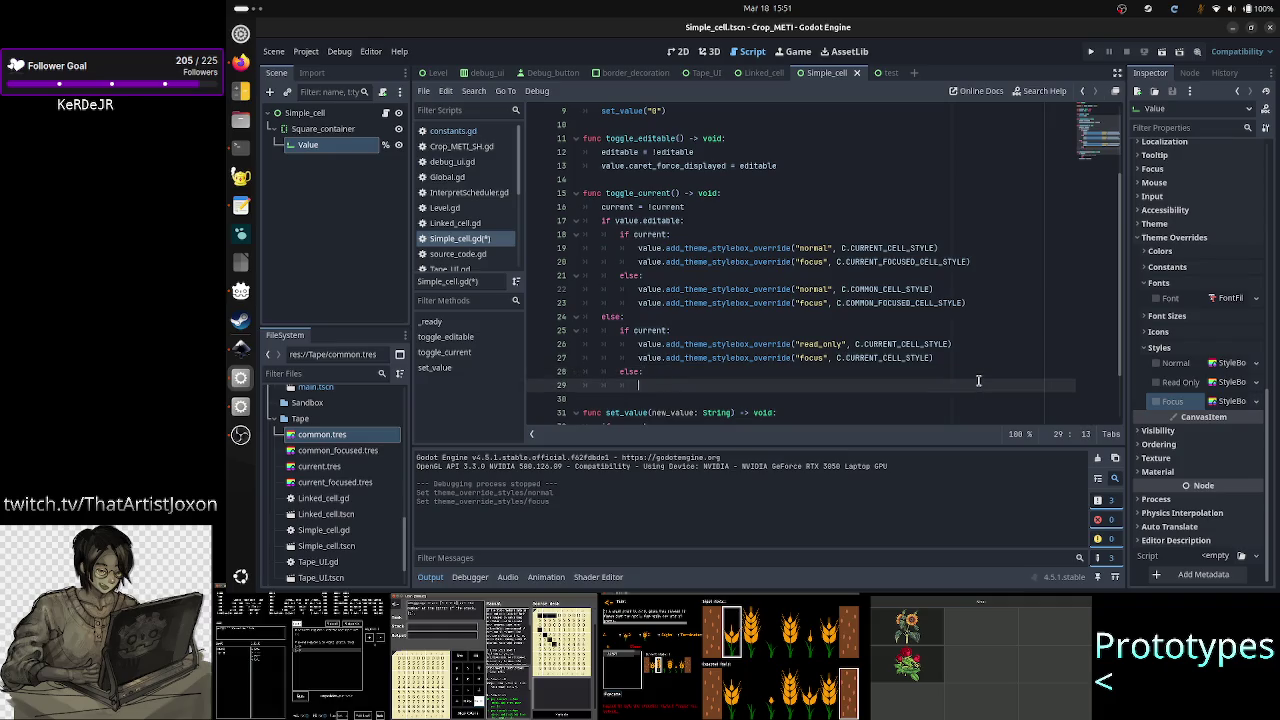
Step: Copy the read_only and focus override lines from lines 26–27 into the else branch
key("Up")
key("Up")
key("Up")
key("shift+Down")
key("shift+Down")
key("shift+Left")
key("shift+Left")
key("shift+Left")
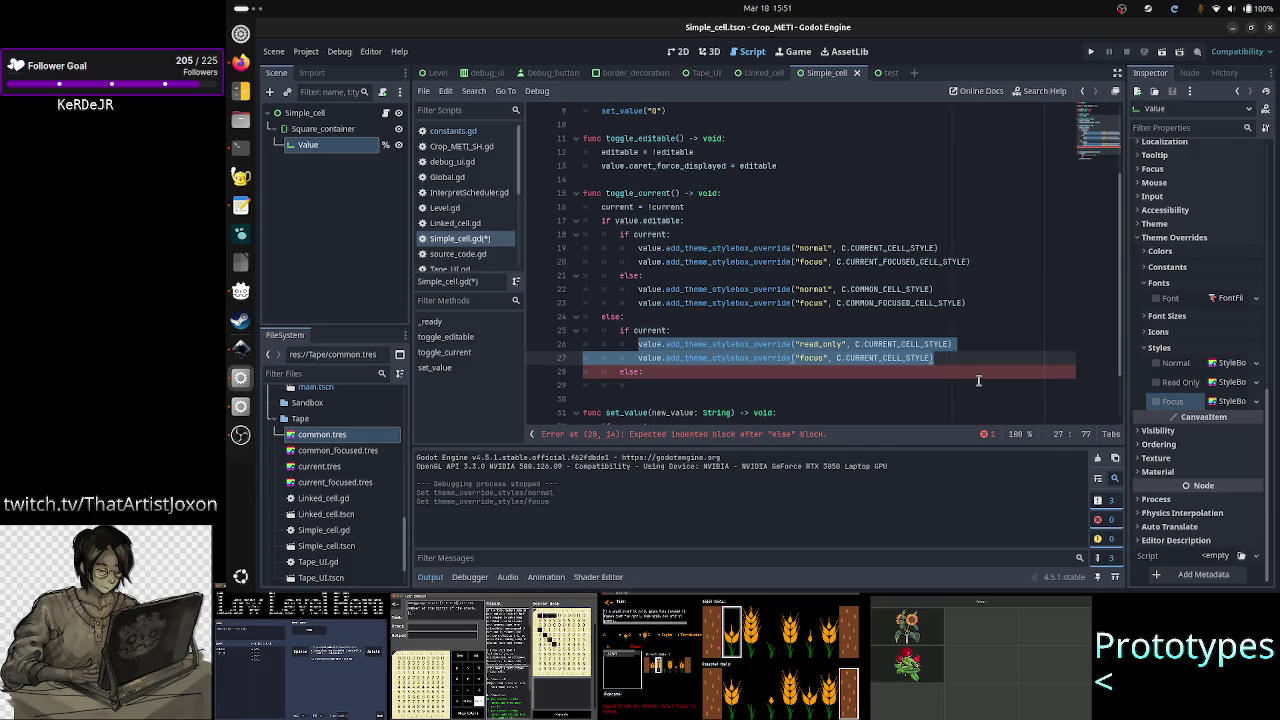
key("ctrl+c")
key("Down")
key("Return")
key("ctrl+v")
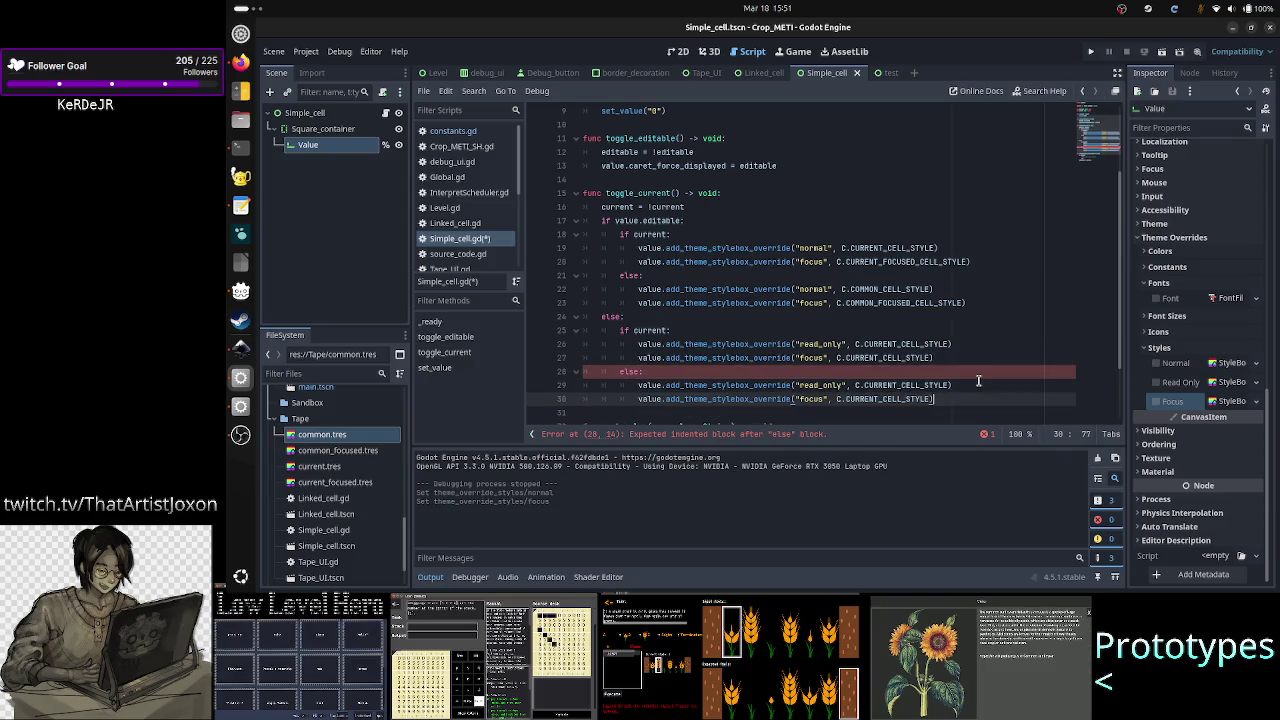
Step: Change both copied overrides to use C.COMMON_CELL_STYLE instead of CURRENT
key("Up")
key("Left")
key("Left")
key("Left")
key("BackSpace")
key("BackSpace")
key("BackSpace")
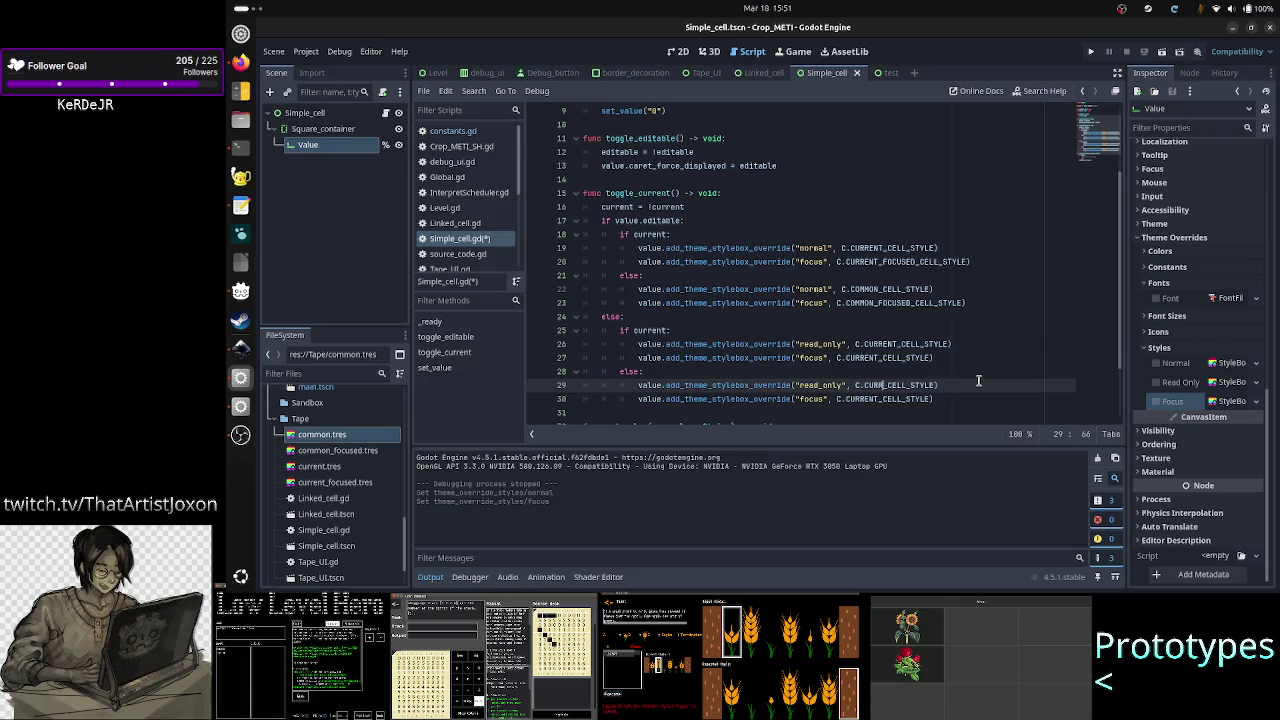
type("COMM")
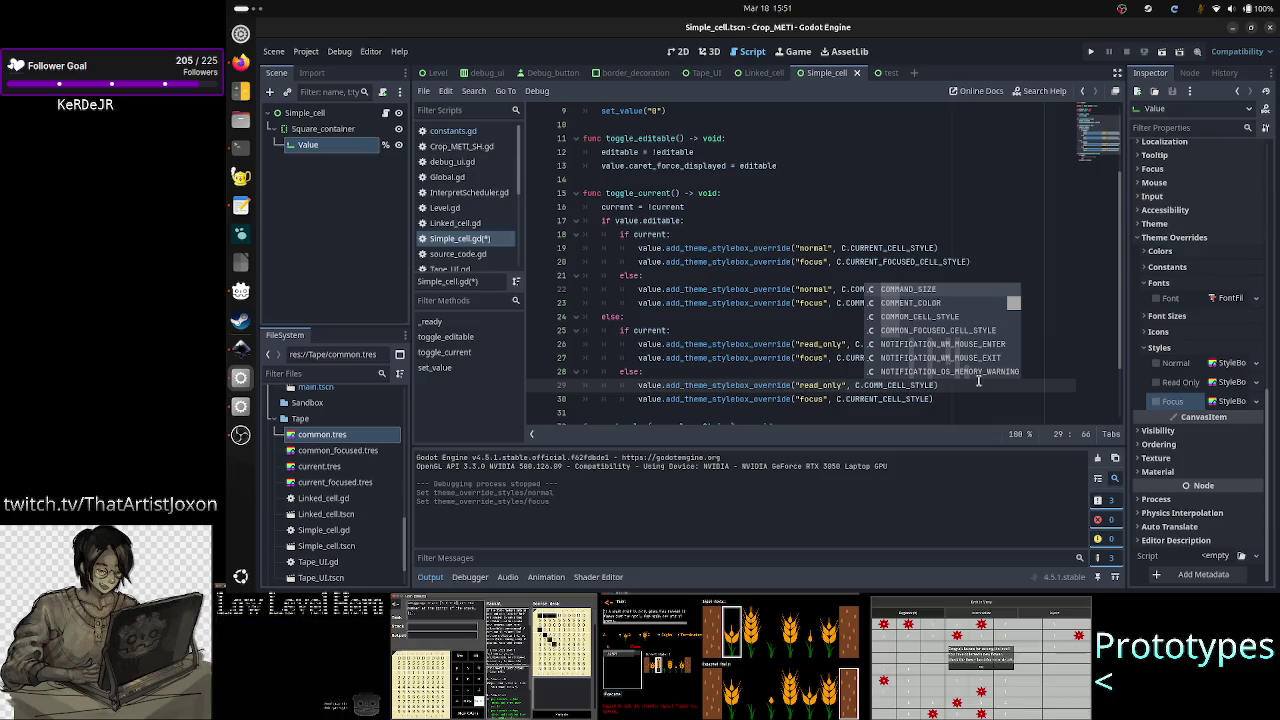
type("O")
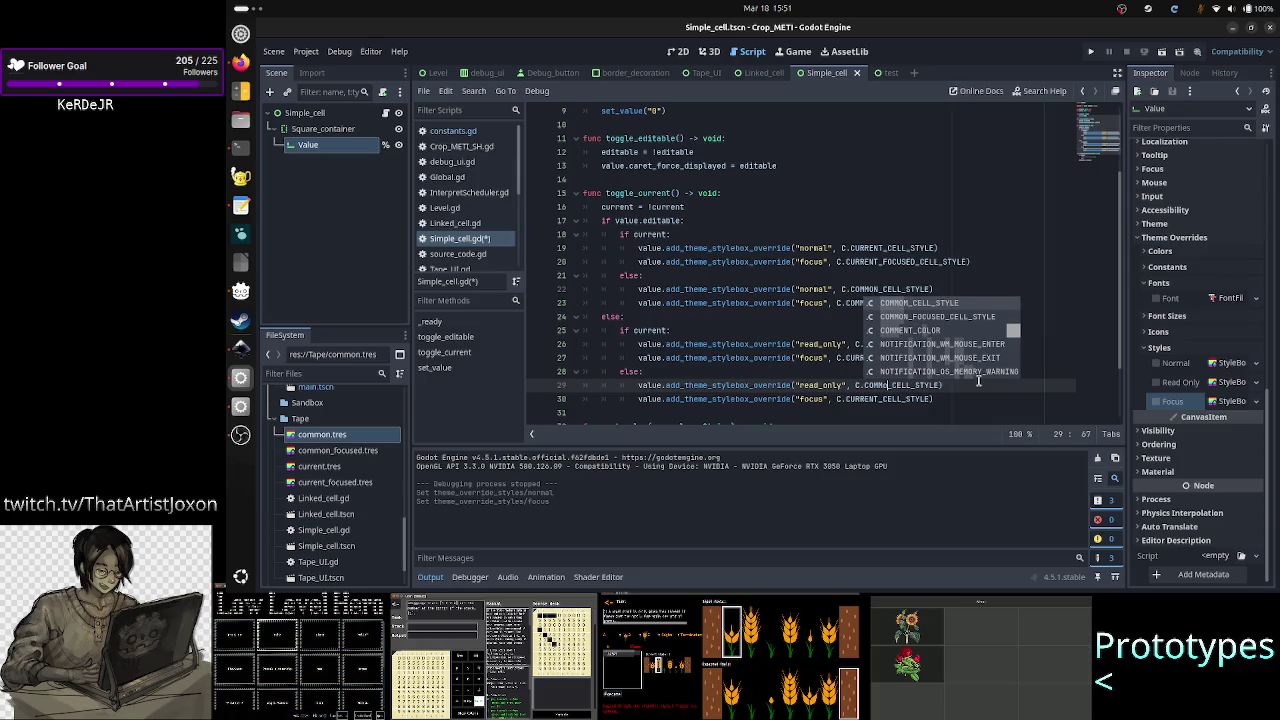
type("N")
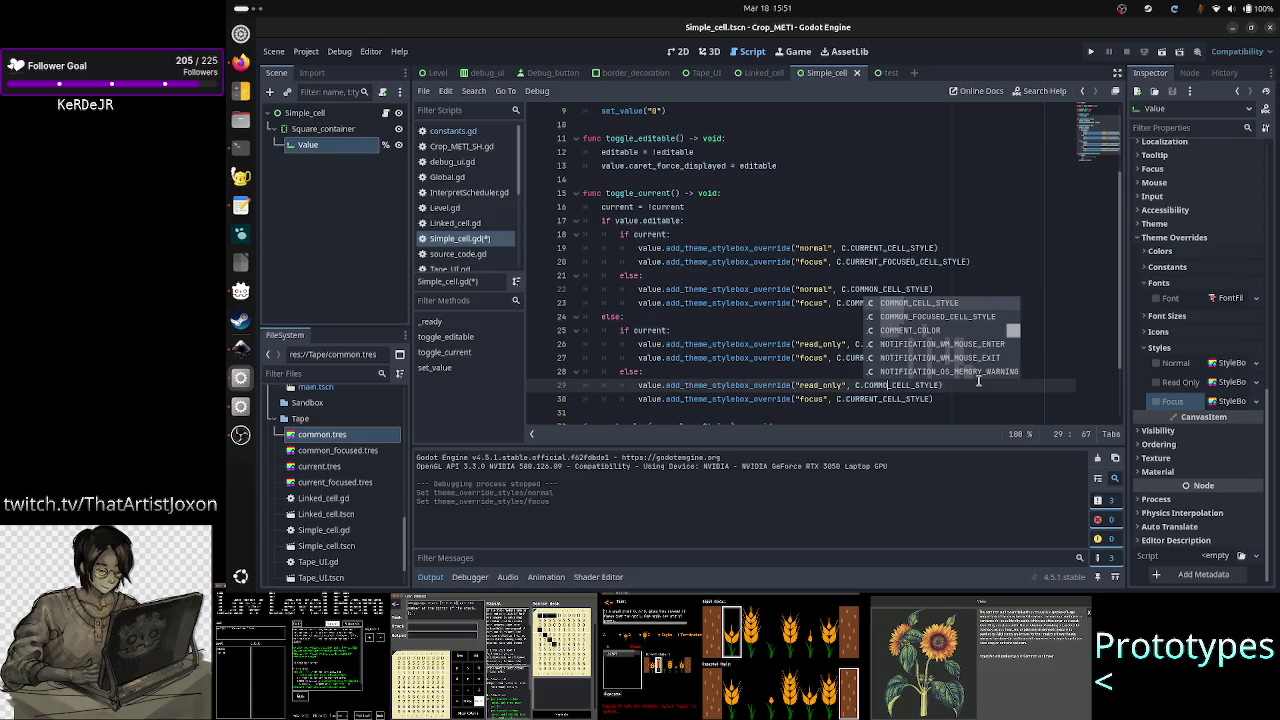
key("Escape")
key("Down")
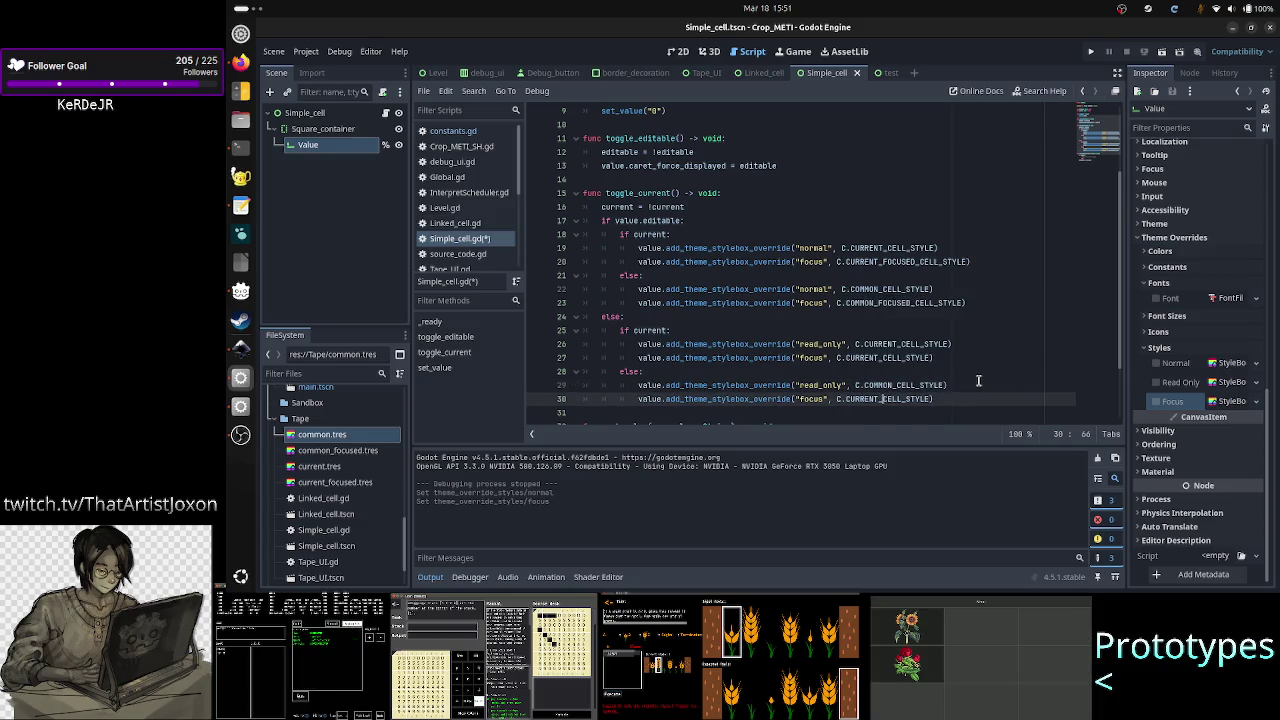
key("BackSpace")
key("BackSpace")
key("BackSpace")
type("COMMON")
key("Escape")
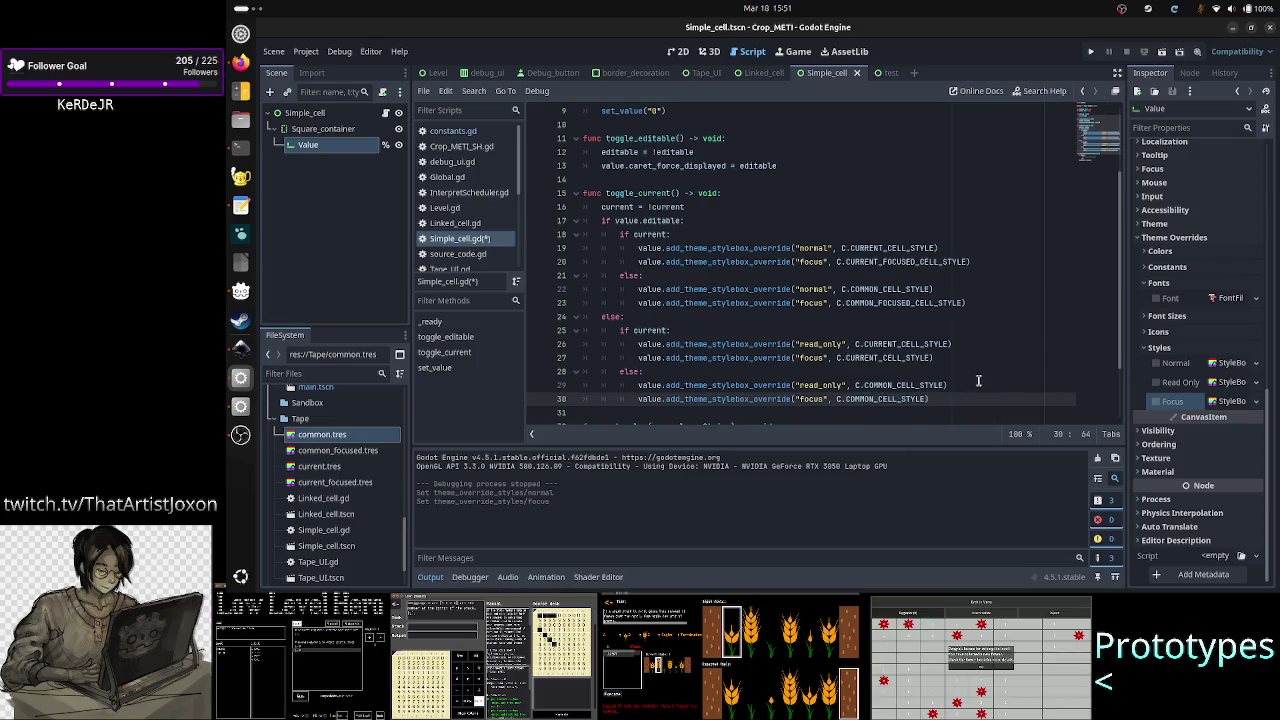
key("Down")
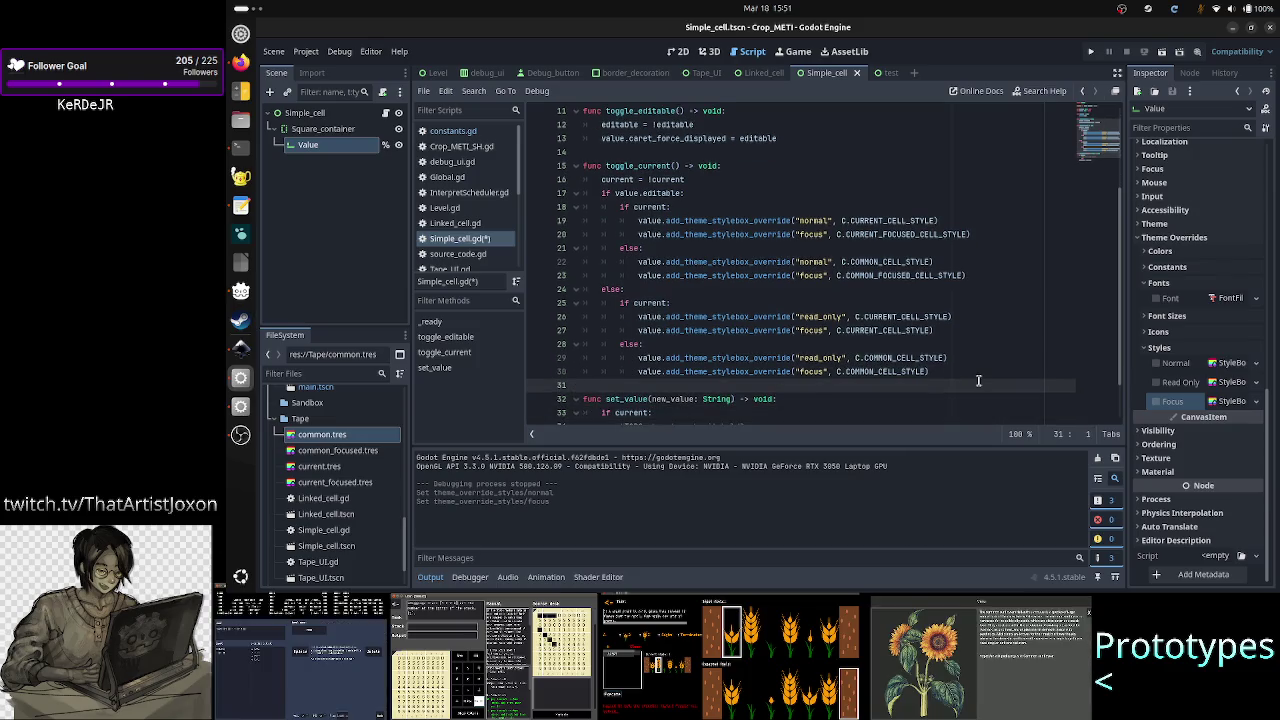
key("Up")
key("Up")
key("Up")
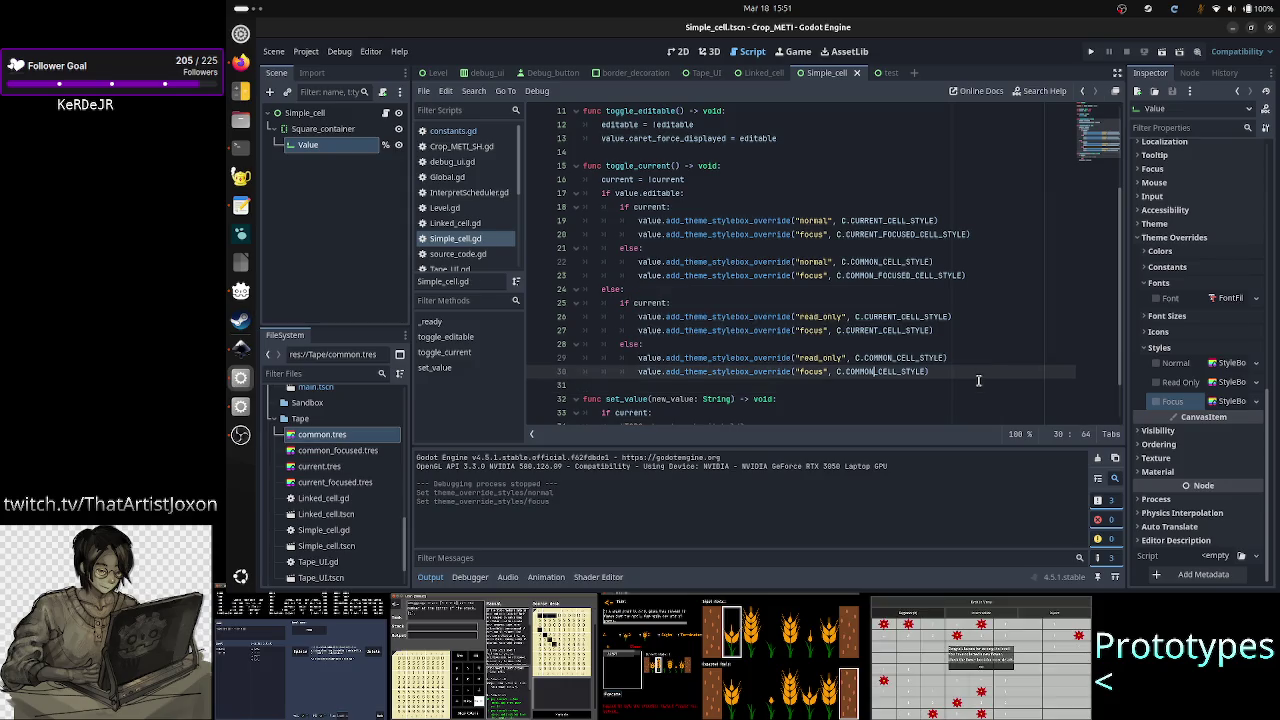
key("Up")
key("Up")
key("Up")
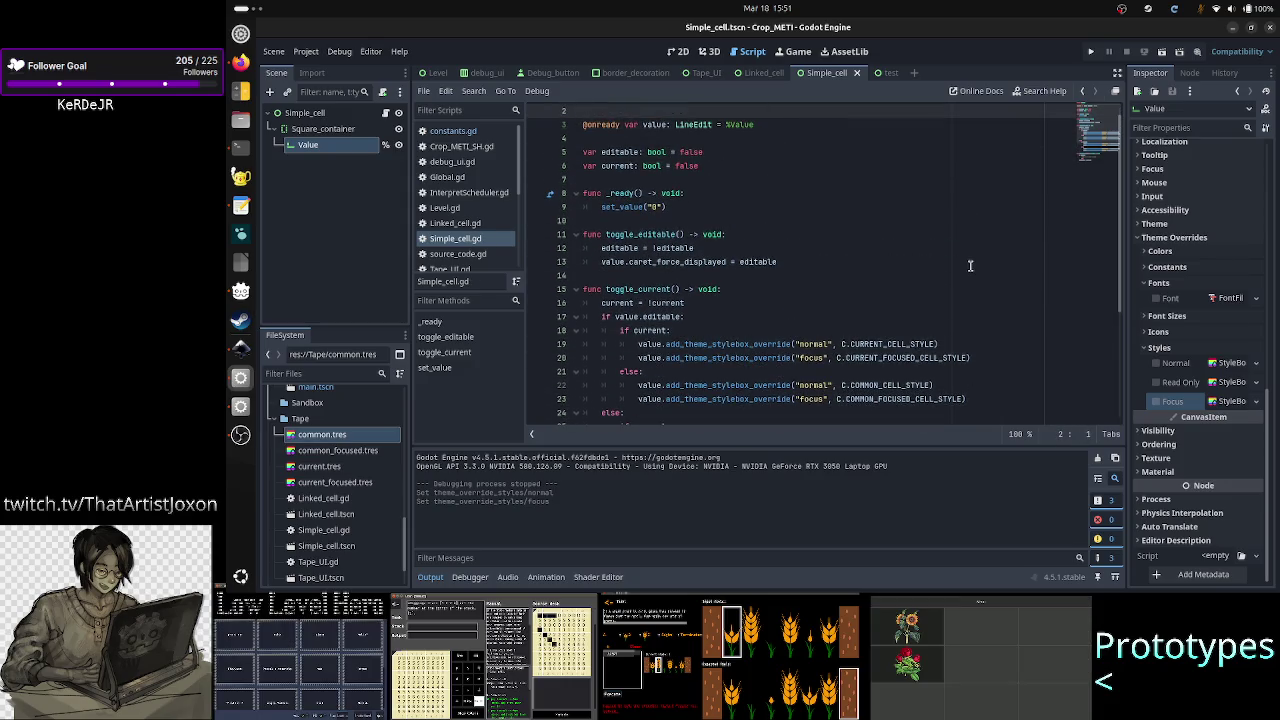
Step: In the 2D view, leave the Value node's Text property empty
left_click(678, 51)
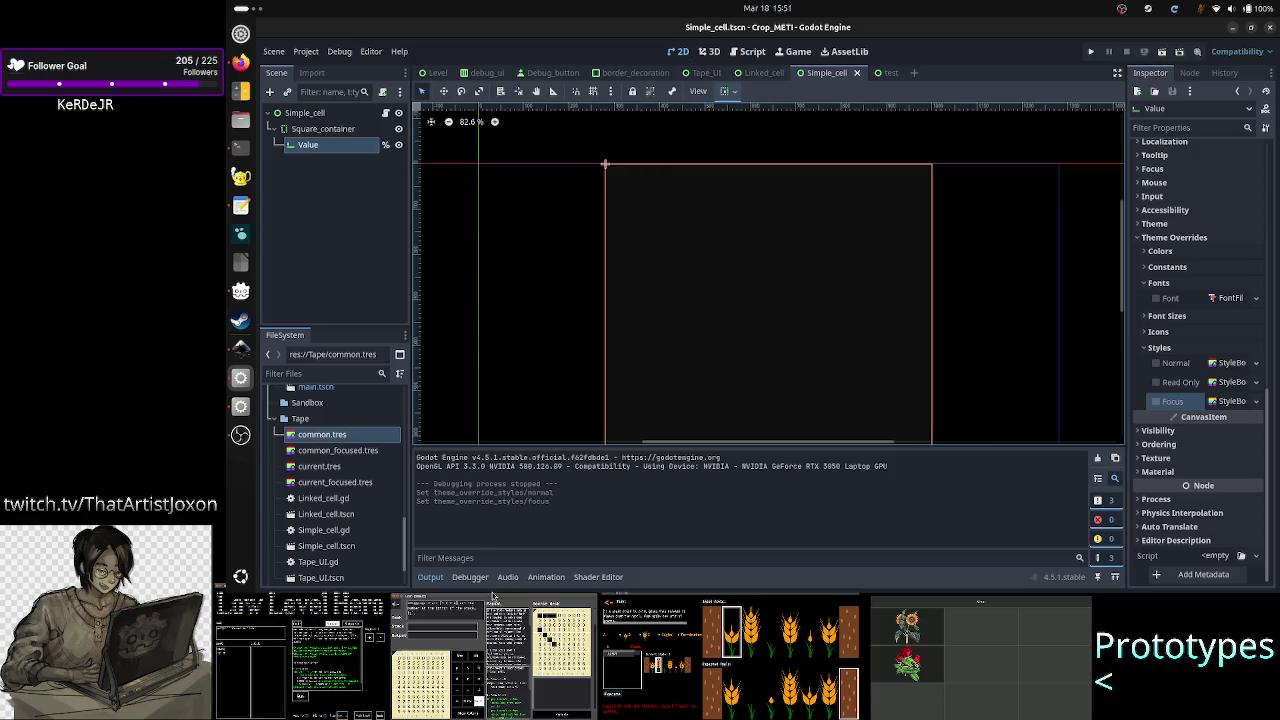
left_click(431, 578)
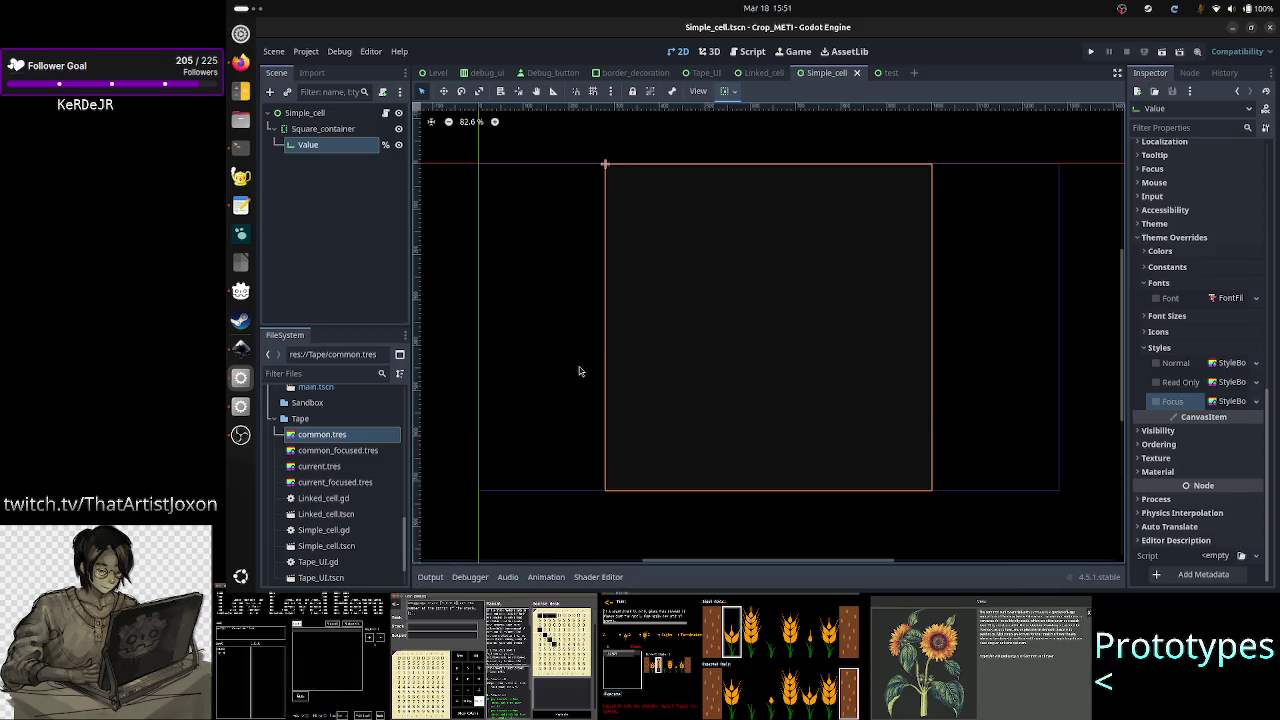
scroll(1222, 288, "up", 10)
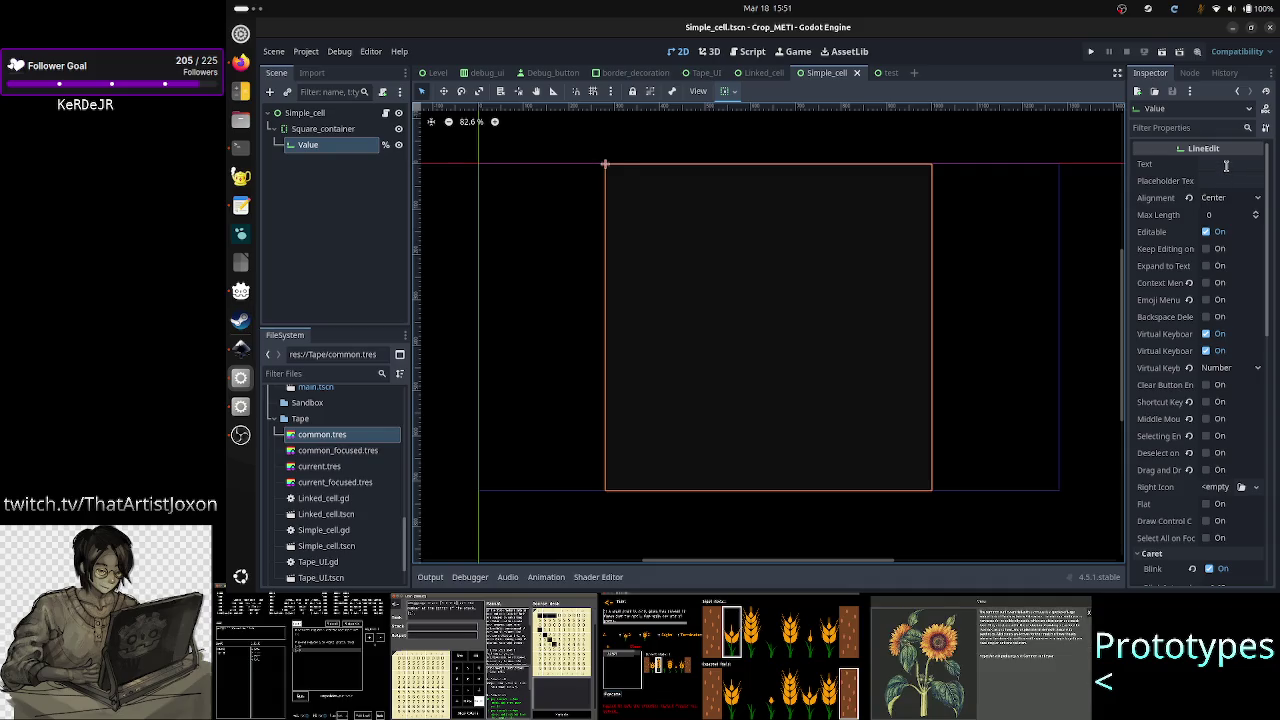
left_click(1226, 165)
type("0")
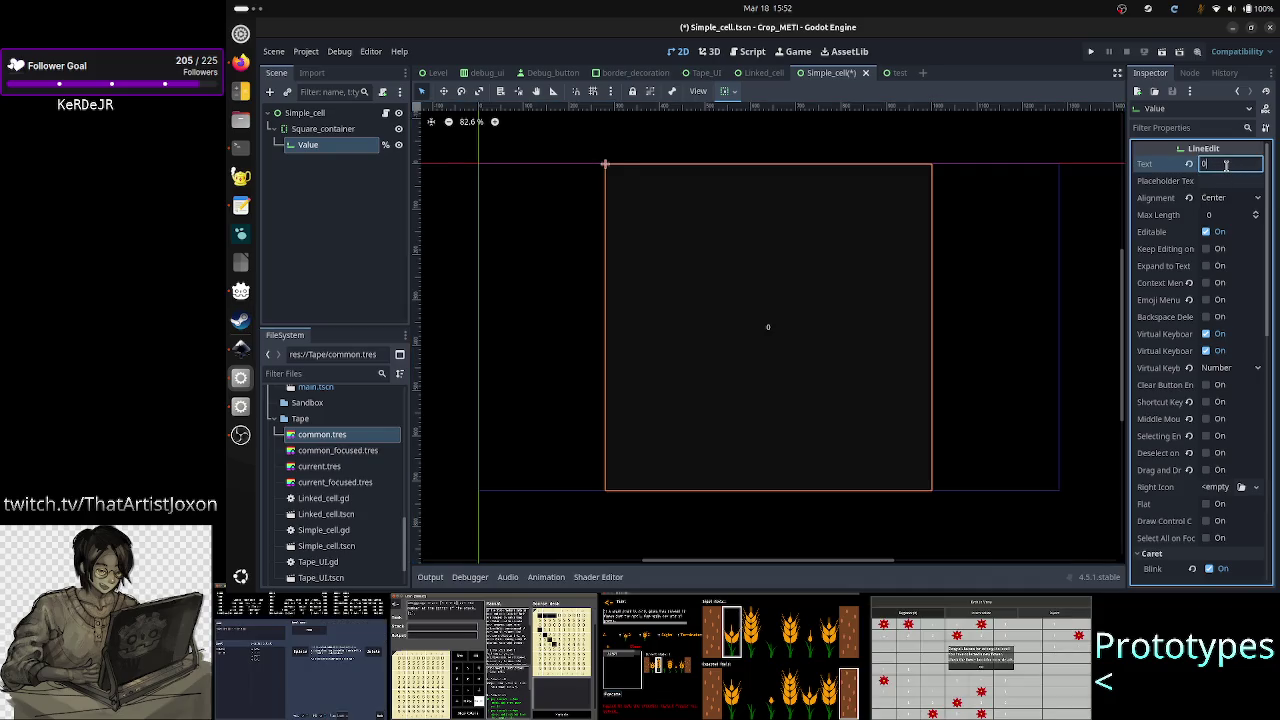
key("BackSpace")
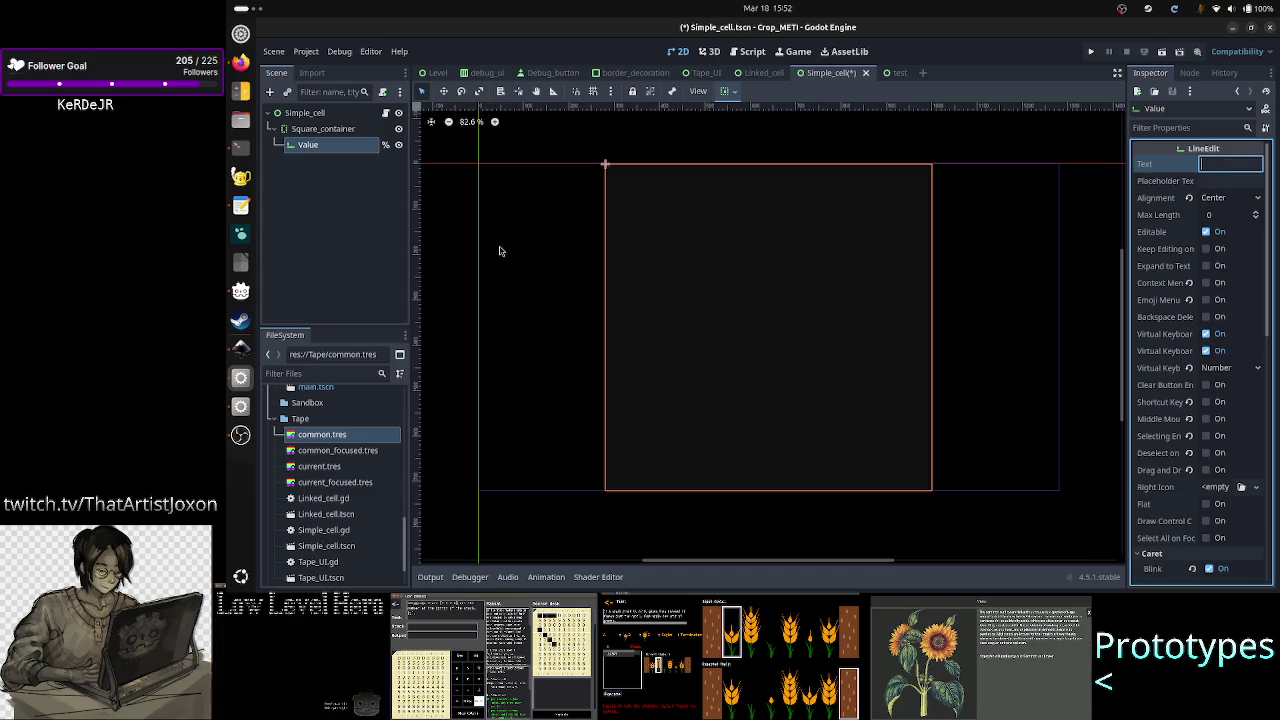
Step: Save the Simple_cell scene and return to the Simple_cell.gd script
left_click(336, 138)
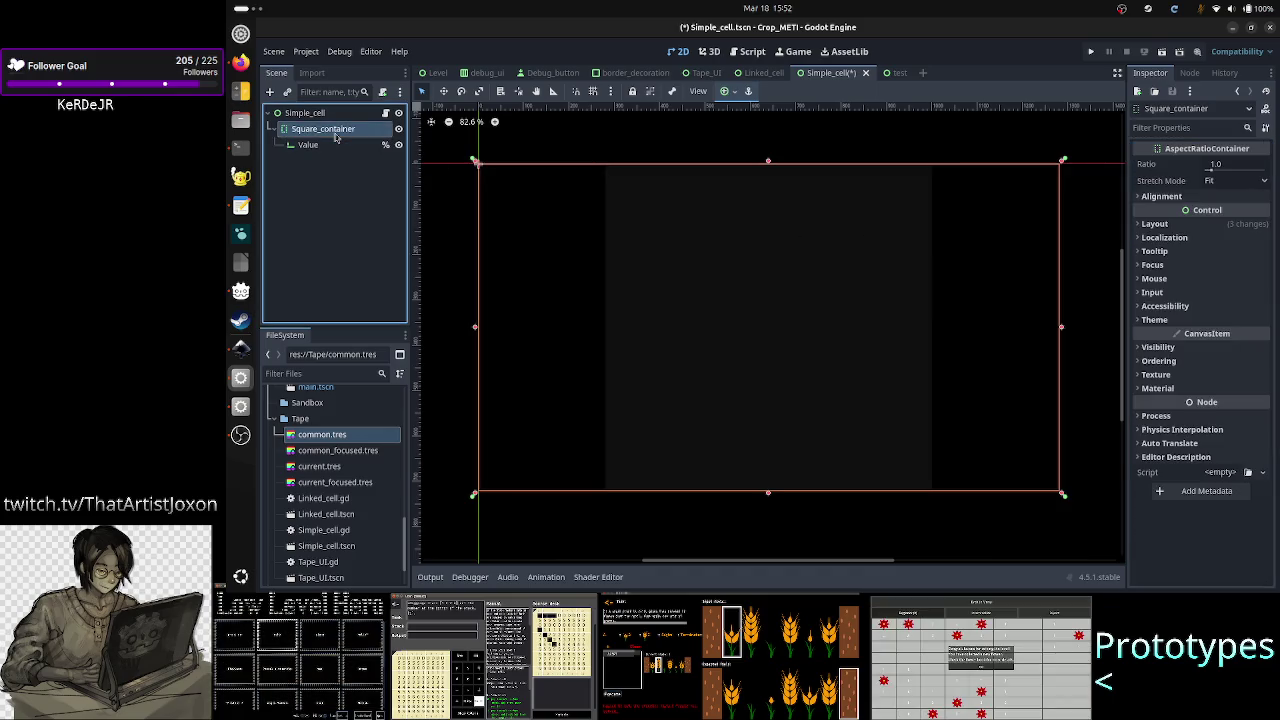
left_click(325, 146)
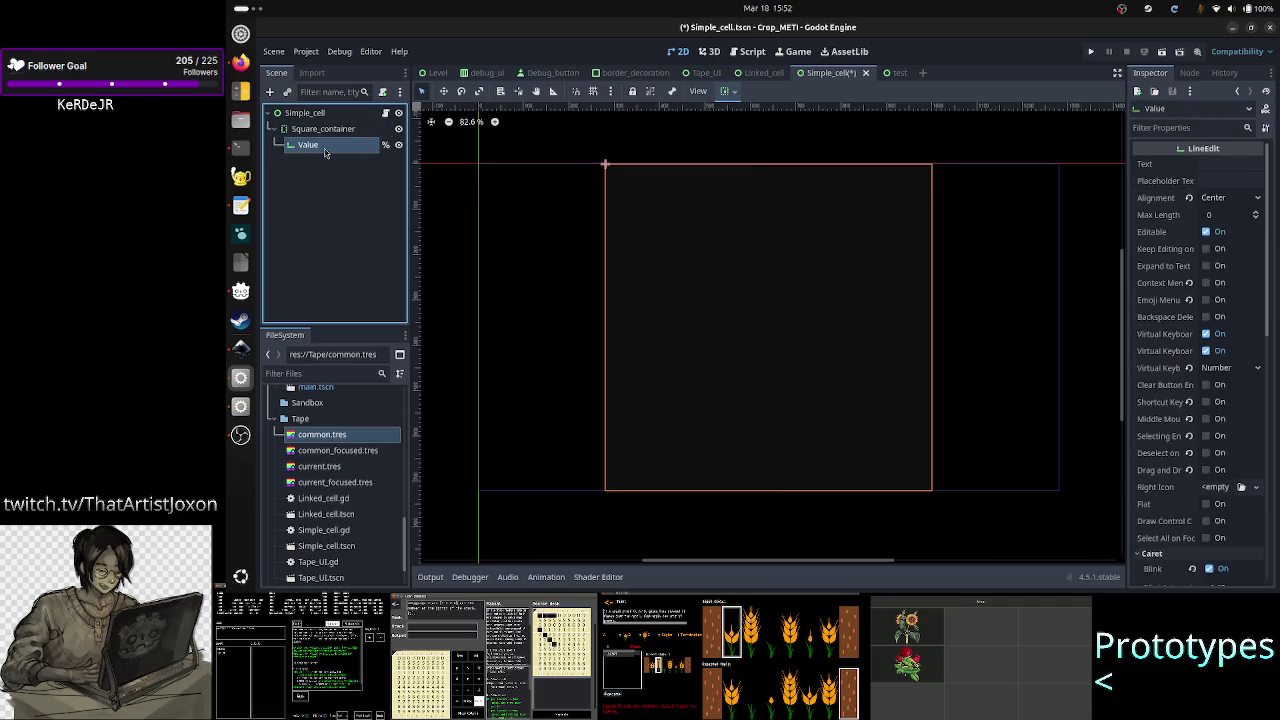
left_click(320, 196)
key("ctrl+s")
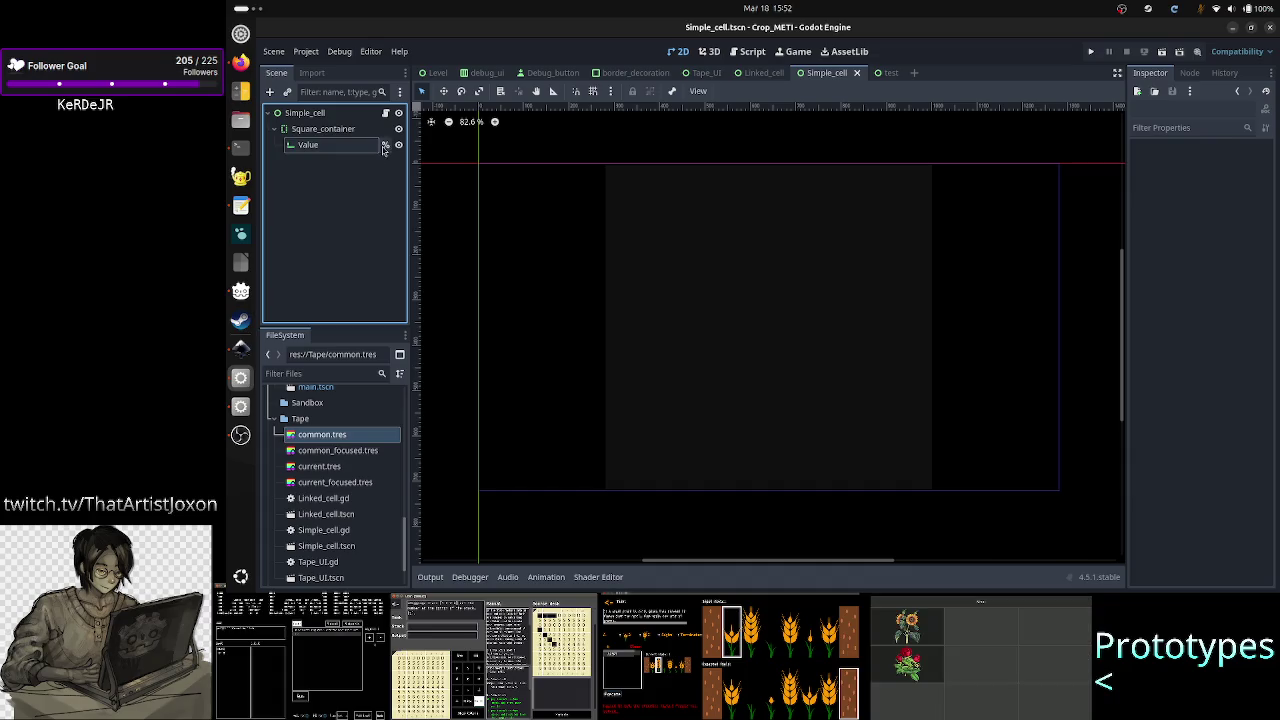
left_click(386, 113)
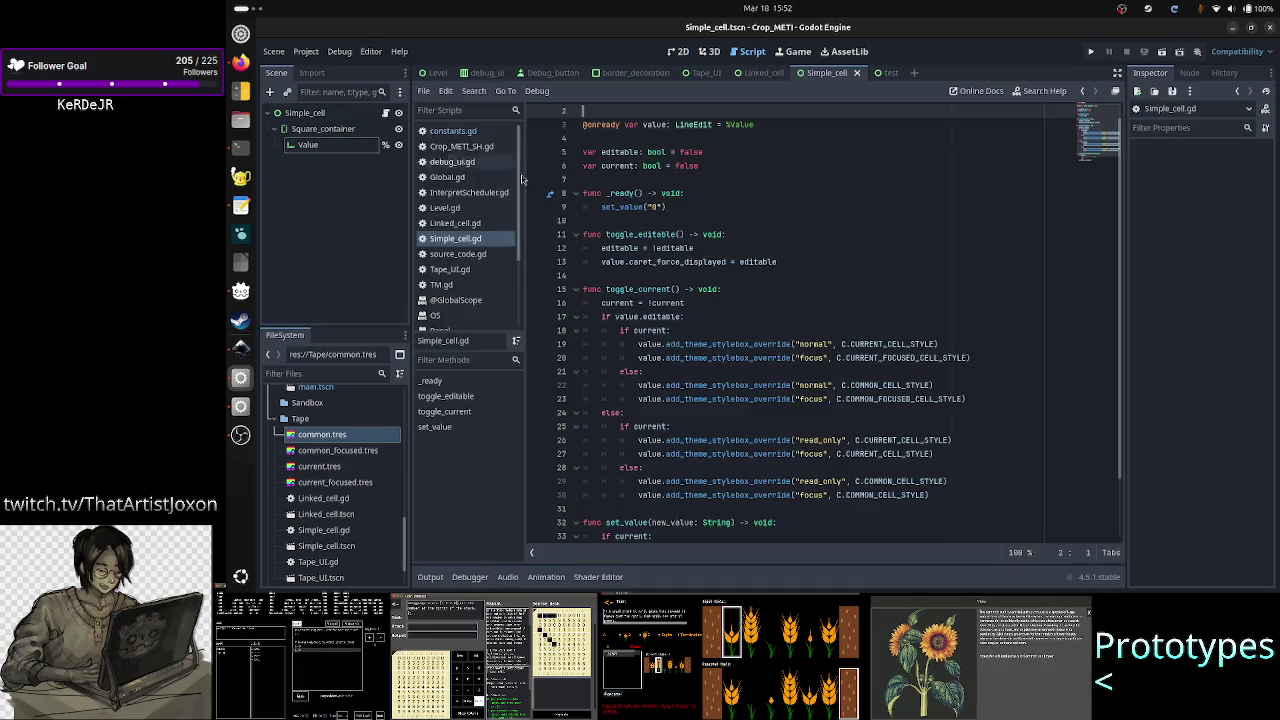
Step: Run the Simple_cell scene in the Crop_METI (DEBUG) window and focus the cell showing 0
left_click(725, 154)
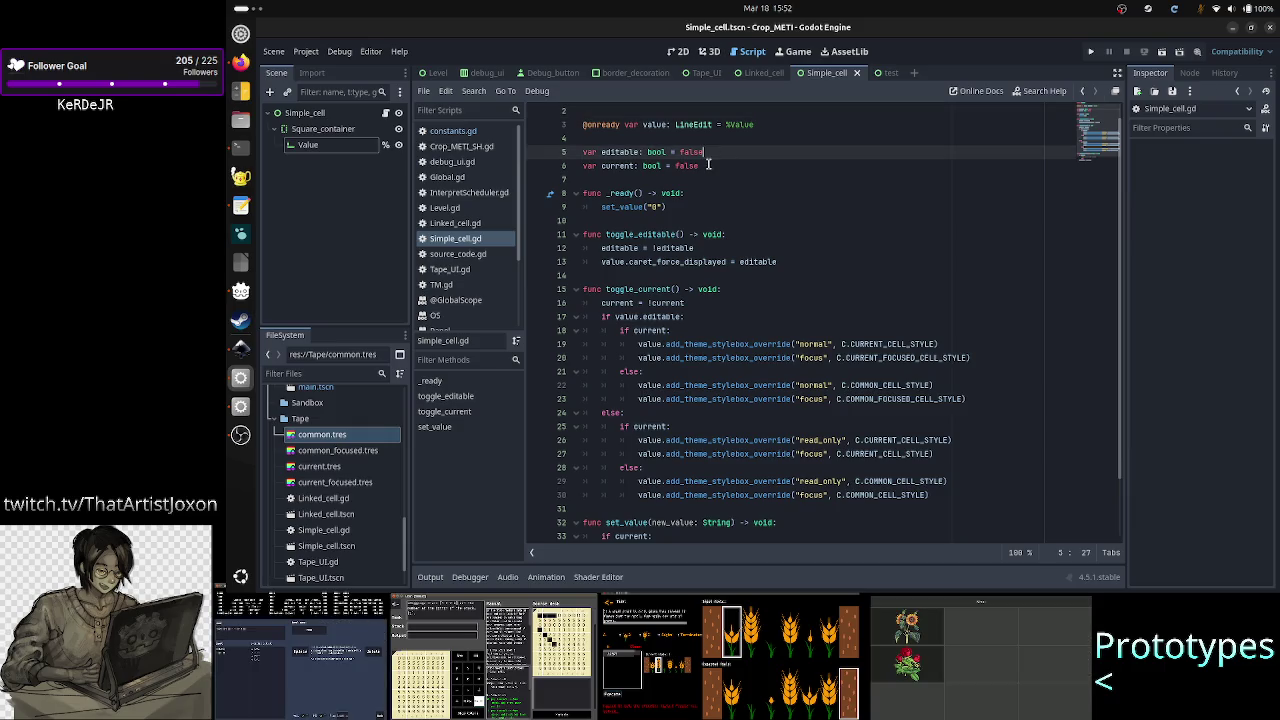
left_click(708, 165)
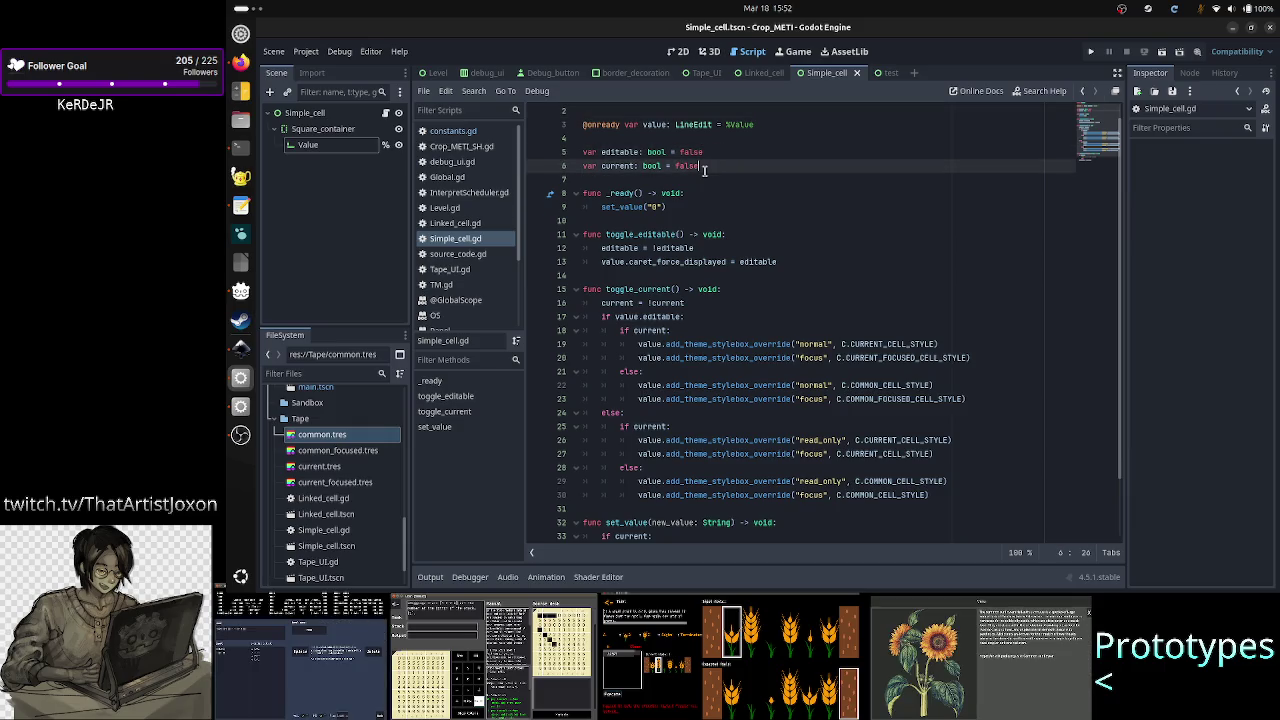
left_click(1163, 52)
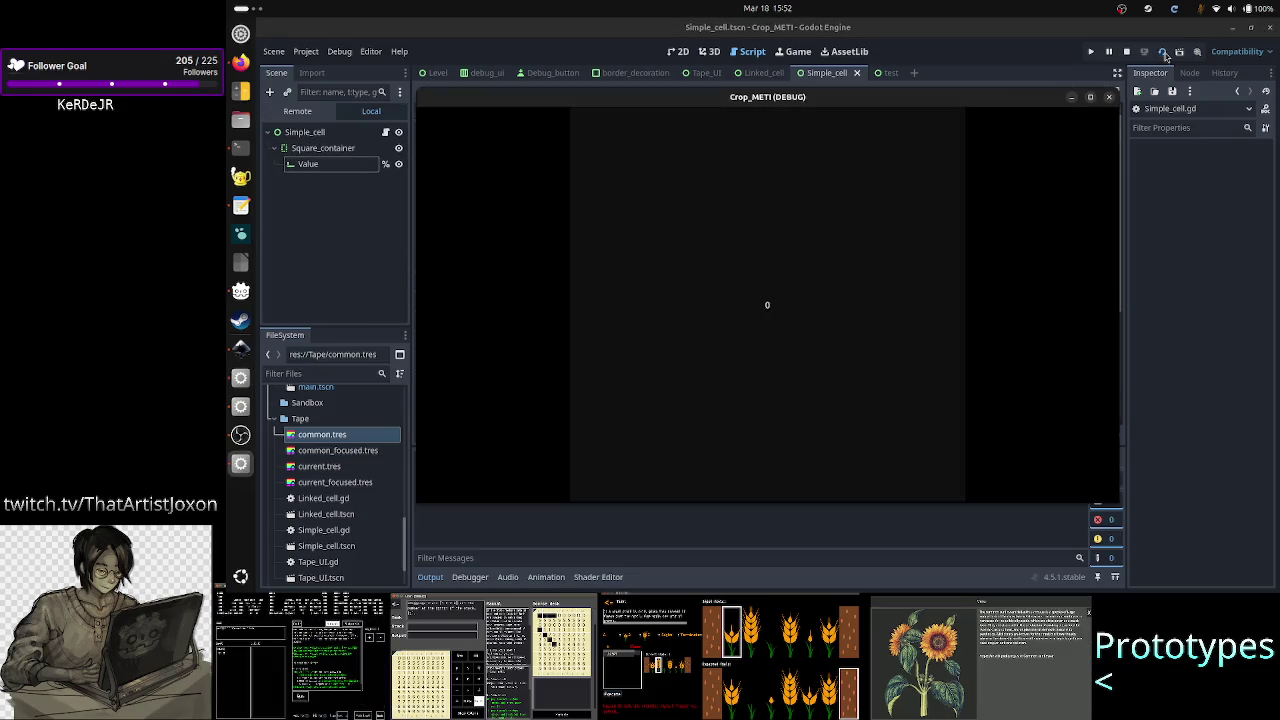
left_click(912, 256)
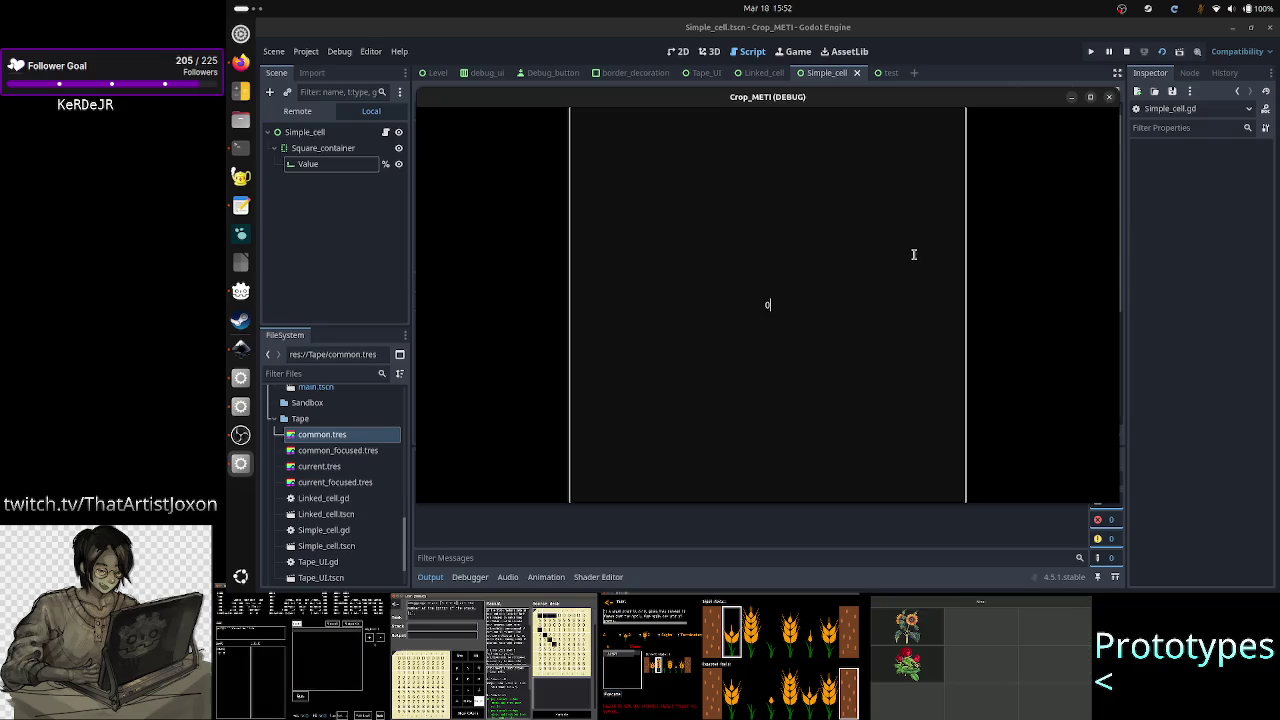